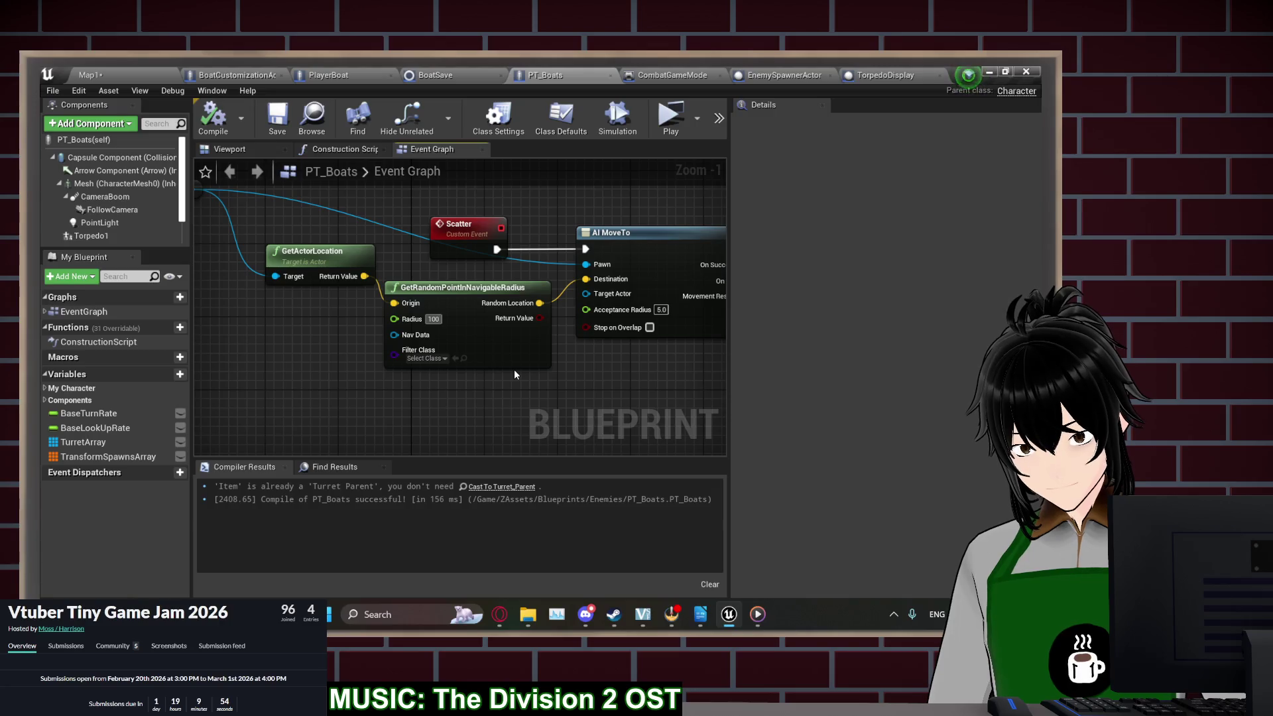
# Commit the 100000.0 random-point radius, then compile and save PT_Boats
pyautogui.press('Return')
pyautogui.click(213, 117)
pyautogui.click(277, 118)
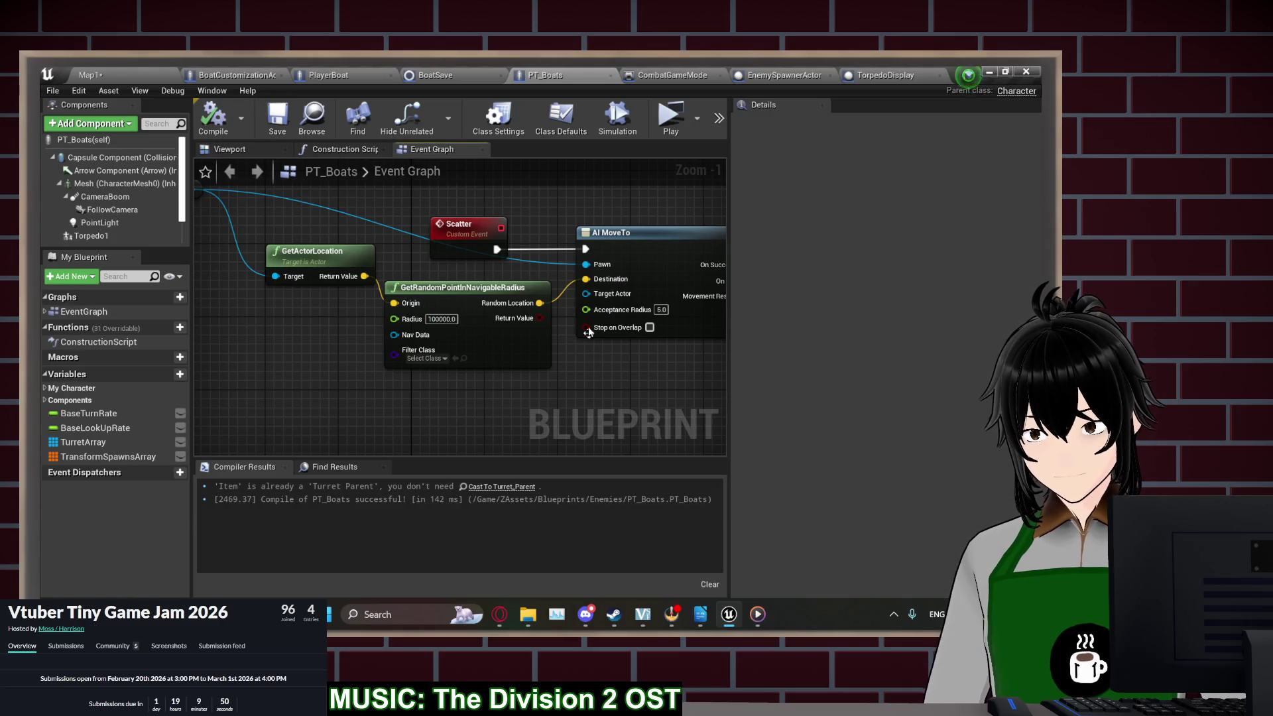
# Locate the SetActorRotation node in the graph and delete it
pyautogui.scroll(-3, 562, 261)
pyautogui.moveTo(556, 211)
pyautogui.mouseDown()
pyautogui.moveTo(309, 243)
pyautogui.moveTo(425, 165)
pyautogui.mouseUp()
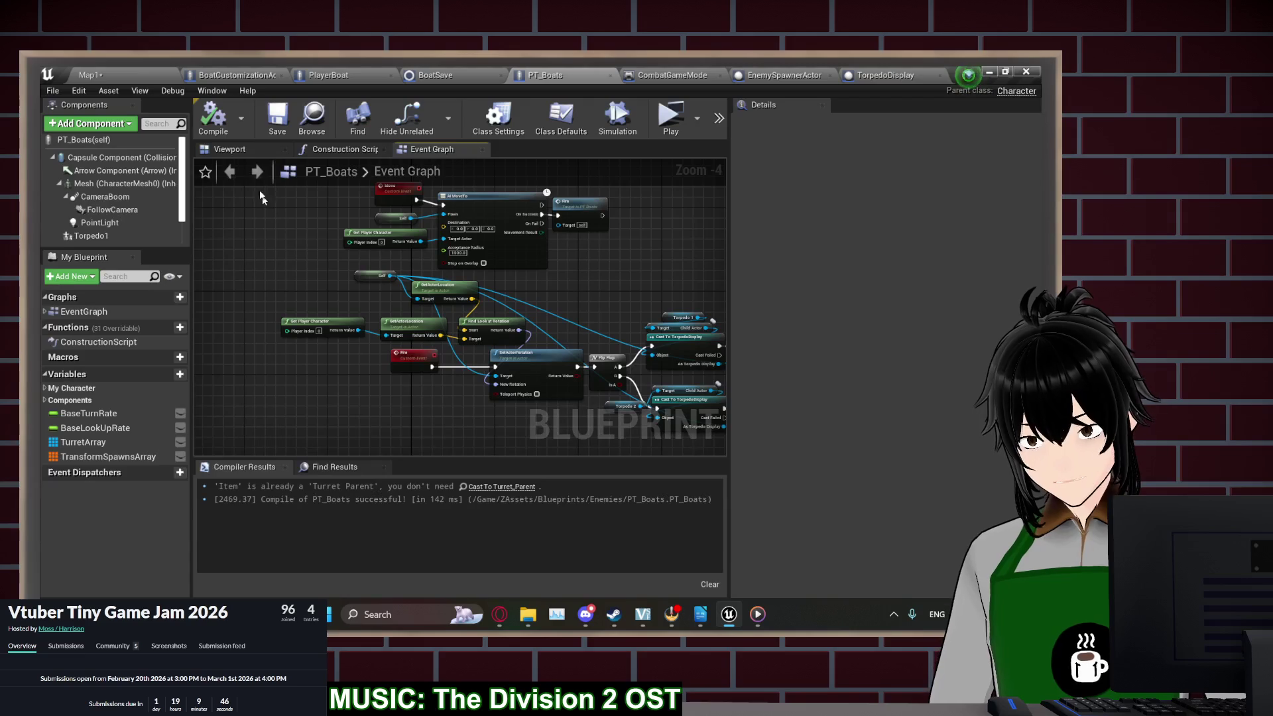
pyautogui.moveTo(659, 292)
pyautogui.mouseDown()
pyautogui.moveTo(619, 278)
pyautogui.moveTo(516, 169)
pyautogui.moveTo(519, 181)
pyautogui.moveTo(683, 184)
pyautogui.mouseUp()
pyautogui.scroll(3, 443, 318)
pyautogui.moveTo(420, 275)
pyautogui.mouseDown()
pyautogui.moveTo(403, 386)
pyautogui.moveTo(453, 409)
pyautogui.moveTo(451, 341)
pyautogui.moveTo(427, 325)
pyautogui.moveTo(524, 361)
pyautogui.mouseUp()
pyautogui.click(512, 338)
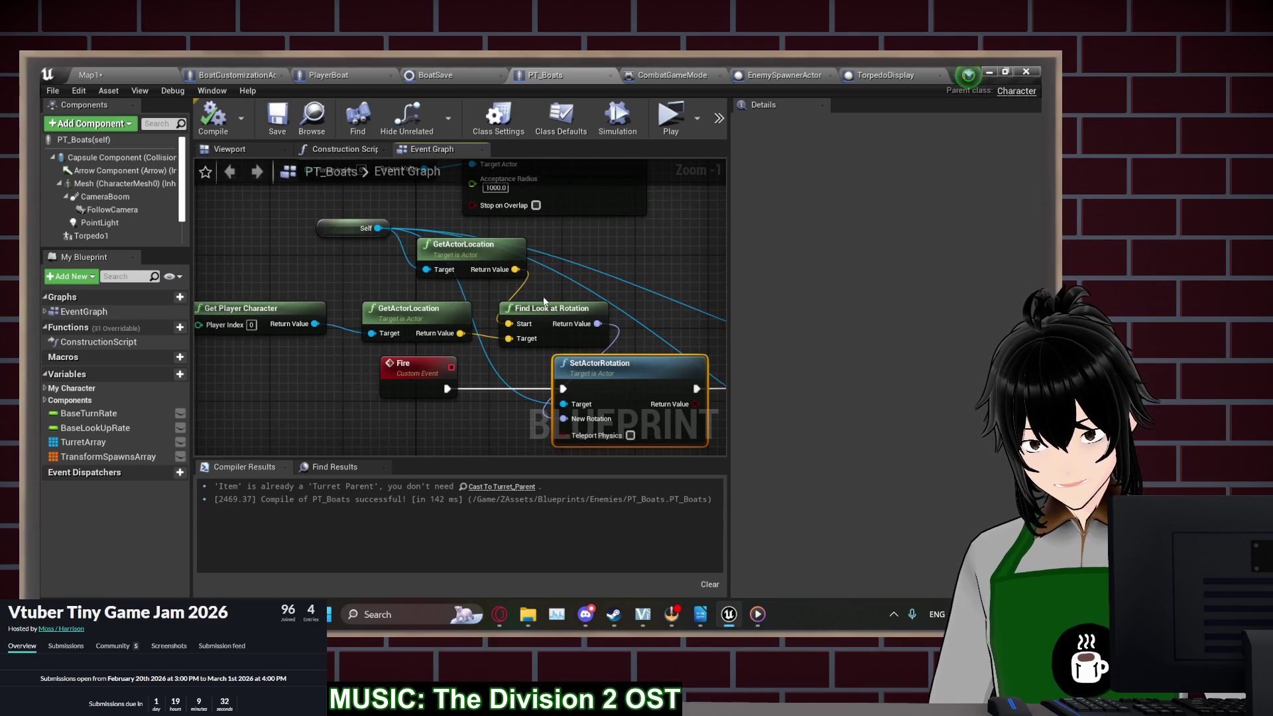
pyautogui.moveTo(563, 296)
pyautogui.mouseDown()
pyautogui.moveTo(475, 260)
pyautogui.moveTo(446, 392)
pyautogui.mouseUp()
pyautogui.moveTo(524, 438); pyautogui.dragTo(507, 272)
pyautogui.press('Delete')
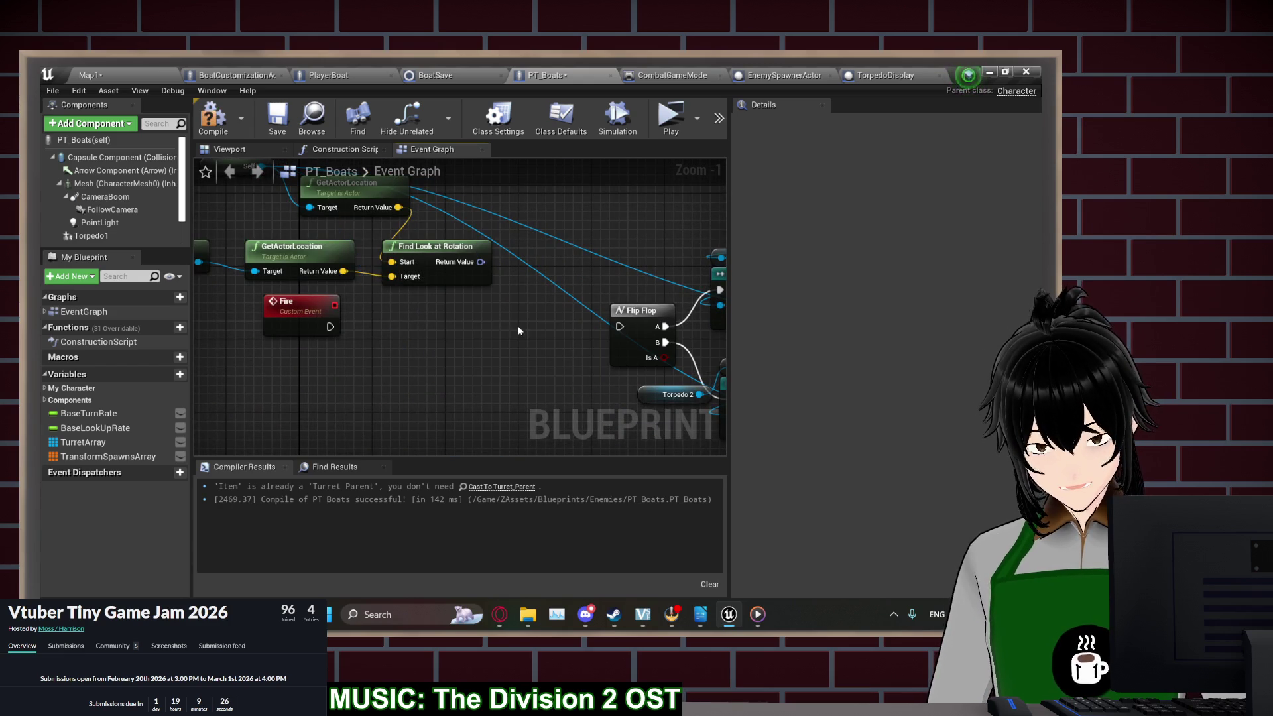
# Wire the Fire event directly into Flip Flop, recompile, and start a play-test
pyautogui.moveTo(328, 330)
pyautogui.mouseDown()
pyautogui.moveTo(655, 329)
pyautogui.moveTo(621, 327)
pyautogui.mouseUp()
pyautogui.click(215, 118)
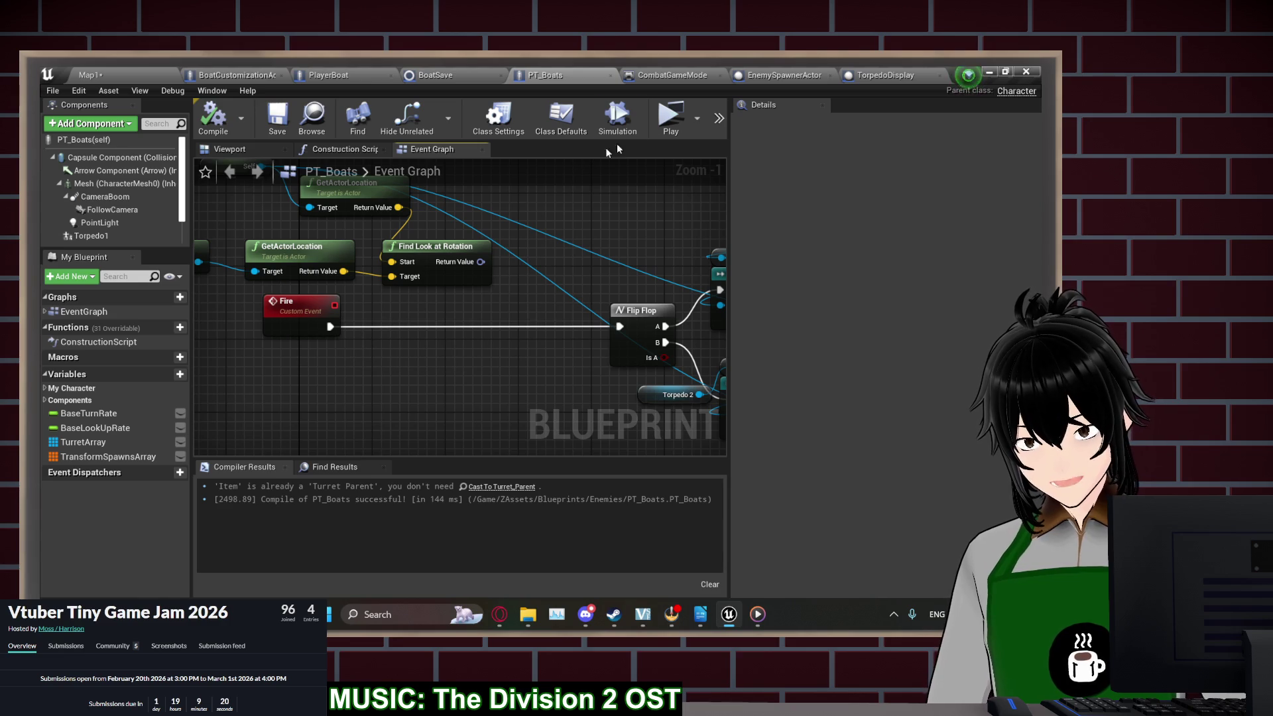
pyautogui.click(667, 124)
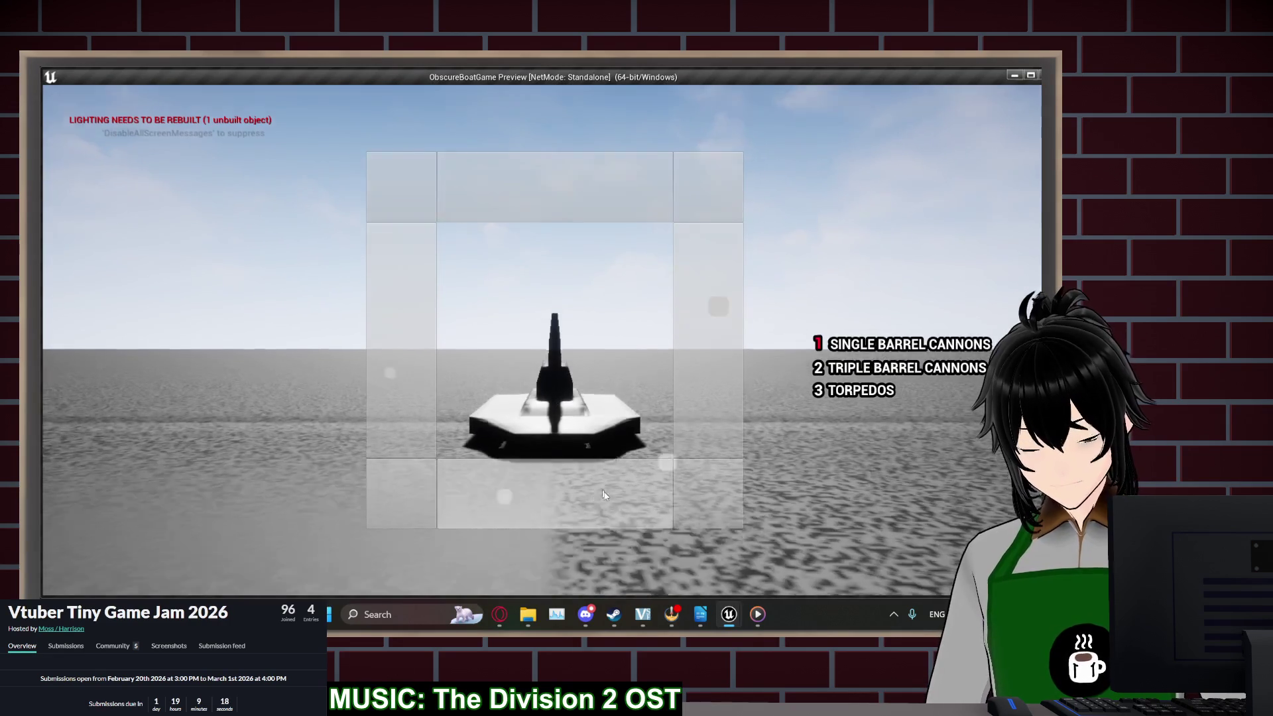
# Steer the boat left and right with A/D, fire weapons, tilt the camera, then stop the preview
pyautogui.press('a')
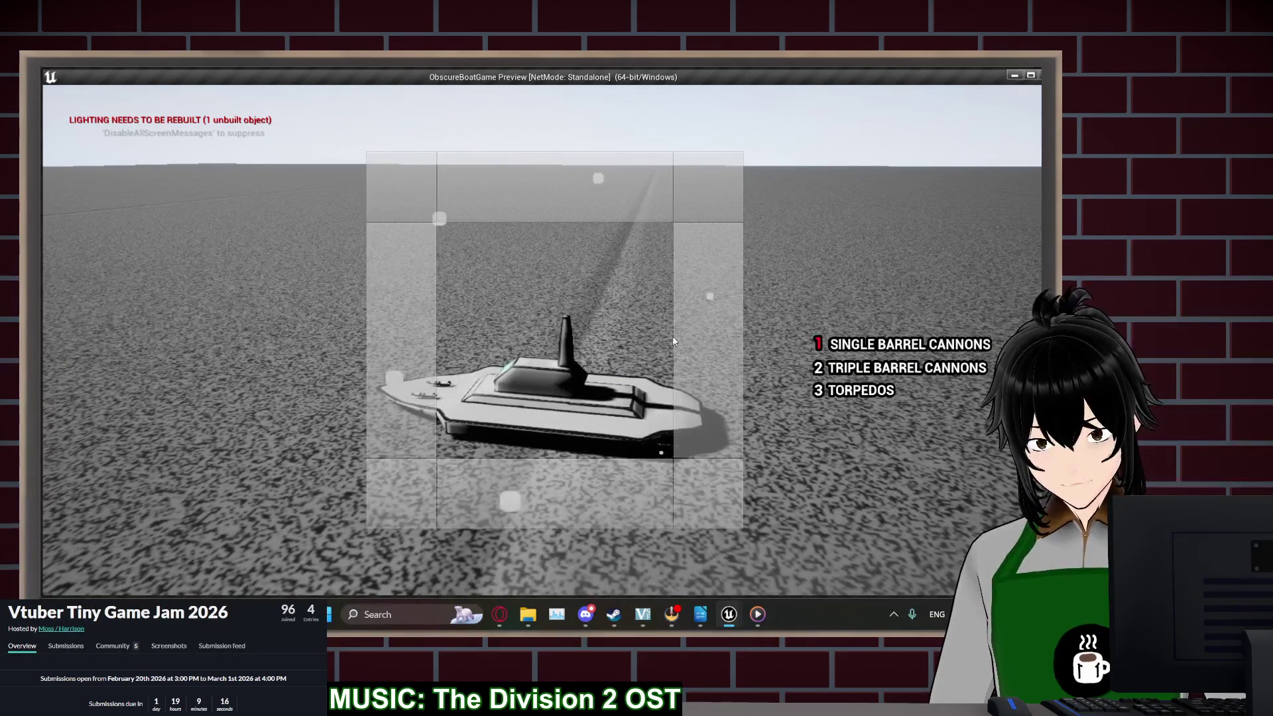
pyautogui.tripleClick(557, 341)
pyautogui.press('a')
pyautogui.press('a')
pyautogui.press('a')
pyautogui.press('a')
pyautogui.press('a')
pyautogui.press('a')
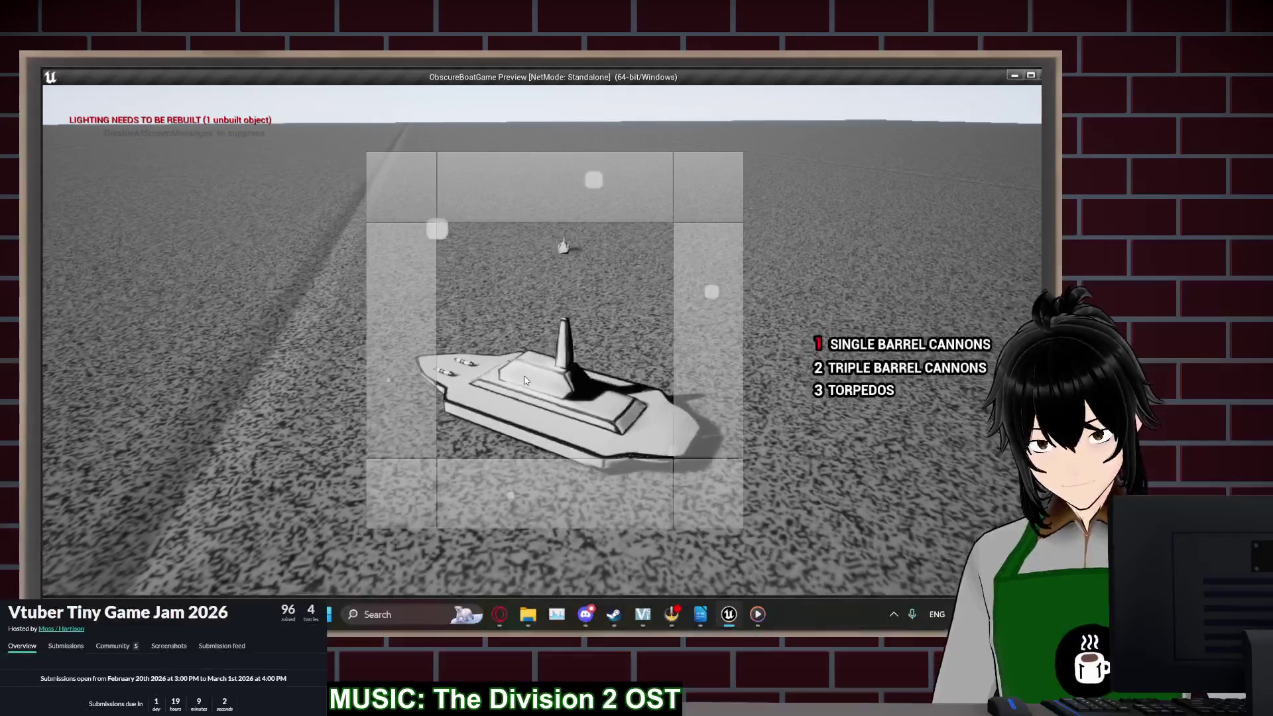
pyautogui.press('a')
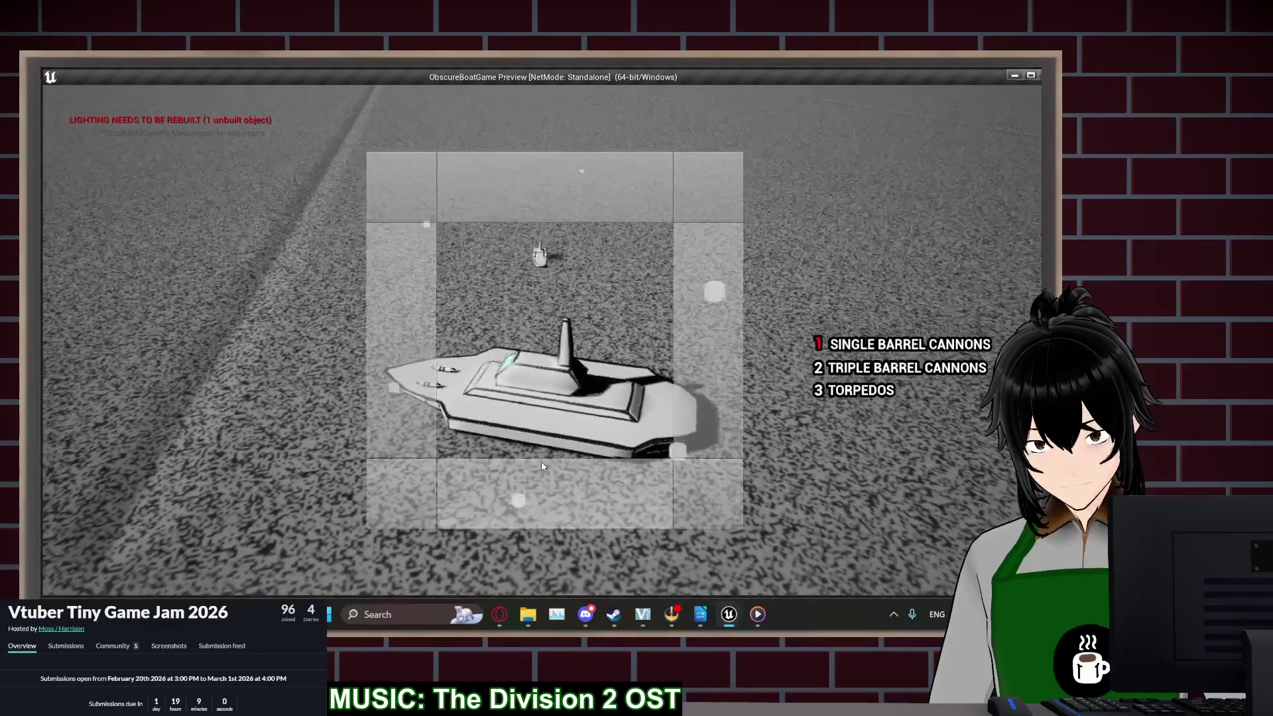
pyautogui.press('a')
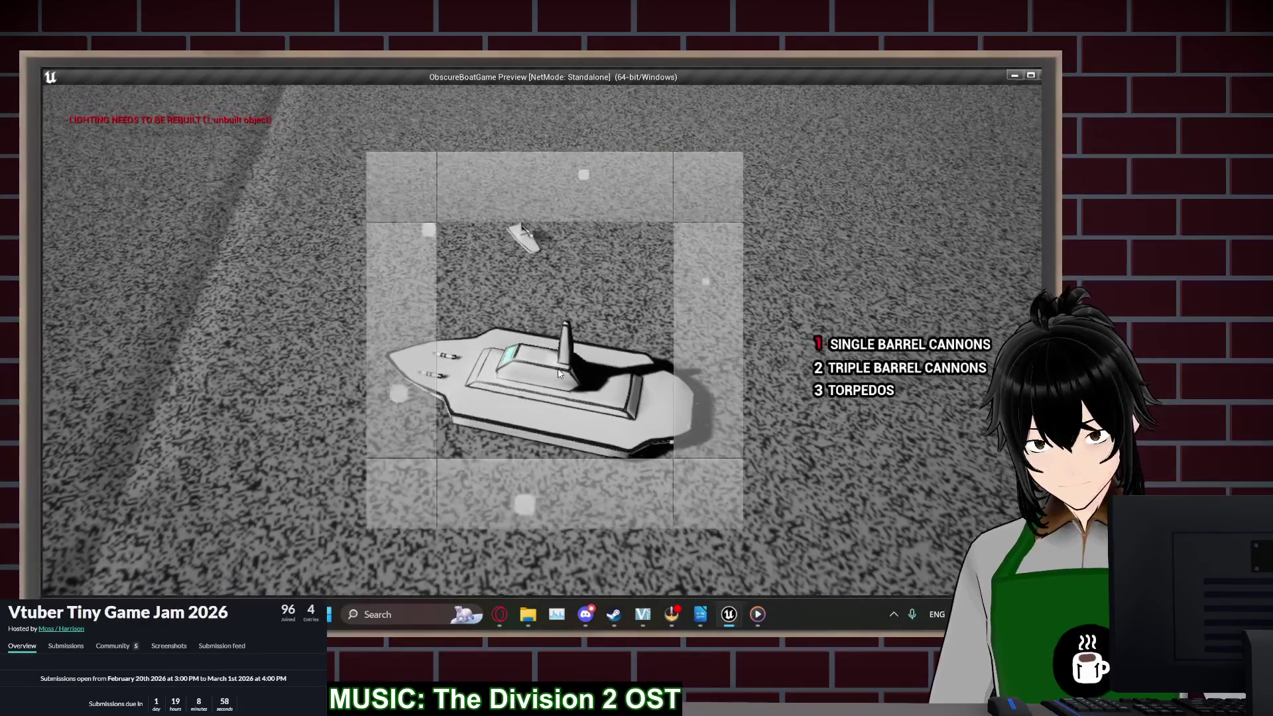
pyautogui.press('d')
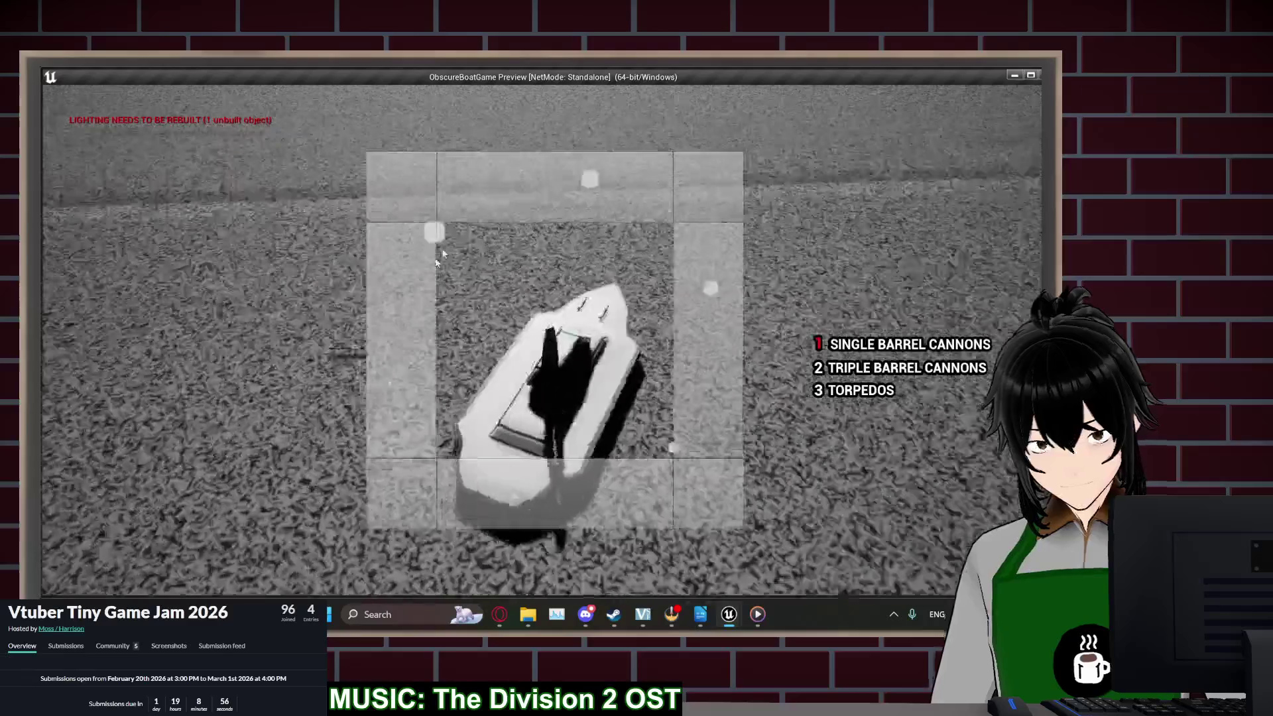
pyautogui.press('d')
pyautogui.press('a')
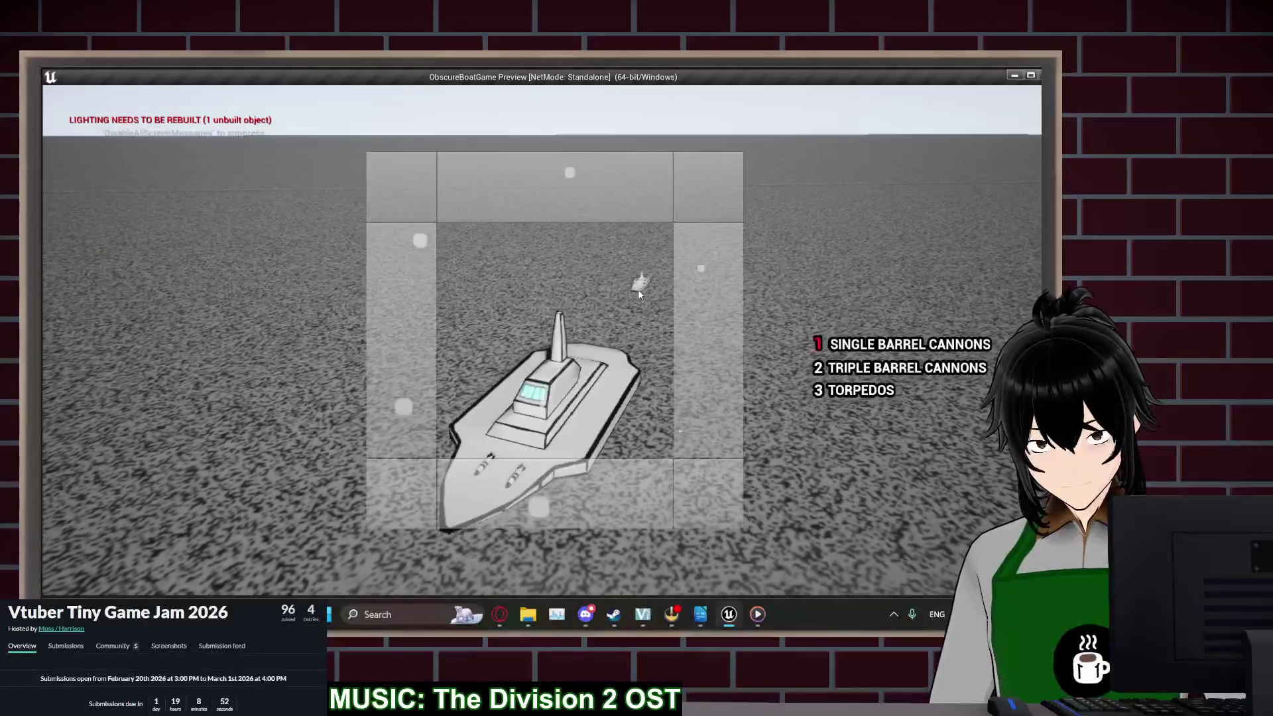
pyautogui.moveTo(638, 289); pyautogui.dragTo(606, 443)
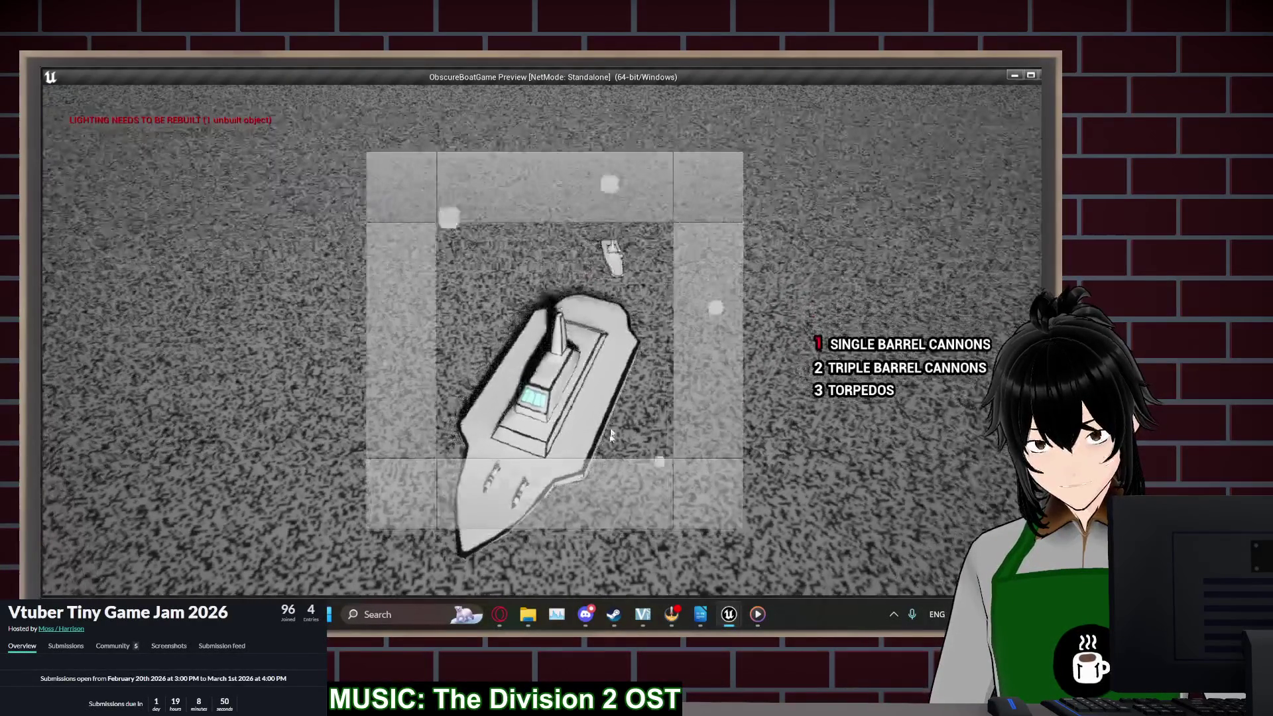
pyautogui.press('Escape')
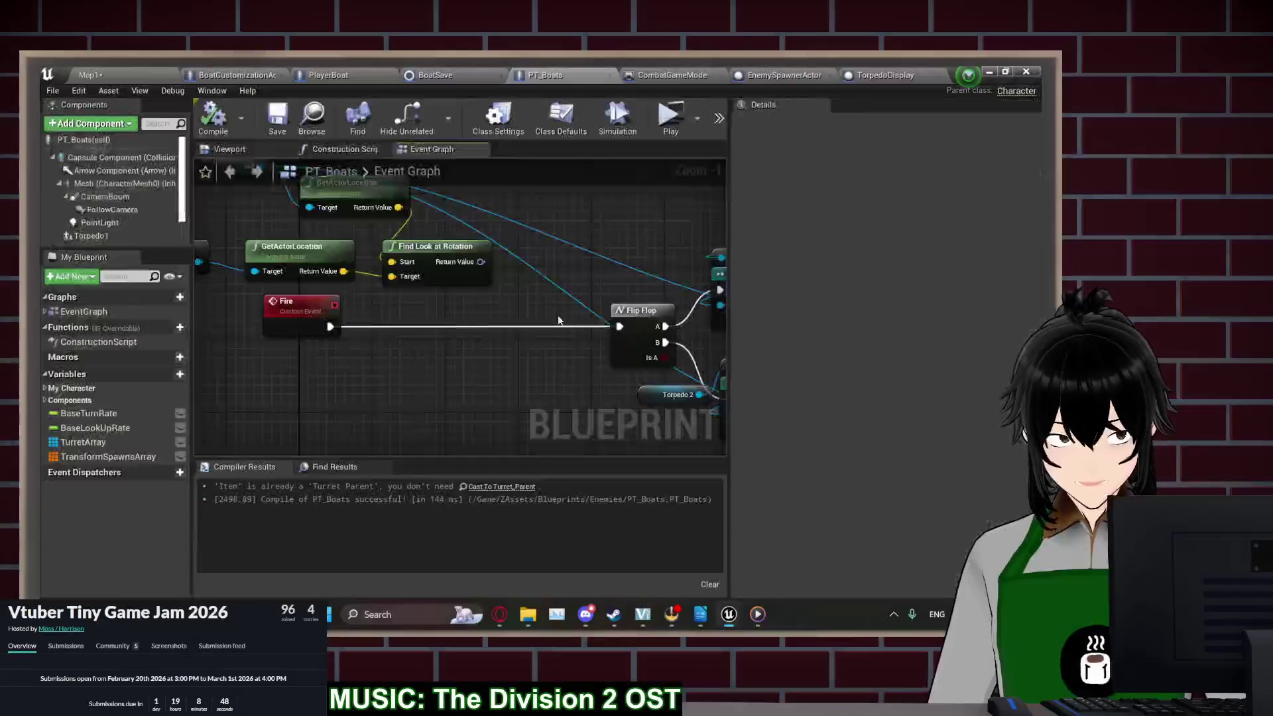
# Compile PT_Boats and move the Fire event node closer to Flip Flop
pyautogui.scroll(-3, 473, 390)
pyautogui.click(212, 116)
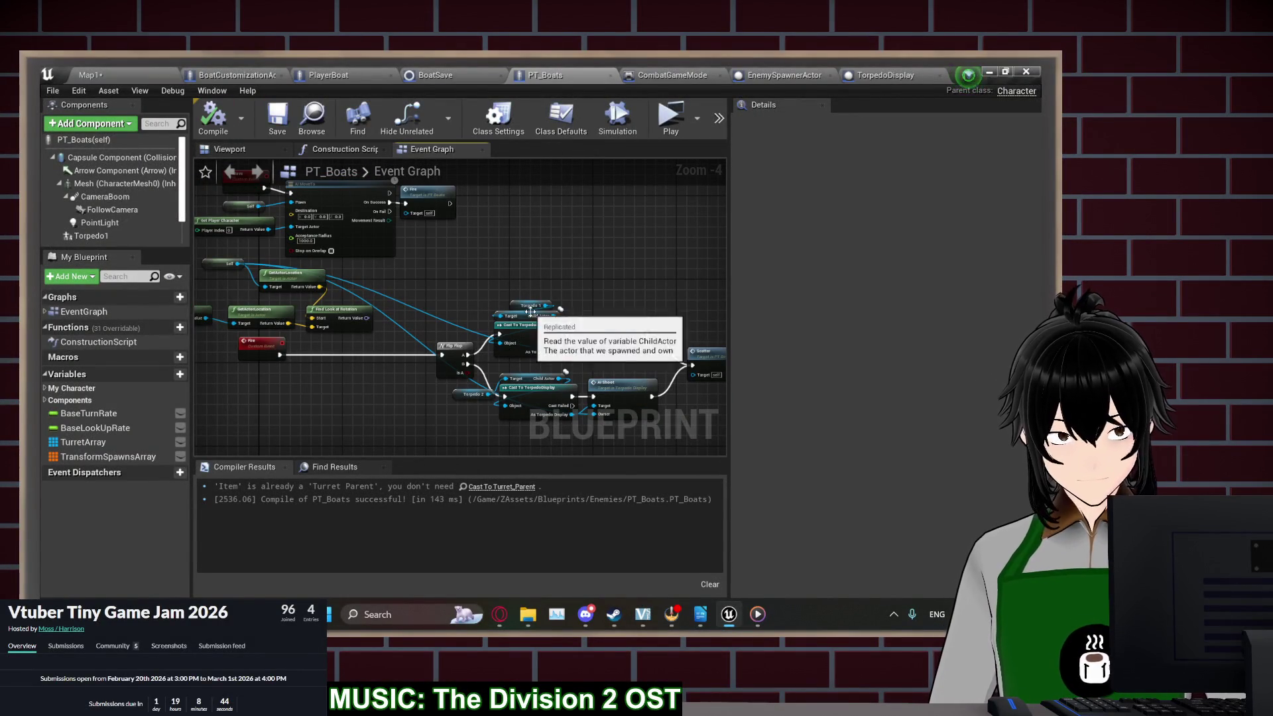
pyautogui.moveTo(496, 262)
pyautogui.mouseDown()
pyautogui.moveTo(553, 278)
pyautogui.moveTo(572, 269)
pyautogui.mouseUp()
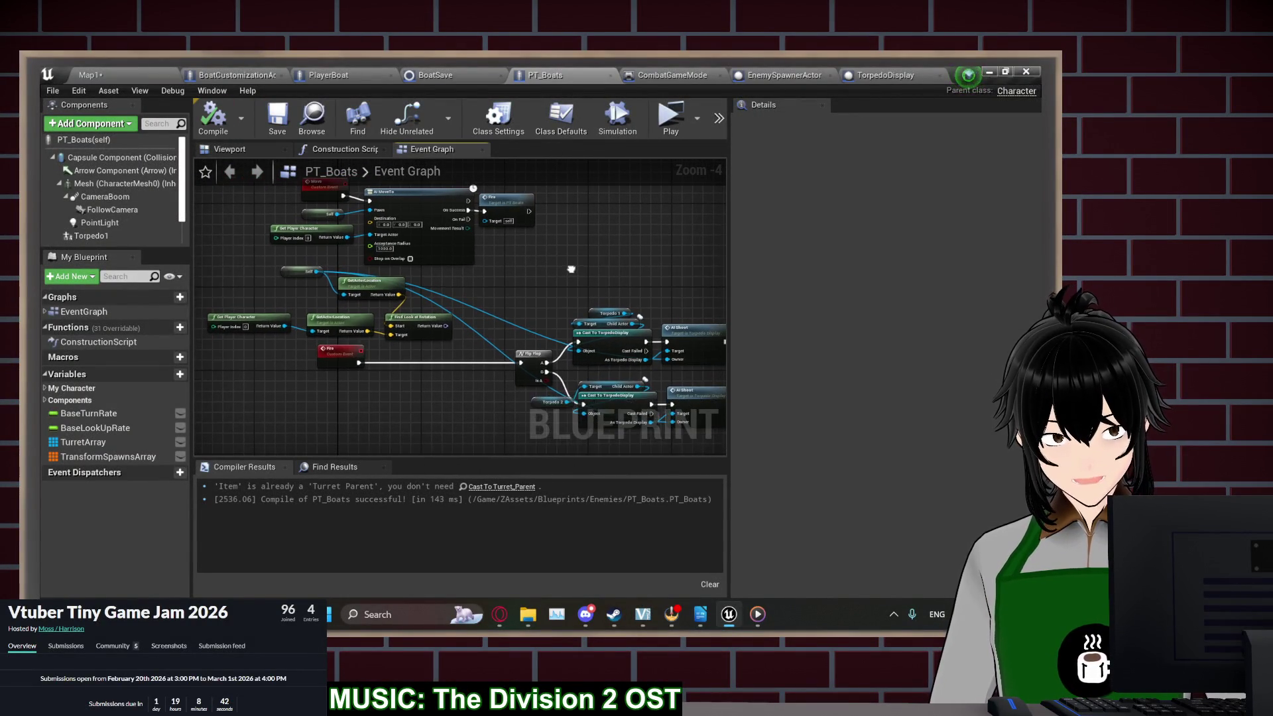
pyautogui.moveTo(352, 347); pyautogui.dragTo(487, 348)
pyautogui.click(534, 270)
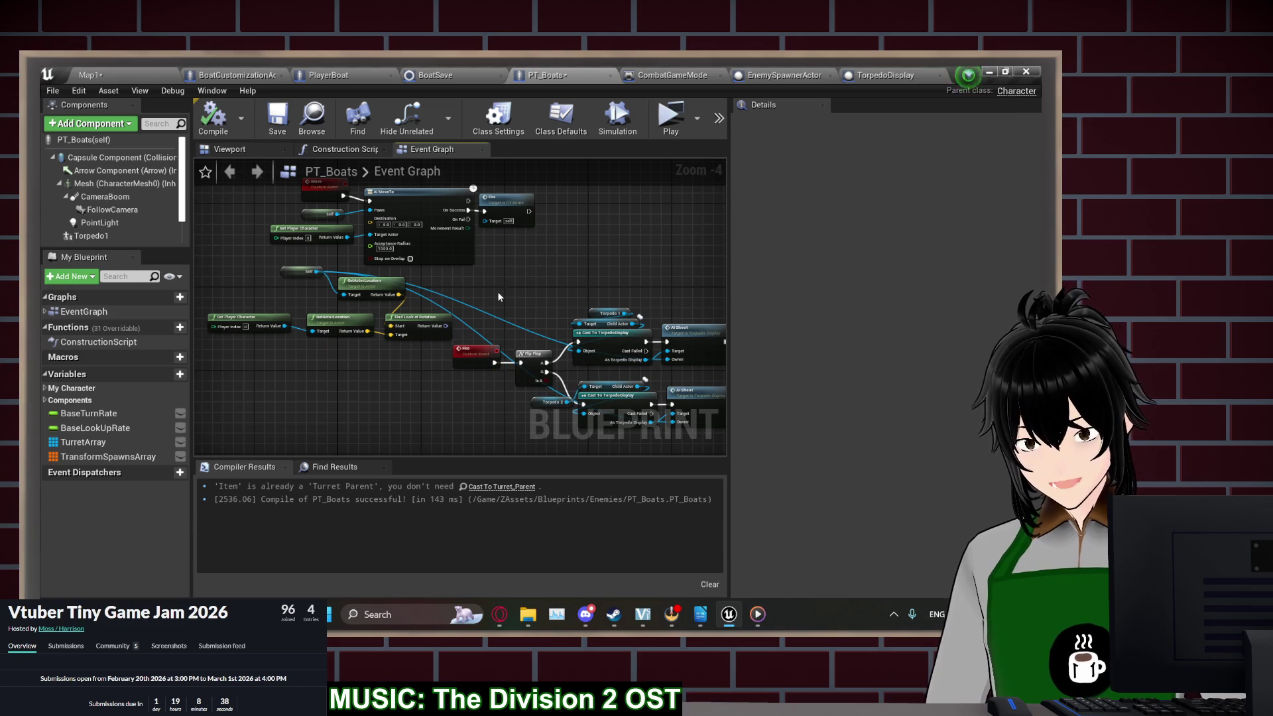
# Delete the unused GetActorLocation, Find Look at Rotation and Get Player Character nodes, then recompile
pyautogui.moveTo(534, 269); pyautogui.dragTo(540, 243)
pyautogui.moveTo(428, 328)
pyautogui.mouseDown()
pyautogui.moveTo(369, 332)
pyautogui.moveTo(384, 356)
pyautogui.moveTo(271, 352)
pyautogui.mouseUp()
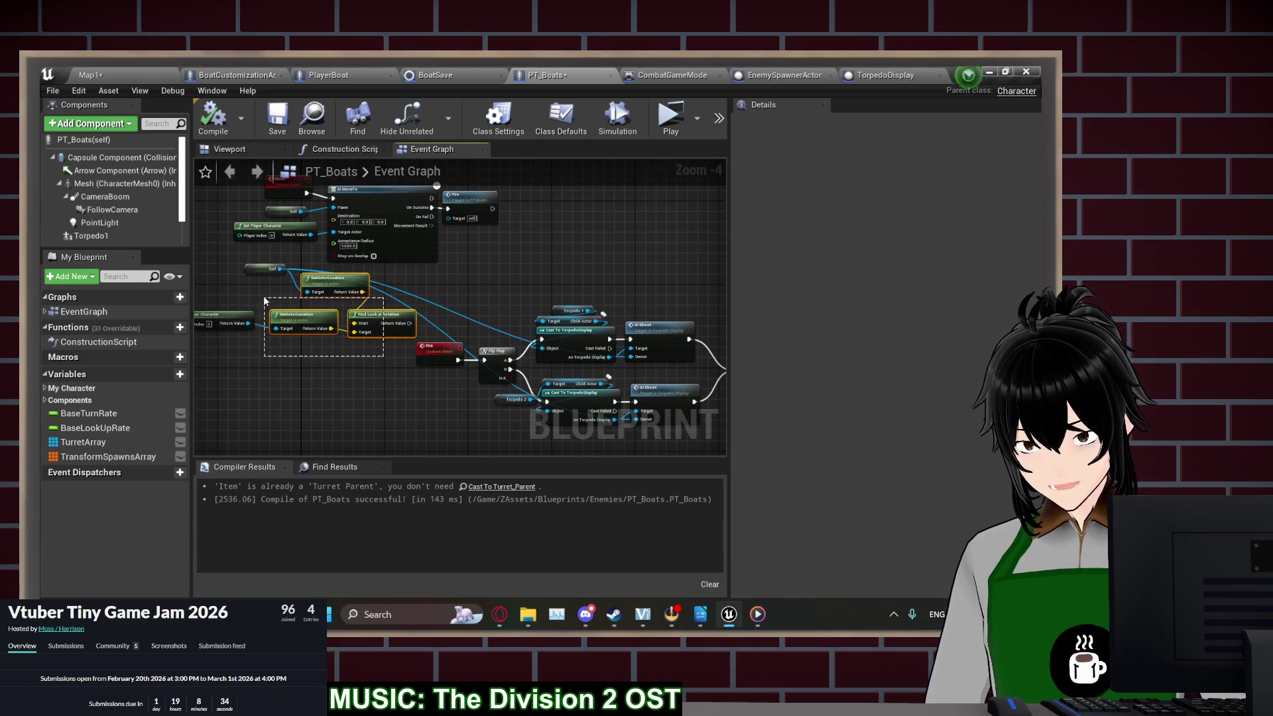
pyautogui.moveTo(248, 293); pyautogui.dragTo(512, 309)
pyautogui.press('Delete')
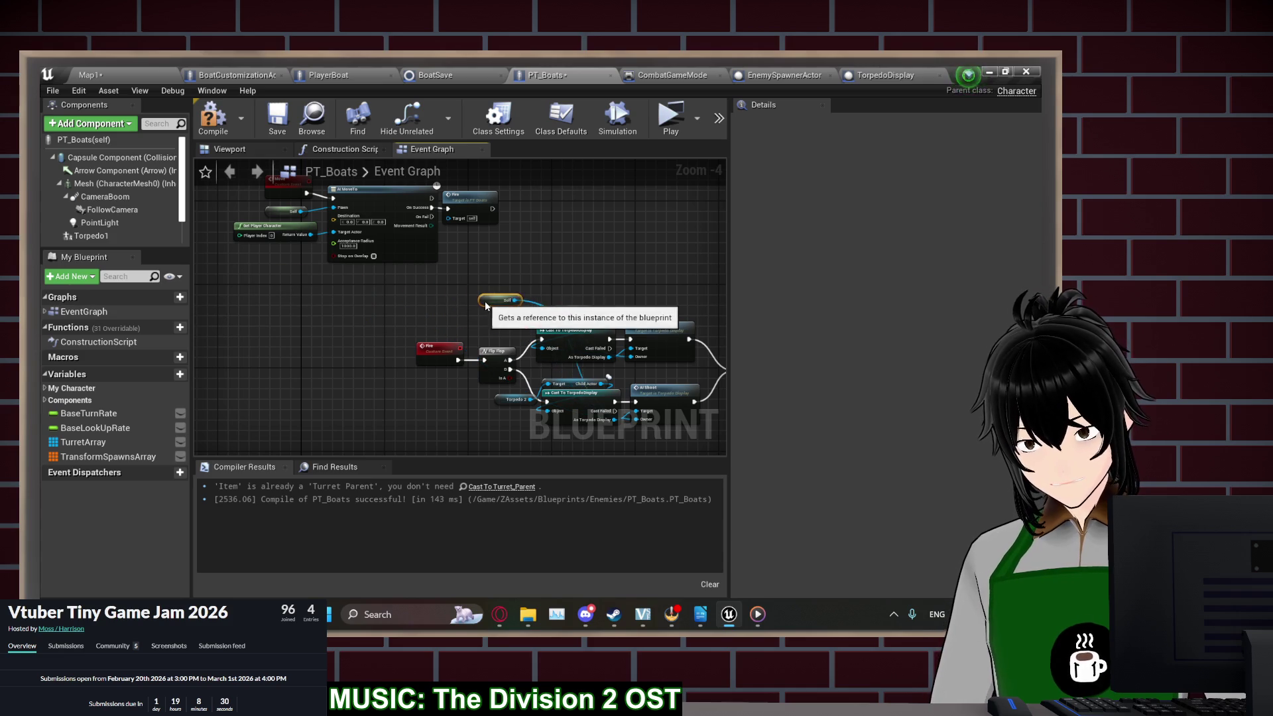
pyautogui.click(205, 132)
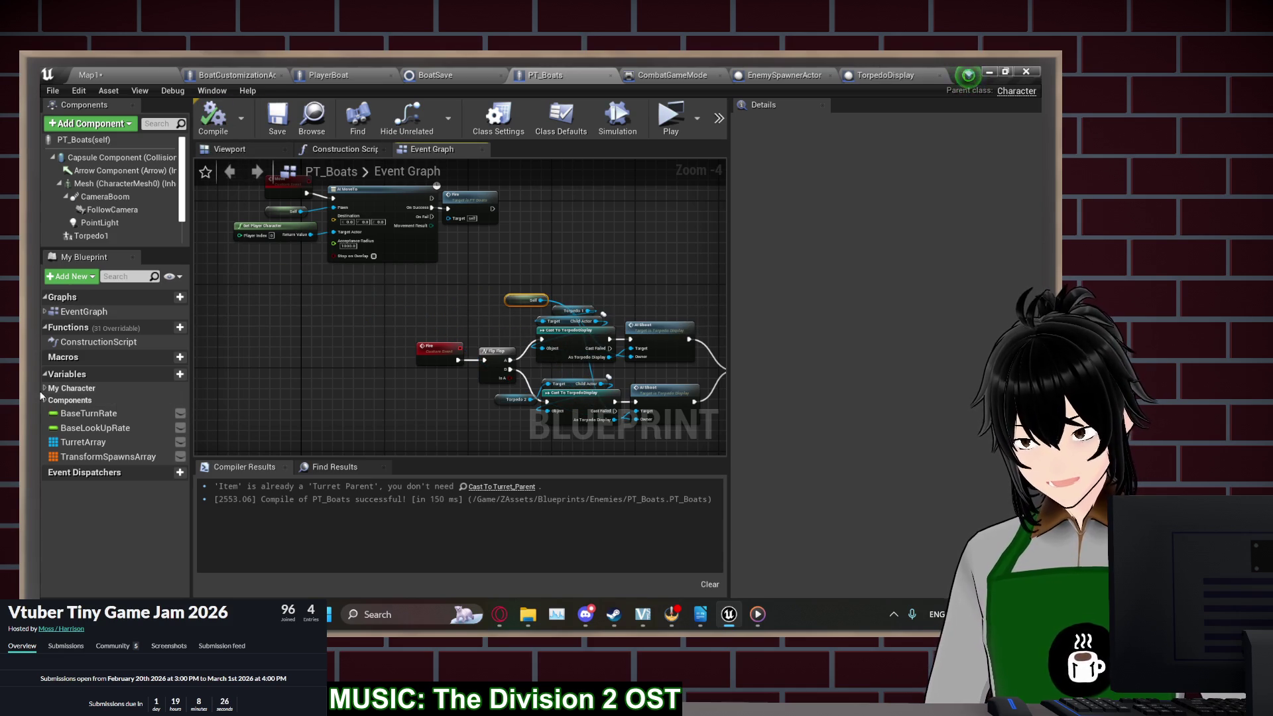
pyautogui.moveTo(622, 292); pyautogui.dragTo(489, 332)
pyautogui.click(213, 114)
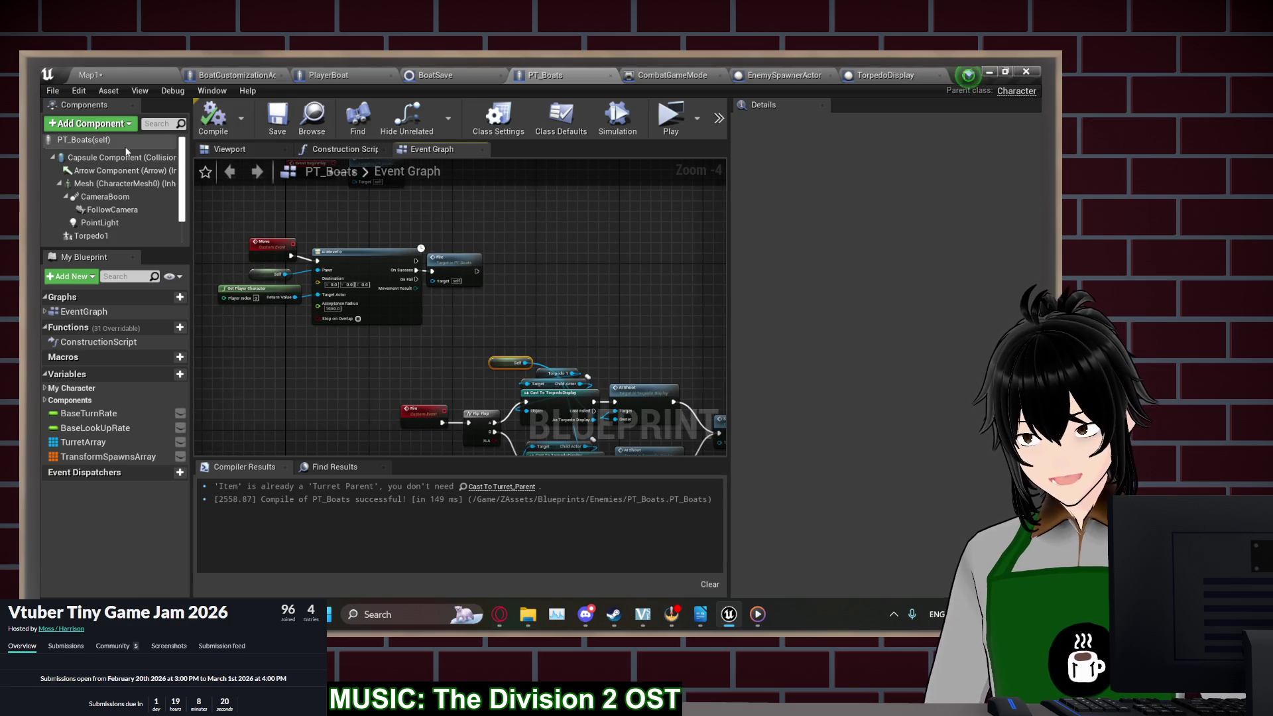
pyautogui.click(266, 154)
# Add a Box Collision component to PT_Boats named HurtBox
pyautogui.click(118, 124)
pyautogui.write('box')
pyautogui.click(101, 160)
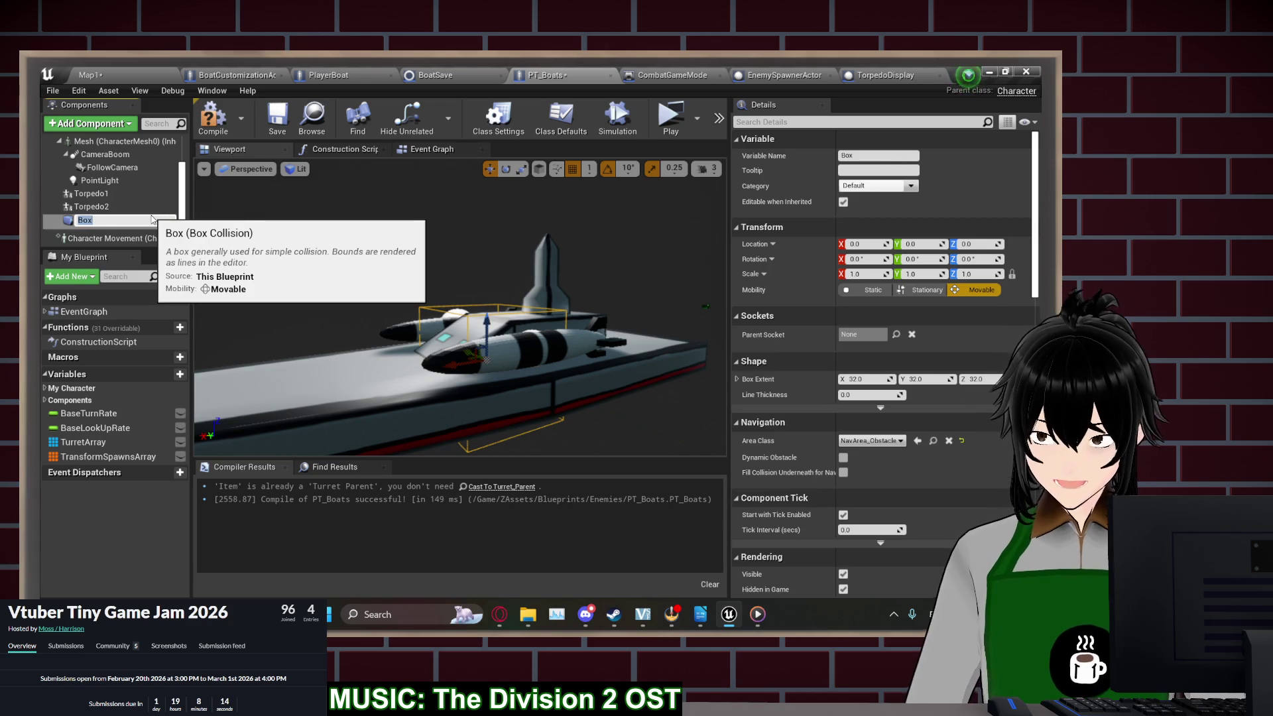
pyautogui.write('x')
pyautogui.press('Return')
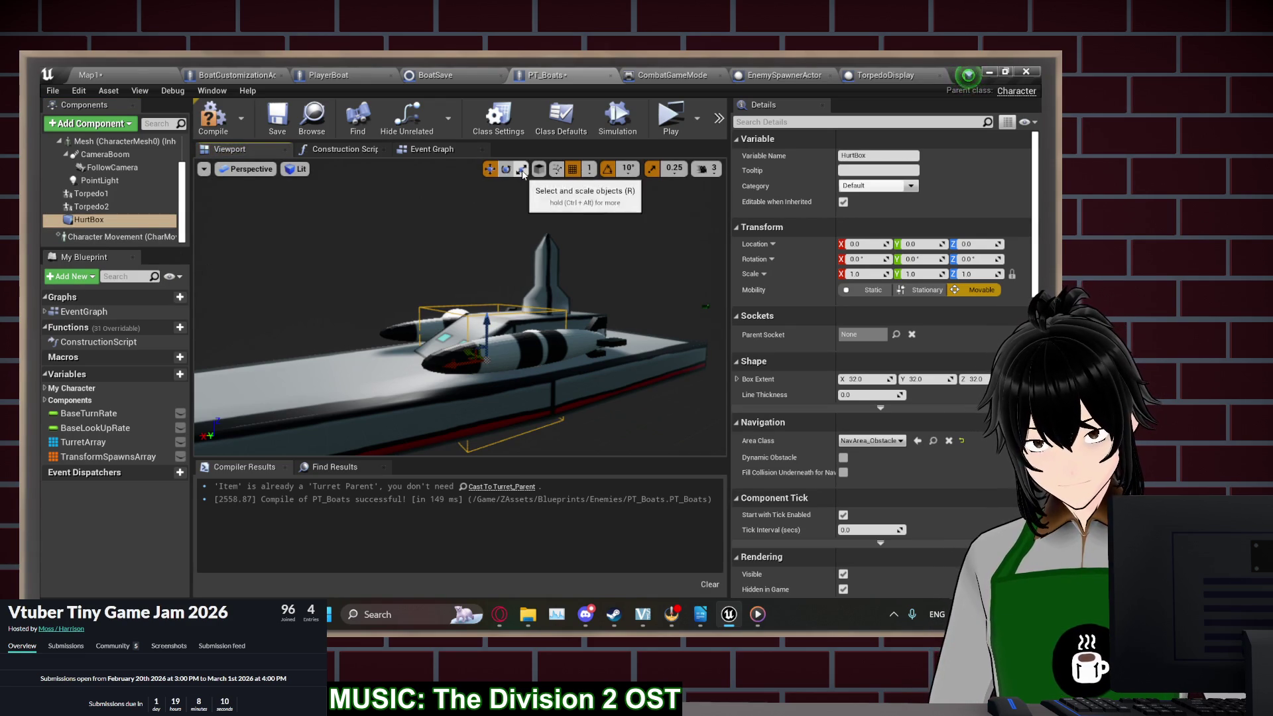
# Scale HurtBox to 4.75 × 1.75 × 1.0 around the hull and compile
pyautogui.click(521, 169)
pyautogui.moveTo(460, 364)
pyautogui.mouseDown()
pyautogui.moveTo(424, 377)
pyautogui.moveTo(441, 374)
pyautogui.mouseUp()
pyautogui.moveTo(530, 411)
pyautogui.mouseDown()
pyautogui.moveTo(424, 401)
pyautogui.moveTo(398, 385)
pyautogui.moveTo(609, 278)
pyautogui.moveTo(539, 256)
pyautogui.moveTo(539, 238)
pyautogui.moveTo(539, 273)
pyautogui.mouseUp()
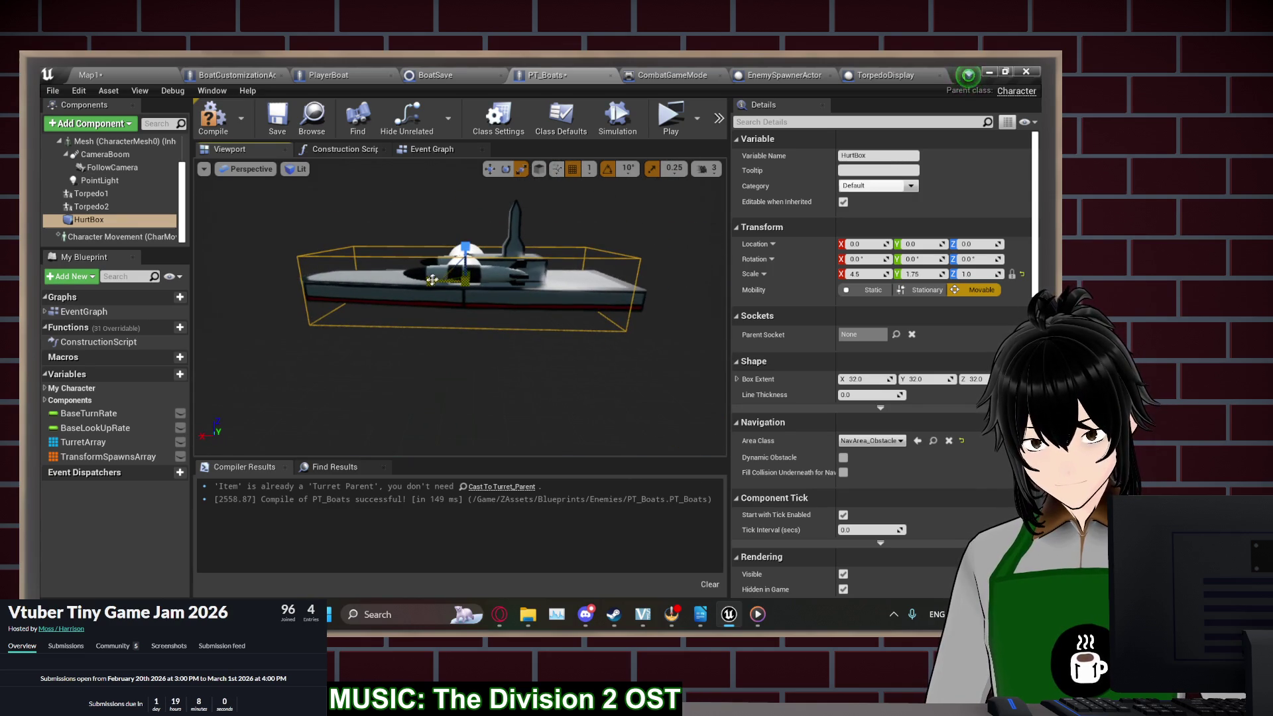
pyautogui.click(213, 118)
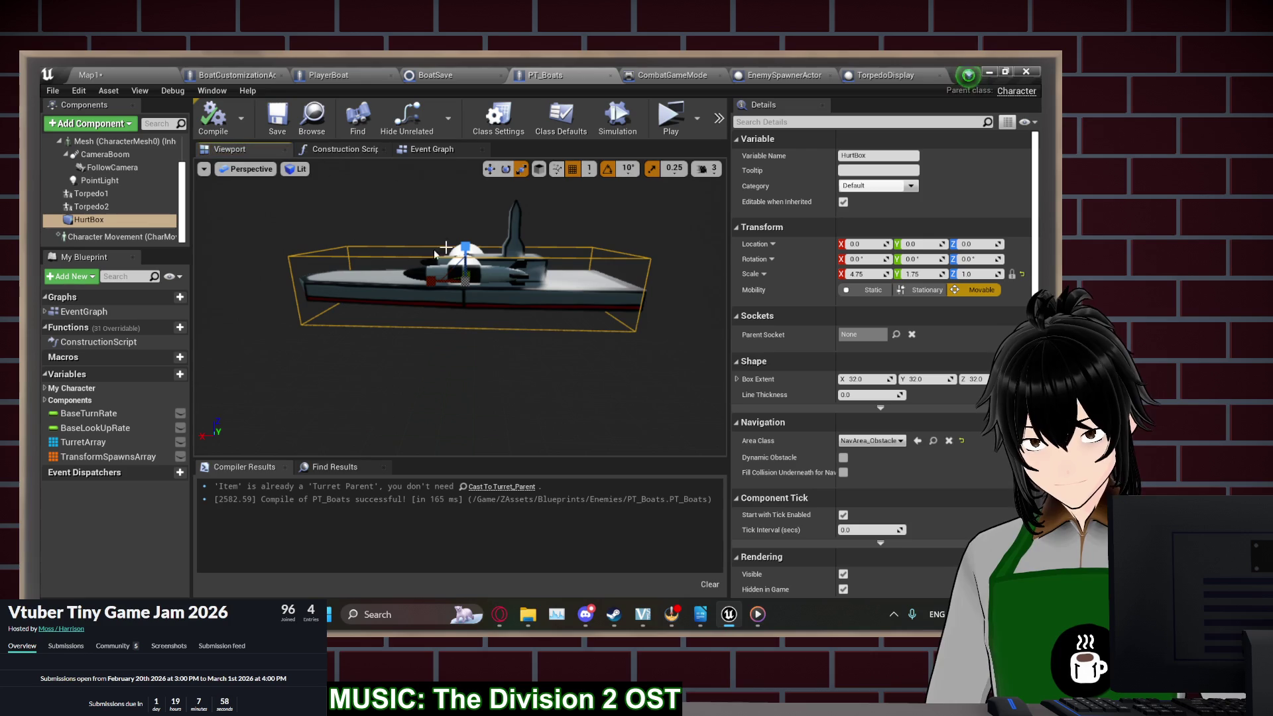
# Review HurtBox's Collision Presets in Details, then return to the Event Graph
pyautogui.scroll(-10, 804, 518)
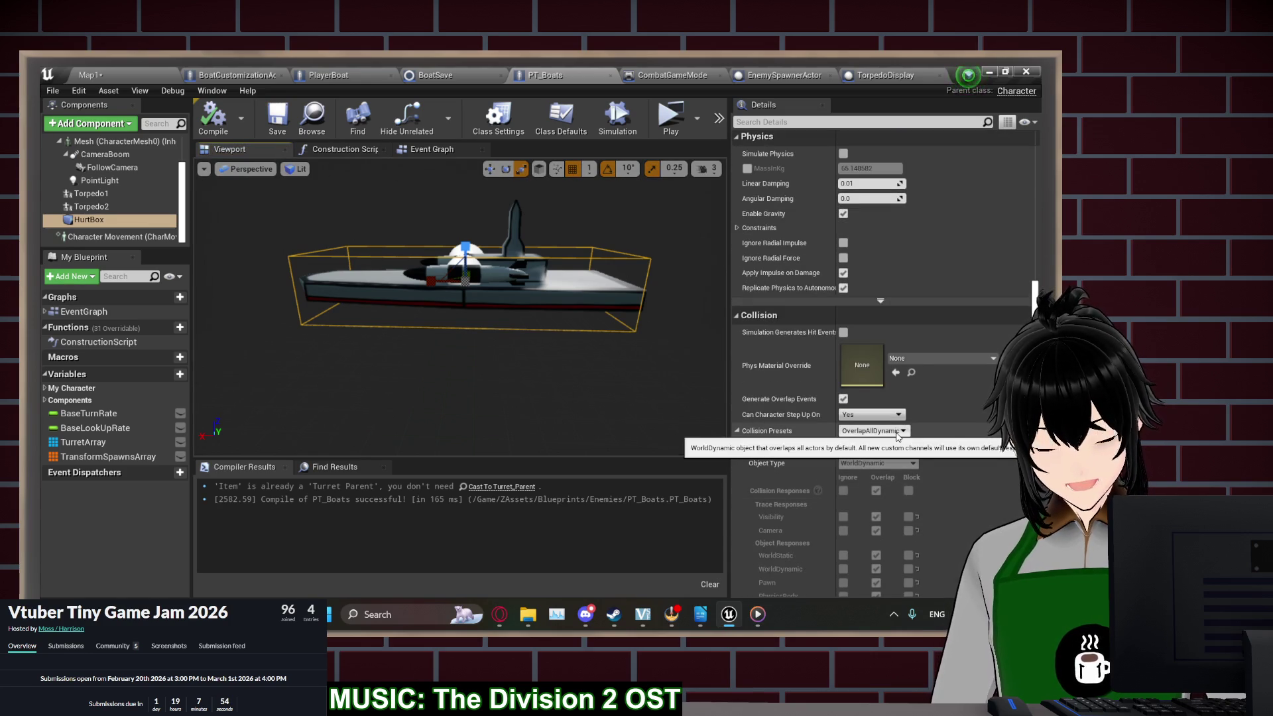
pyautogui.scroll(-3, 817, 495)
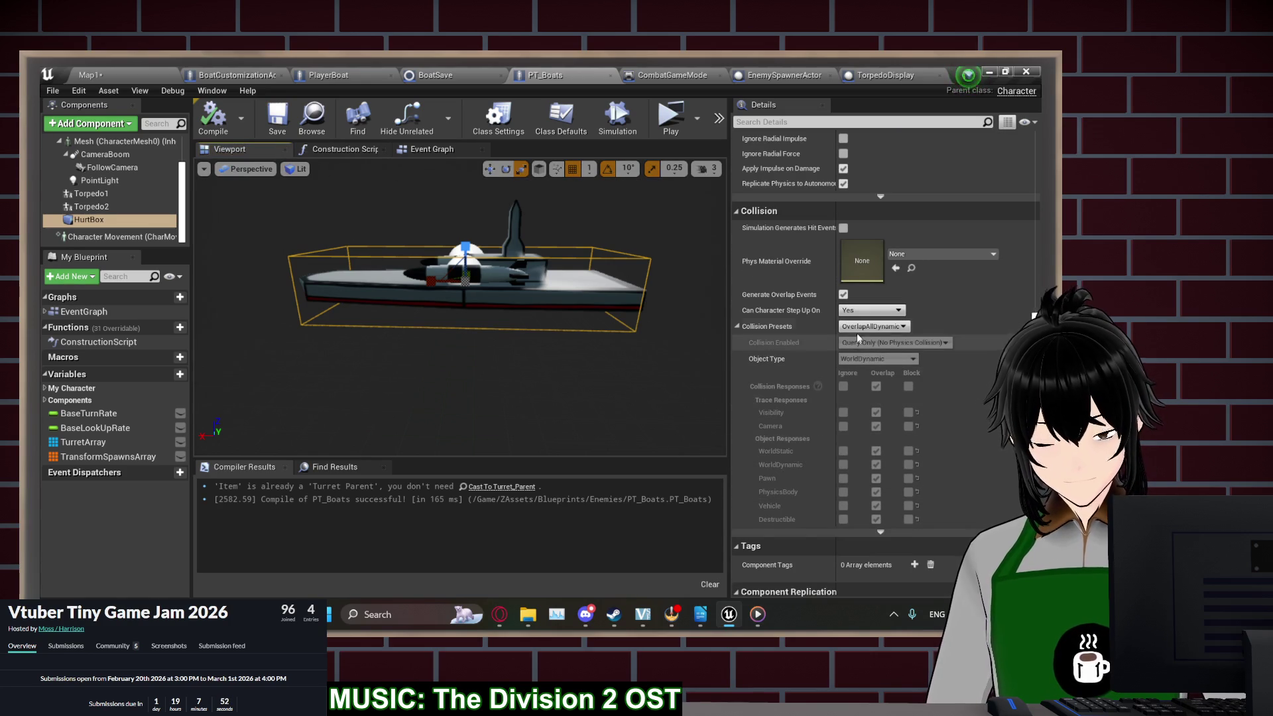
pyautogui.scroll(-9, 806, 420)
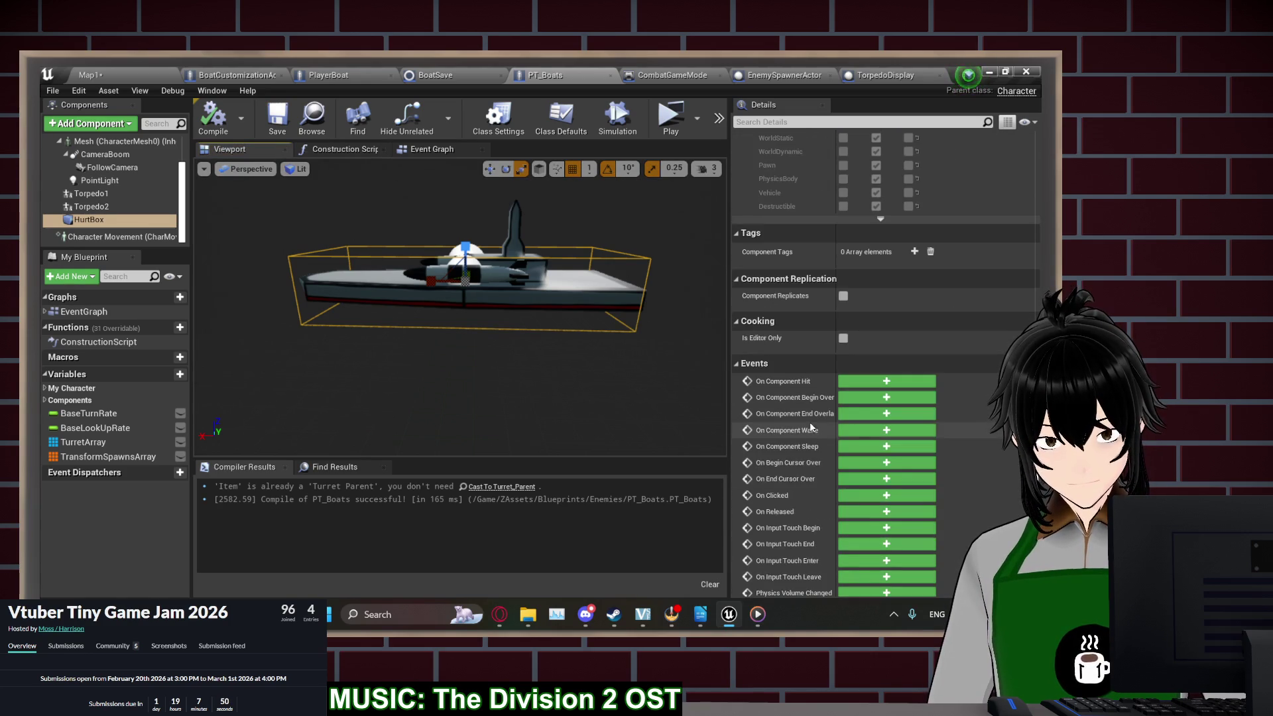
pyautogui.click(432, 149)
pyautogui.scroll(4, 424, 305)
pyautogui.scroll(-8, 338, 369)
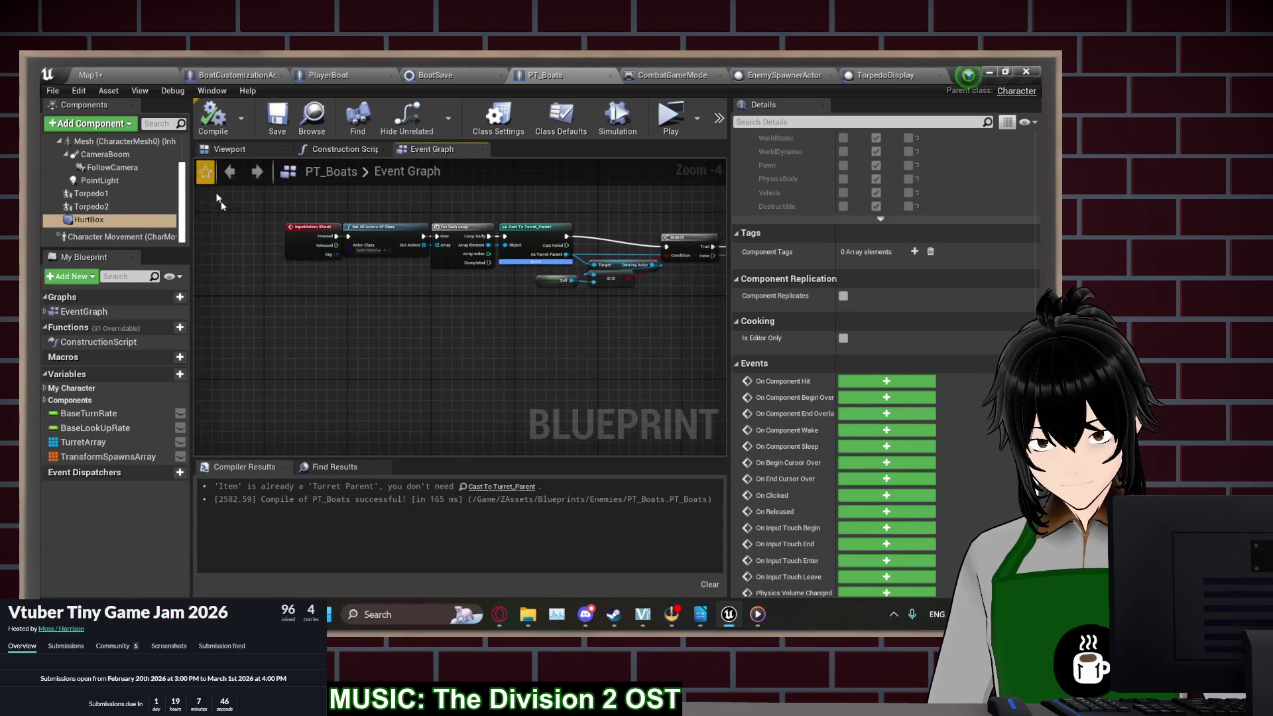
# Wrap the BeginPlay nodes in an 'Event Begin Play' comment shown when zoomed out
pyautogui.scroll(7, 338, 369)
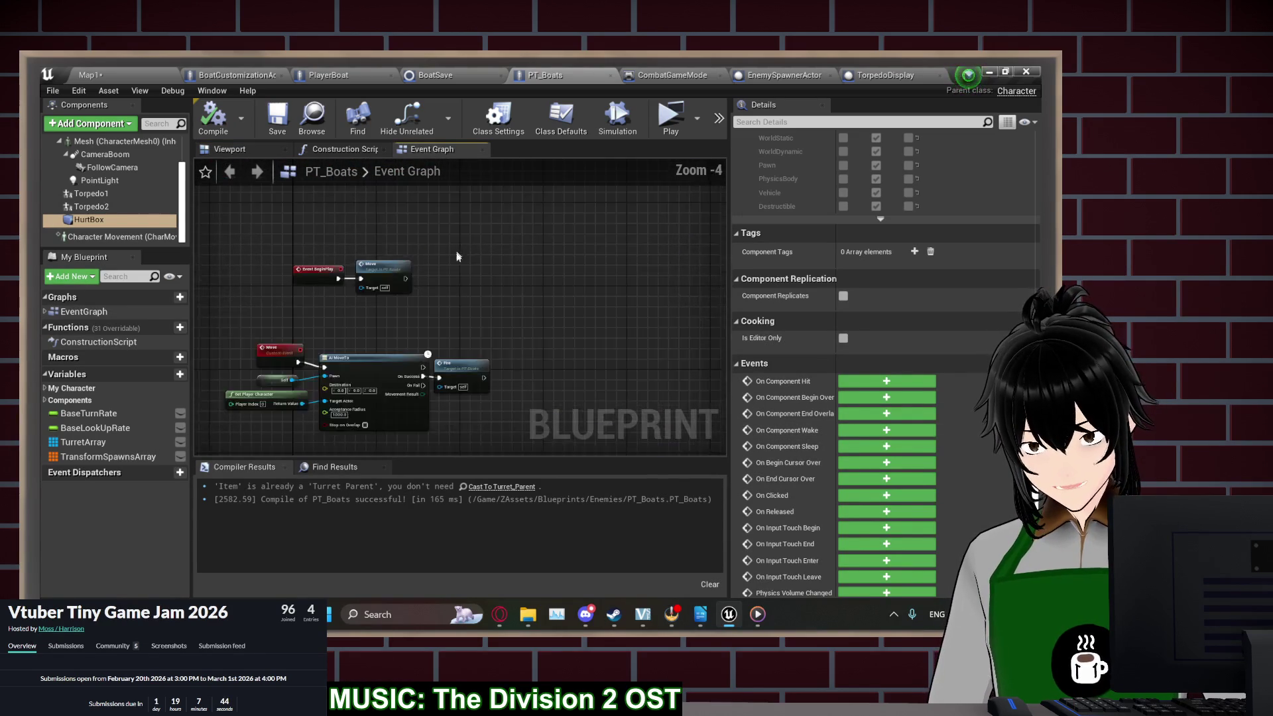
pyautogui.moveTo(501, 212); pyautogui.dragTo(328, 300)
pyautogui.write('cEvent Begin Play')
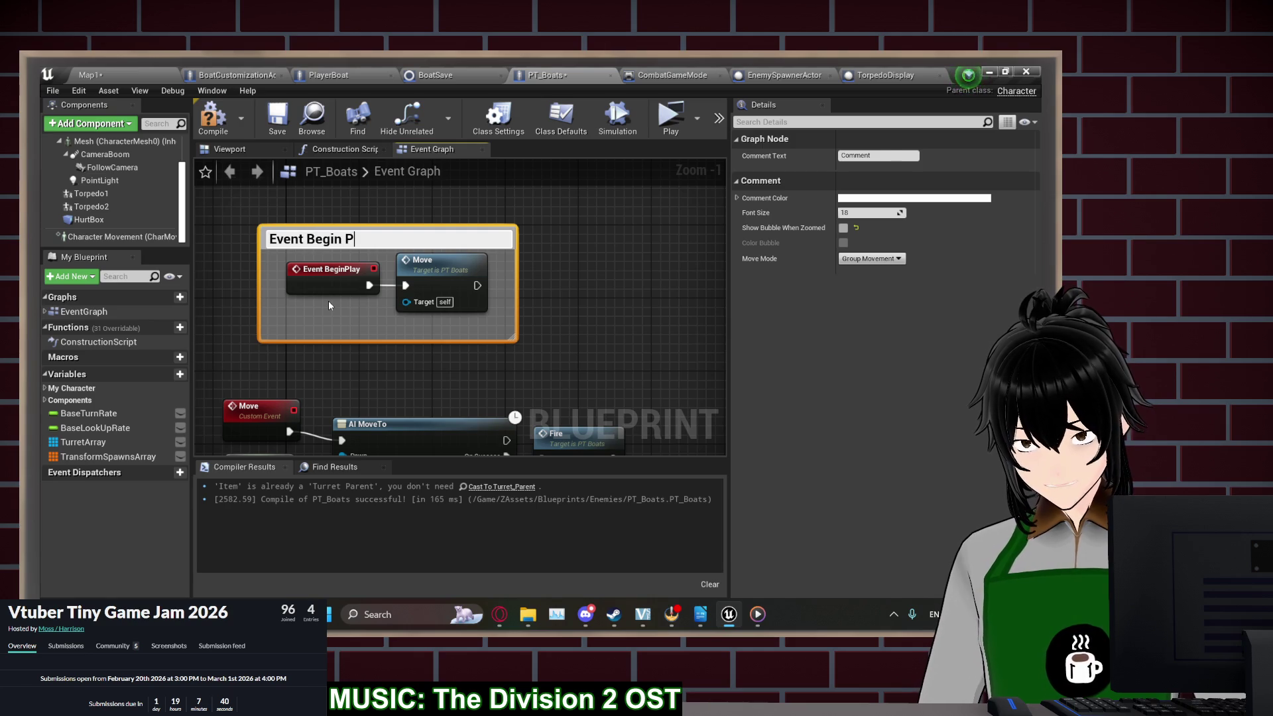
pyautogui.press('Return')
pyautogui.click(843, 228)
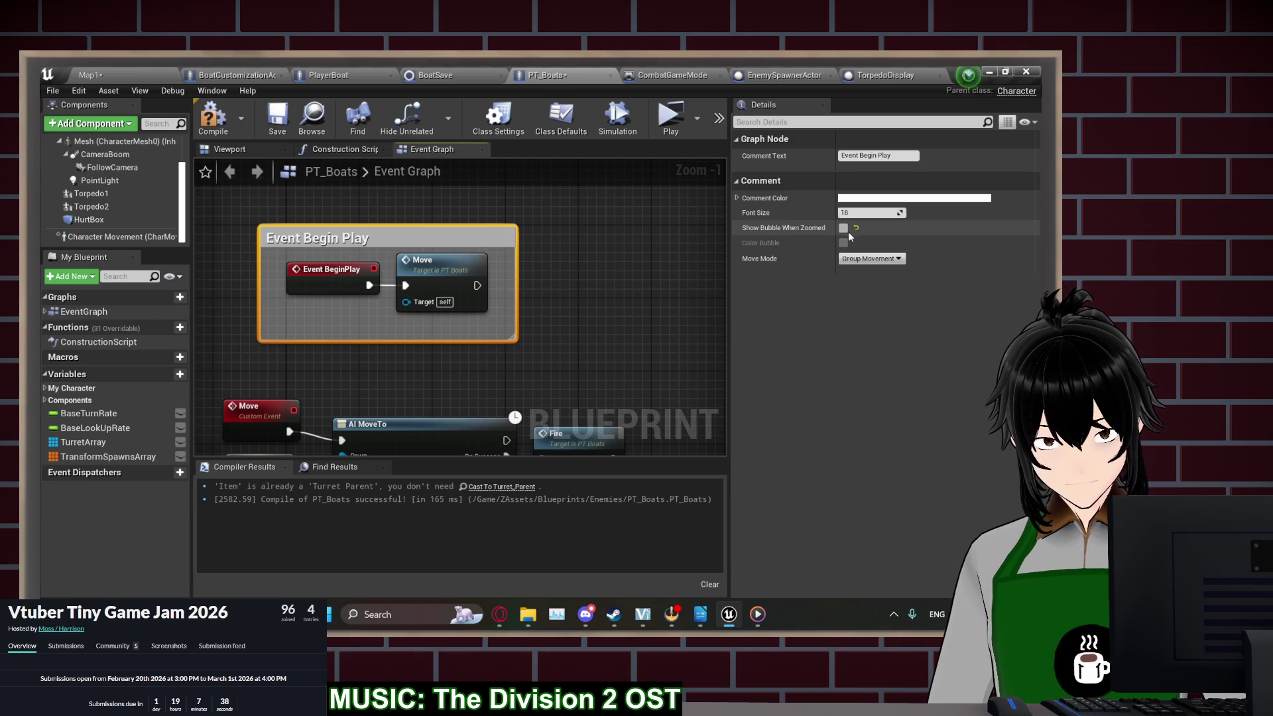
# Wrap the AI MoveTo node group in a 'Move To Player' comment
pyautogui.scroll(-4, 595, 312)
pyautogui.moveTo(363, 398); pyautogui.dragTo(385, 381)
pyautogui.write('c')
pyautogui.write('Move To Pl')
pyautogui.write('ayer')
pyautogui.press('Return')
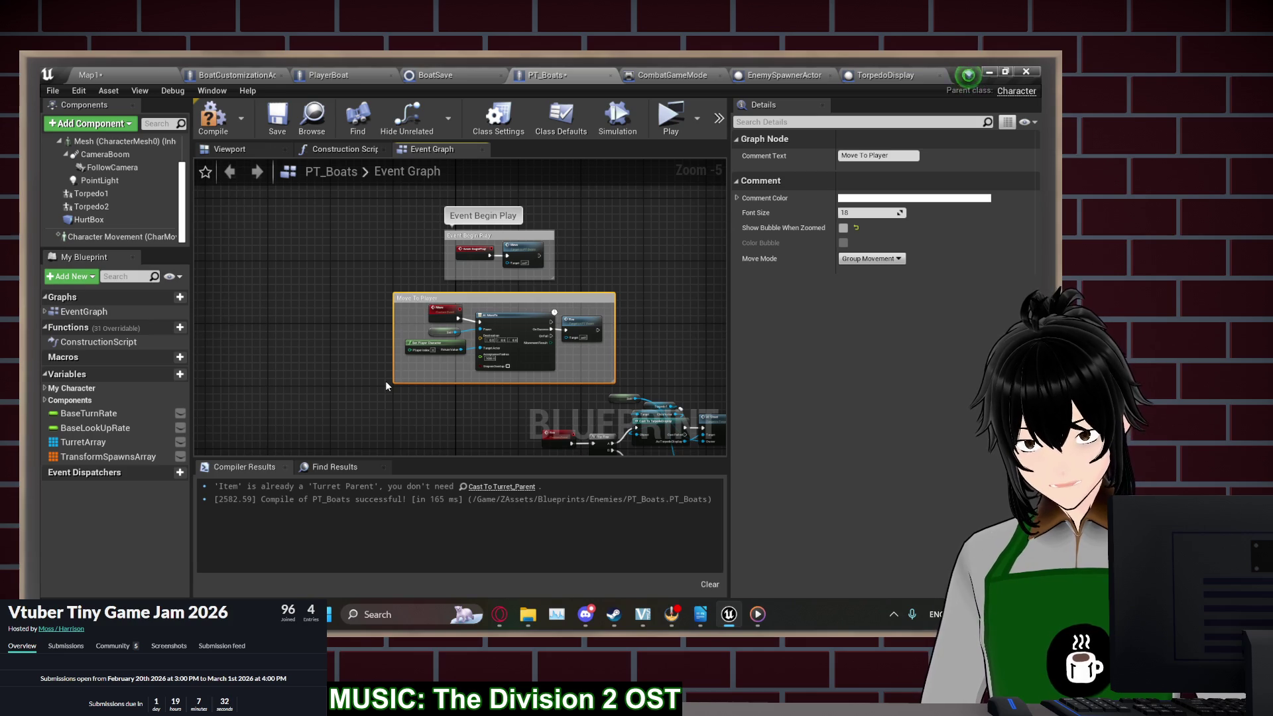
# Wrap the firing nodes in a 'Shoot The Player' comment visible when zoomed, moved left
pyautogui.moveTo(721, 411); pyautogui.dragTo(569, 304)
pyautogui.moveTo(683, 286)
pyautogui.mouseDown()
pyautogui.moveTo(595, 333)
pyautogui.moveTo(408, 392)
pyautogui.mouseUp()
pyautogui.write('cShoot The Player')
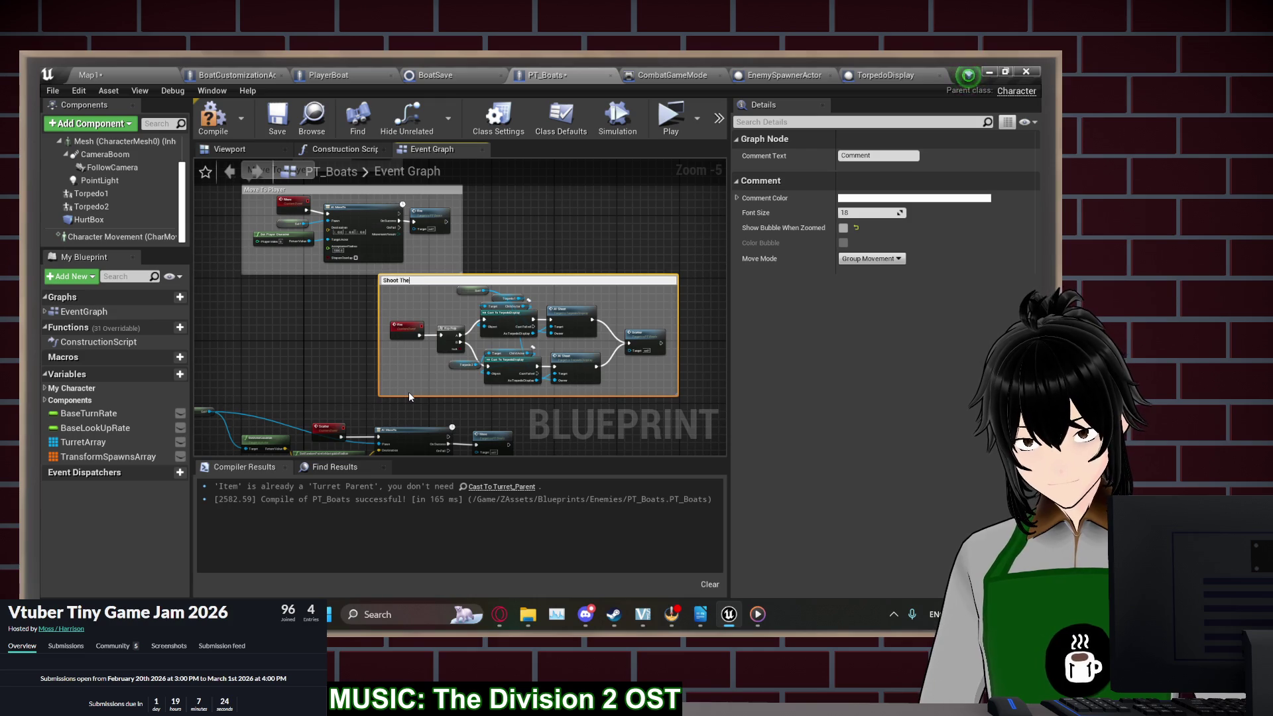
pyautogui.press('Return')
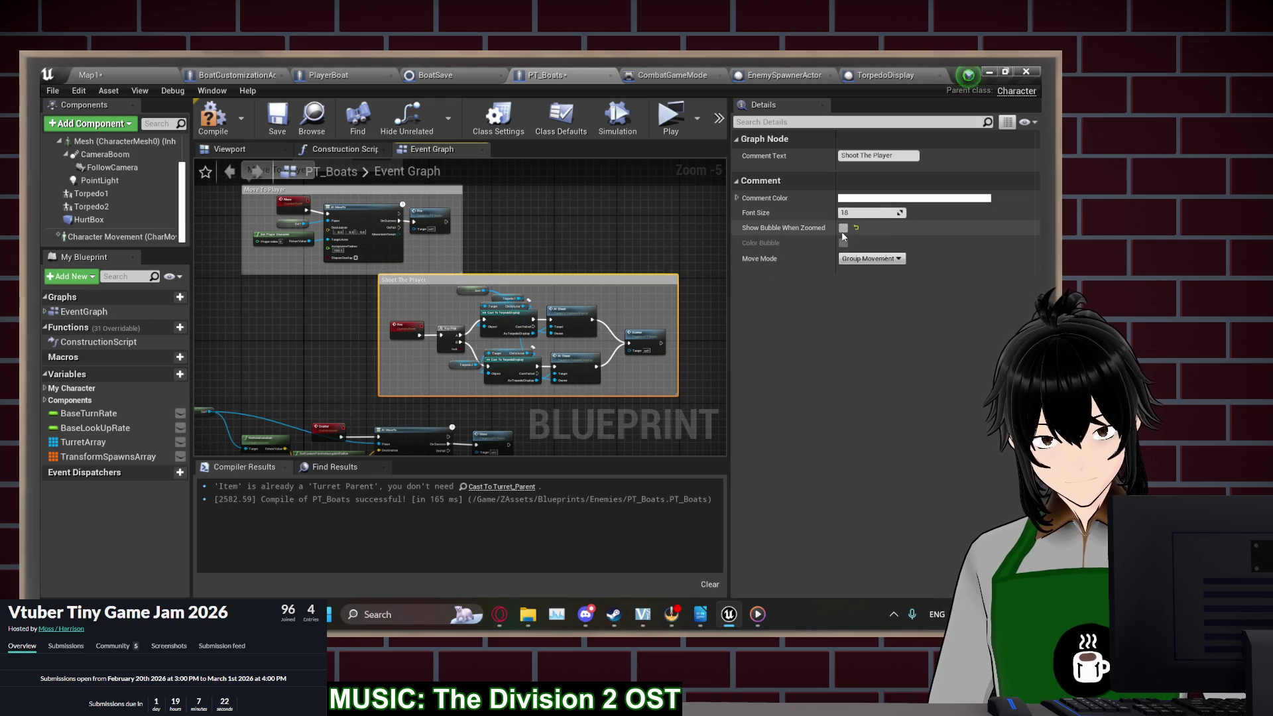
pyautogui.click(843, 228)
pyautogui.moveTo(613, 280); pyautogui.dragTo(472, 288)
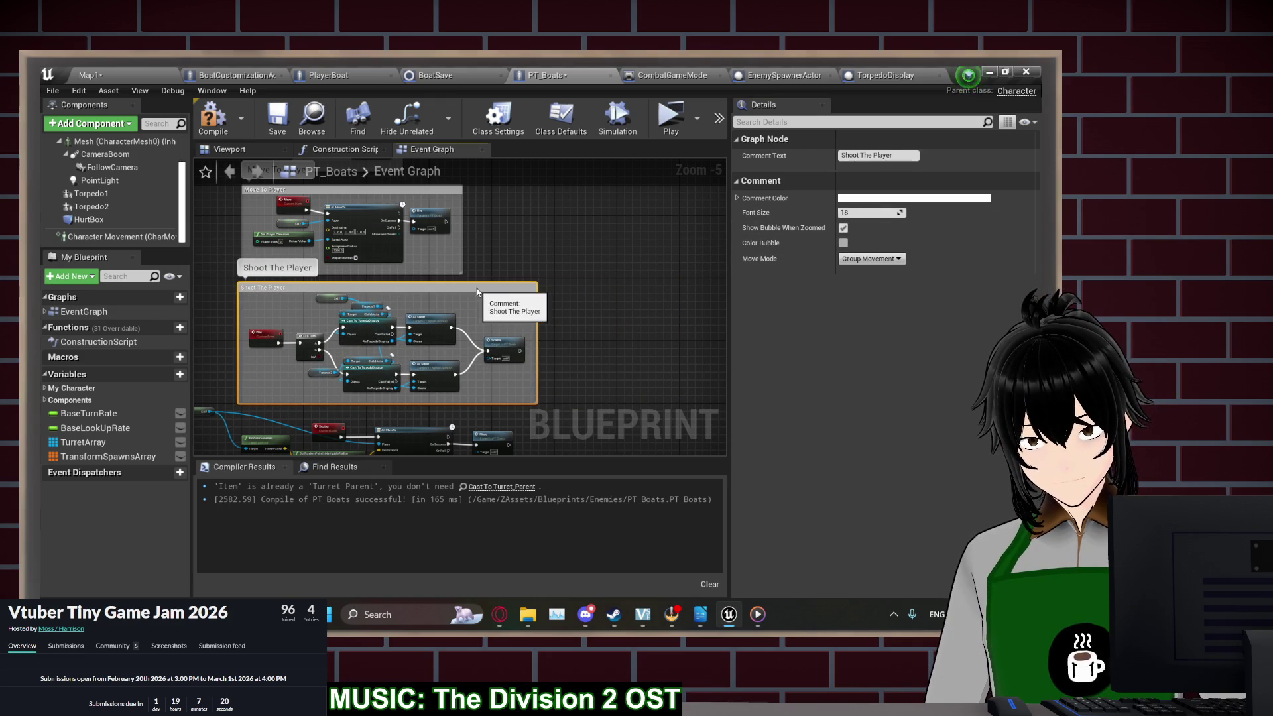
# Wrap the lower node chain in a 'Run From Player' comment visible when zoomed
pyautogui.moveTo(512, 328); pyautogui.dragTo(370, 280)
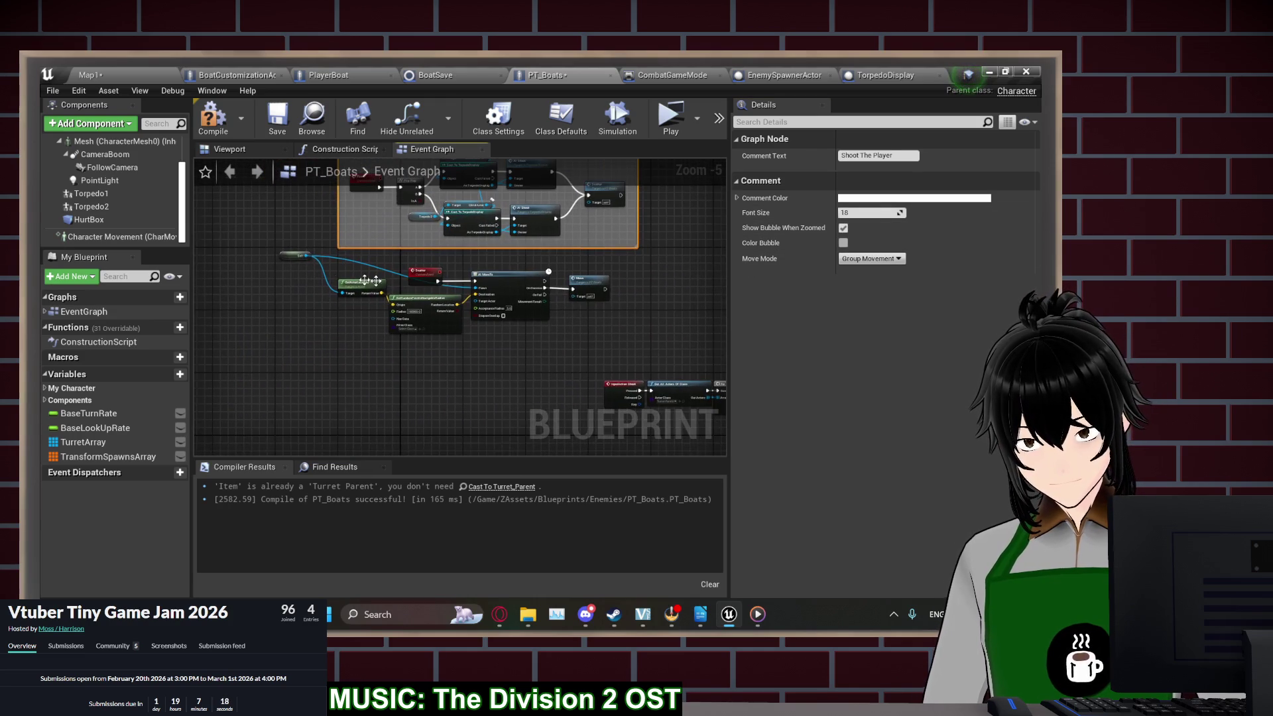
pyautogui.click(286, 257)
pyautogui.moveTo(661, 264); pyautogui.dragTo(304, 319)
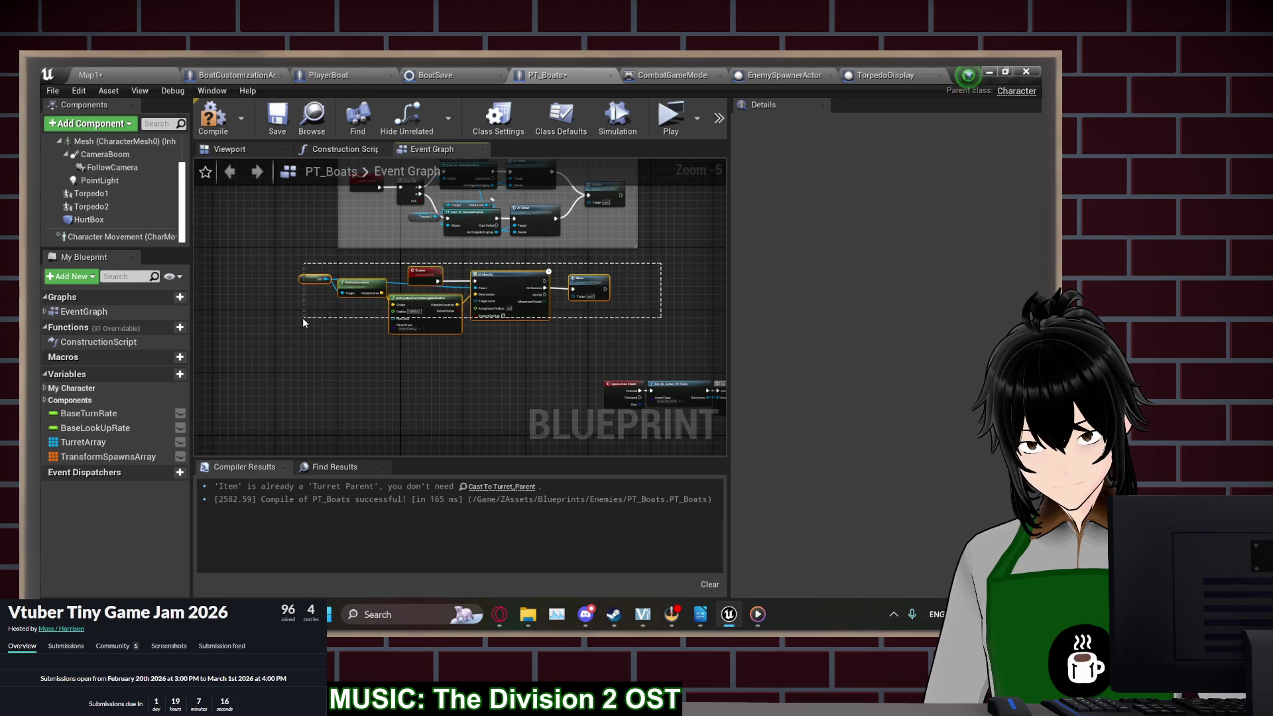
pyautogui.moveTo(427, 300); pyautogui.dragTo(447, 320)
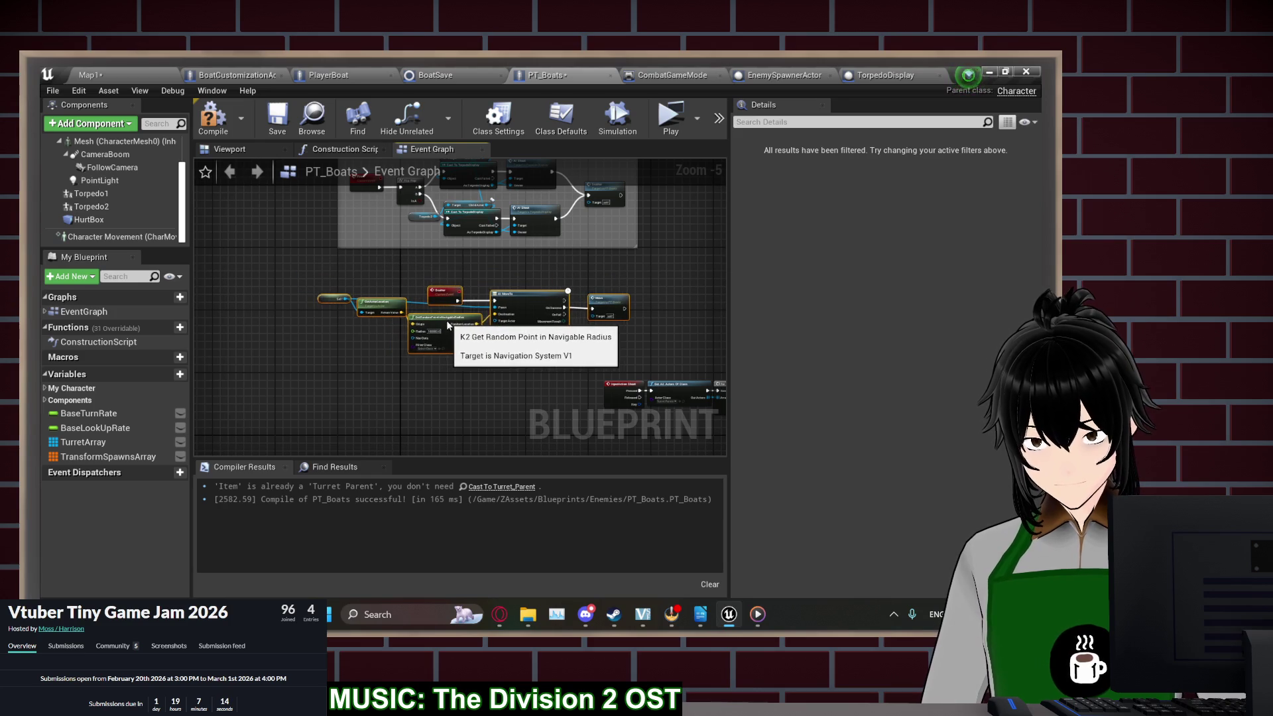
pyautogui.press('c')
pyautogui.write('Run From Play')
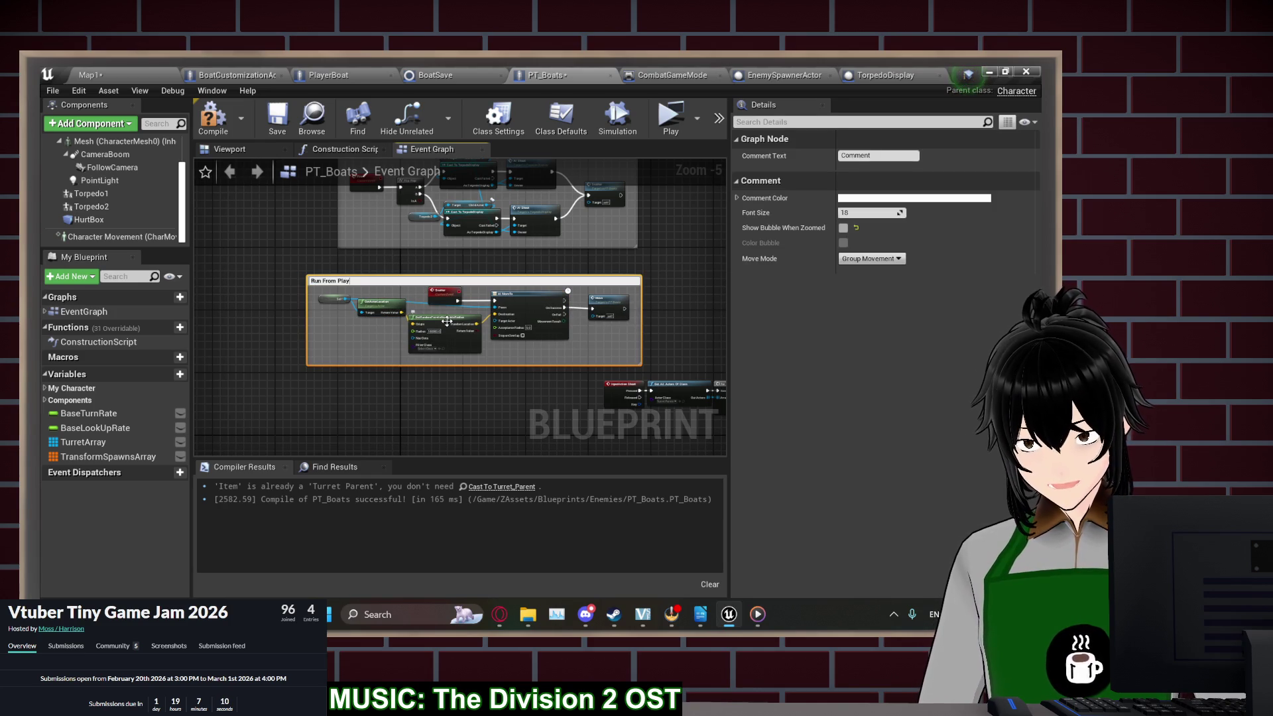
pyautogui.write('er')
pyautogui.press('Return')
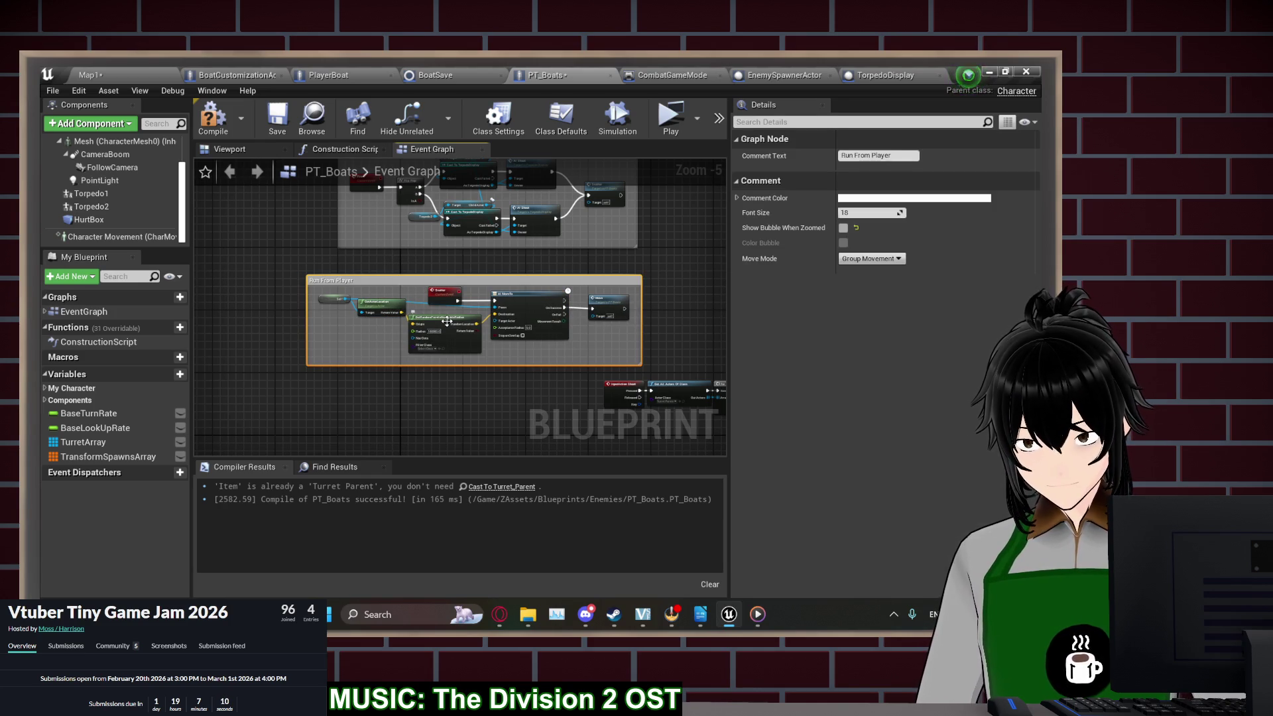
pyautogui.click(843, 227)
# Delete the leftover nodes and compile the blueprint
pyautogui.moveTo(643, 348)
pyautogui.mouseDown()
pyautogui.moveTo(638, 329)
pyautogui.moveTo(535, 360)
pyautogui.moveTo(497, 321)
pyautogui.moveTo(525, 325)
pyautogui.mouseUp()
pyautogui.scroll(-1, 586, 369)
pyautogui.moveTo(586, 368); pyautogui.dragTo(536, 374)
pyautogui.moveTo(654, 383); pyautogui.dragTo(479, 332)
pyautogui.scroll(3, 400, 343)
pyautogui.moveTo(399, 319)
pyautogui.mouseDown()
pyautogui.moveTo(334, 364)
pyautogui.moveTo(263, 362)
pyautogui.mouseUp()
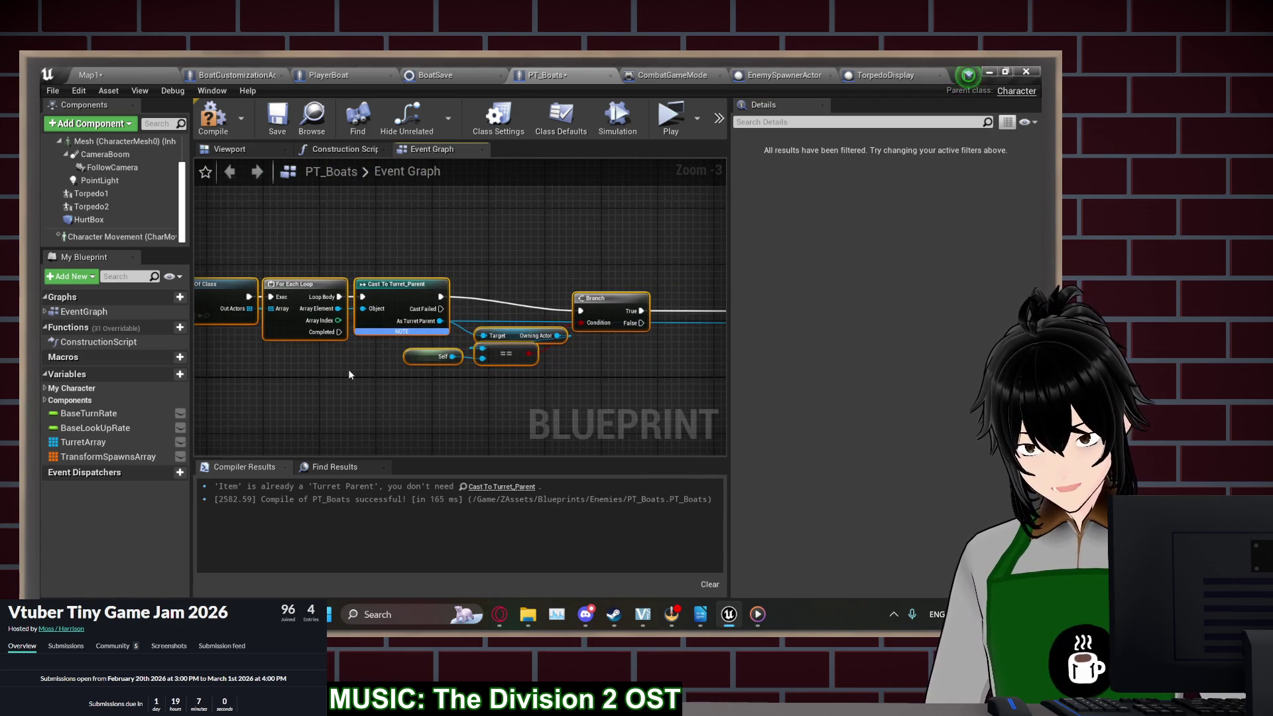
pyautogui.press('Delete')
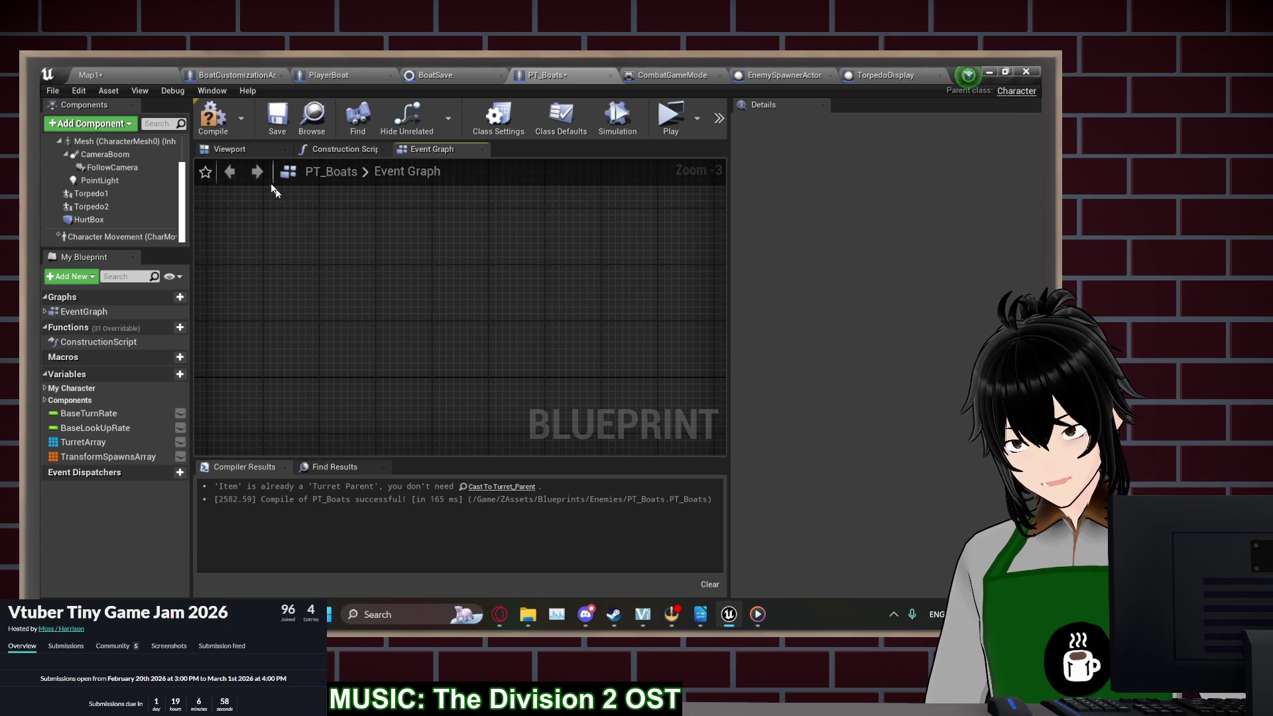
pyautogui.click(212, 120)
# Reposition the Run From Player comment and search for a custom event node below it
pyautogui.press('Home')
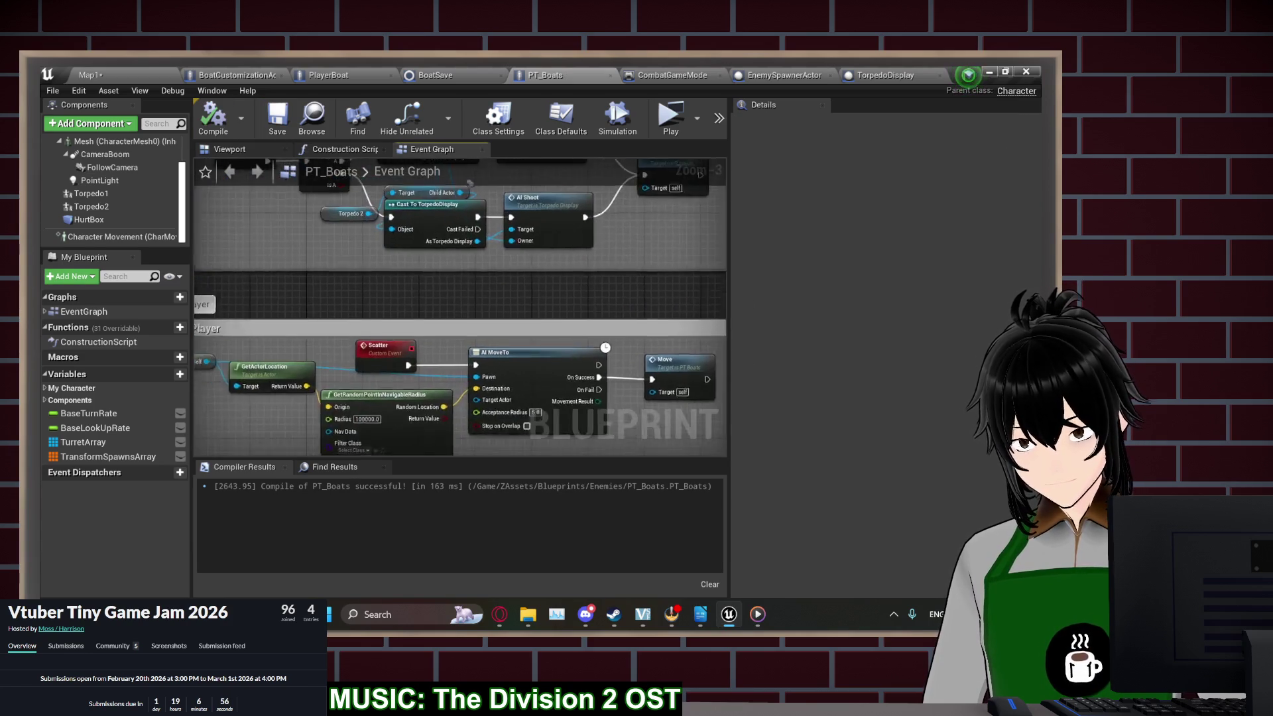
pyautogui.moveTo(464, 298)
pyautogui.mouseDown()
pyautogui.moveTo(503, 358)
pyautogui.moveTo(347, 249)
pyautogui.moveTo(429, 191)
pyautogui.mouseUp()
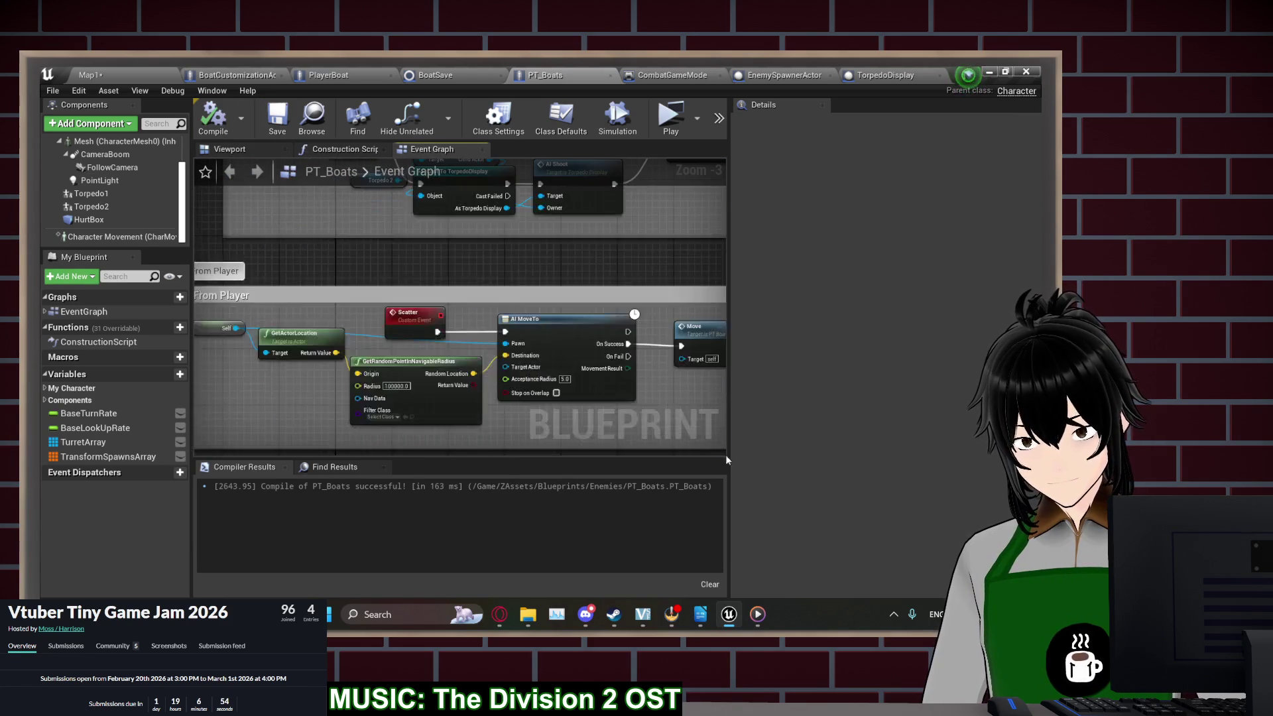
pyautogui.moveTo(302, 296); pyautogui.dragTo(360, 286)
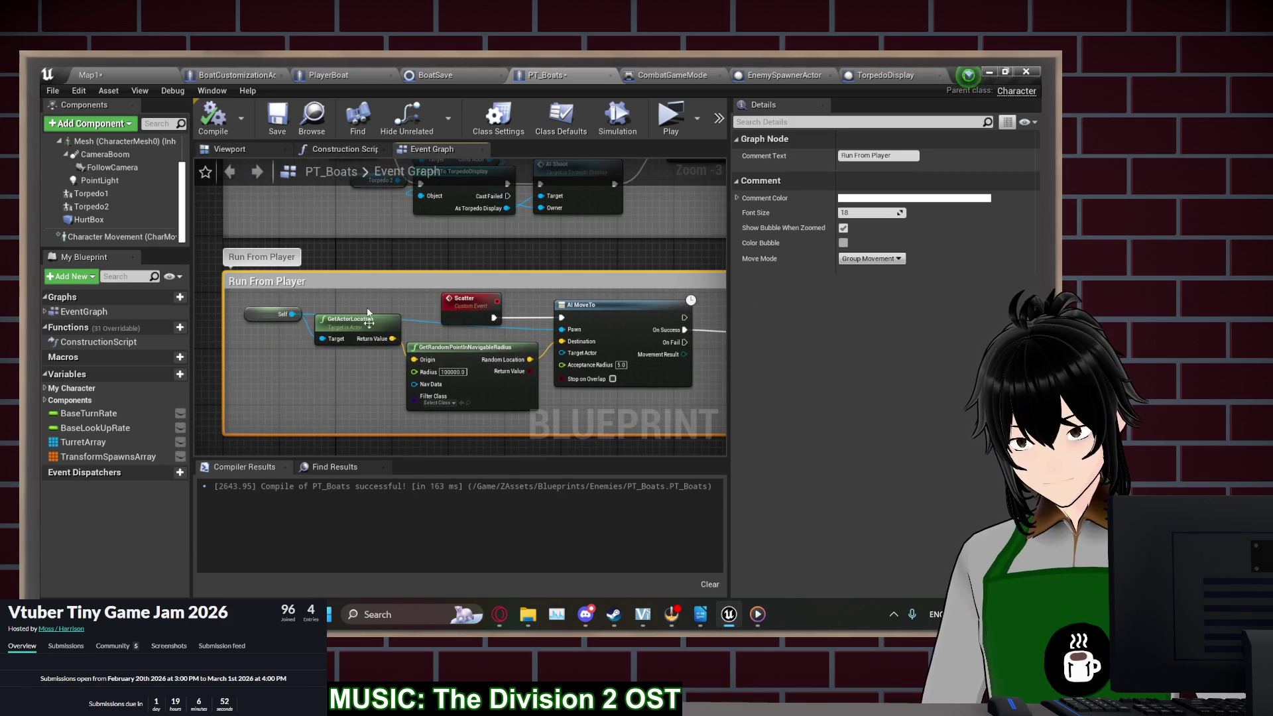
pyautogui.rightClick(371, 401)
pyautogui.click(305, 376)
pyautogui.moveTo(305, 376); pyautogui.dragTo(364, 269)
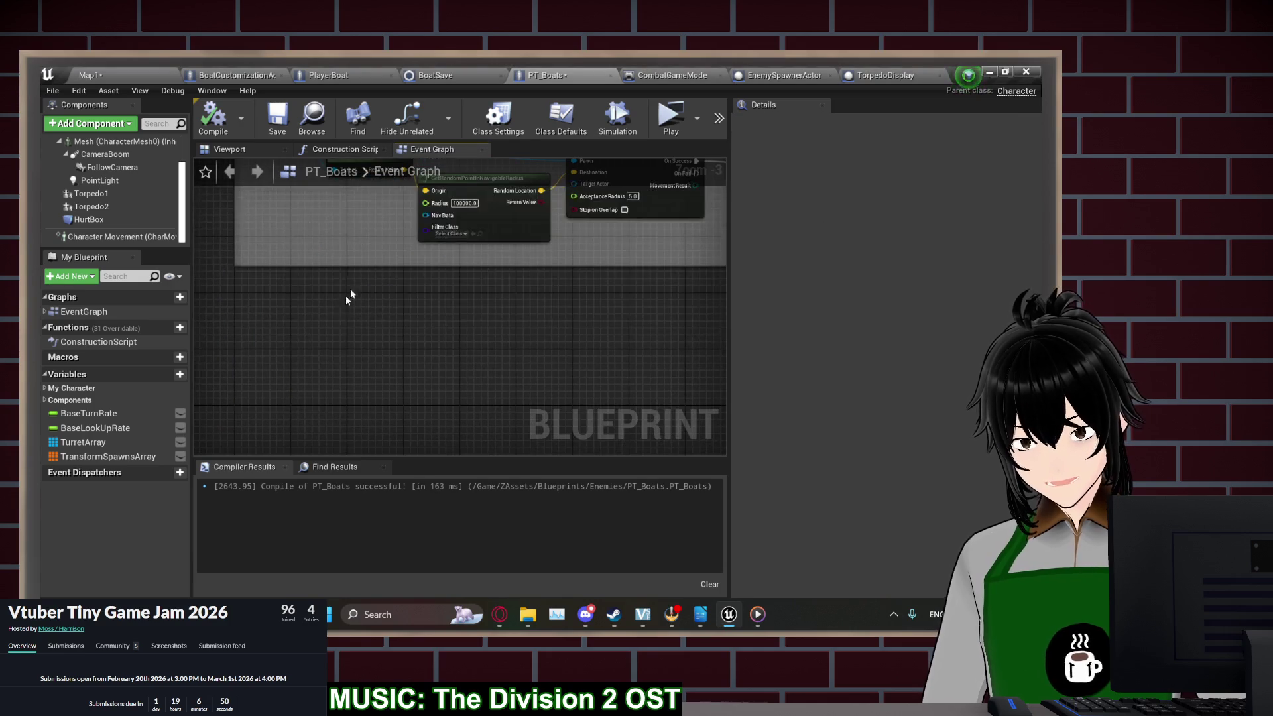
pyautogui.rightClick(312, 358)
pyautogui.write('custom eve')
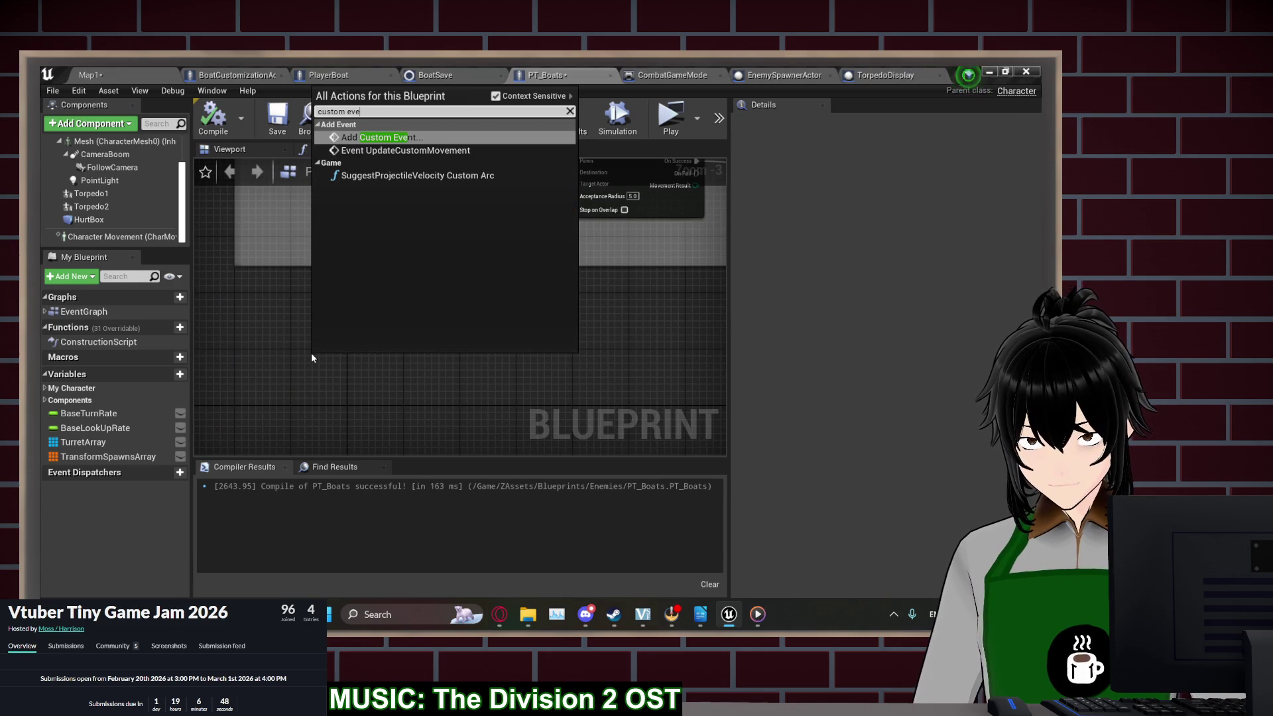
# Add an Event AnyDamage node by searching 'event any'
pyautogui.press('BackSpace')
pyautogui.press('BackSpace')
pyautogui.press('BackSpace')
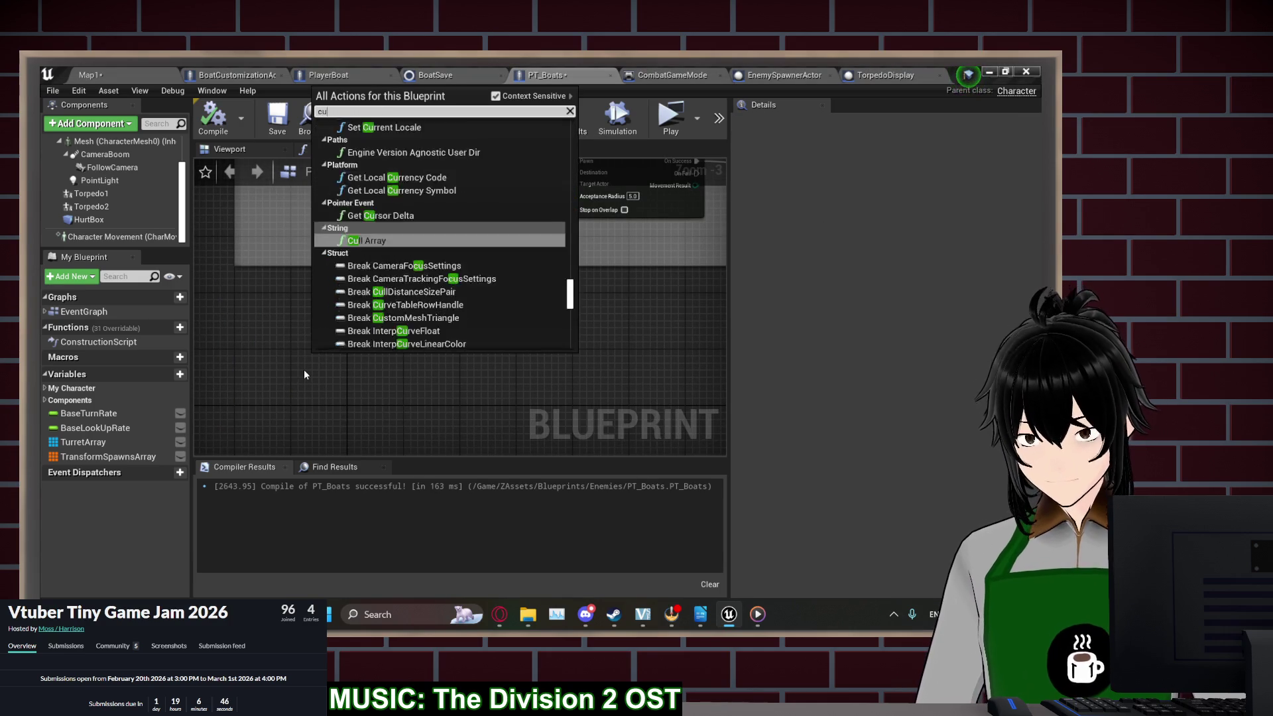
pyautogui.write('ee')
pyautogui.press('BackSpace')
pyautogui.write('vent any')
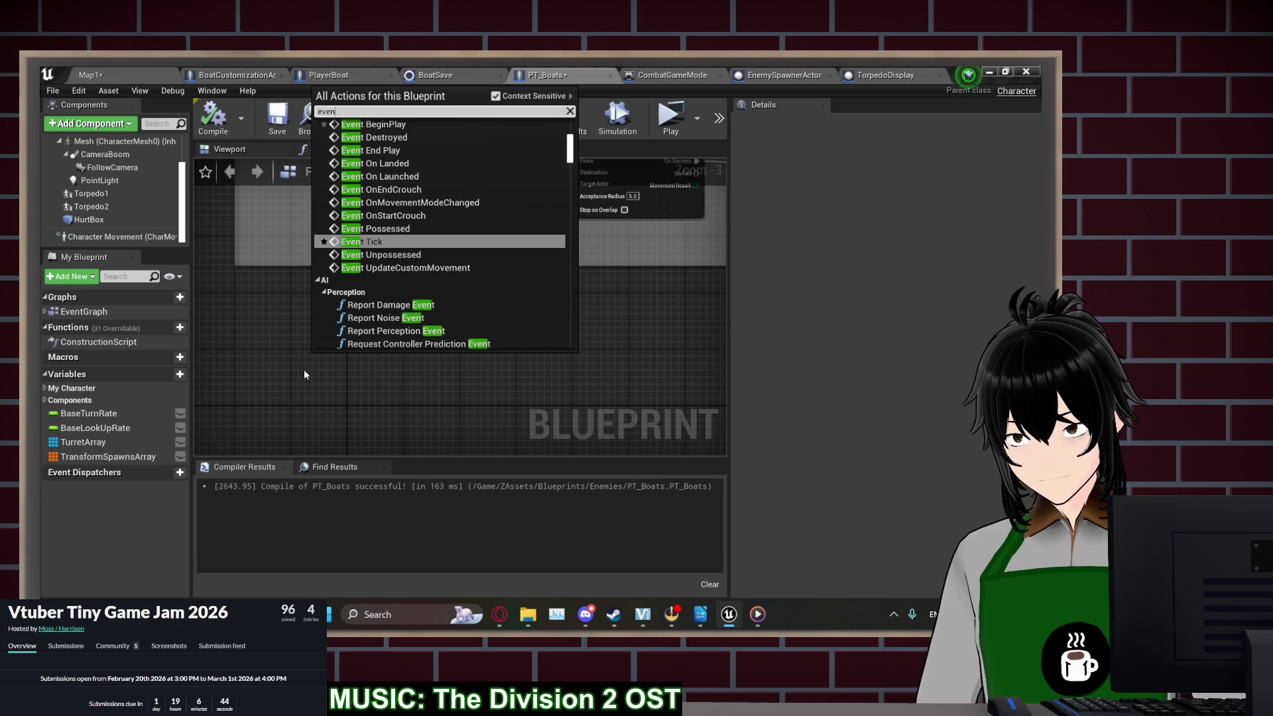
pyautogui.press('Up')
pyautogui.press('Up')
pyautogui.press('Up')
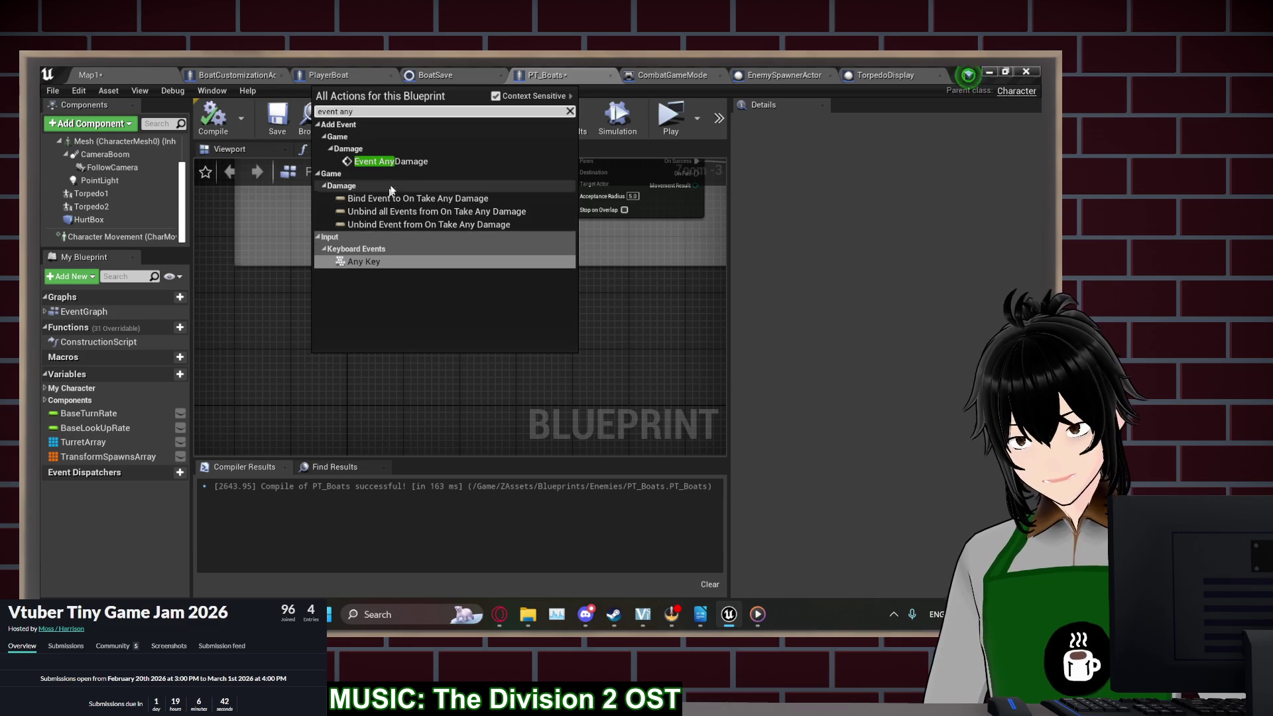
pyautogui.press('Return')
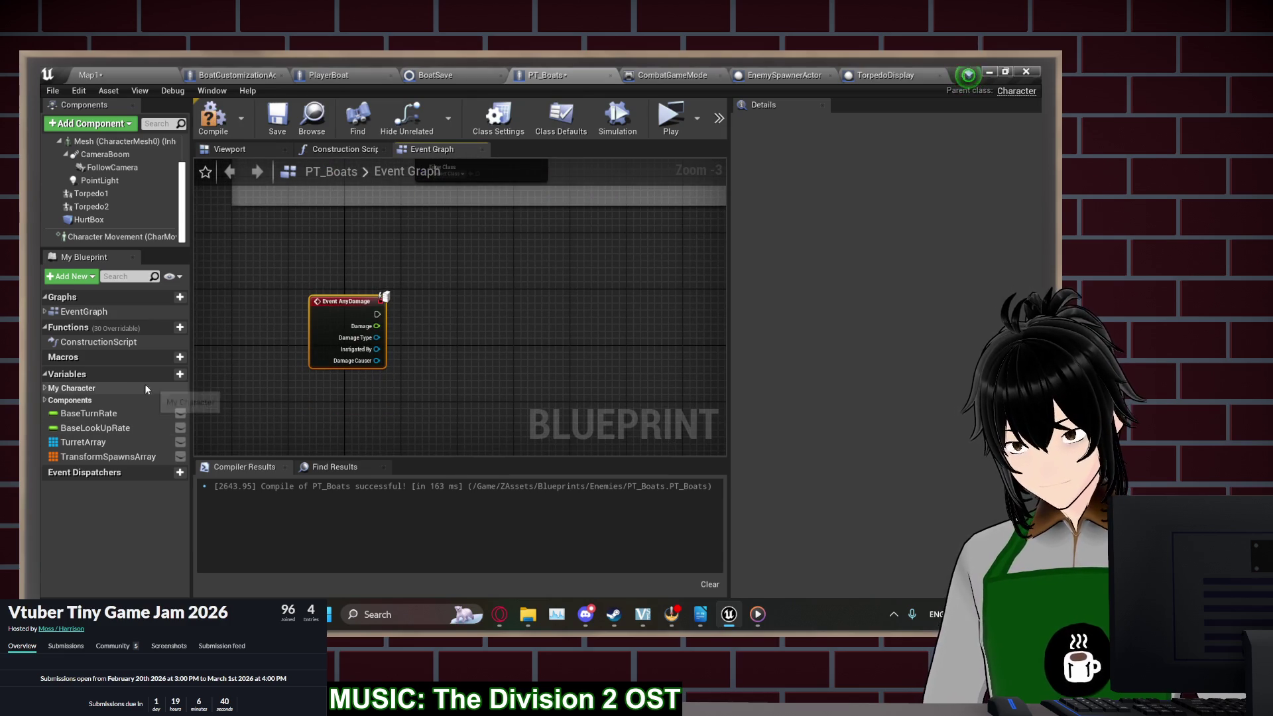
# Create a Float variable named Health and compile
pyautogui.click(173, 375)
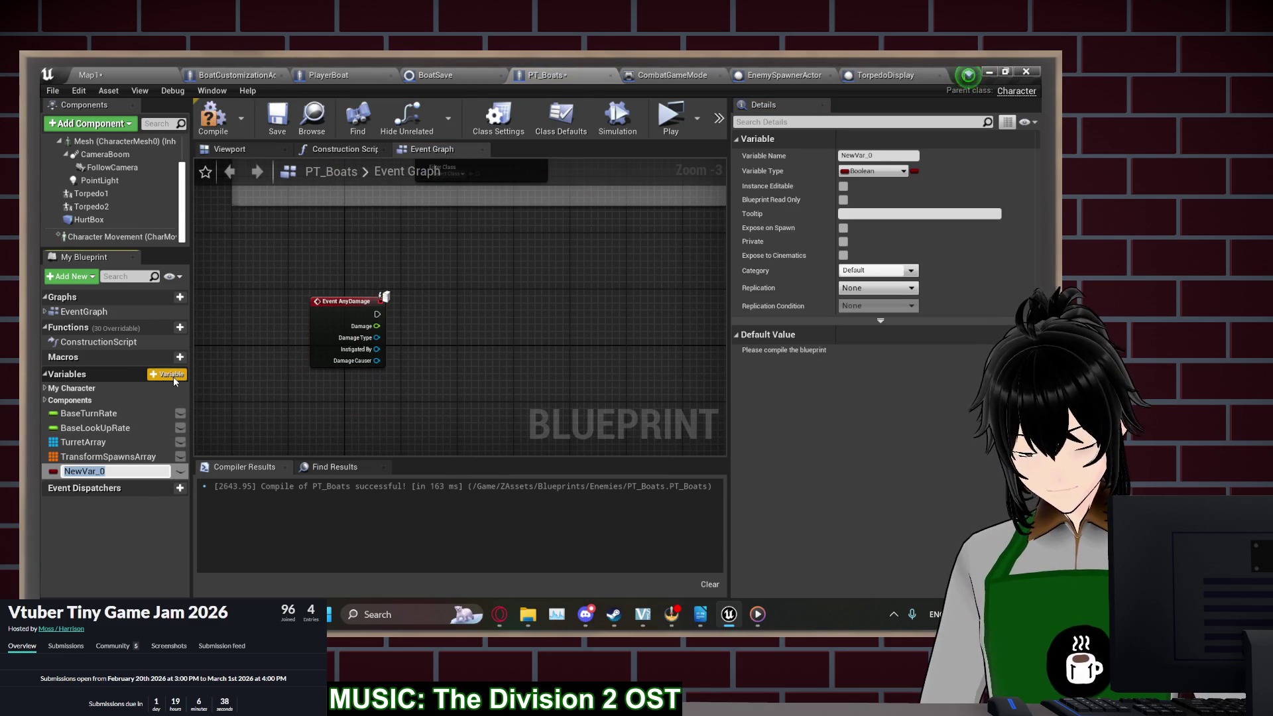
pyautogui.write('Health')
pyautogui.press('Return')
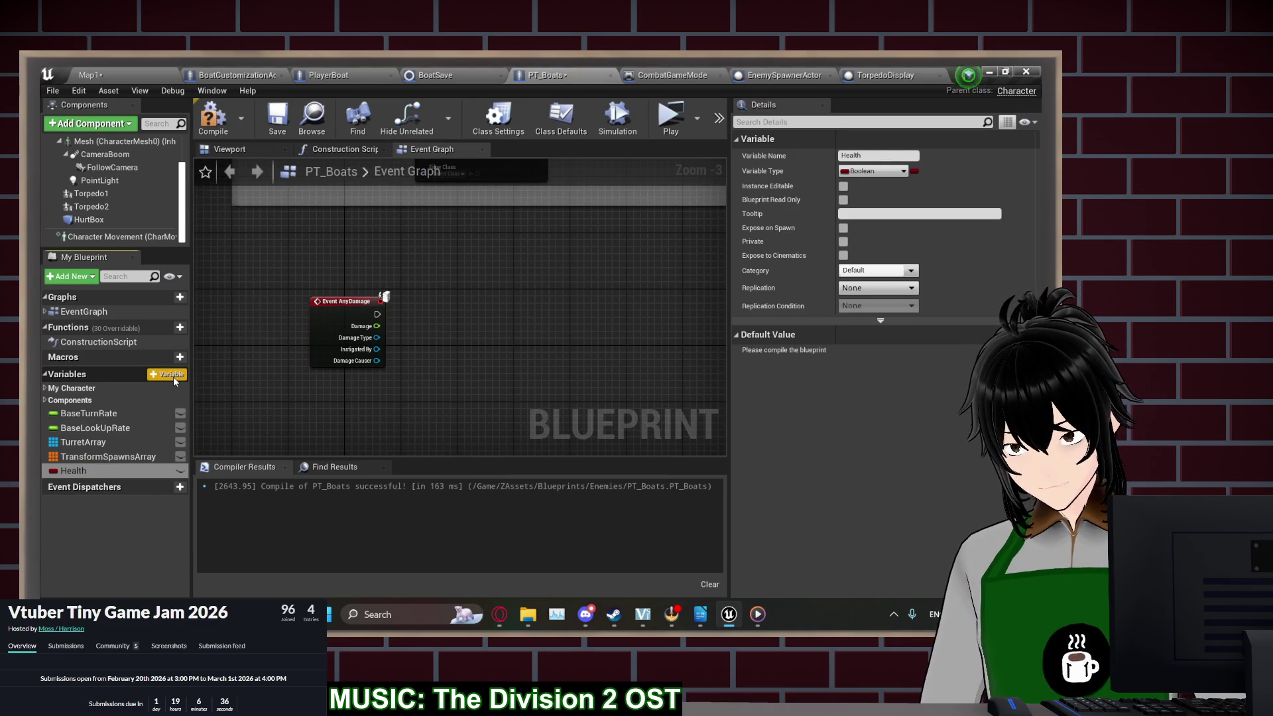
pyautogui.click(869, 171)
pyautogui.click(741, 252)
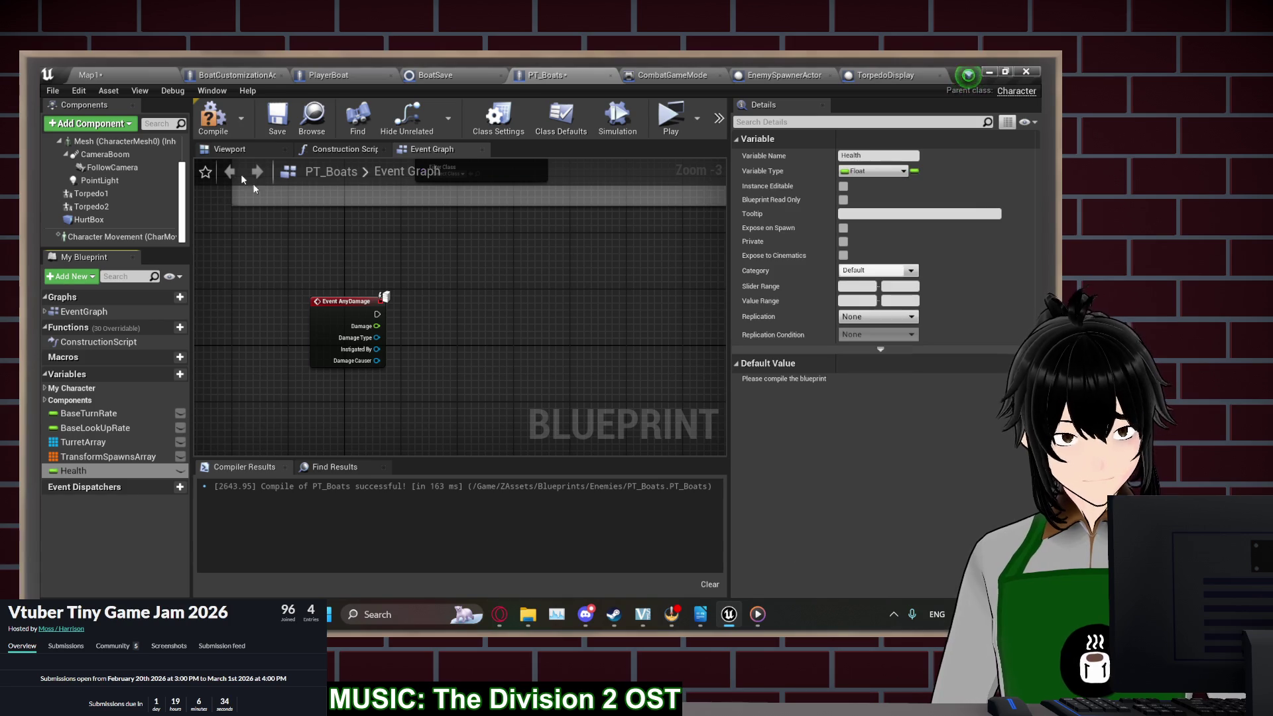
pyautogui.click(216, 118)
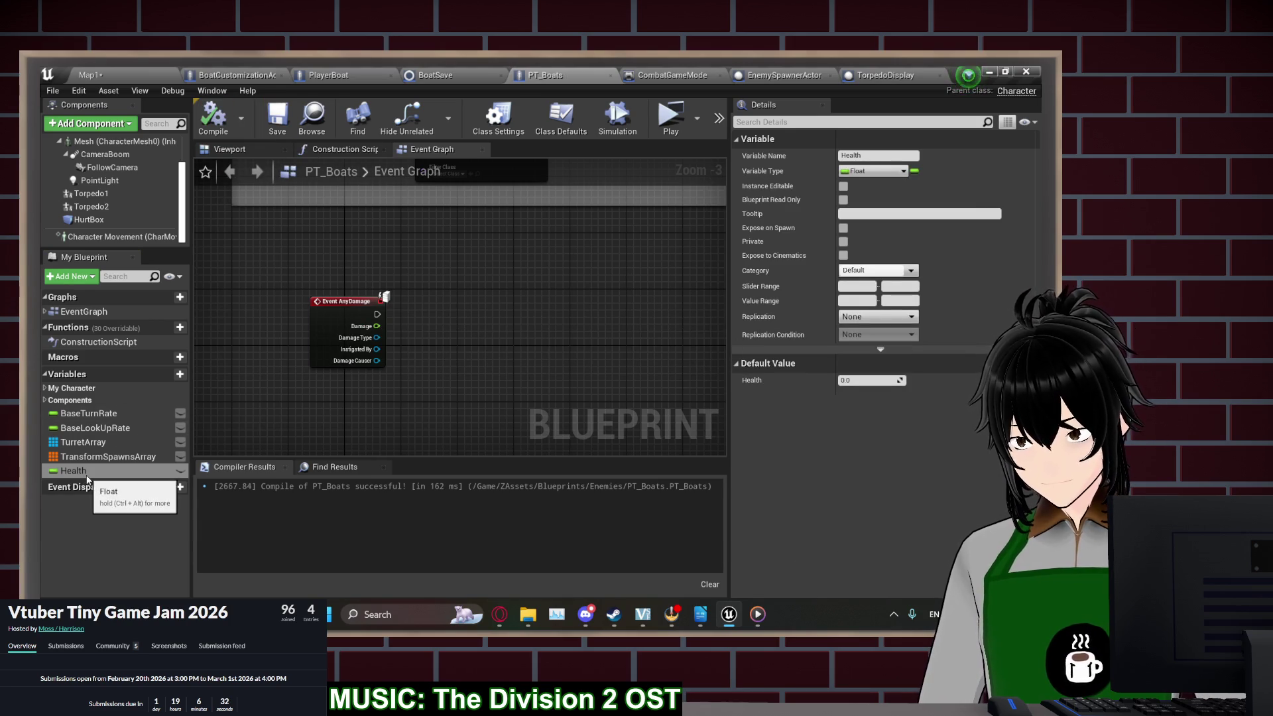
# On Event AnyDamage, set Health to Health minus Damage using SET, Get and subtract nodes
pyautogui.moveTo(85, 472); pyautogui.dragTo(592, 302)
pyautogui.moveTo(499, 304); pyautogui.dragTo(501, 307)
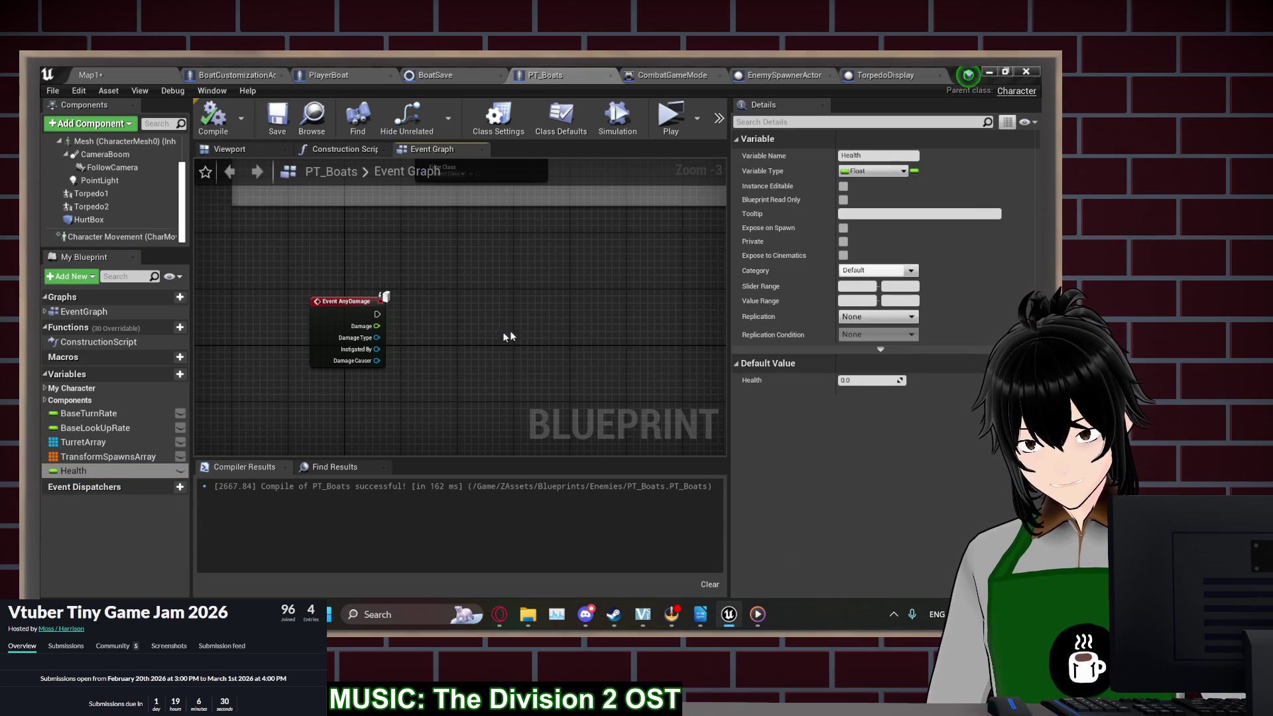
pyautogui.click(540, 358)
pyautogui.moveTo(73, 470)
pyautogui.mouseDown()
pyautogui.moveTo(424, 375)
pyautogui.moveTo(410, 320)
pyautogui.moveTo(440, 343)
pyautogui.moveTo(377, 326)
pyautogui.moveTo(507, 314)
pyautogui.mouseUp()
pyautogui.click(448, 337)
pyautogui.write('-')
pyautogui.press('Return')
pyautogui.moveTo(482, 357)
pyautogui.mouseDown()
pyautogui.moveTo(494, 361)
pyautogui.moveTo(508, 325)
pyautogui.moveTo(494, 317)
pyautogui.mouseUp()
# Add a Branch after SET Health whose condition is Health <= 0.0
pyautogui.write('branch')
pyautogui.press('Return')
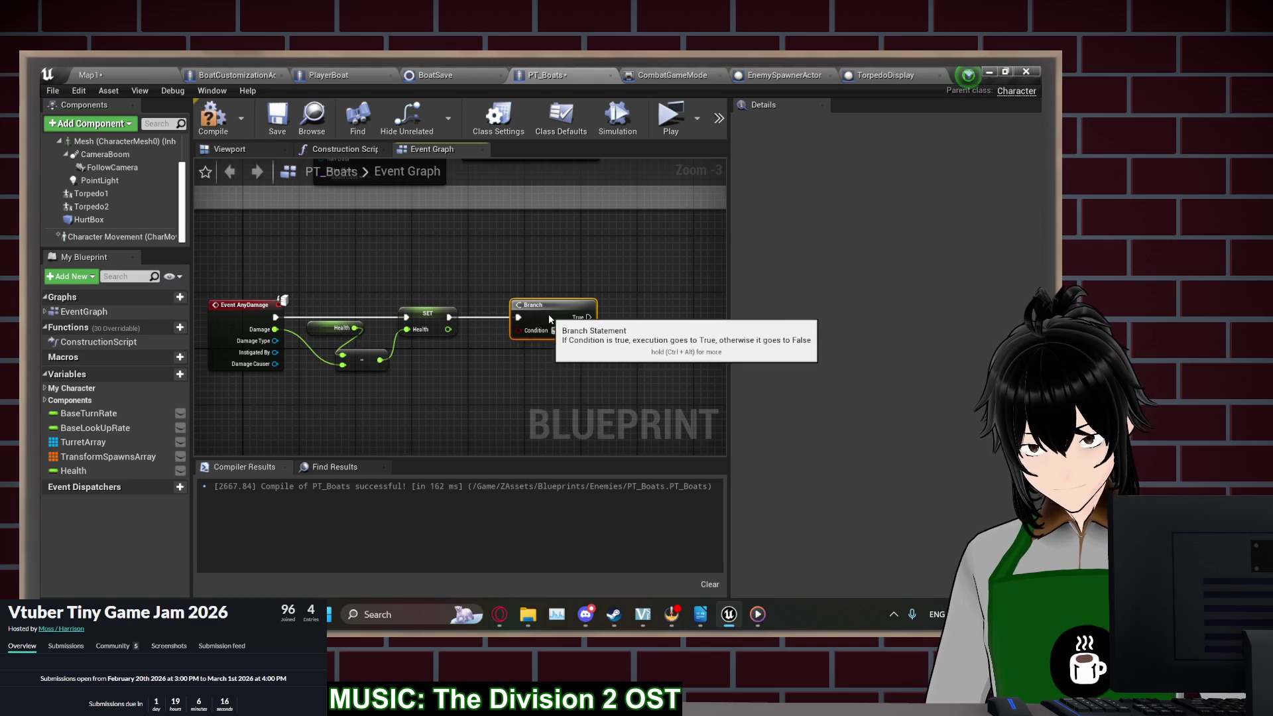
pyautogui.moveTo(448, 329); pyautogui.dragTo(455, 358)
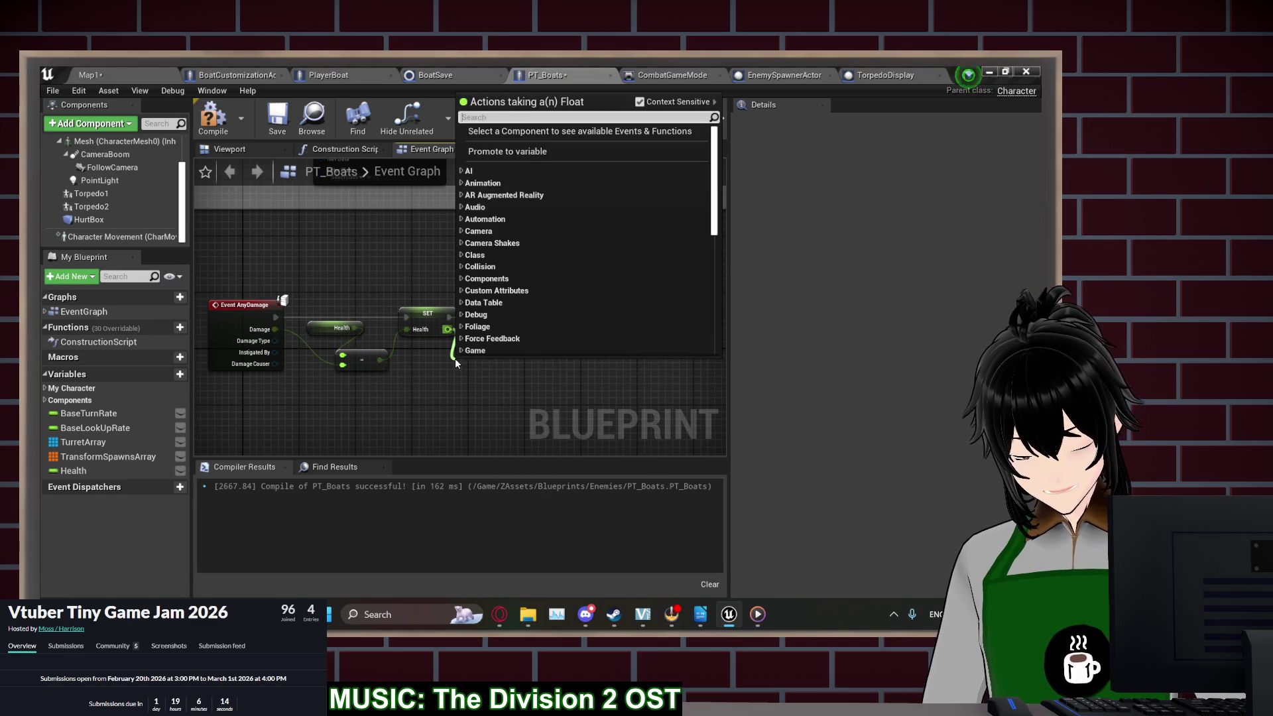
pyautogui.write('<=')
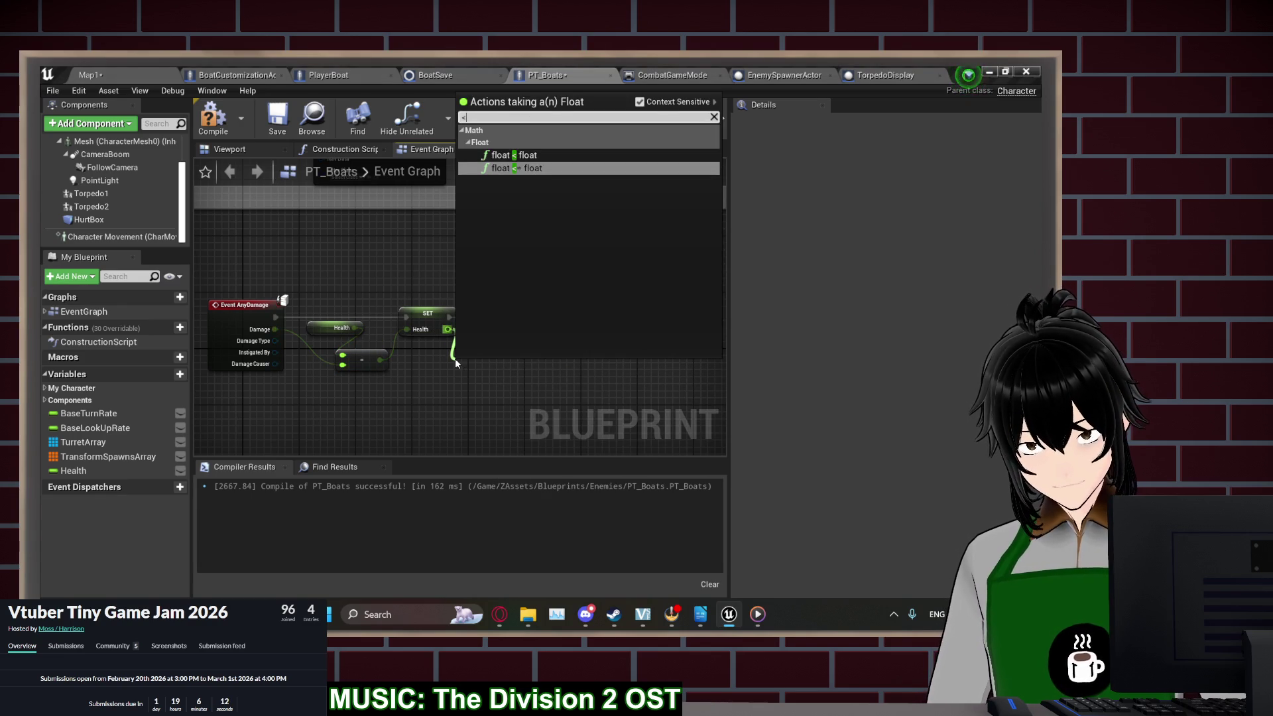
pyautogui.press('Return')
pyautogui.click(523, 328)
pyautogui.moveTo(518, 330); pyautogui.dragTo(522, 369)
# Add DestroyActor on the Branch's True path, compile, and select the whole damage chain
pyautogui.moveTo(462, 301); pyautogui.dragTo(590, 303)
pyautogui.write('destory')
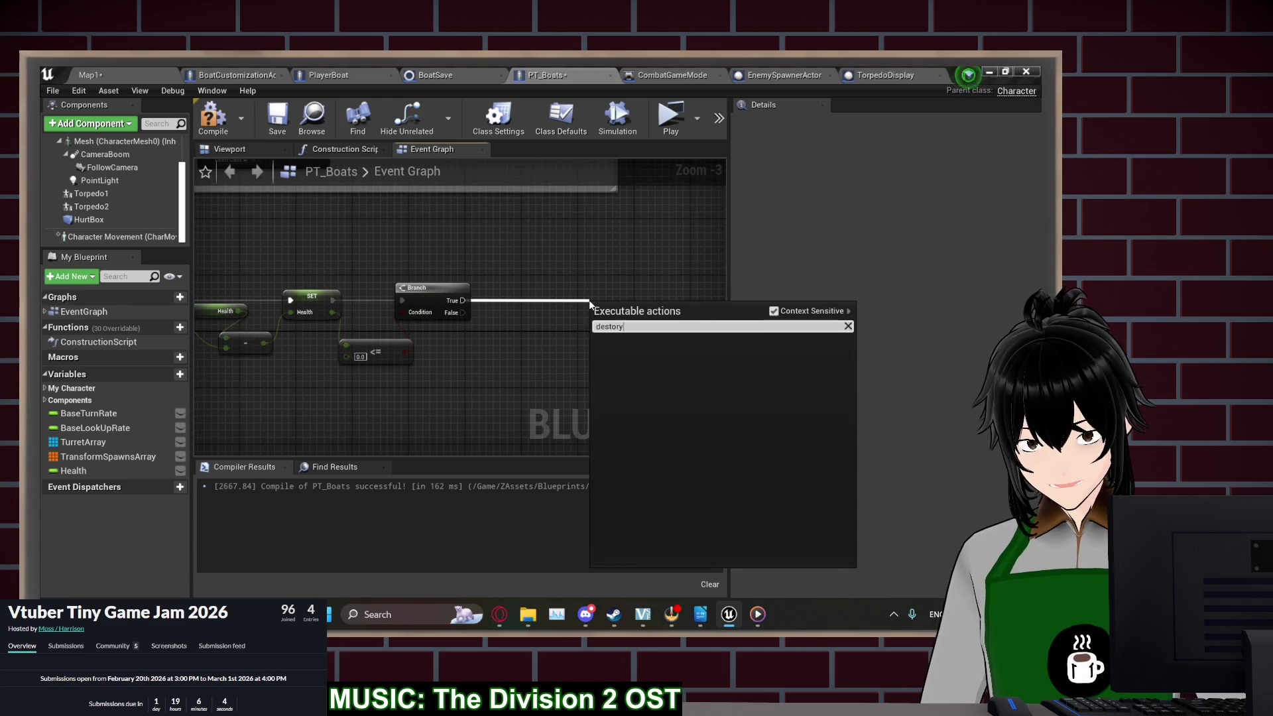
pyautogui.press('BackSpace')
pyautogui.press('BackSpace')
pyautogui.write('roy ac')
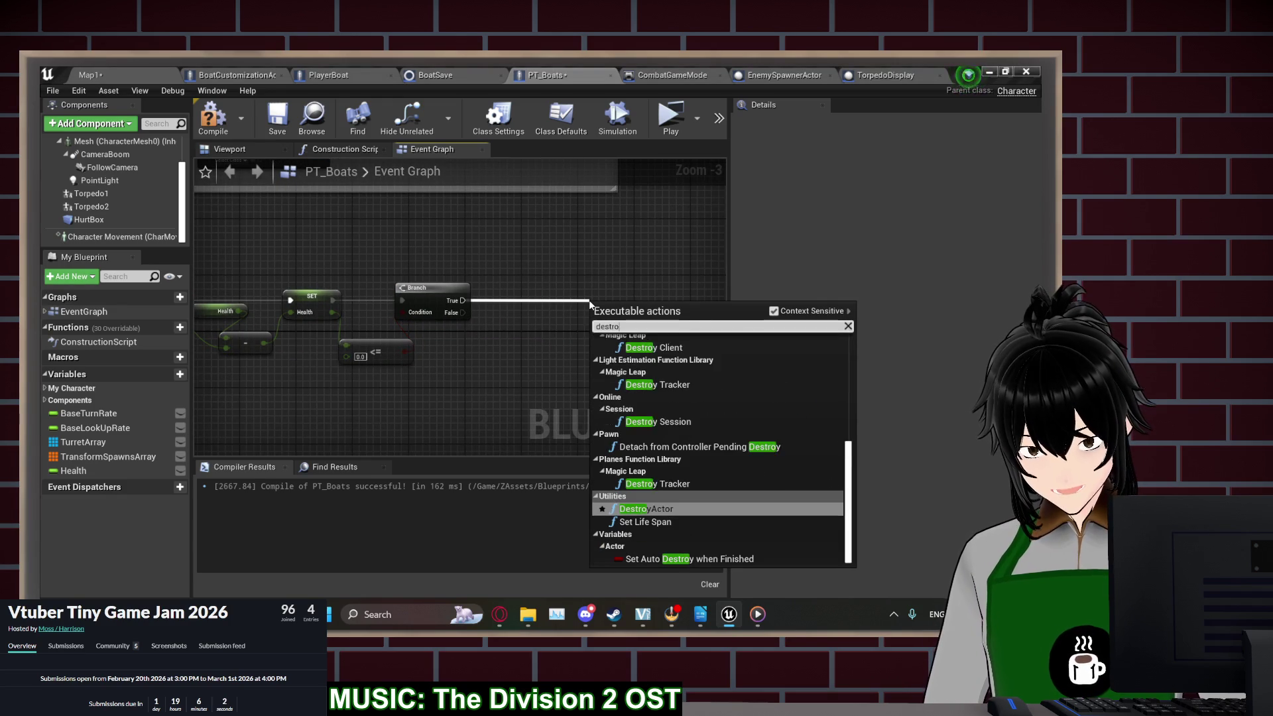
pyautogui.press('Return')
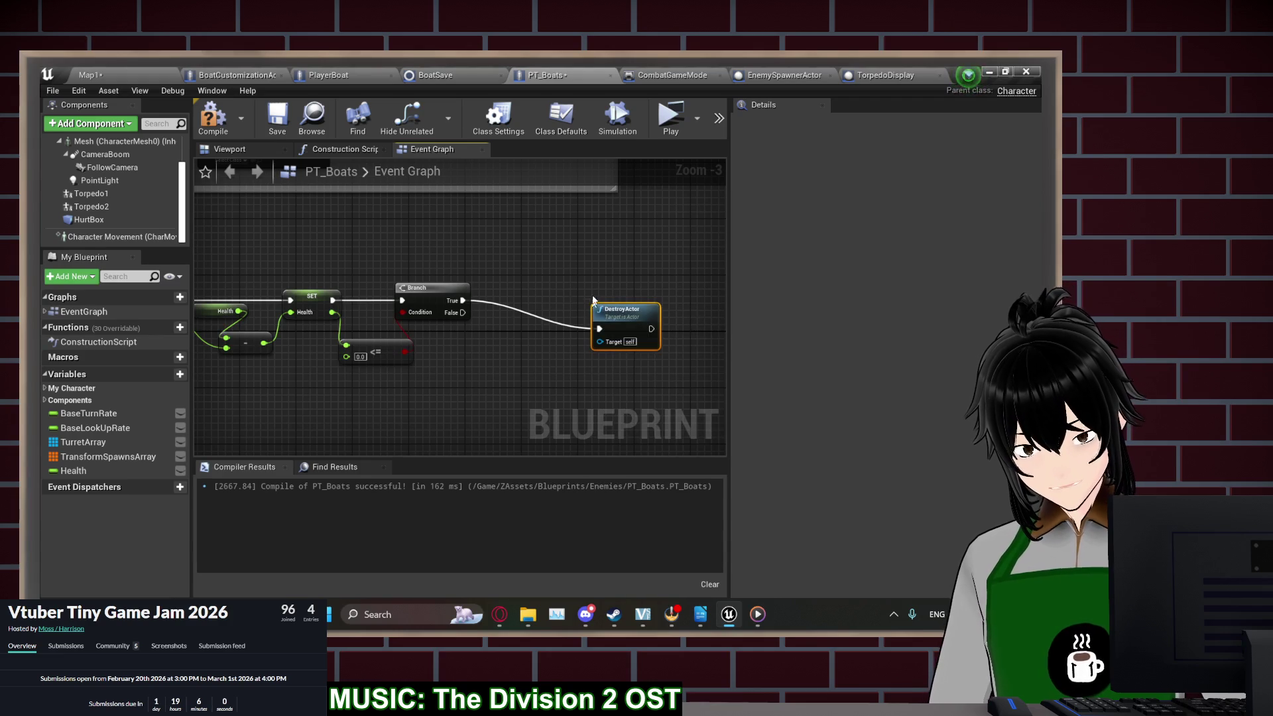
pyautogui.moveTo(607, 307); pyautogui.dragTo(516, 285)
pyautogui.click(210, 118)
pyautogui.moveTo(293, 215)
pyautogui.mouseDown()
pyautogui.moveTo(532, 242)
pyautogui.moveTo(467, 284)
pyautogui.moveTo(279, 295)
pyautogui.mouseUp()
pyautogui.moveTo(359, 260)
pyautogui.mouseDown()
pyautogui.moveTo(500, 242)
pyautogui.moveTo(348, 225)
pyautogui.mouseUp()
pyautogui.moveTo(632, 243); pyautogui.dragTo(228, 351)
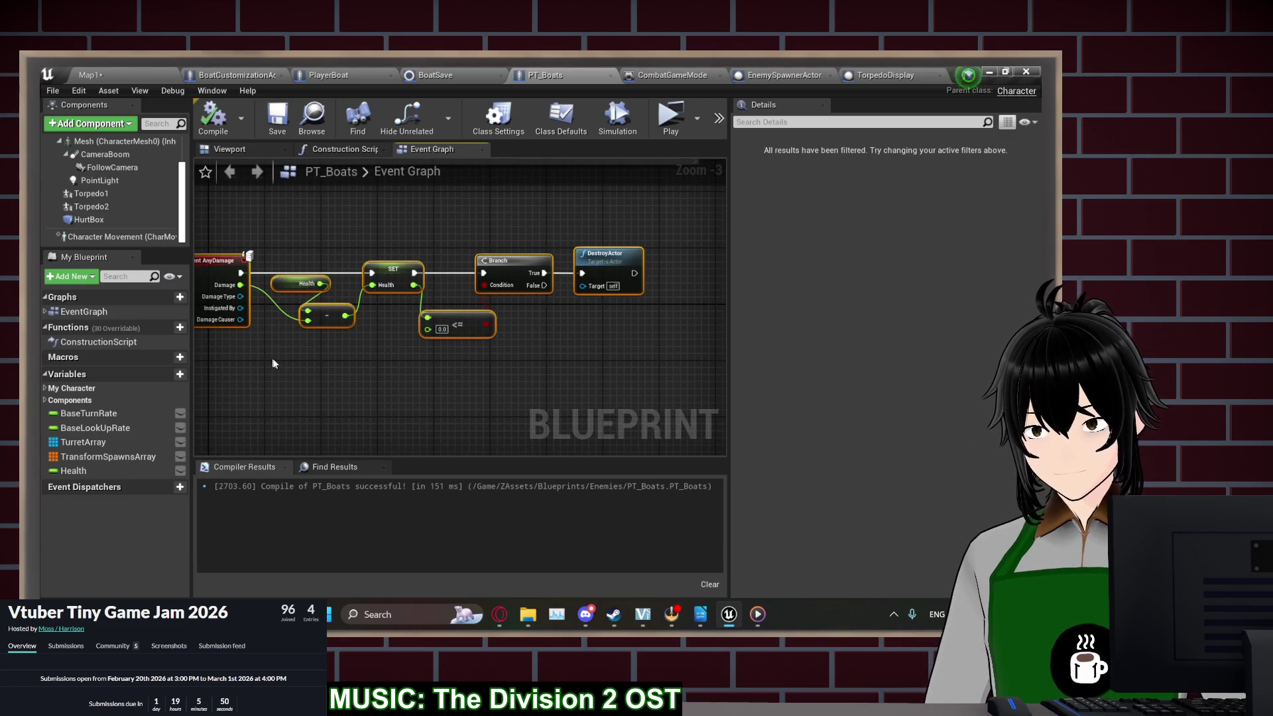
# Wrap the damage nodes in a 'Take Damage' comment shown when zoomed, and compile
pyautogui.press('c')
pyautogui.press('BackSpace')
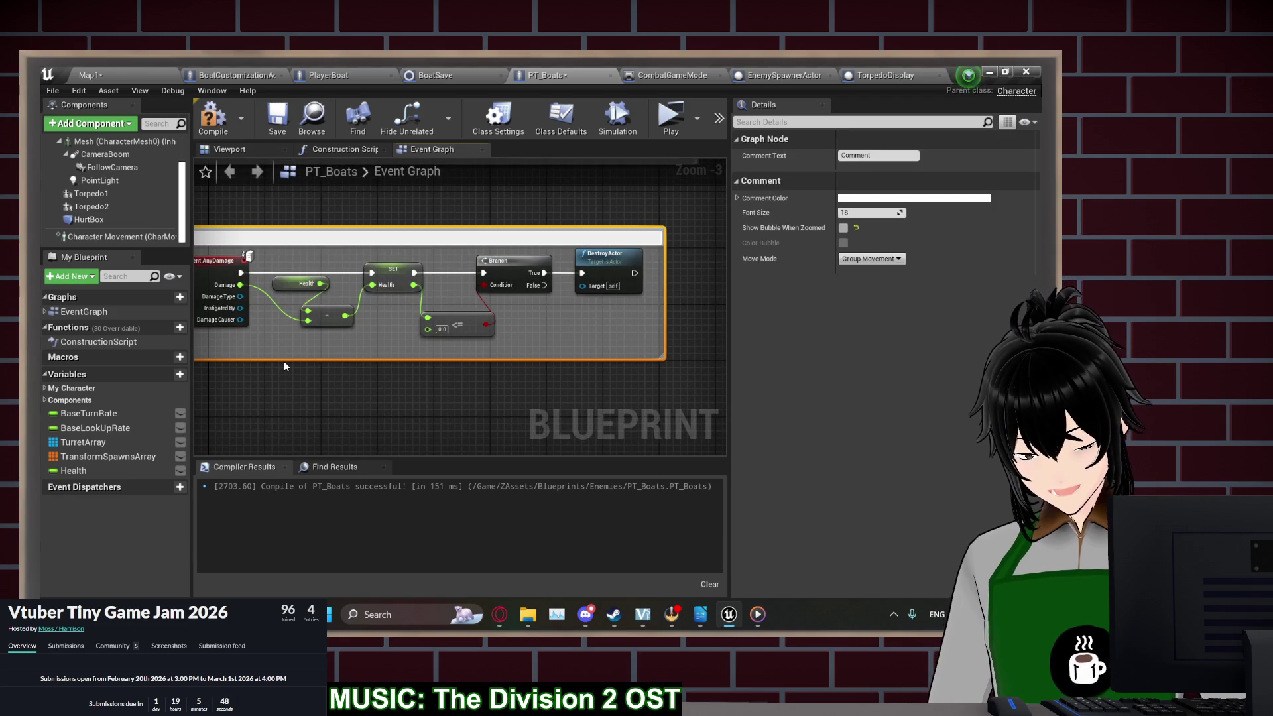
pyautogui.write('Take Damage')
pyautogui.press('Return')
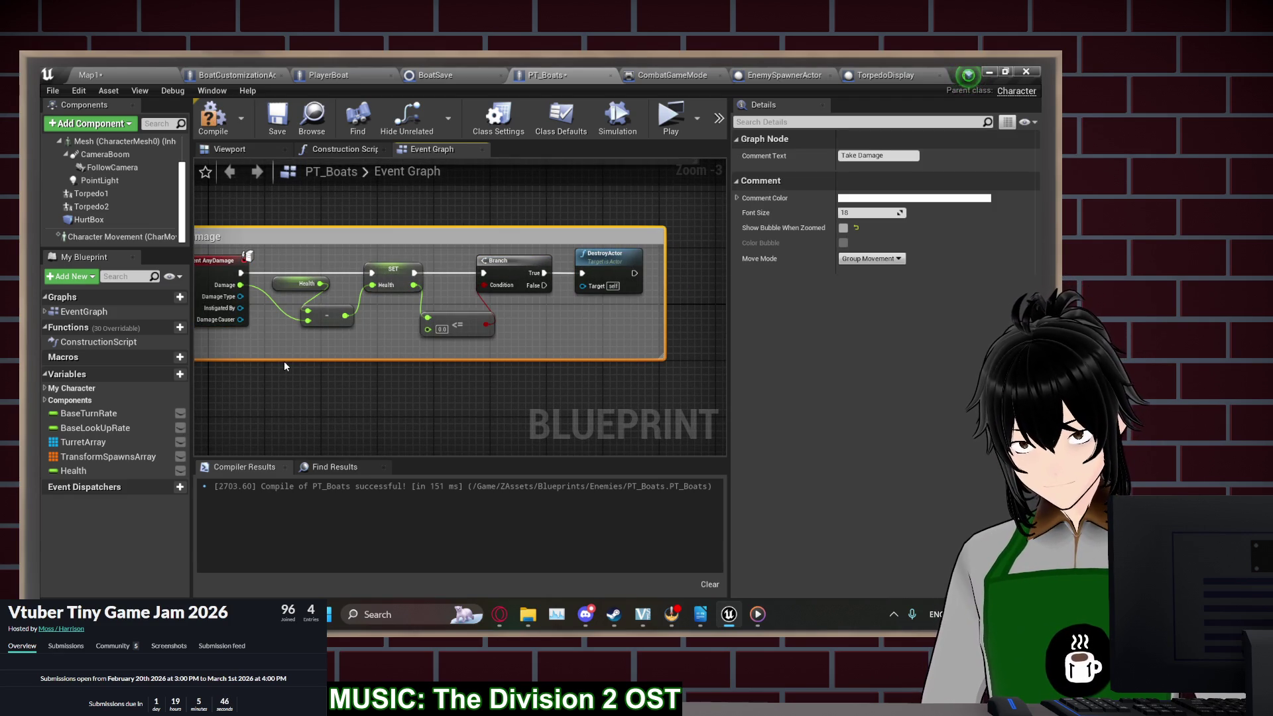
pyautogui.click(843, 227)
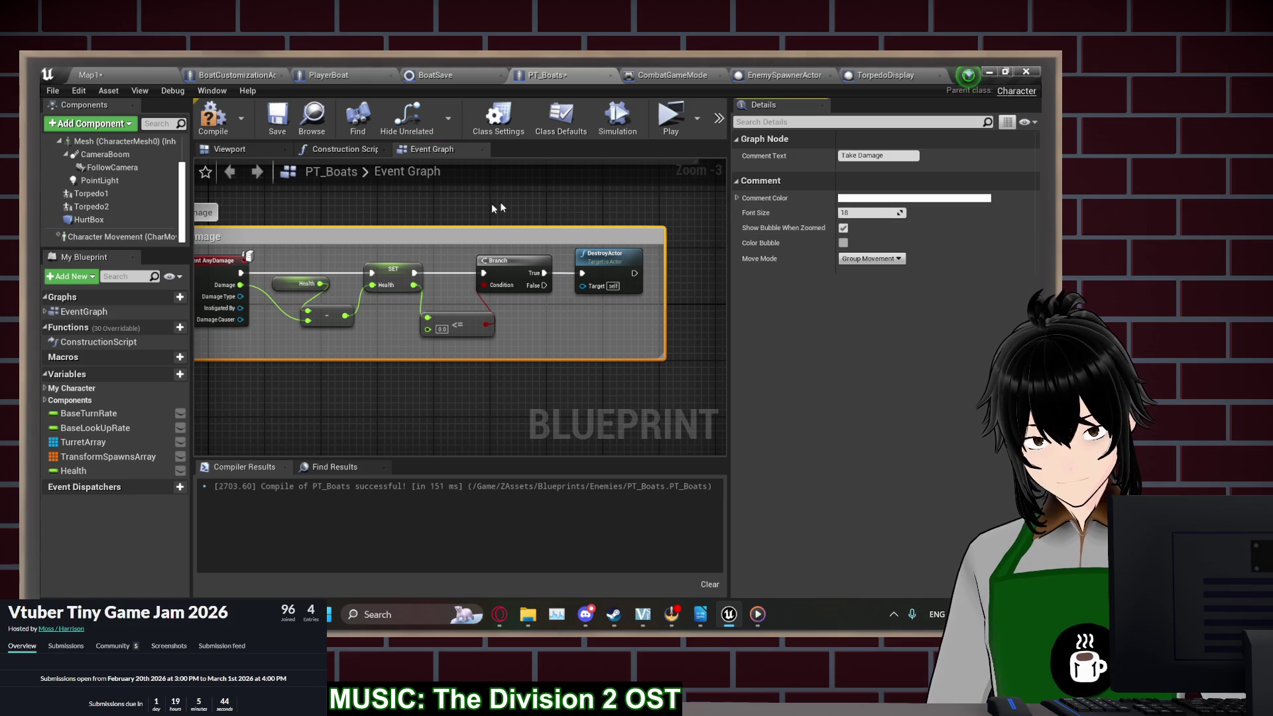
pyautogui.moveTo(462, 210); pyautogui.dragTo(653, 220)
pyautogui.click(222, 132)
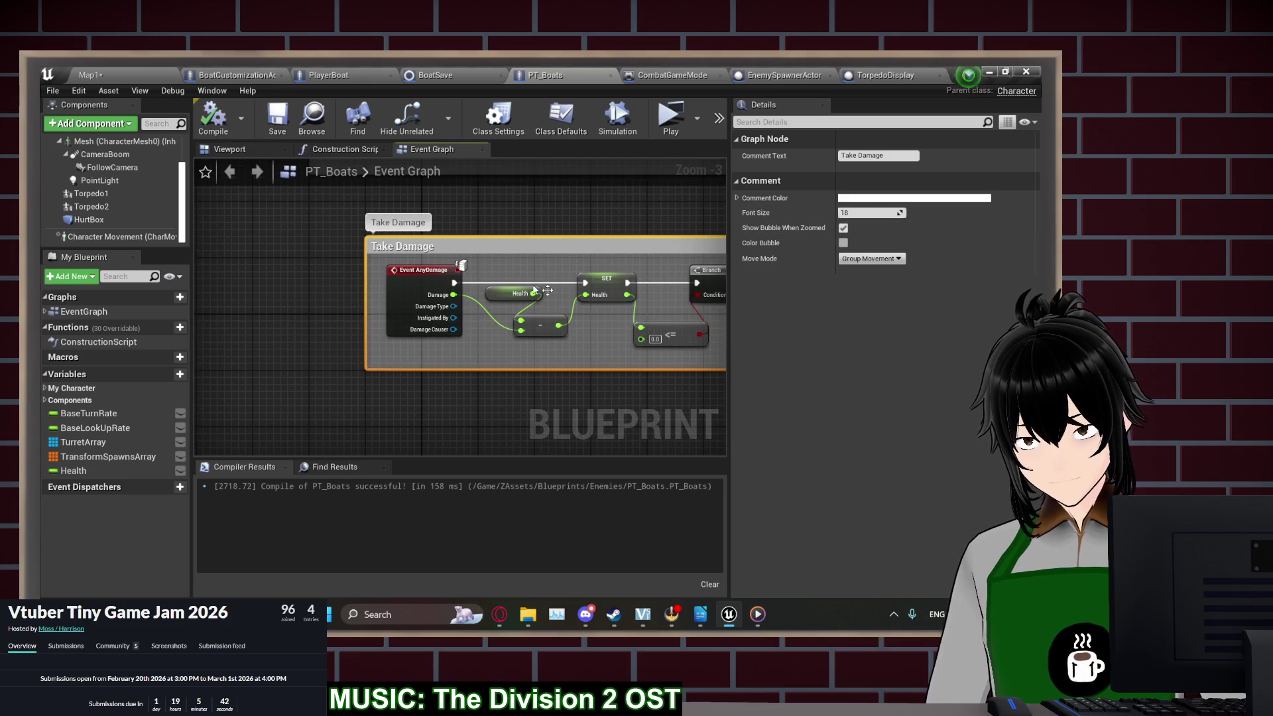
# Select the HurtBox component and view its bounds around the hull in the Viewport
pyautogui.scroll(-3, 405, 275)
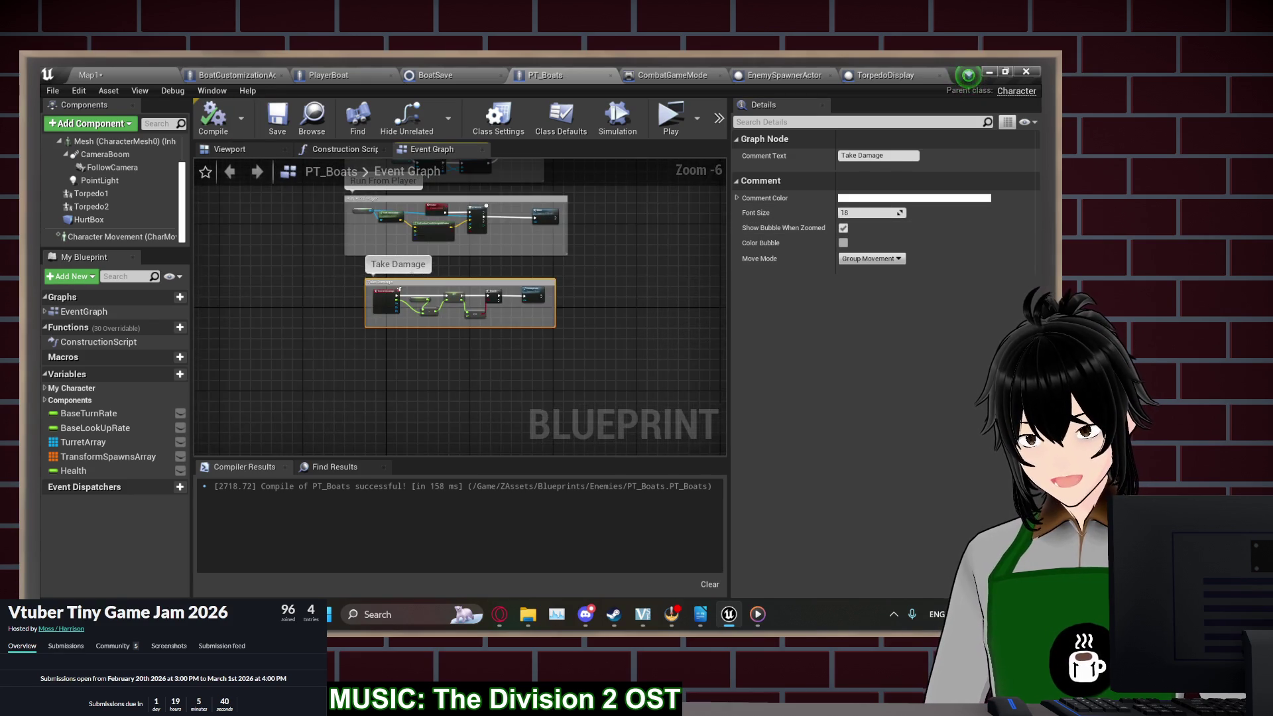
pyautogui.scroll(3, 399, 289)
pyautogui.click(139, 221)
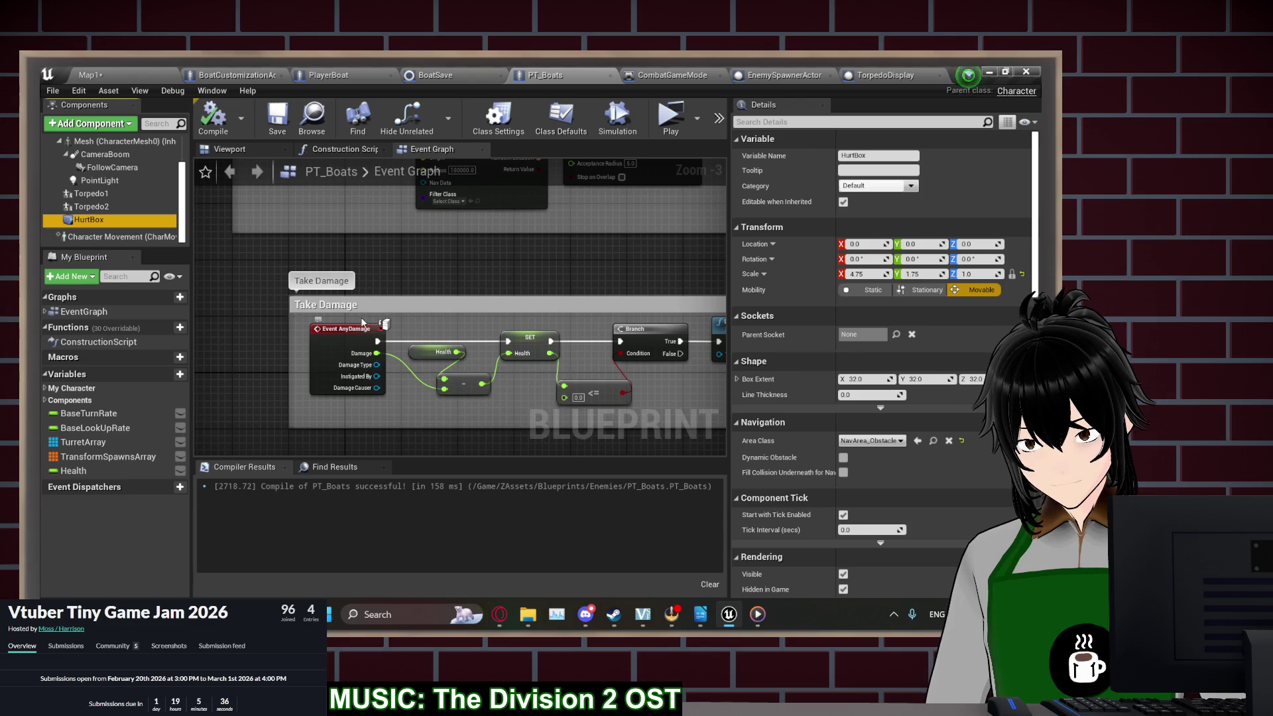
pyautogui.click(229, 149)
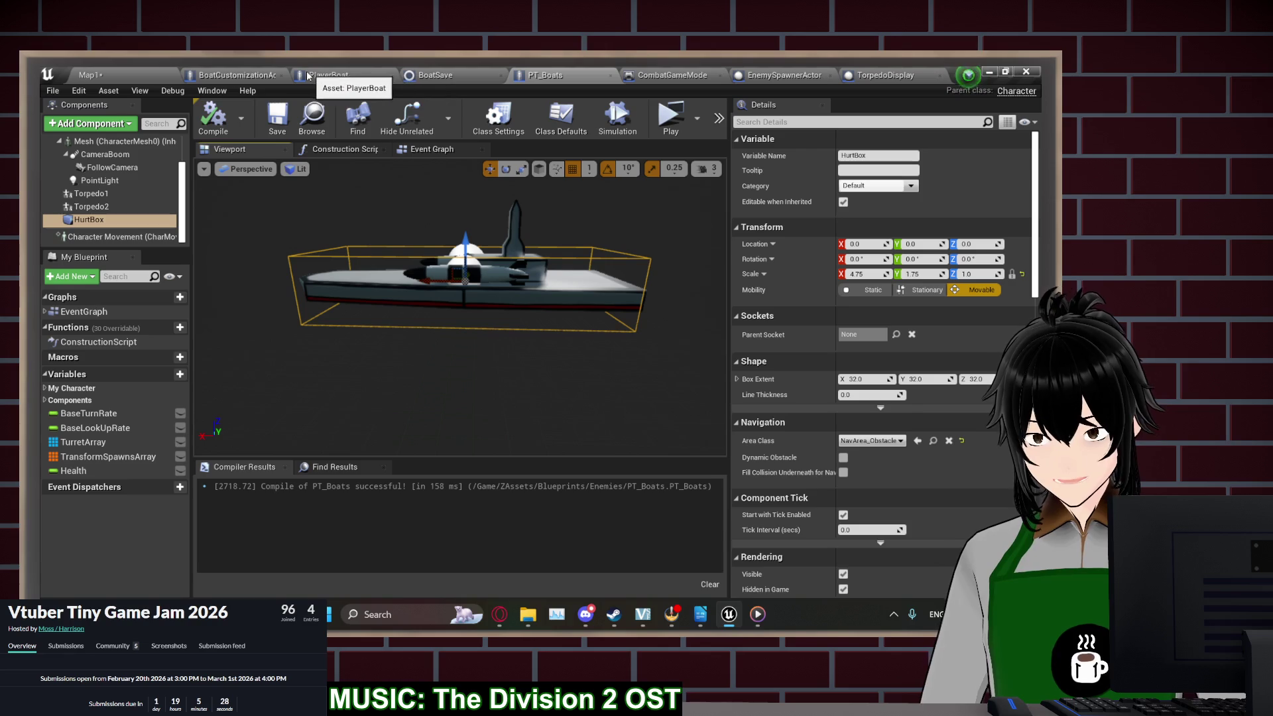
# Open the CannonProjectile blueprint from ZAssets > Blueprints > Weapons and run a quick play test
pyautogui.click(119, 73)
pyautogui.click(304, 444)
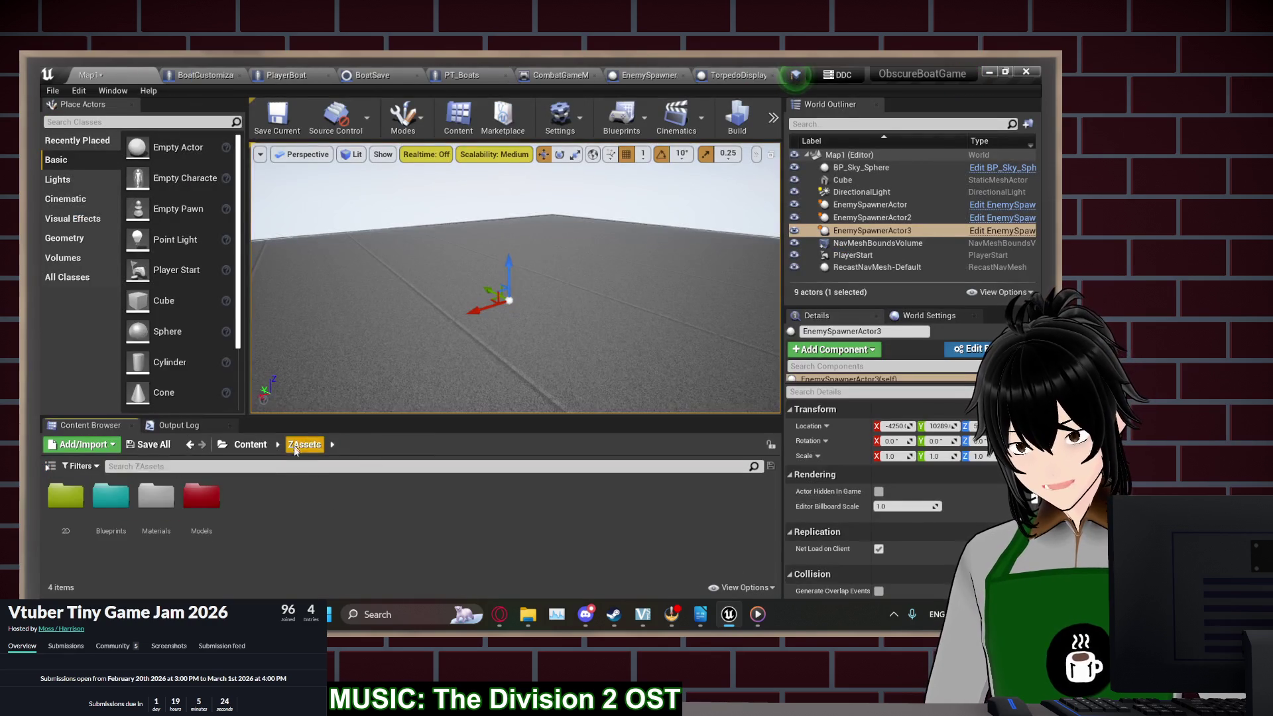
pyautogui.doubleClick(110, 498)
pyautogui.doubleClick(155, 499)
pyautogui.doubleClick(80, 507)
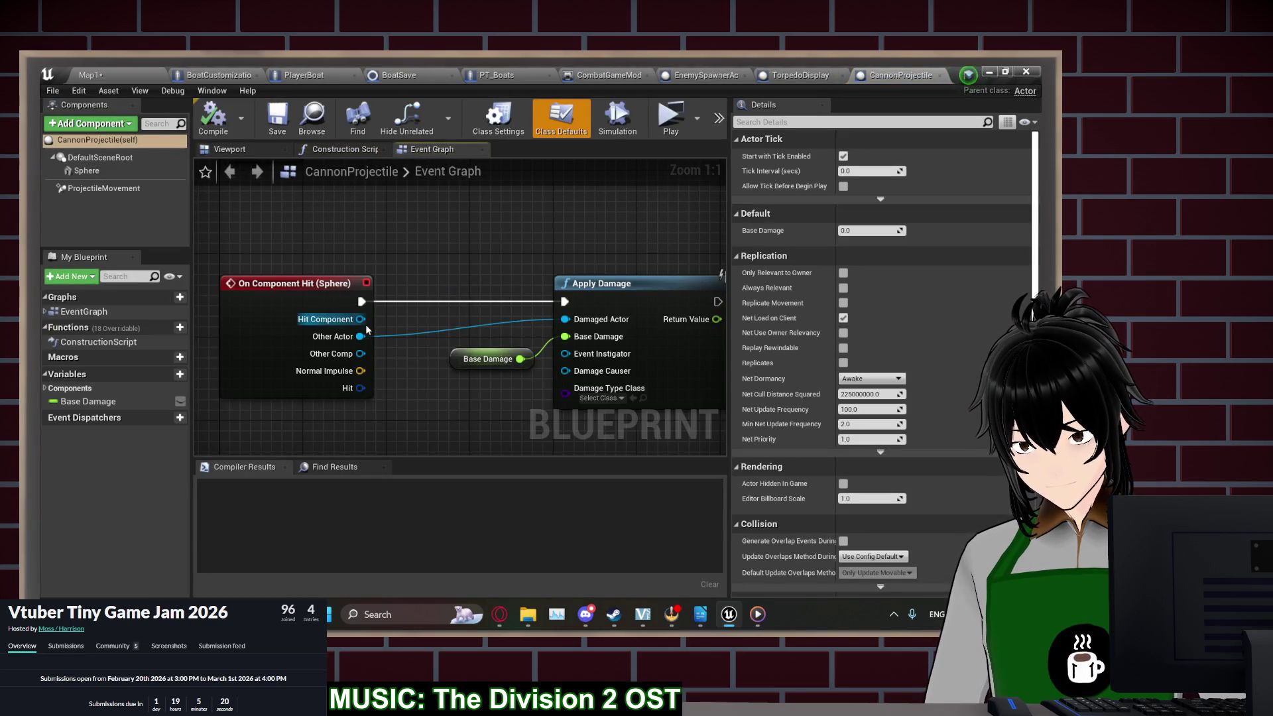
pyautogui.click(311, 281)
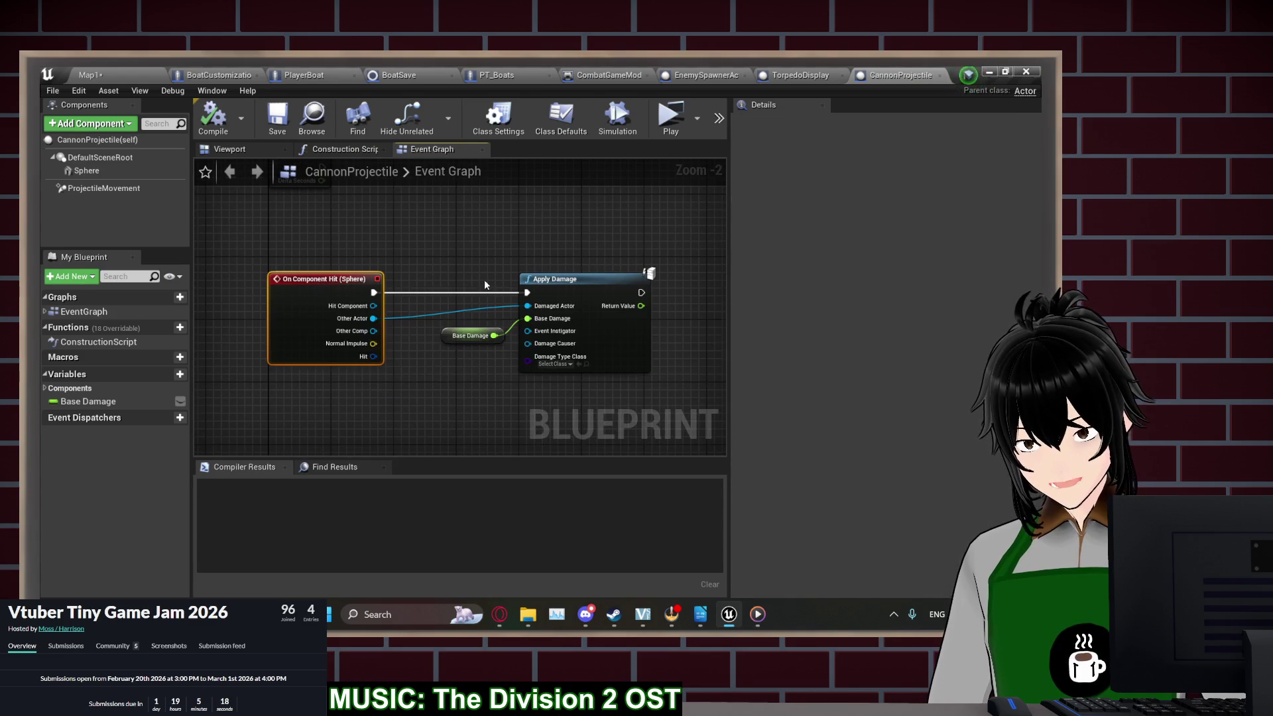
pyautogui.scroll(-1, 505, 297)
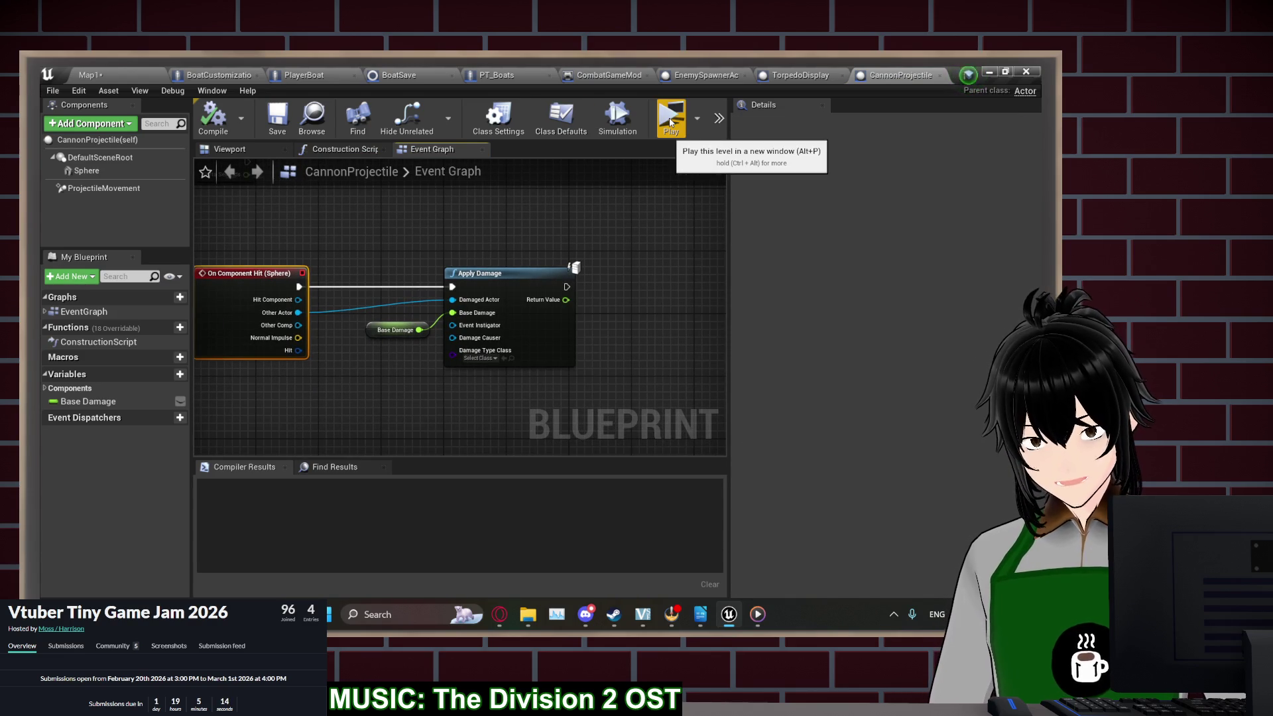
pyautogui.click(678, 138)
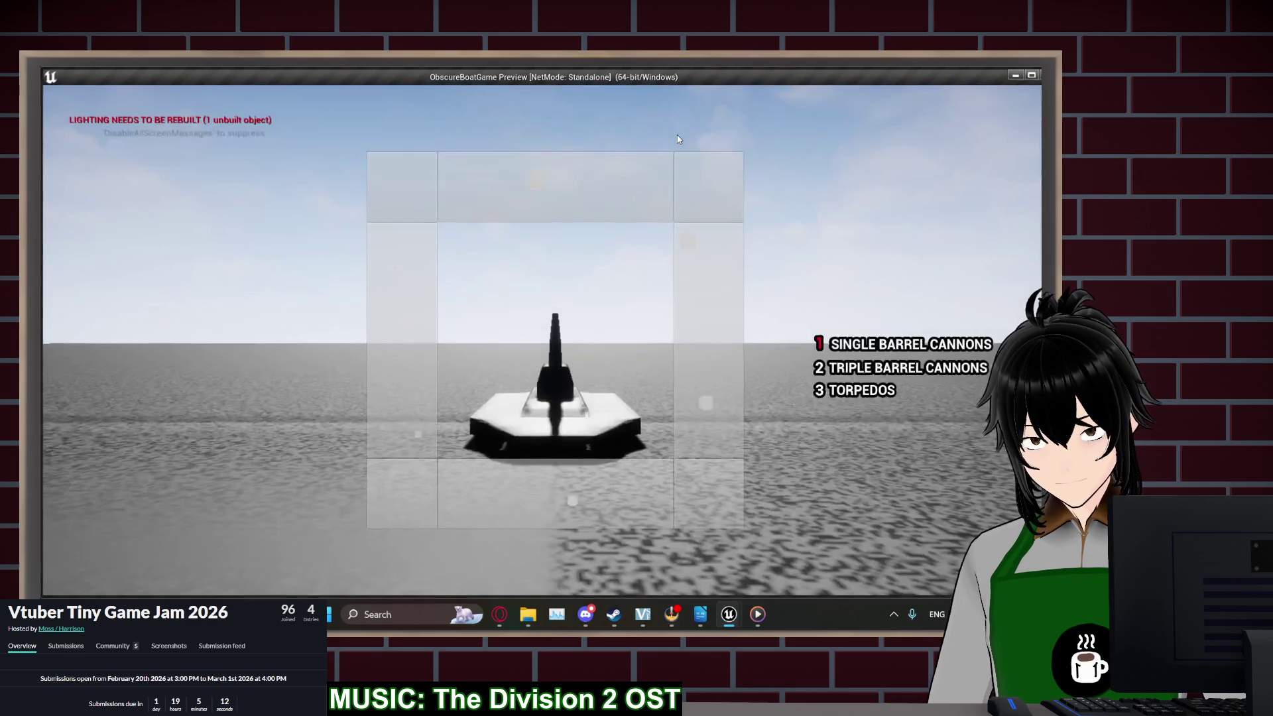
pyautogui.press('Escape')
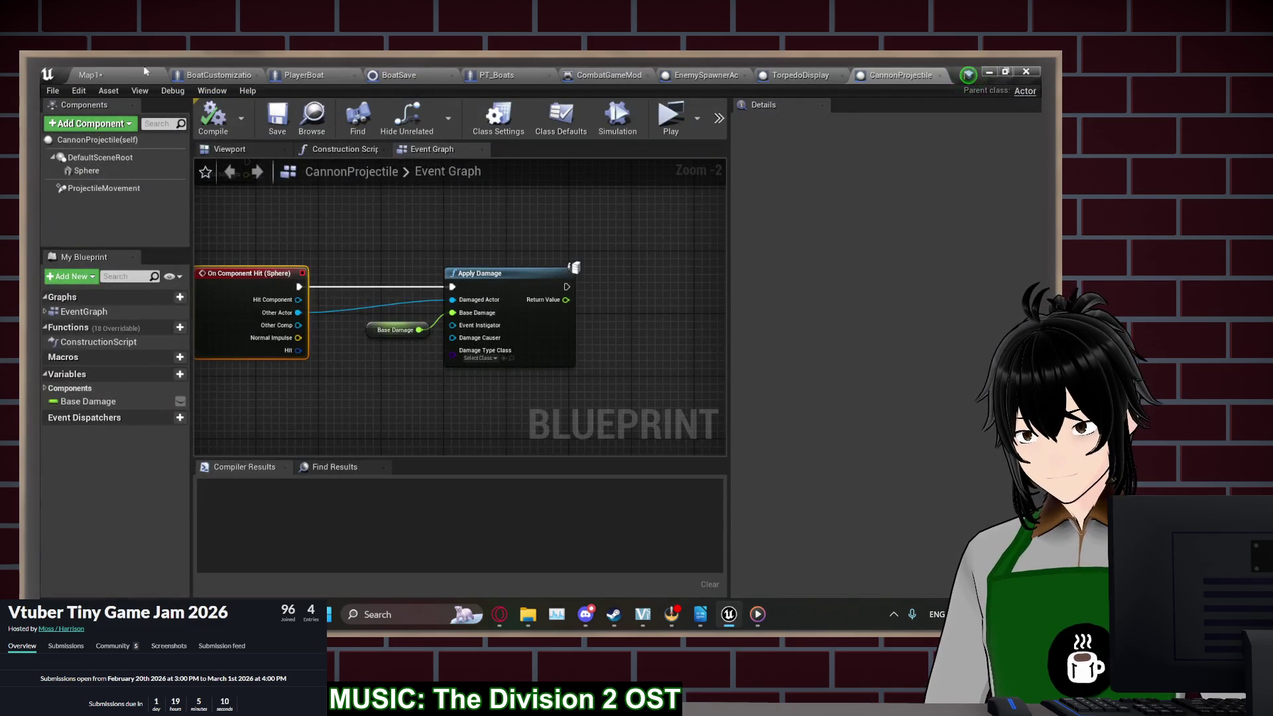
# Open the Menulevel map from ZAssets > Blueprints and launch it as a Standalone Game
pyautogui.click(153, 71)
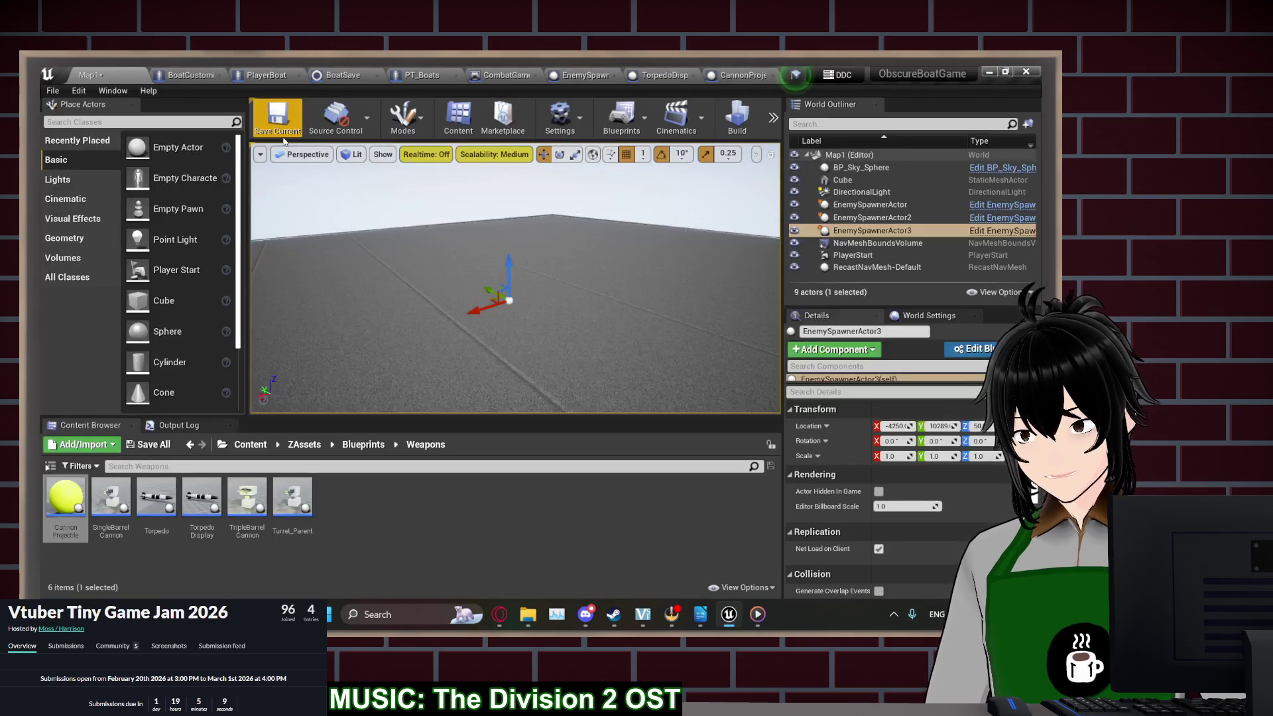
pyautogui.click(250, 444)
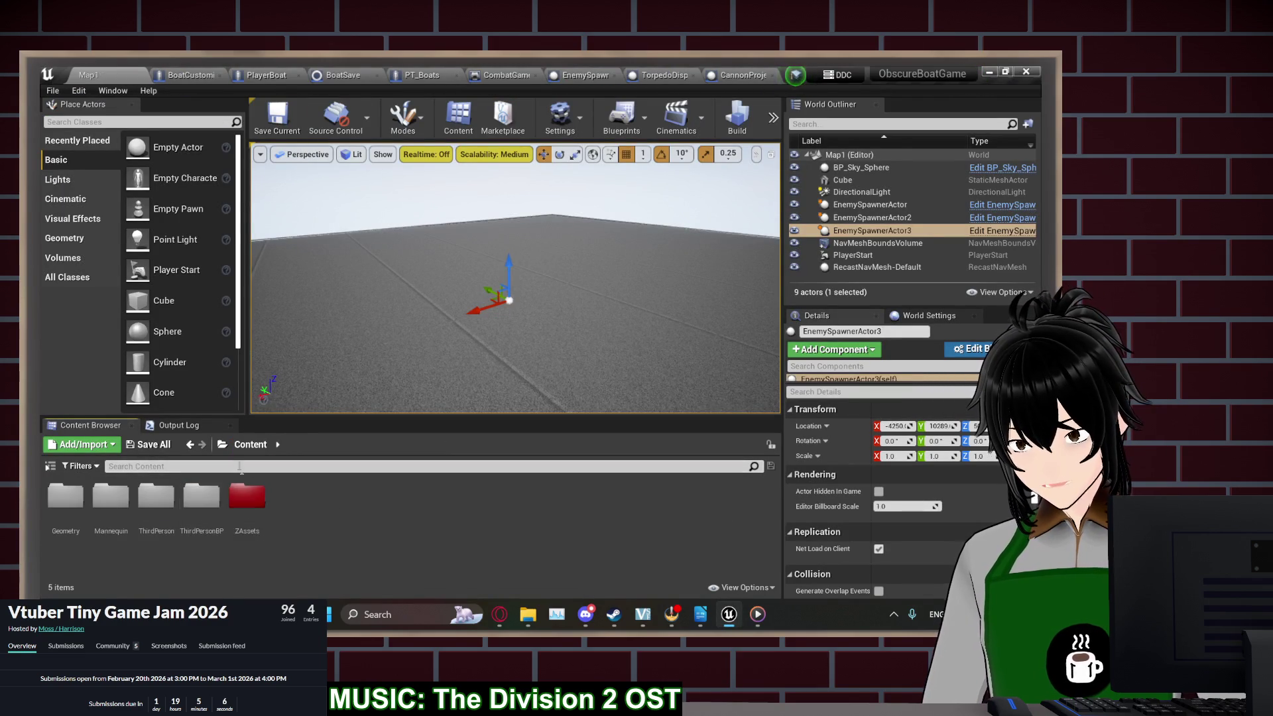
pyautogui.doubleClick(247, 498)
pyautogui.doubleClick(156, 497)
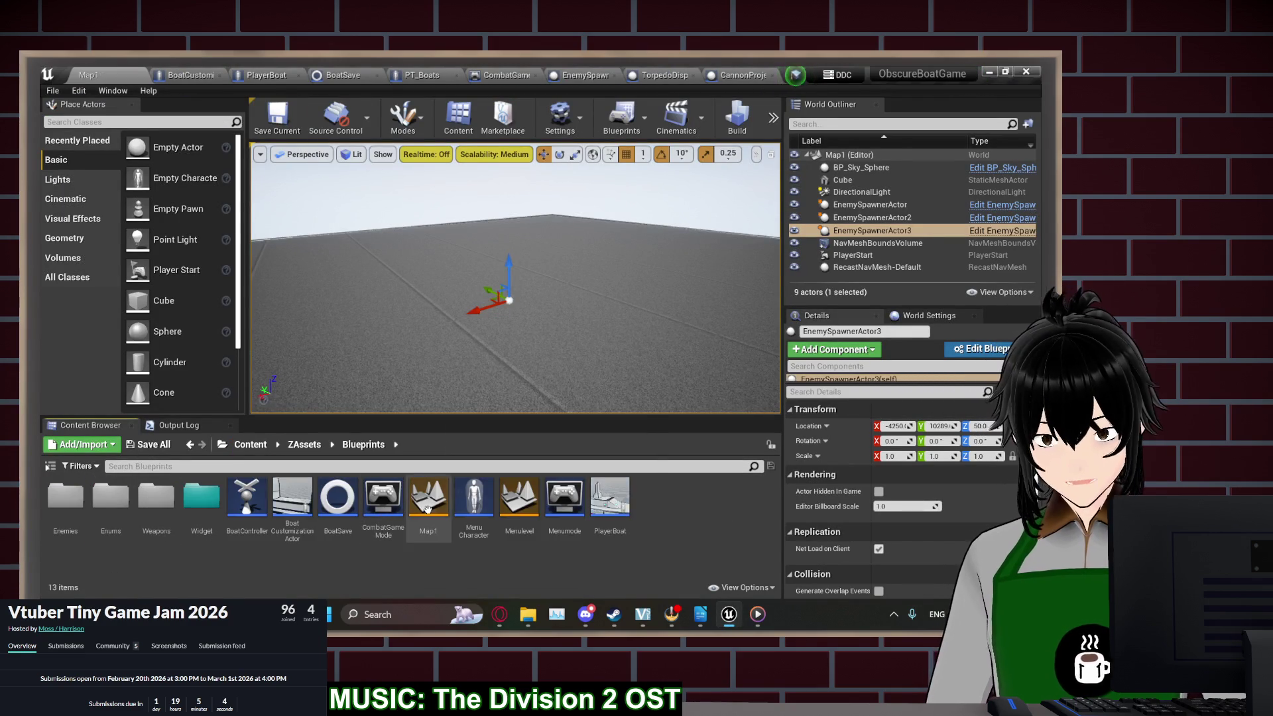
pyautogui.doubleClick(519, 500)
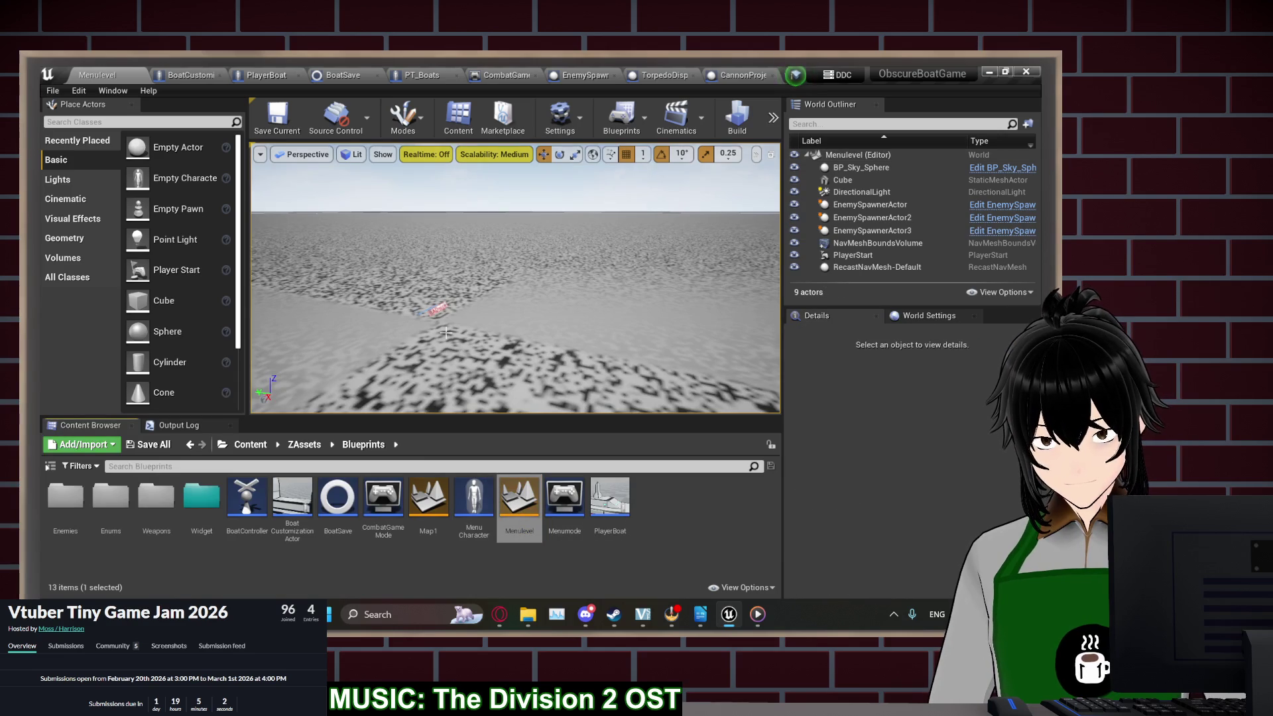
pyautogui.click(773, 118)
pyautogui.click(816, 163)
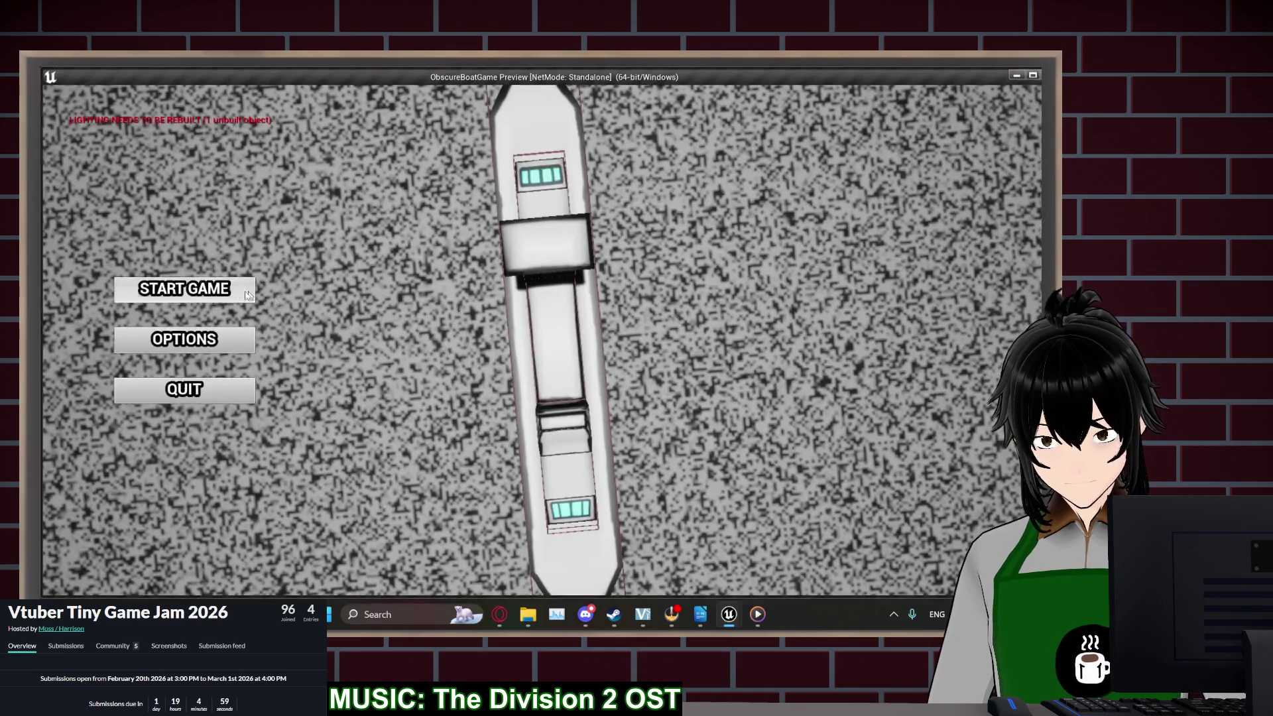
# Start a new game, deploy the boat, try weapon slots 2 and 1, fire, then exit with Esc
pyautogui.click(239, 292)
pyautogui.click(247, 294)
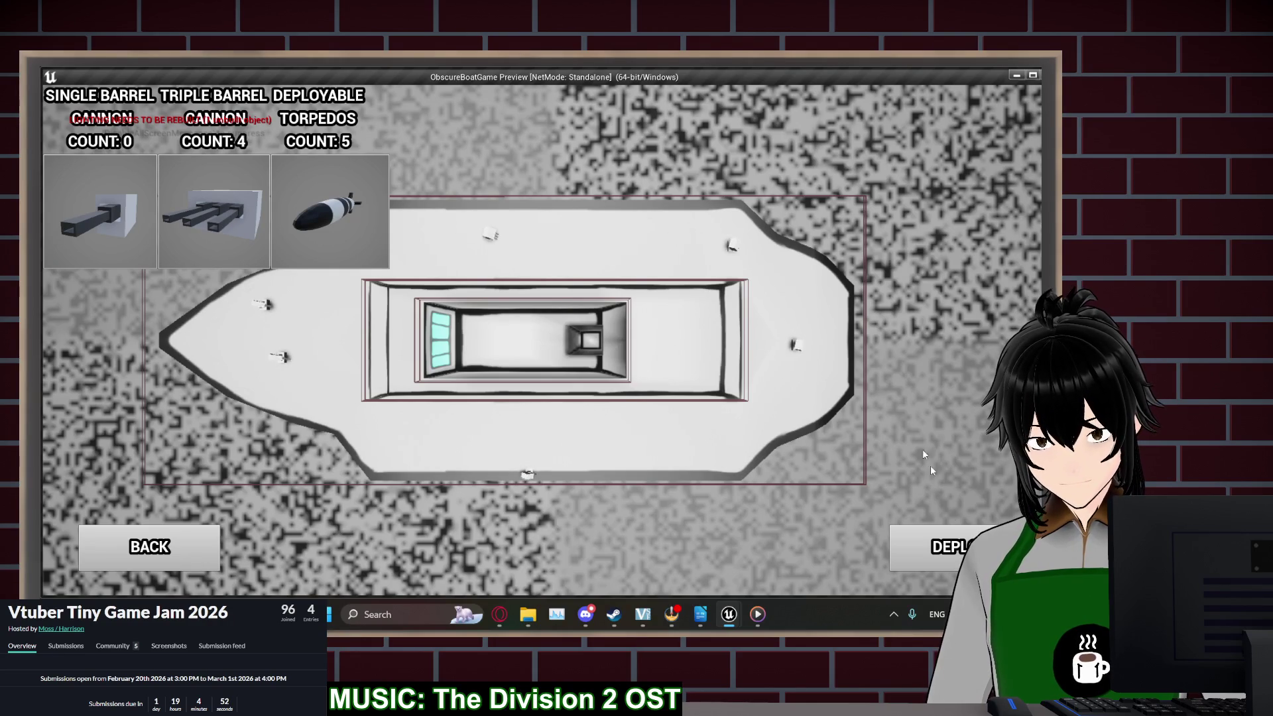
pyautogui.click(941, 547)
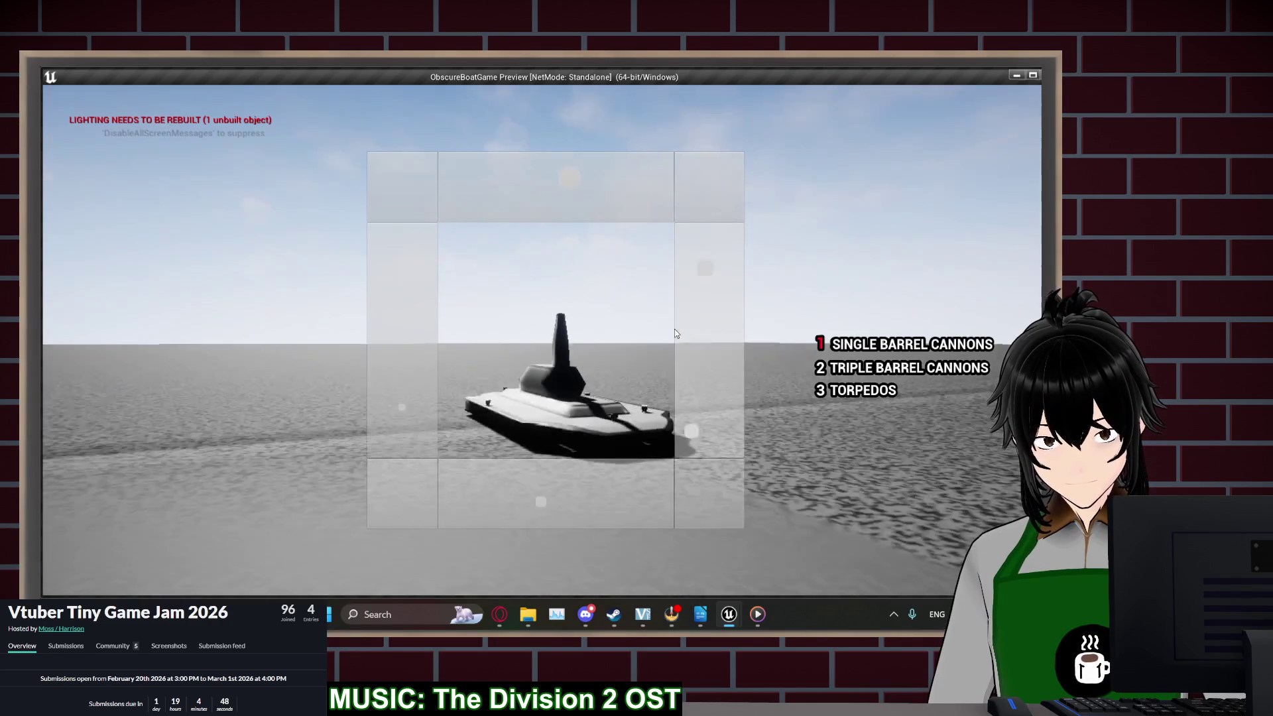
pyautogui.click(609, 77)
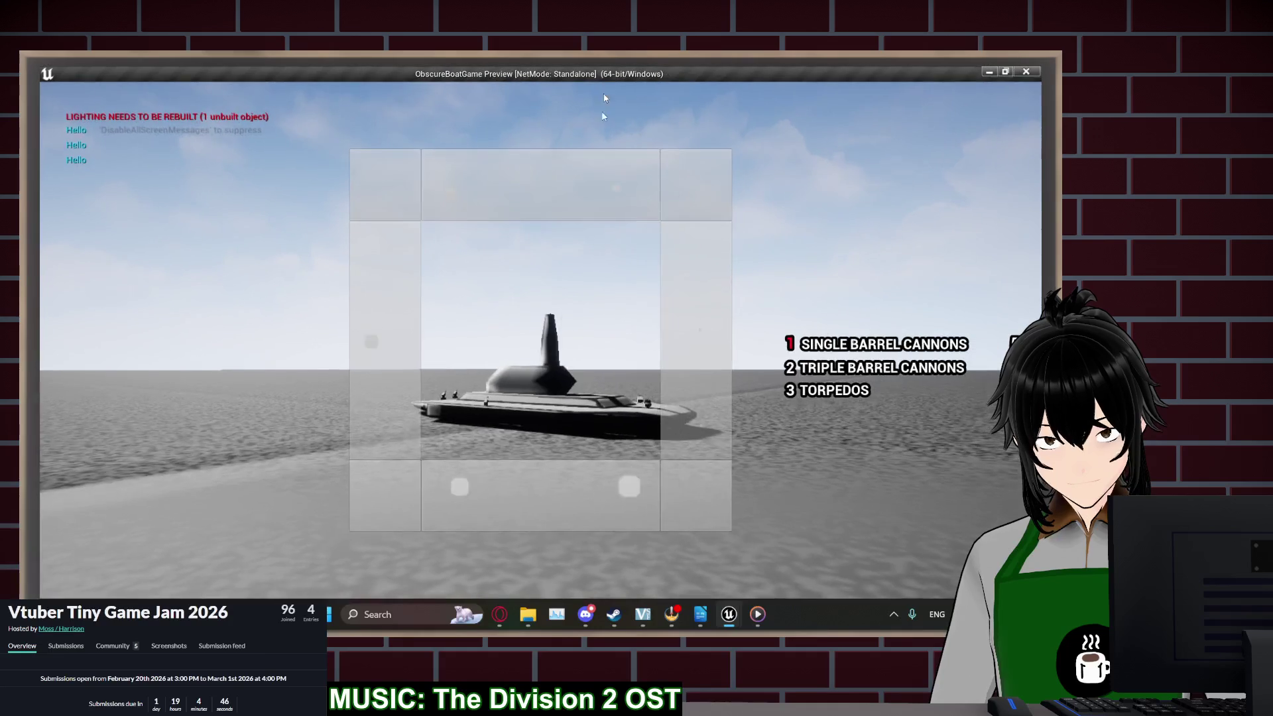
pyautogui.press('2')
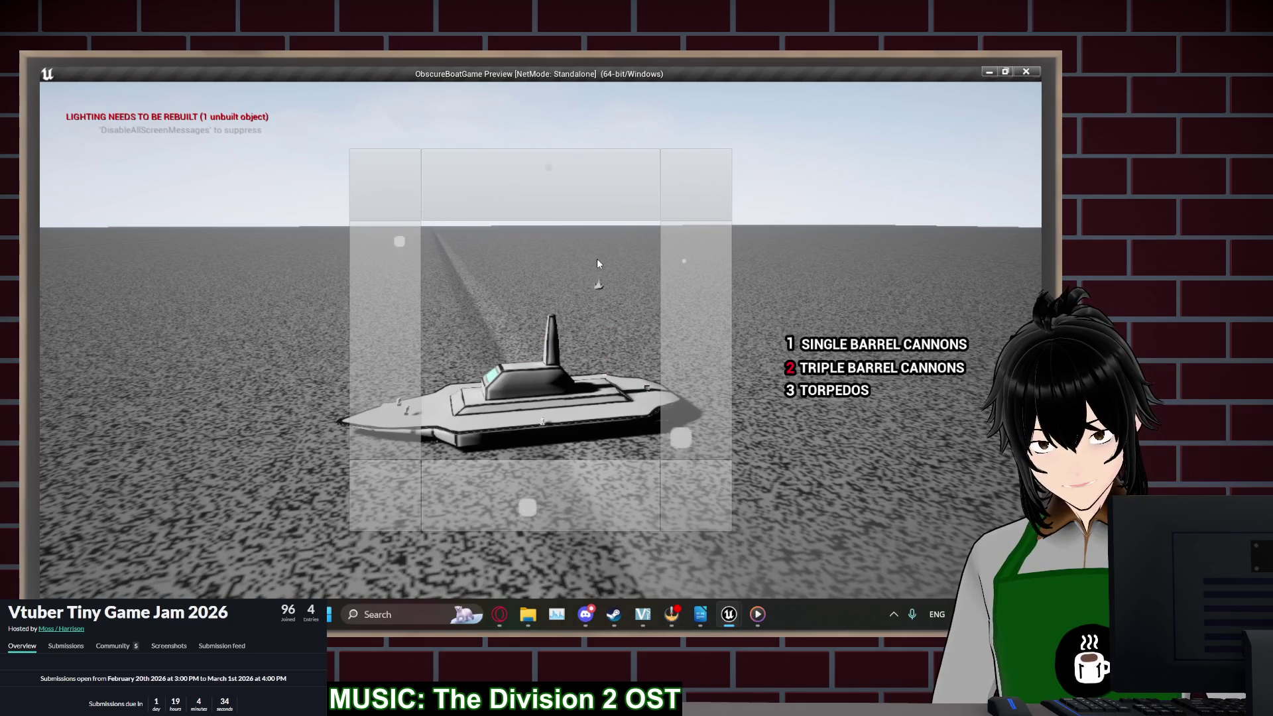
pyautogui.press('1')
pyautogui.click(582, 323)
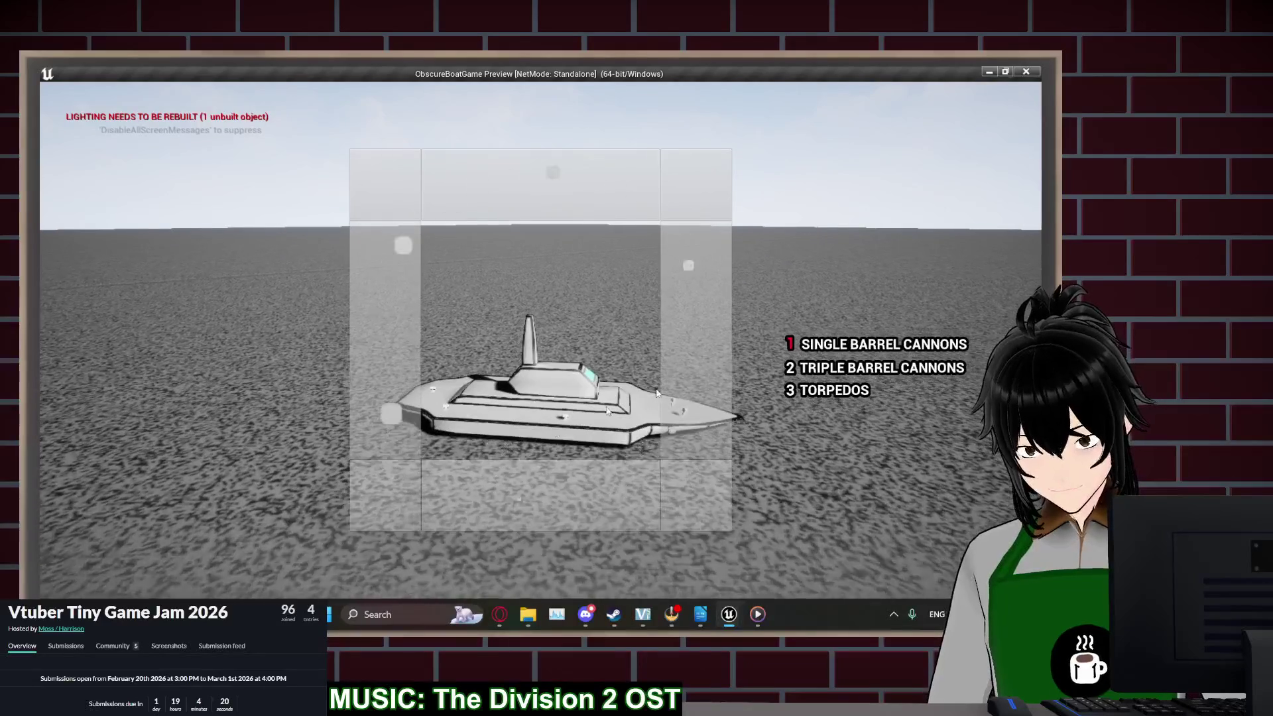
pyautogui.press('Escape')
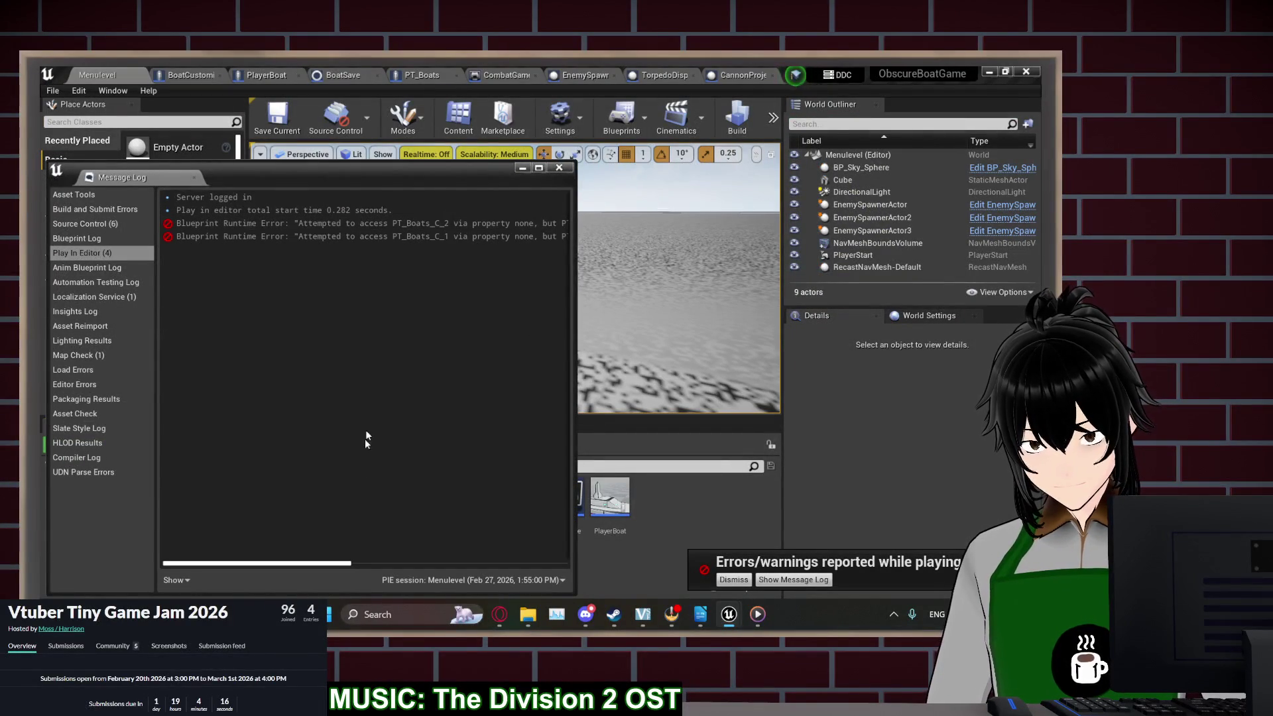
# Review the runtime errors, close the Message Log, and inspect PT_Boats' Health variable
pyautogui.moveTo(323, 564); pyautogui.dragTo(498, 566)
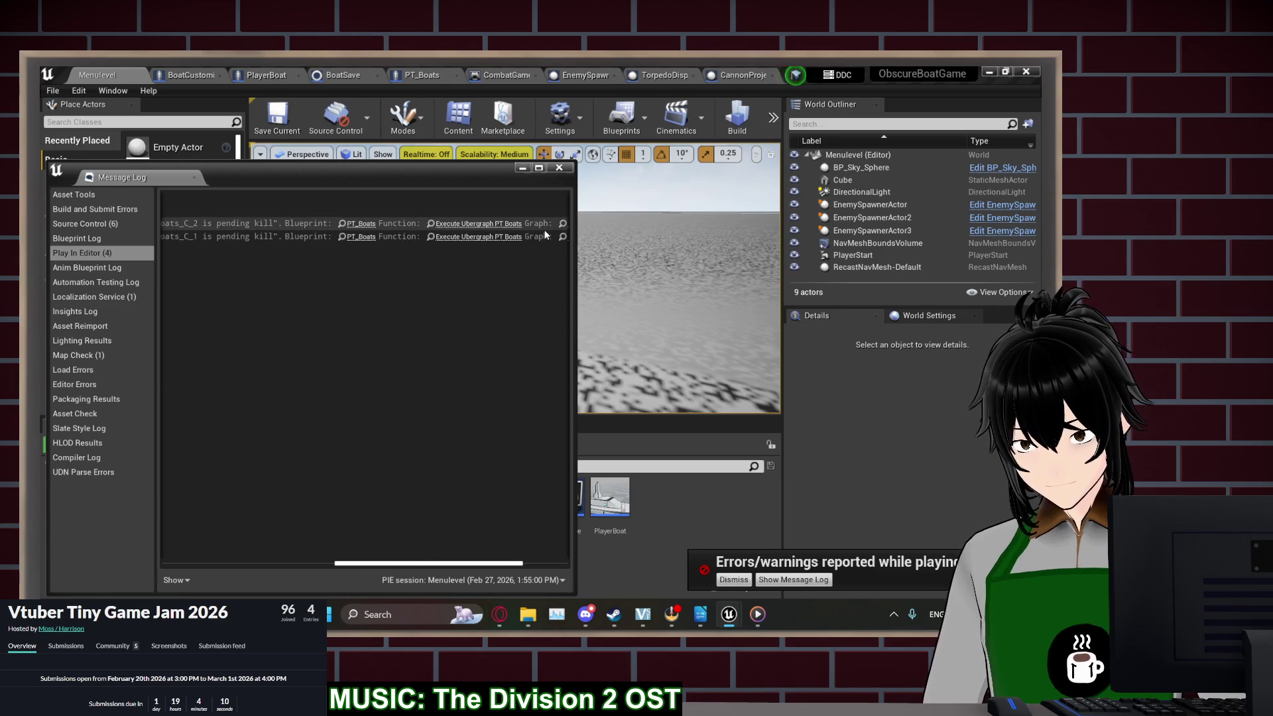
pyautogui.click(559, 169)
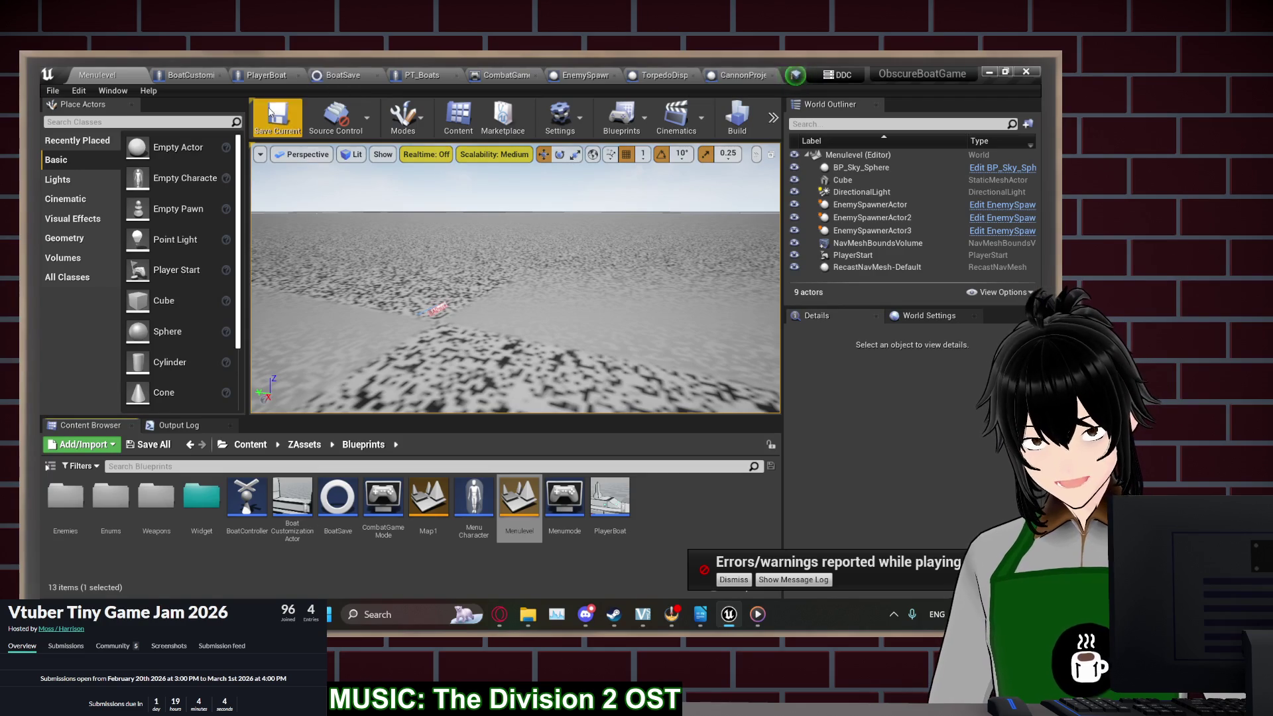
pyautogui.click(418, 75)
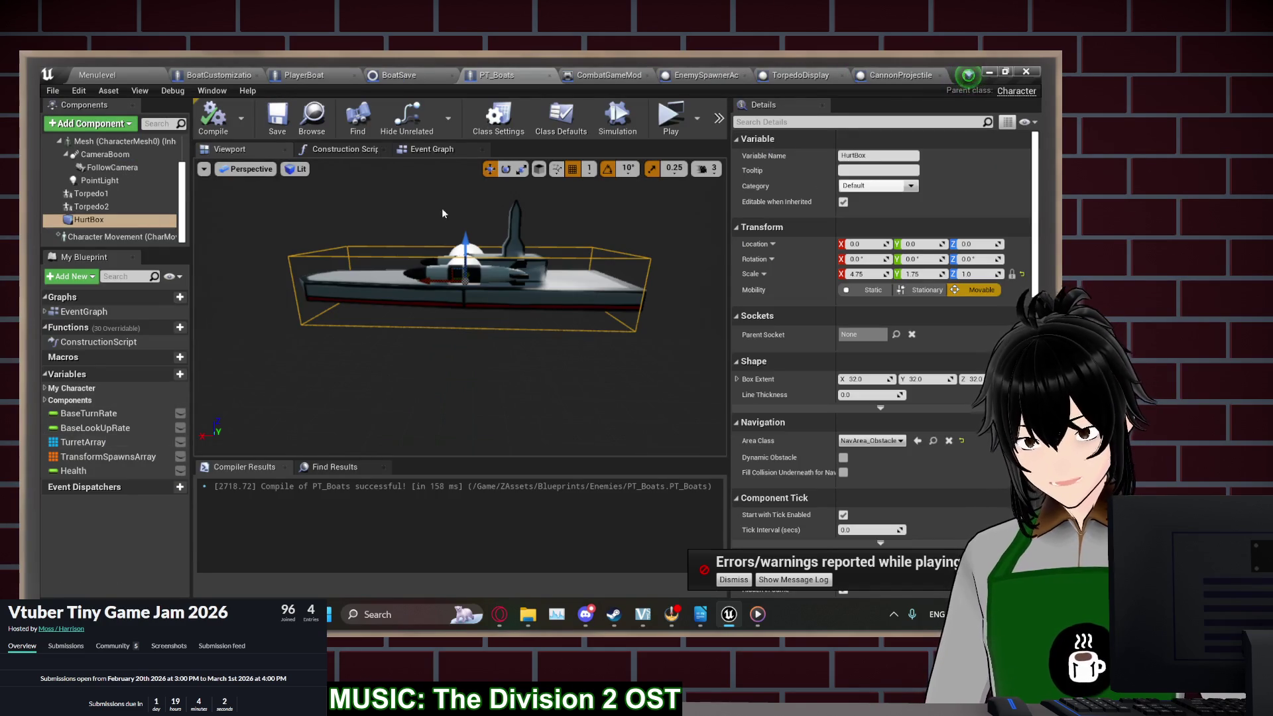
pyautogui.click(116, 471)
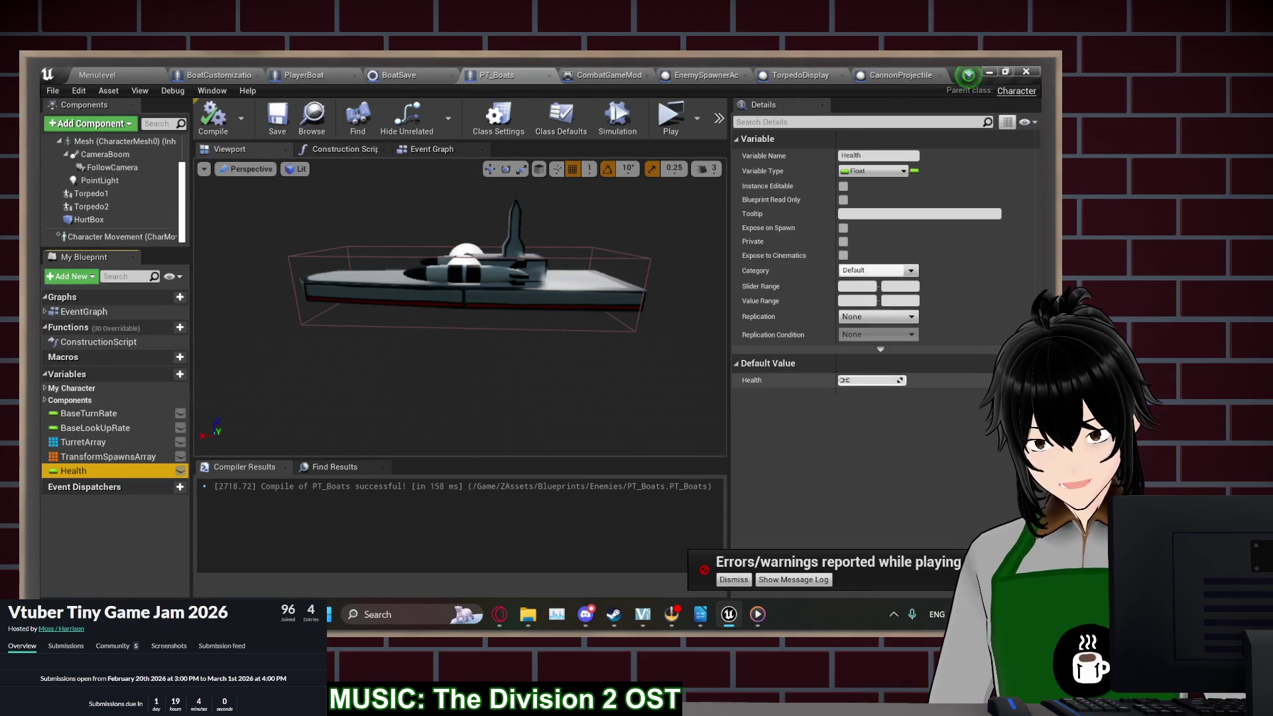
# Set CannonProjectile's Base Damage default value to 50
pyautogui.click(862, 381)
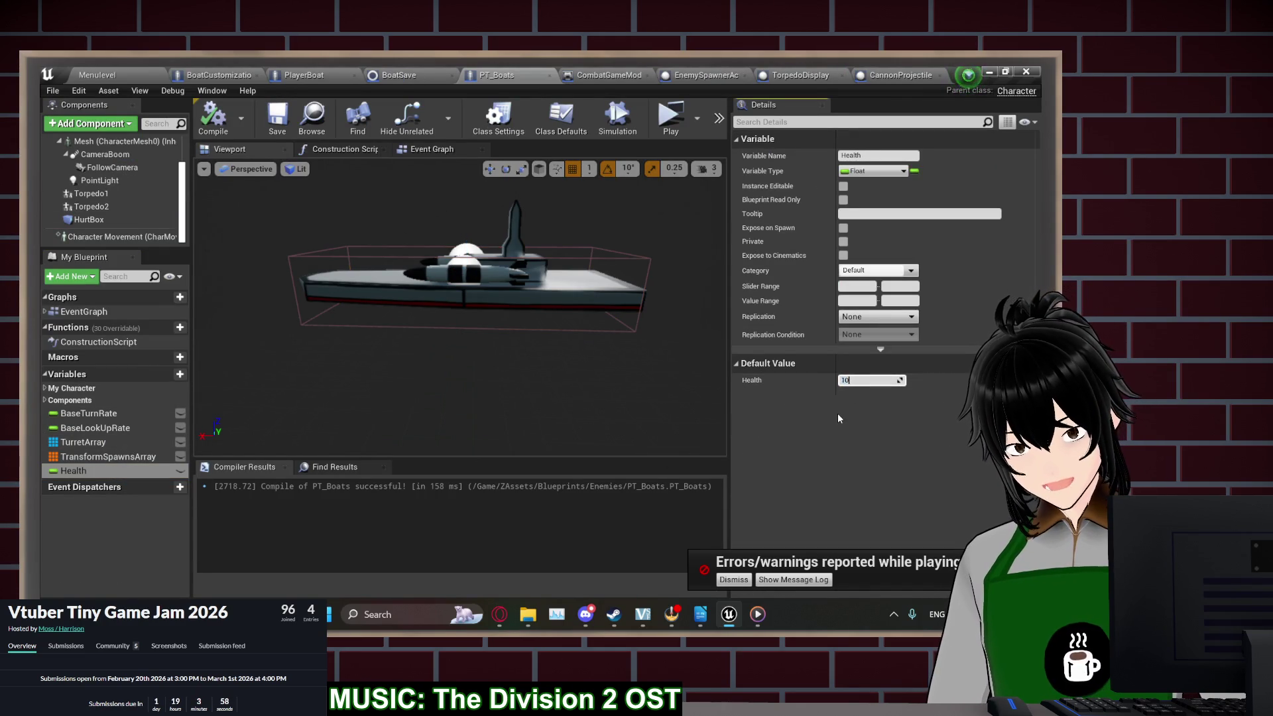
pyautogui.click(885, 78)
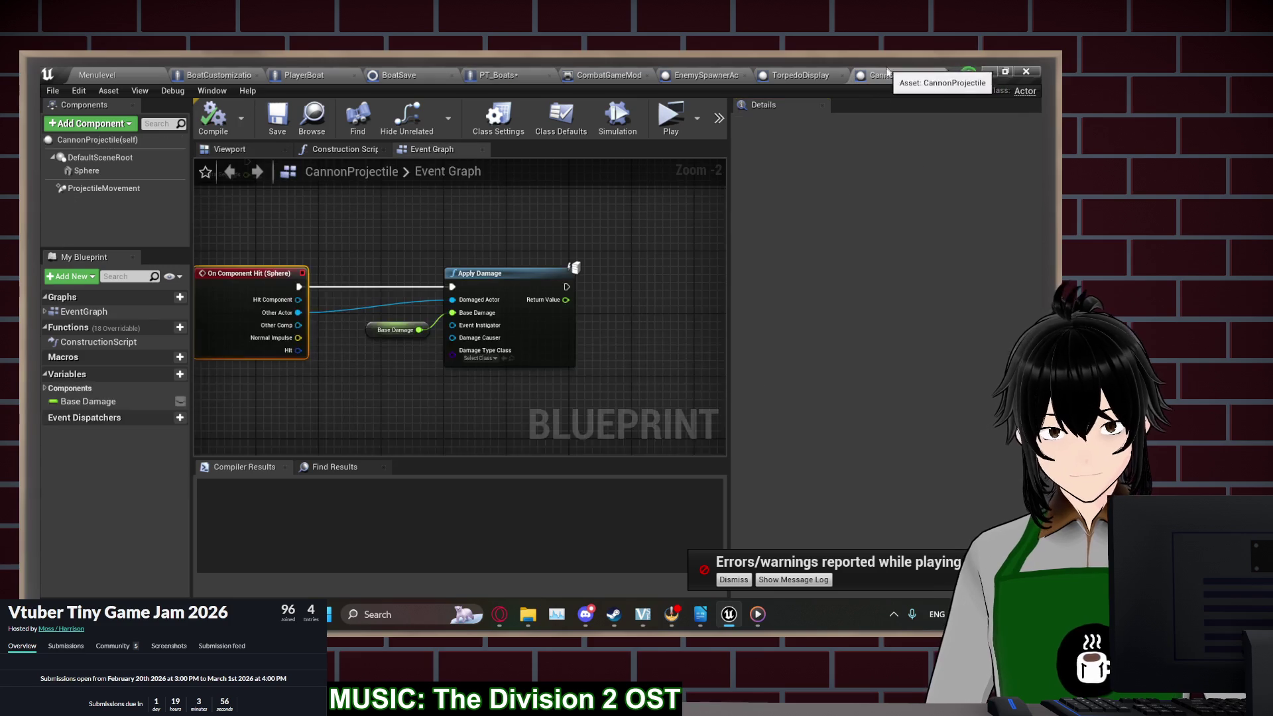
pyautogui.click(391, 329)
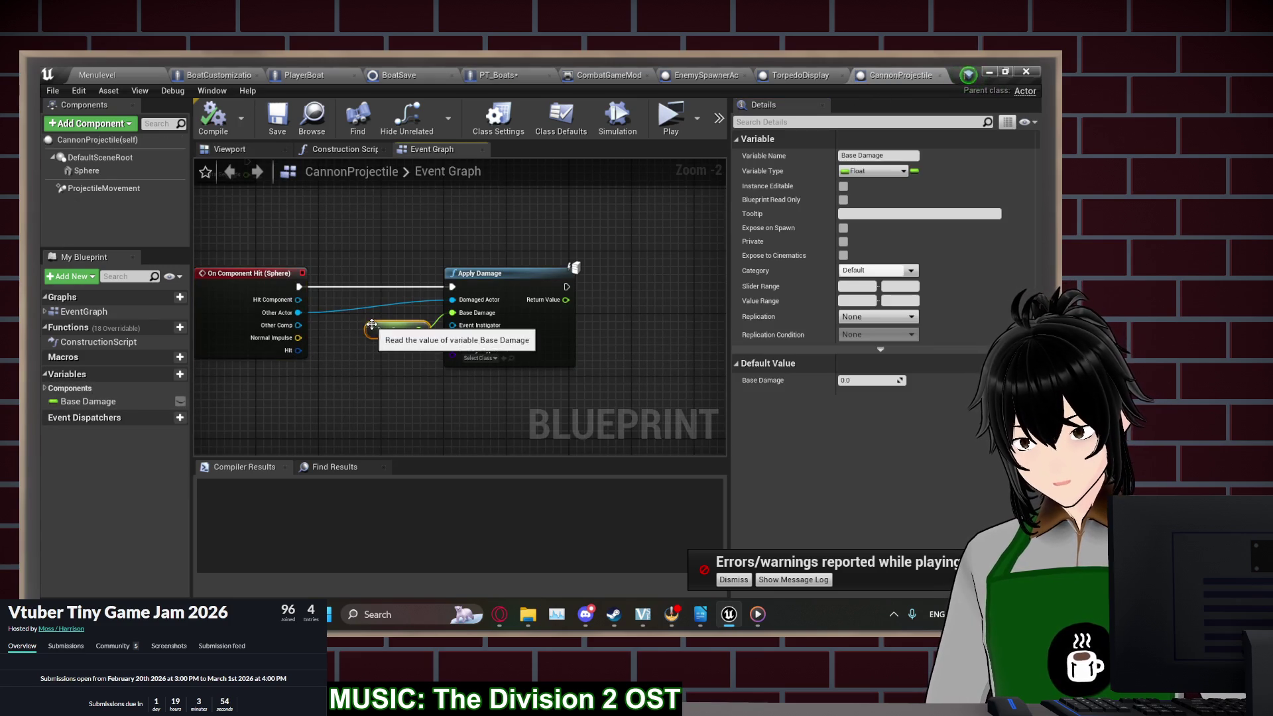
pyautogui.click(883, 381)
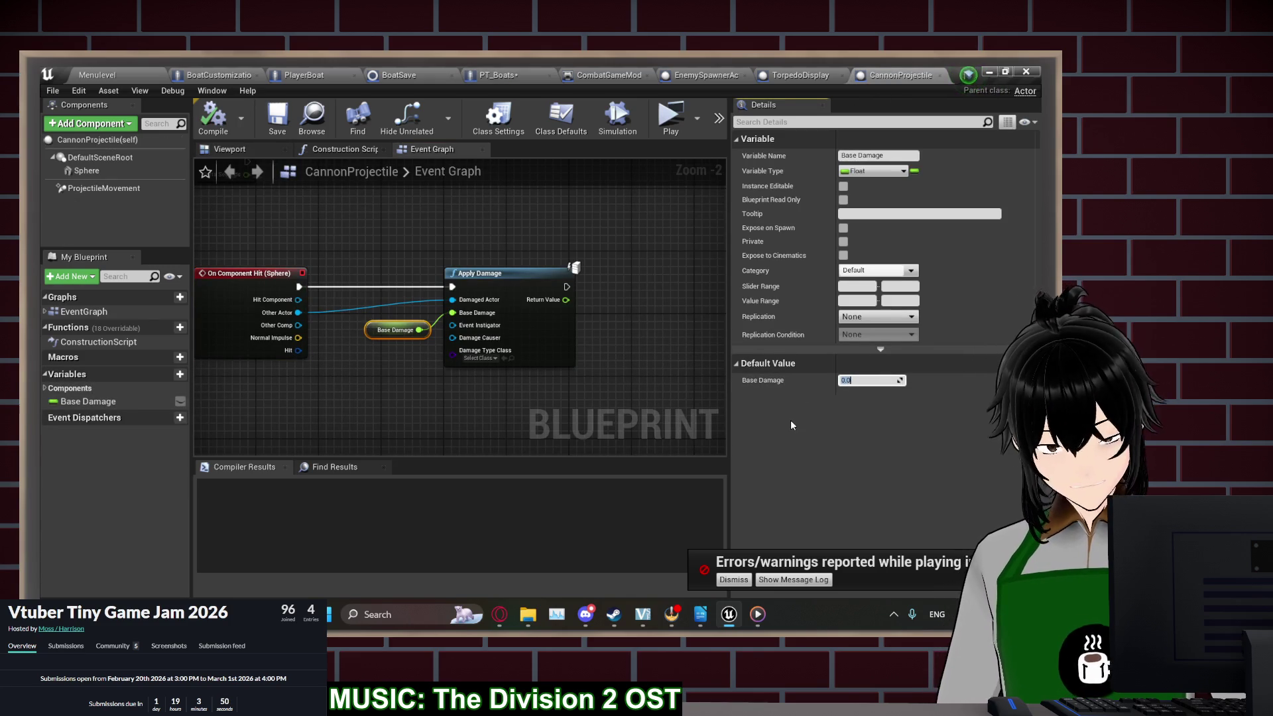
pyautogui.write('50')
pyautogui.press('Return')
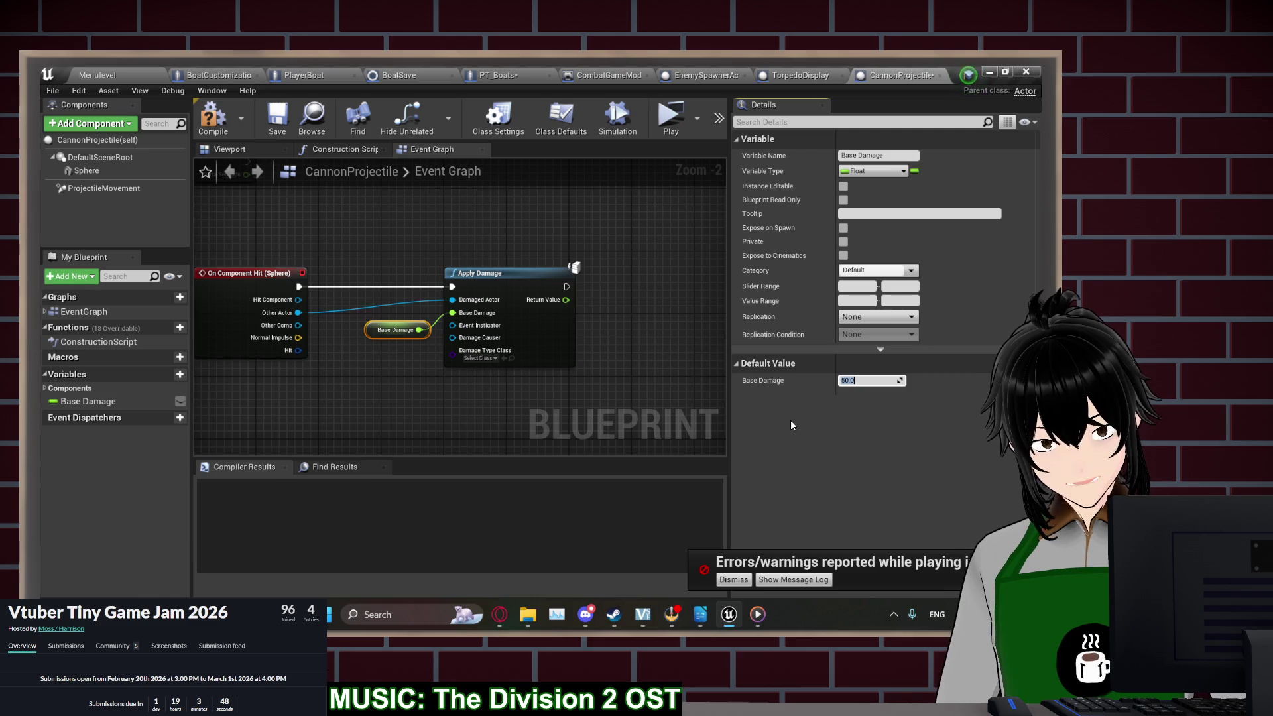
# Play-test a new game, deploy the boat and fire the cannons while orbiting the camera, then stop
pyautogui.click(676, 123)
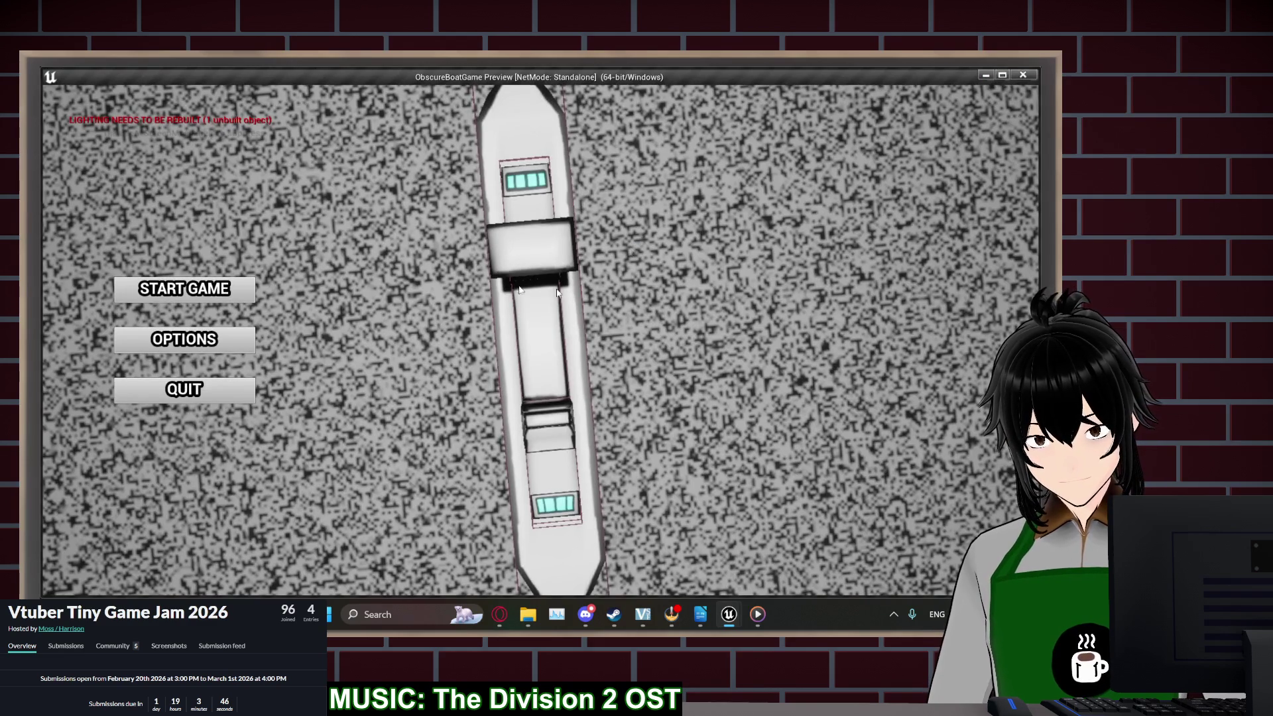
pyautogui.click(190, 285)
pyautogui.click(195, 287)
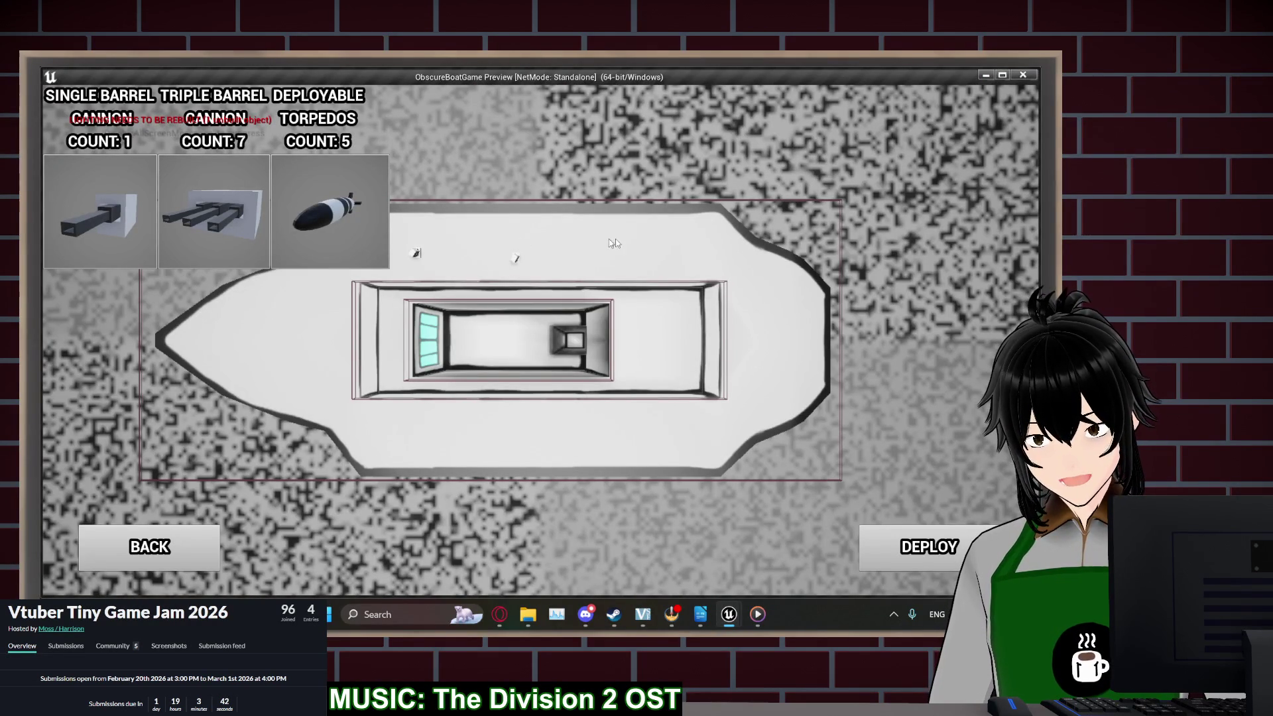
pyautogui.click(927, 557)
pyautogui.moveTo(671, 335); pyautogui.dragTo(547, 221)
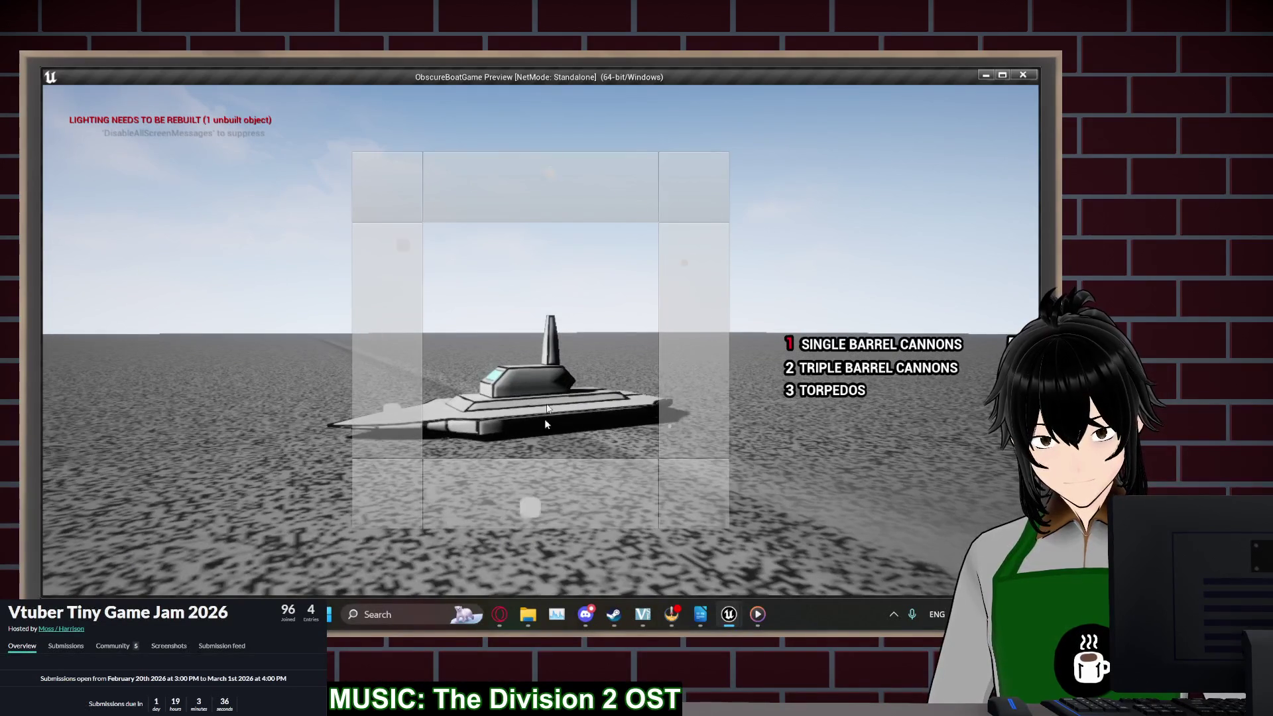
pyautogui.click(514, 244)
pyautogui.scroll(3, 514, 244)
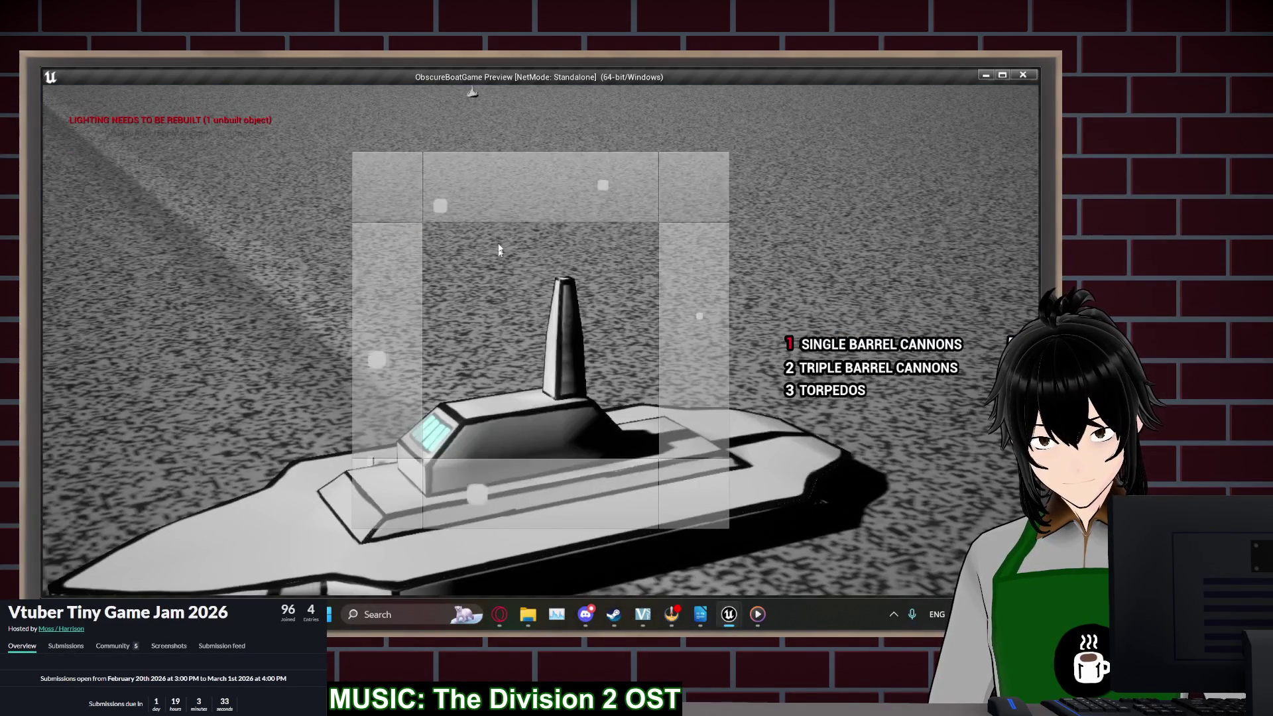
pyautogui.scroll(-3, 500, 249)
pyautogui.moveTo(499, 250); pyautogui.dragTo(510, 324)
pyautogui.scroll(3, 511, 323)
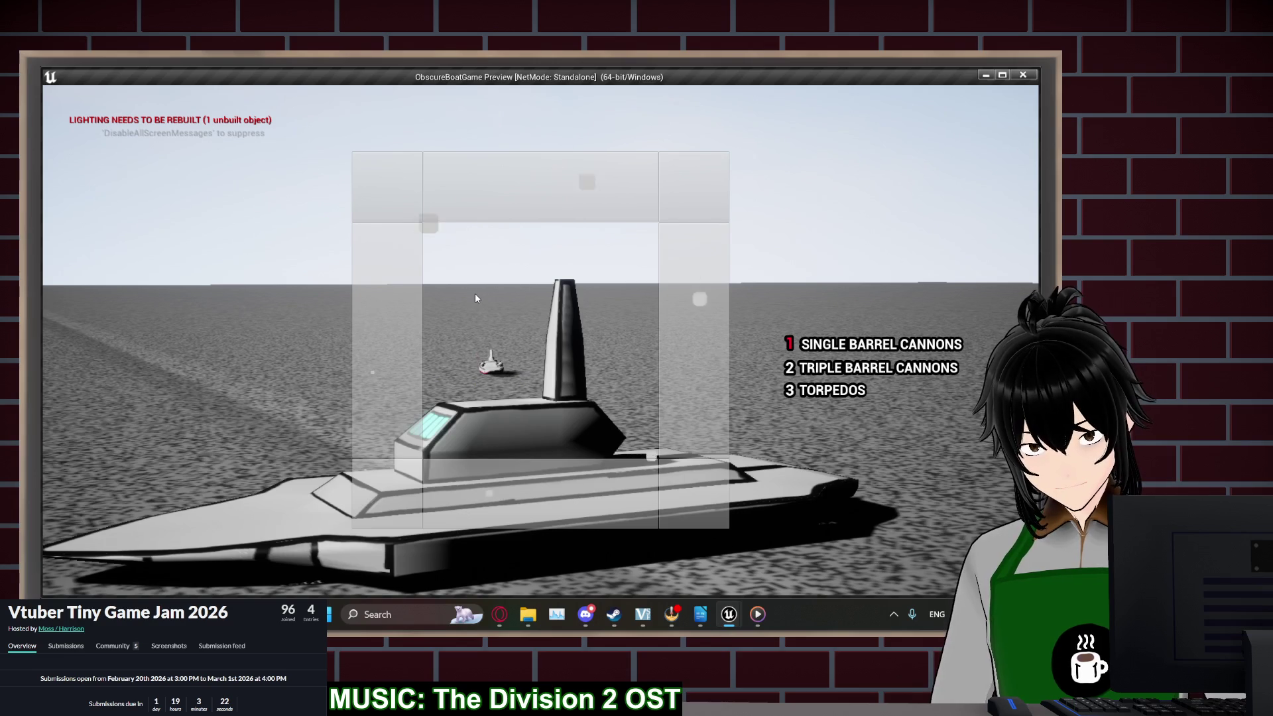
pyautogui.moveTo(509, 312)
pyautogui.mouseDown()
pyautogui.moveTo(512, 462)
pyautogui.moveTo(547, 296)
pyautogui.mouseUp()
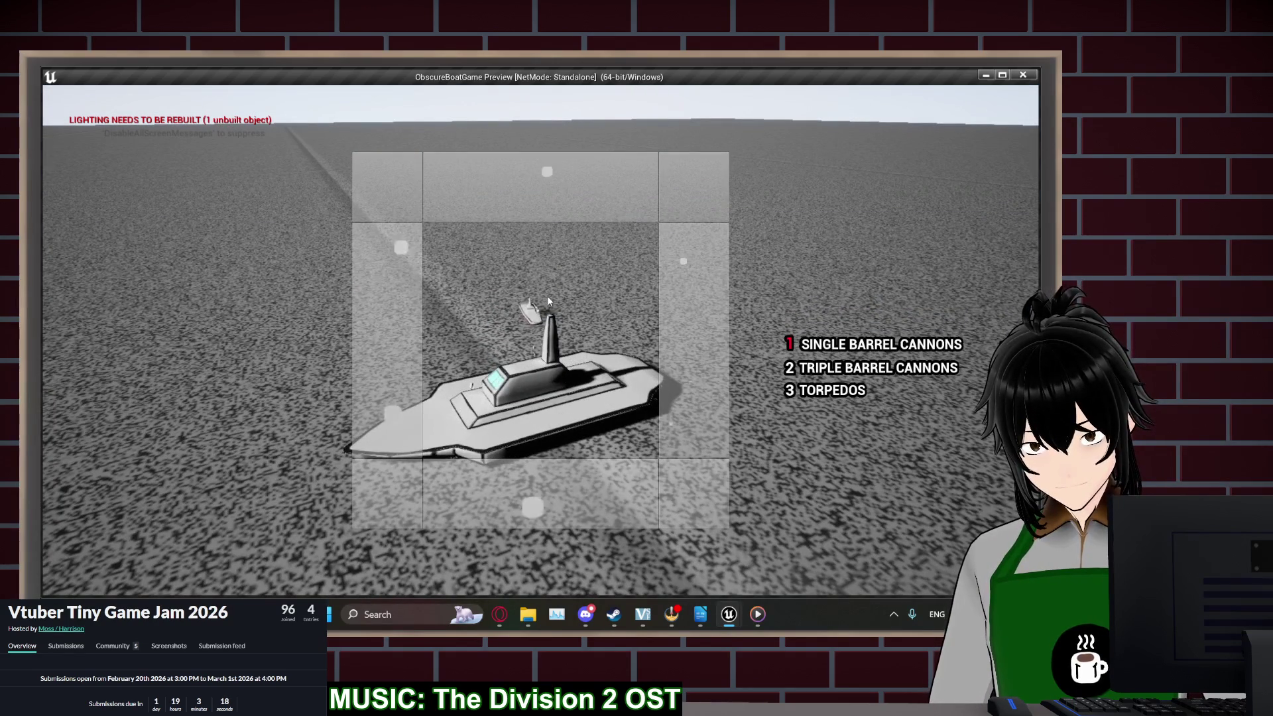
pyautogui.press('Escape')
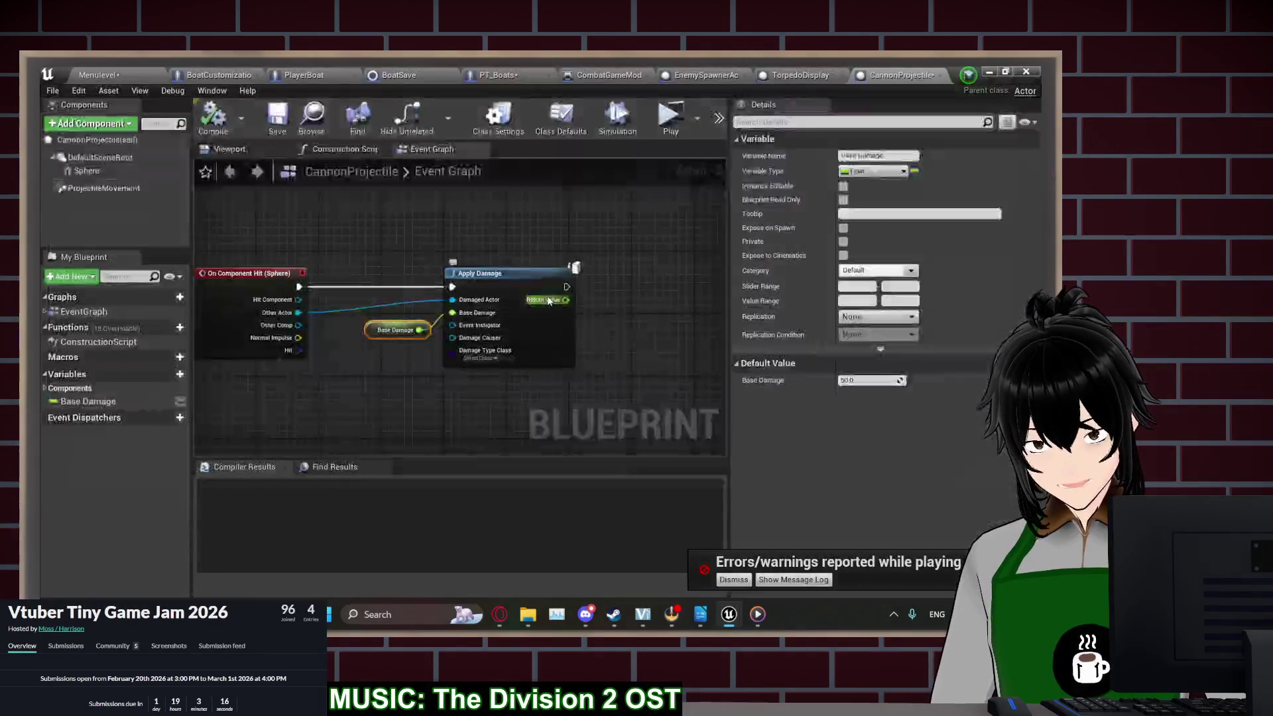
# Set ProjectileMovement Initial Speed and Max Speed to 50000, then start a new game in a play-test
pyautogui.click(93, 189)
pyautogui.click(869, 291)
pyautogui.write('50000')
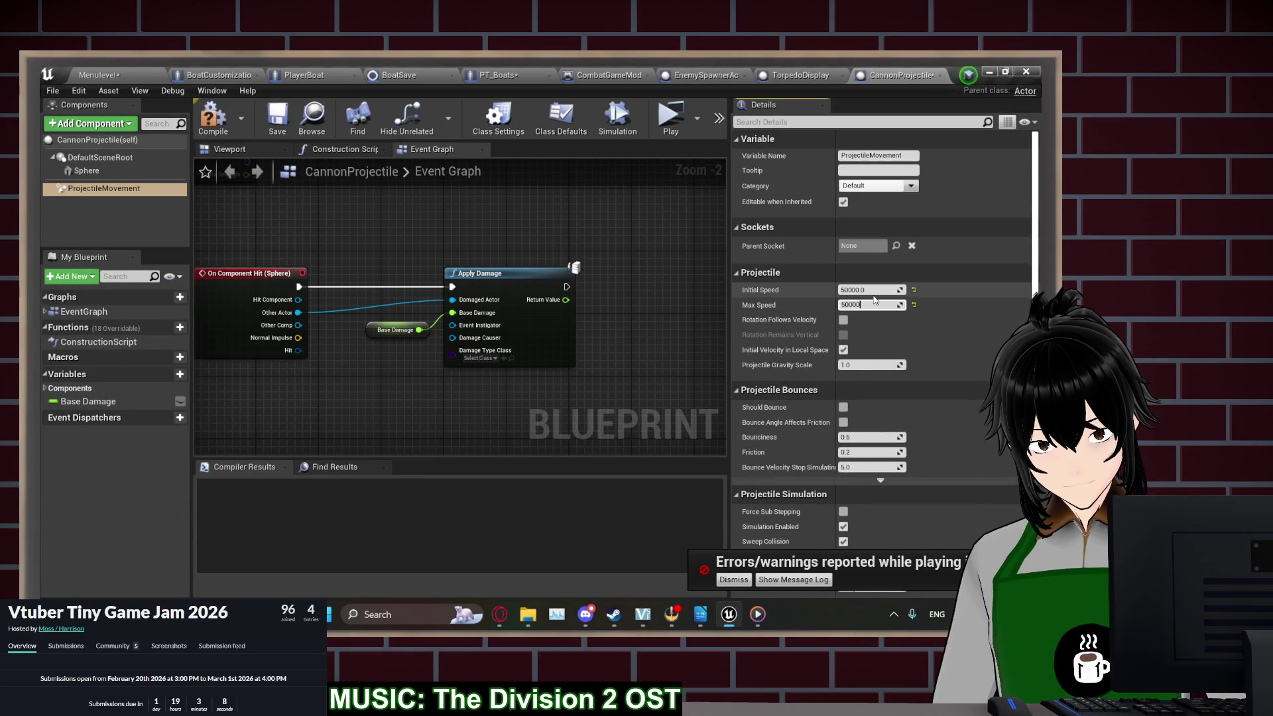
pyautogui.click(671, 116)
pyautogui.click(192, 291)
pyautogui.click(199, 293)
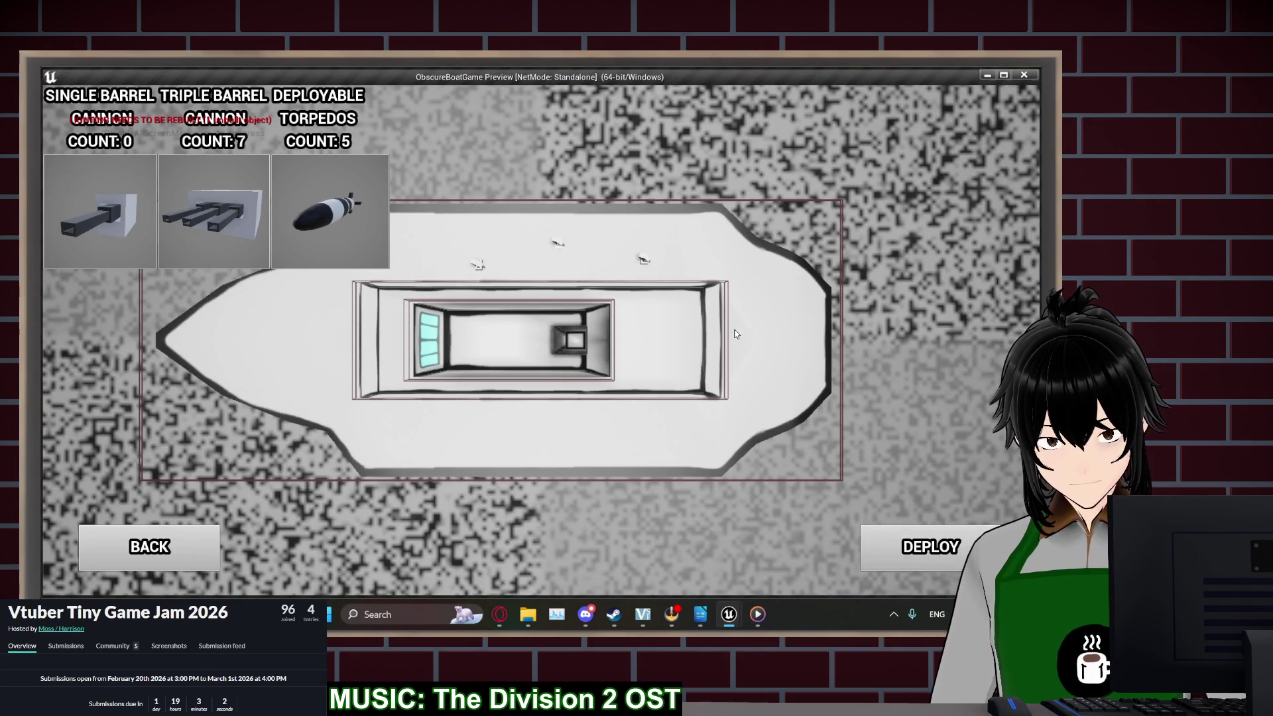
# Deploy the boat, fire the cannons several times while zooming the camera, then stop the play-test
pyautogui.press('Return')
pyautogui.click(566, 348)
pyautogui.click(579, 225)
pyautogui.click(581, 499)
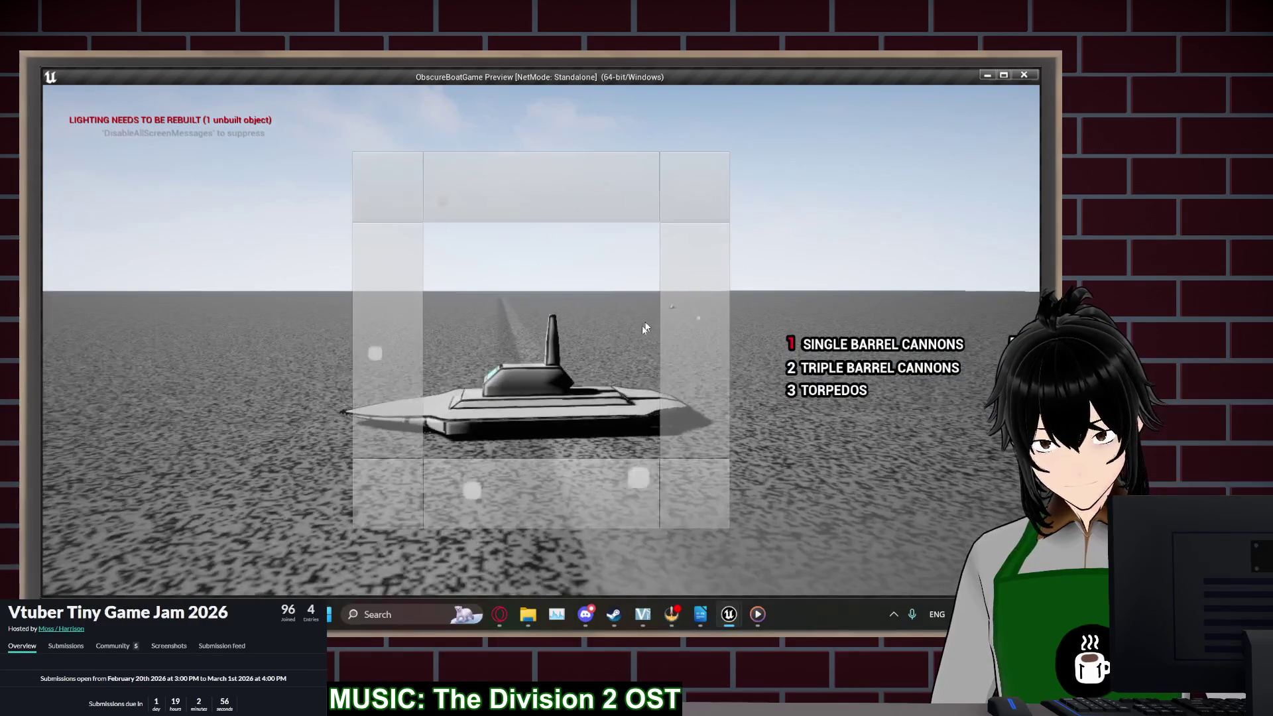
pyautogui.scroll(3, 489, 307)
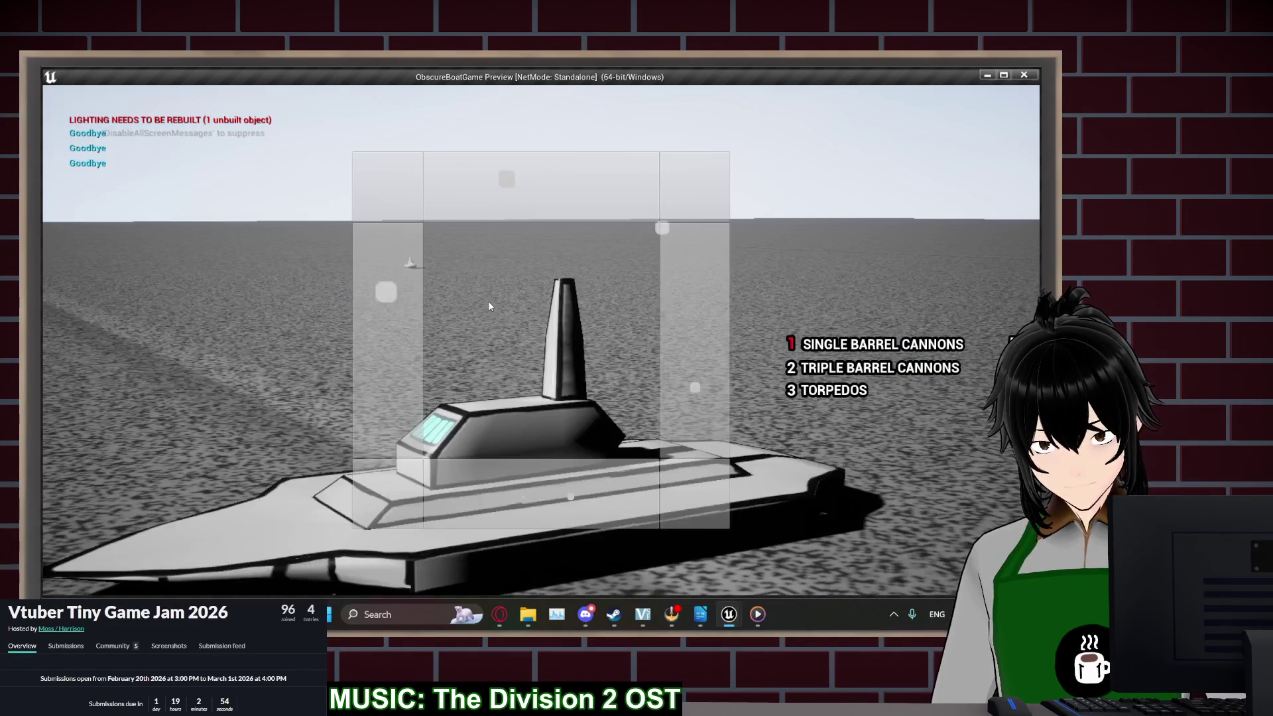
pyautogui.scroll(-3, 469, 305)
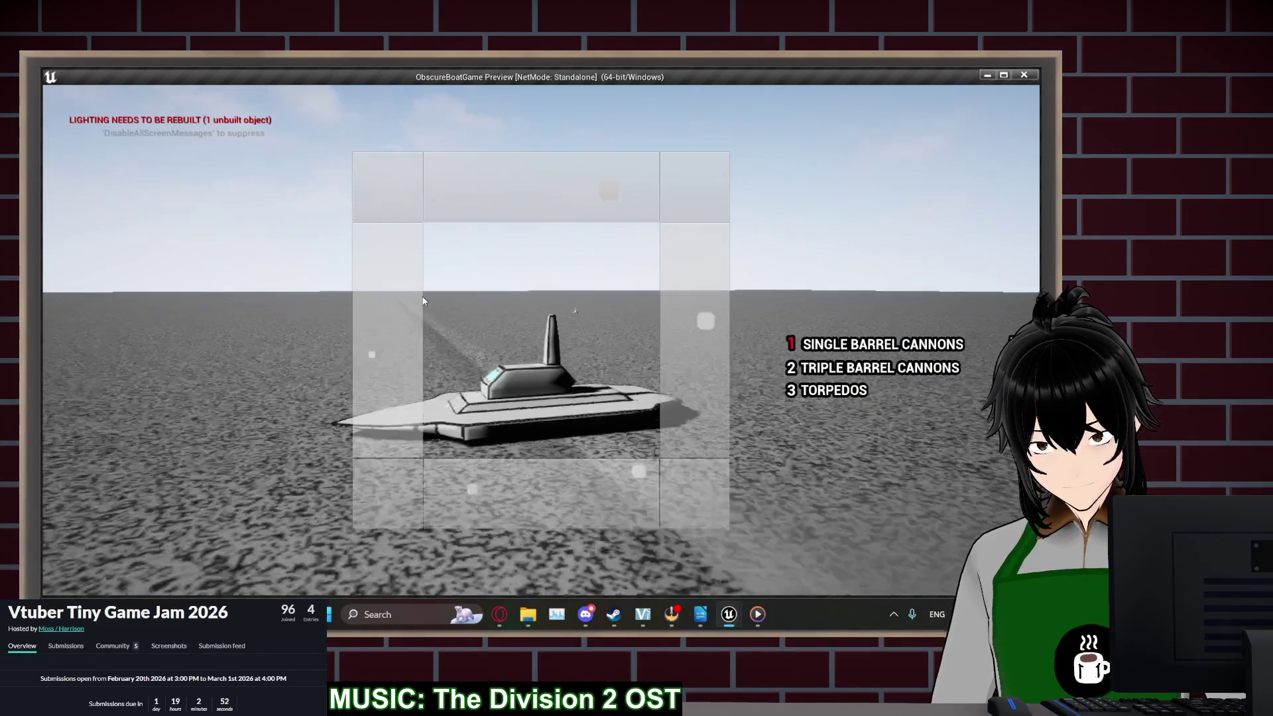
pyautogui.scroll(3, 623, 299)
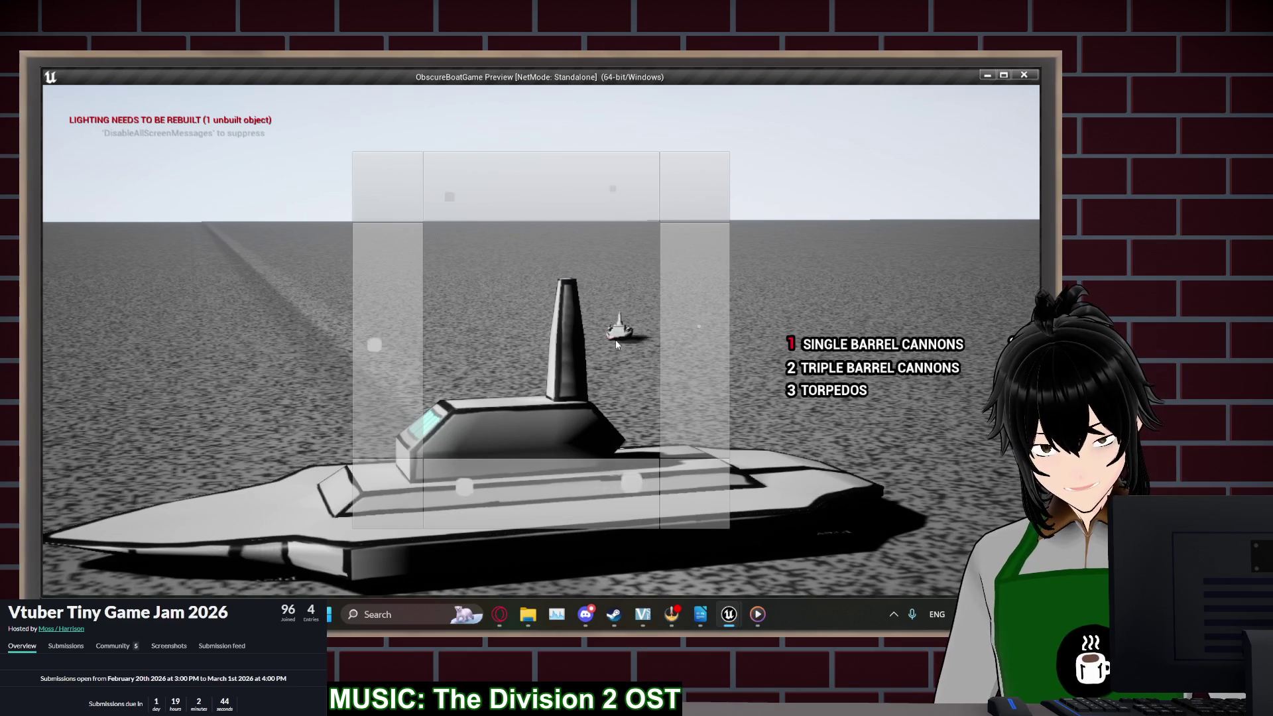
pyautogui.scroll(-5, 605, 367)
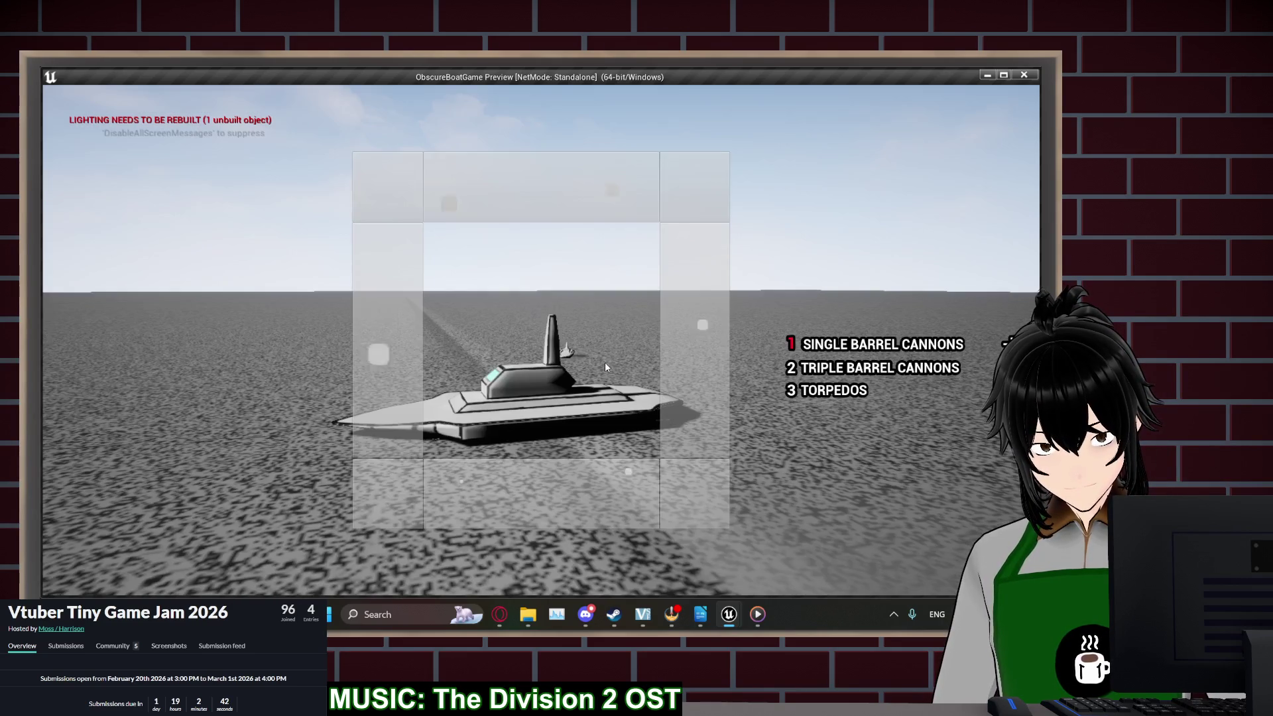
pyautogui.press('Escape')
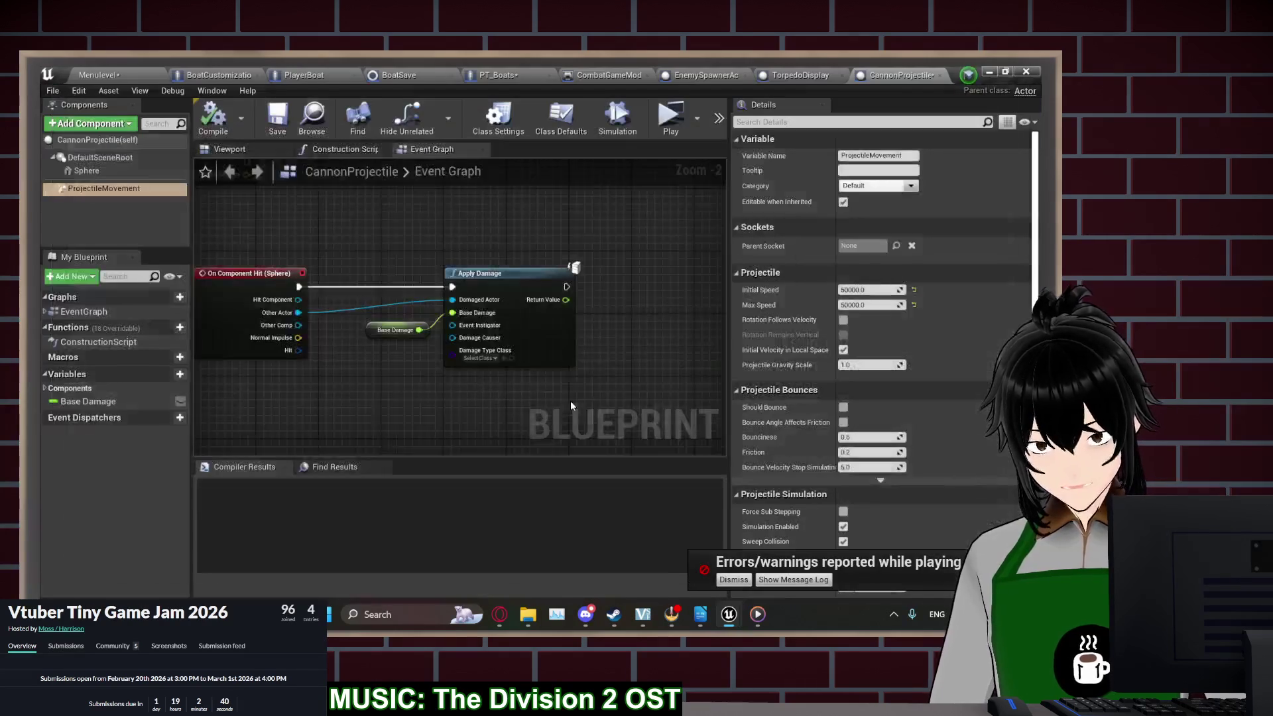
# Inspect BoatCustomizationActor's BoatChoice variable, then start a new game in a play-test
pyautogui.click(201, 72)
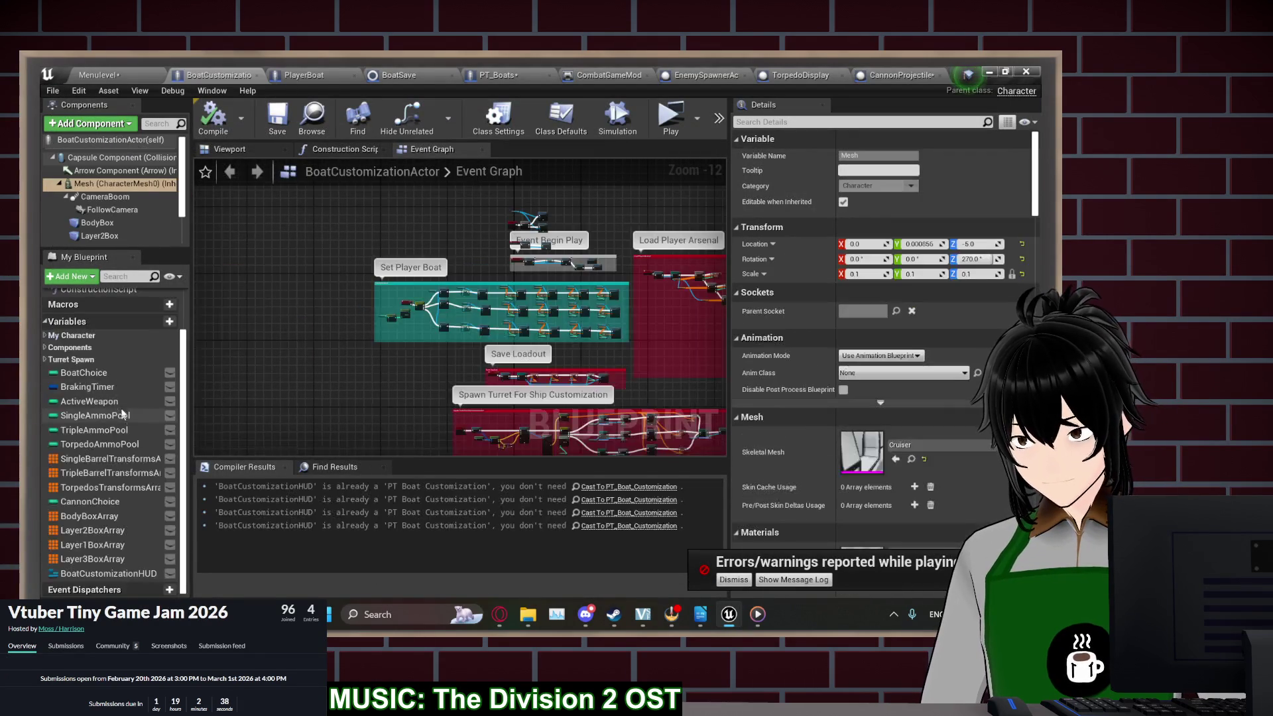
pyautogui.click(84, 373)
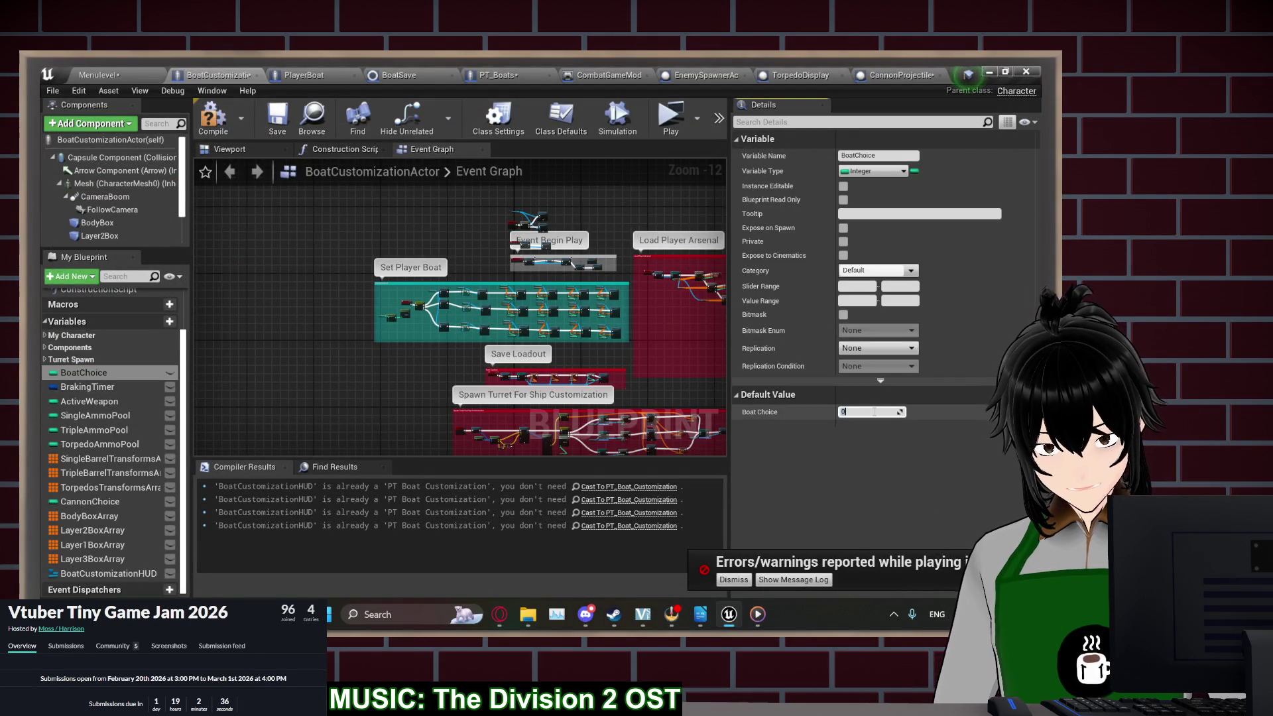
pyautogui.click(671, 116)
pyautogui.click(218, 299)
pyautogui.click(218, 299)
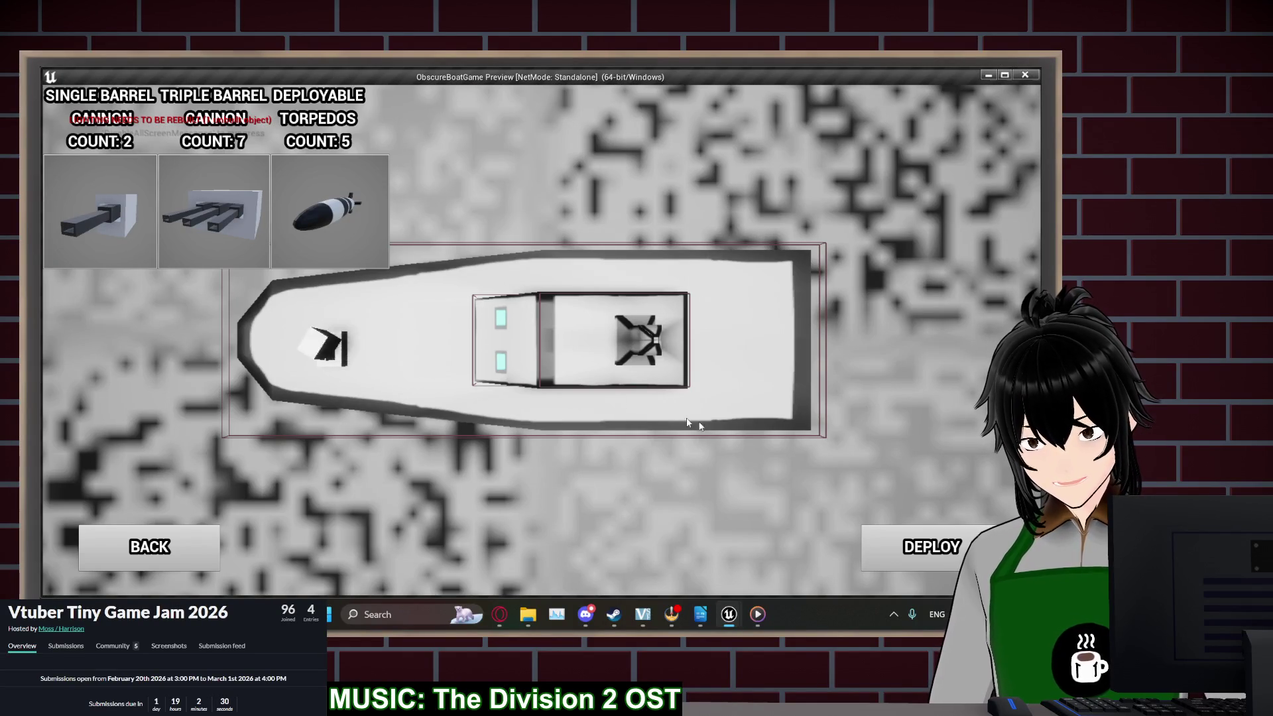
# Deploy the boat, steer with A and D, and fire to trigger Hello/Goodbye prints, then stop
pyautogui.click(945, 546)
pyautogui.press('a')
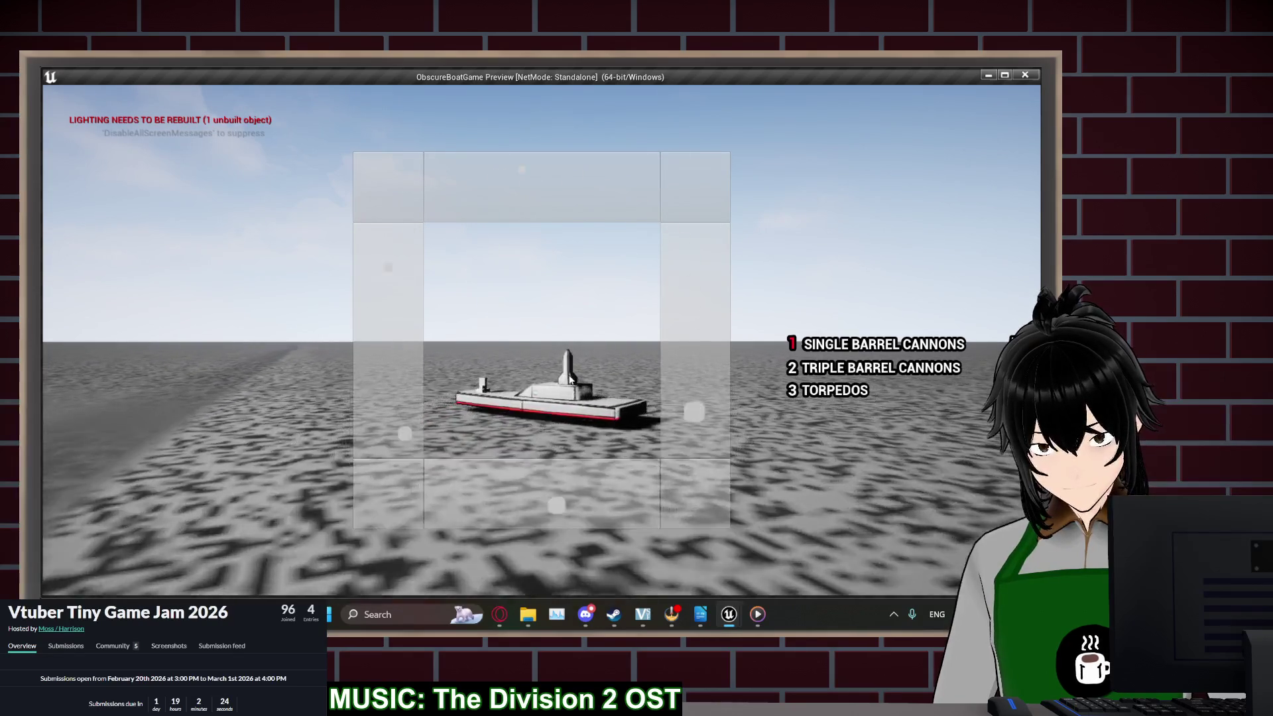
pyautogui.click(514, 352)
pyautogui.press('d')
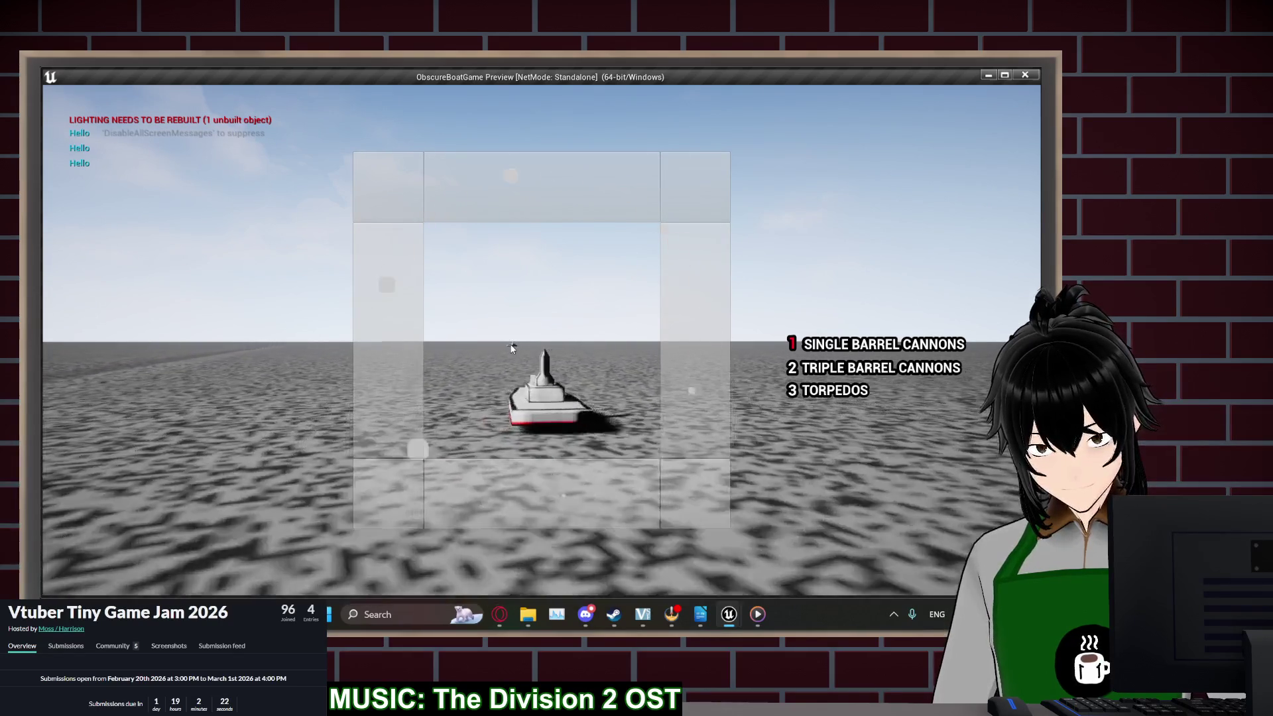
pyautogui.click(511, 346)
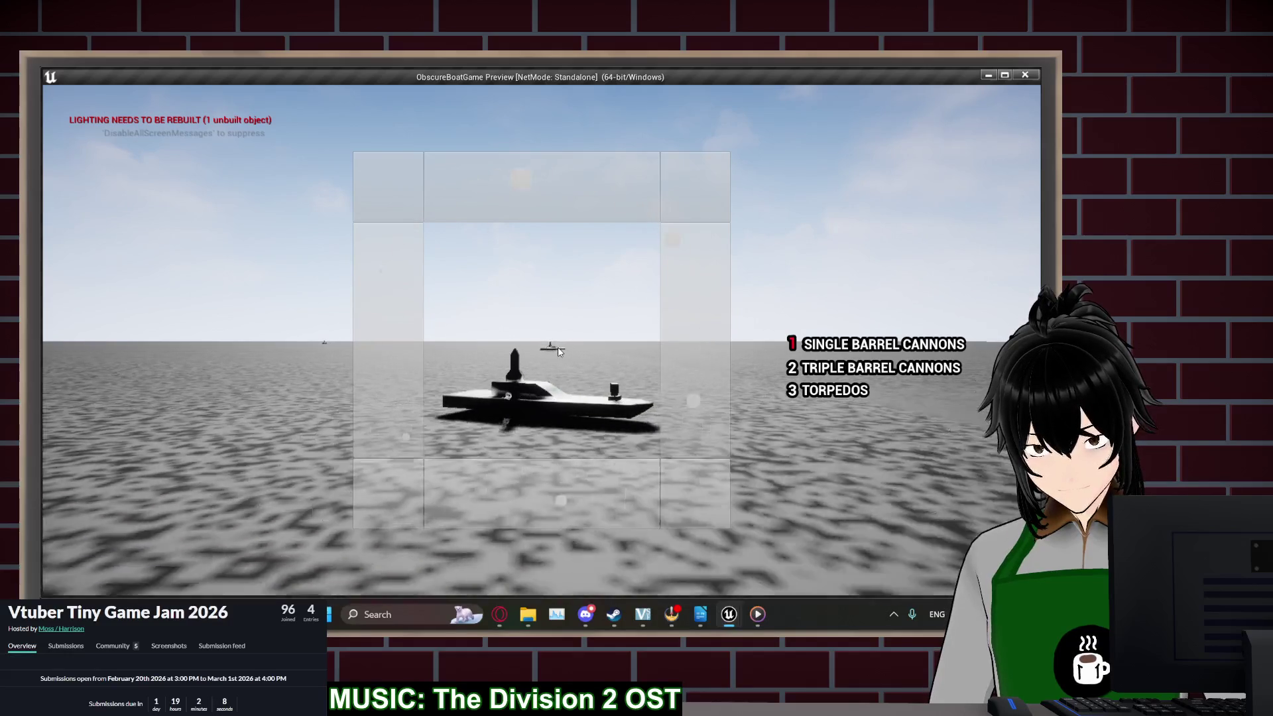
pyautogui.press('Escape')
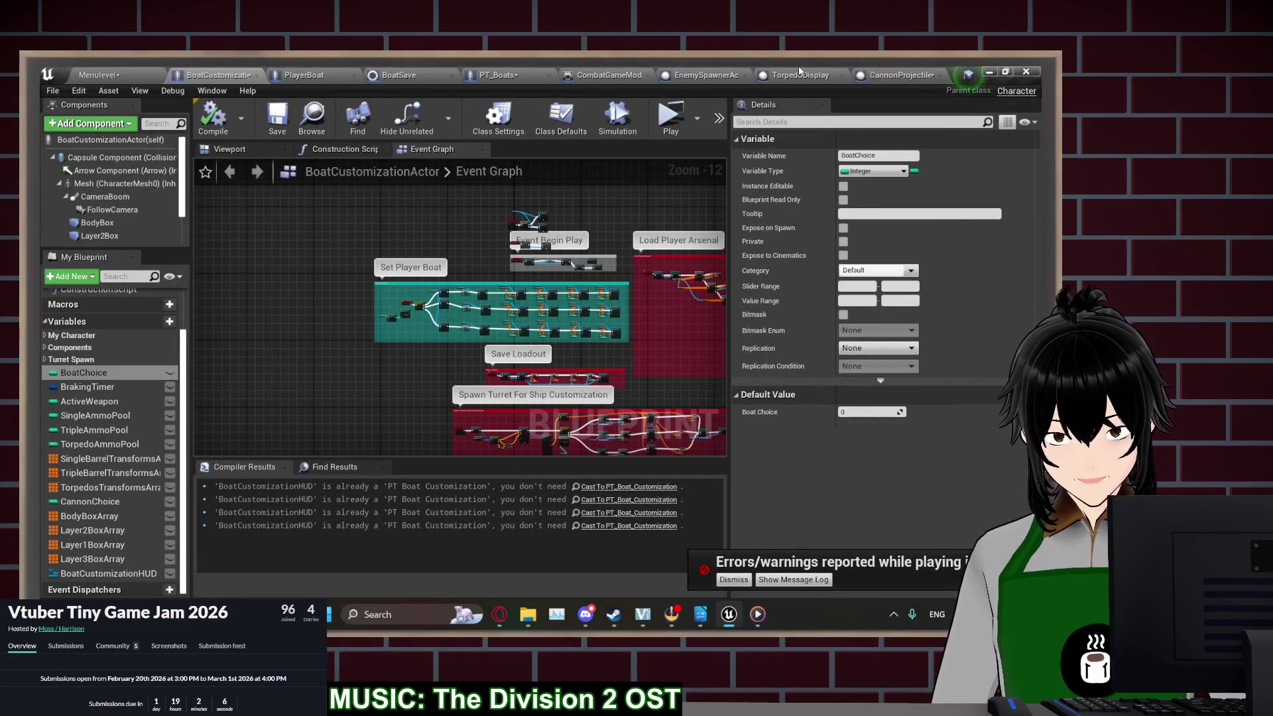
# In PT_Boats, nudge the HurtBox up and set its collision preset to Custom
pyautogui.click(802, 75)
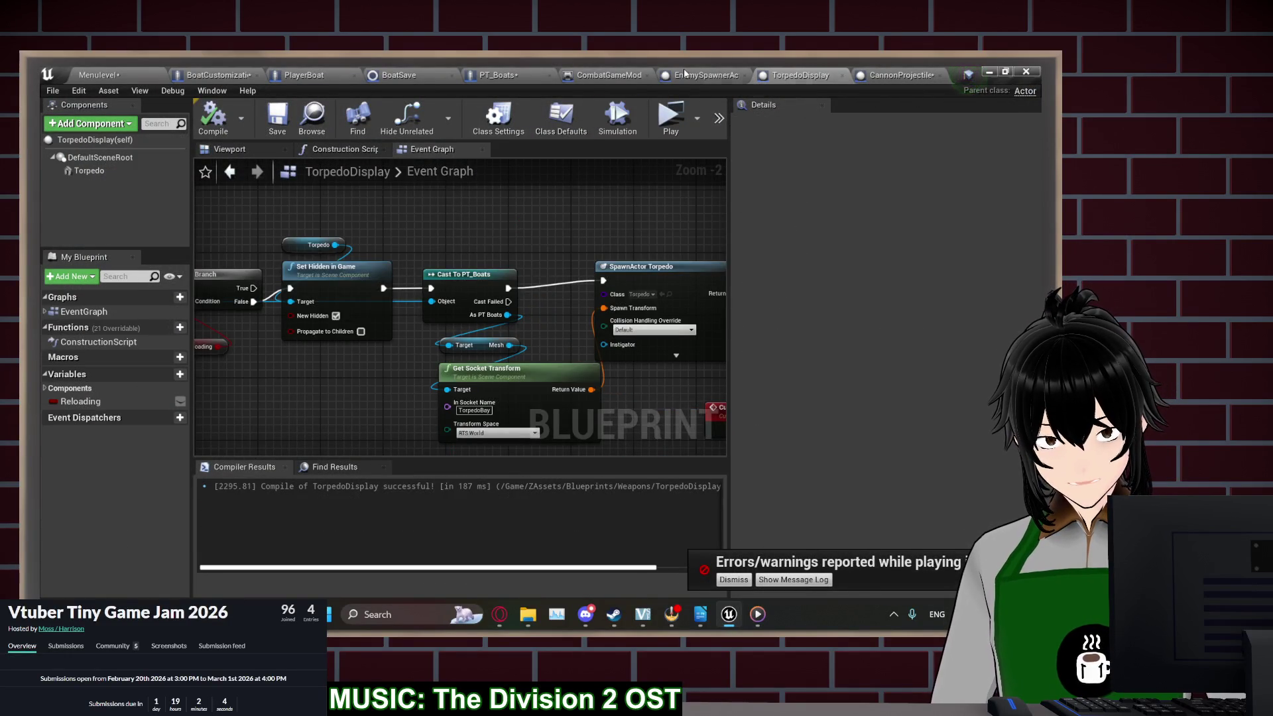
pyautogui.click(509, 74)
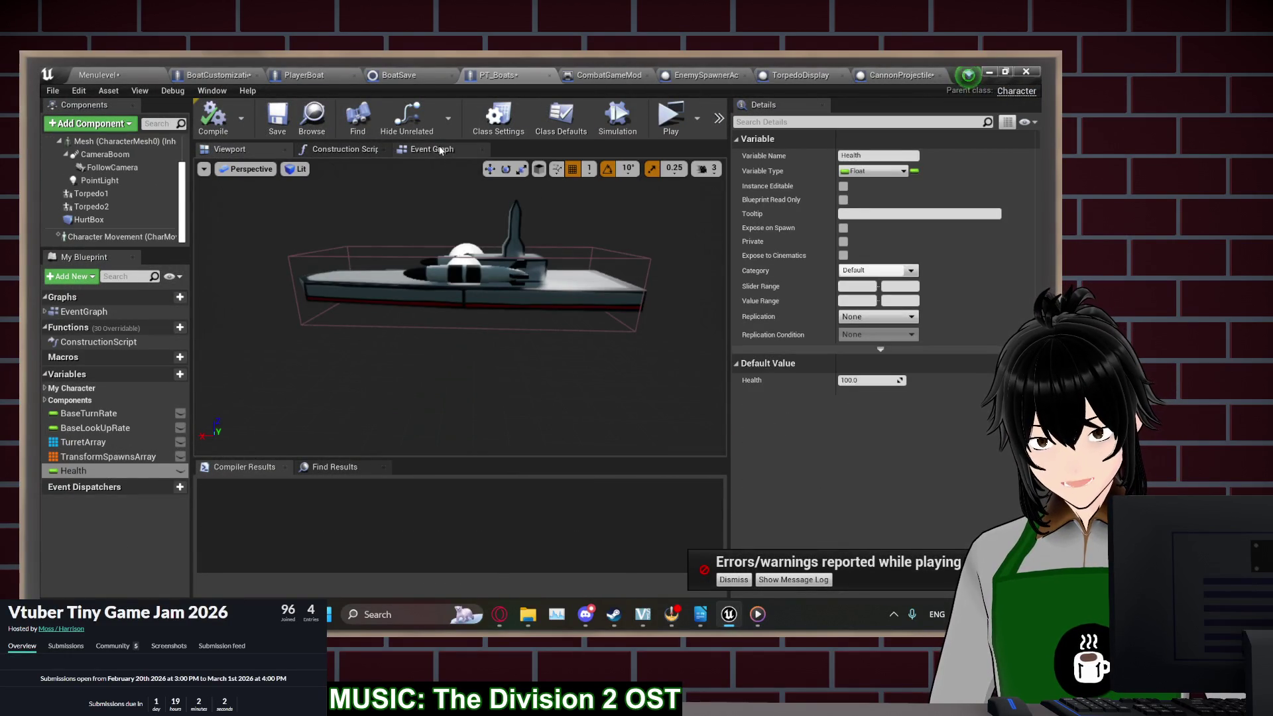
pyautogui.click(353, 256)
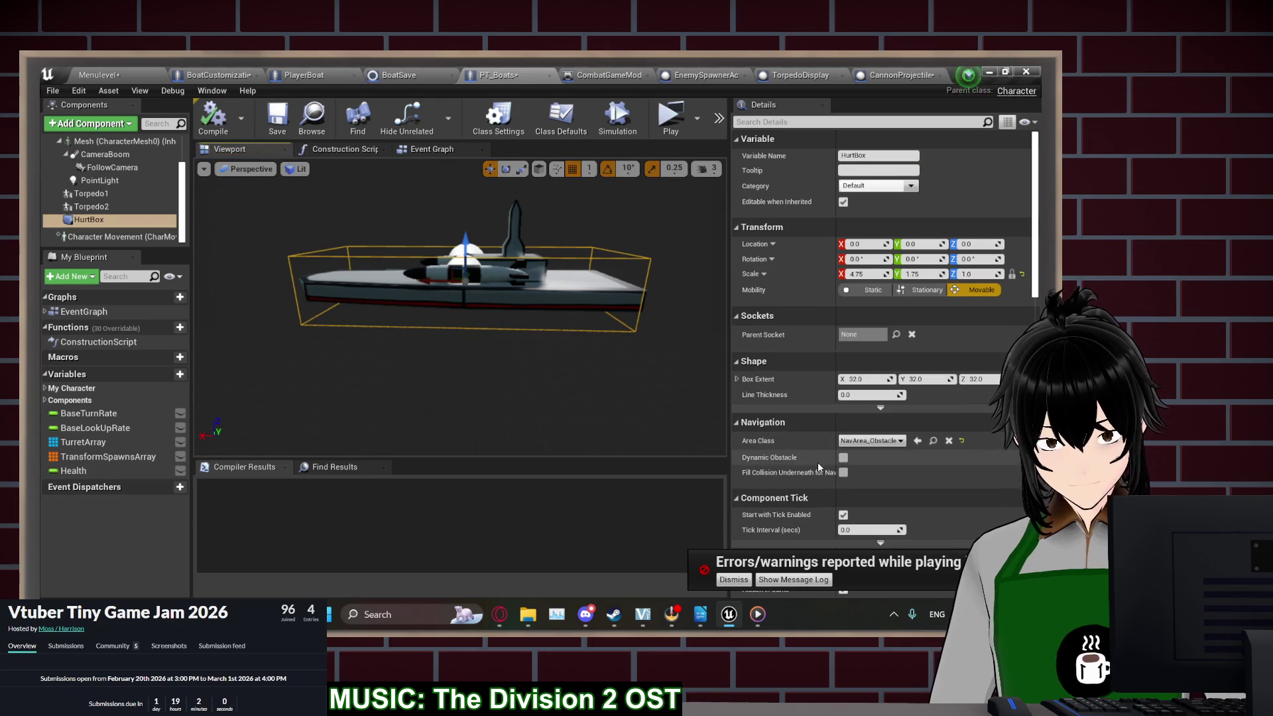
pyautogui.scroll(-3, 790, 433)
pyautogui.scroll(-8, 795, 441)
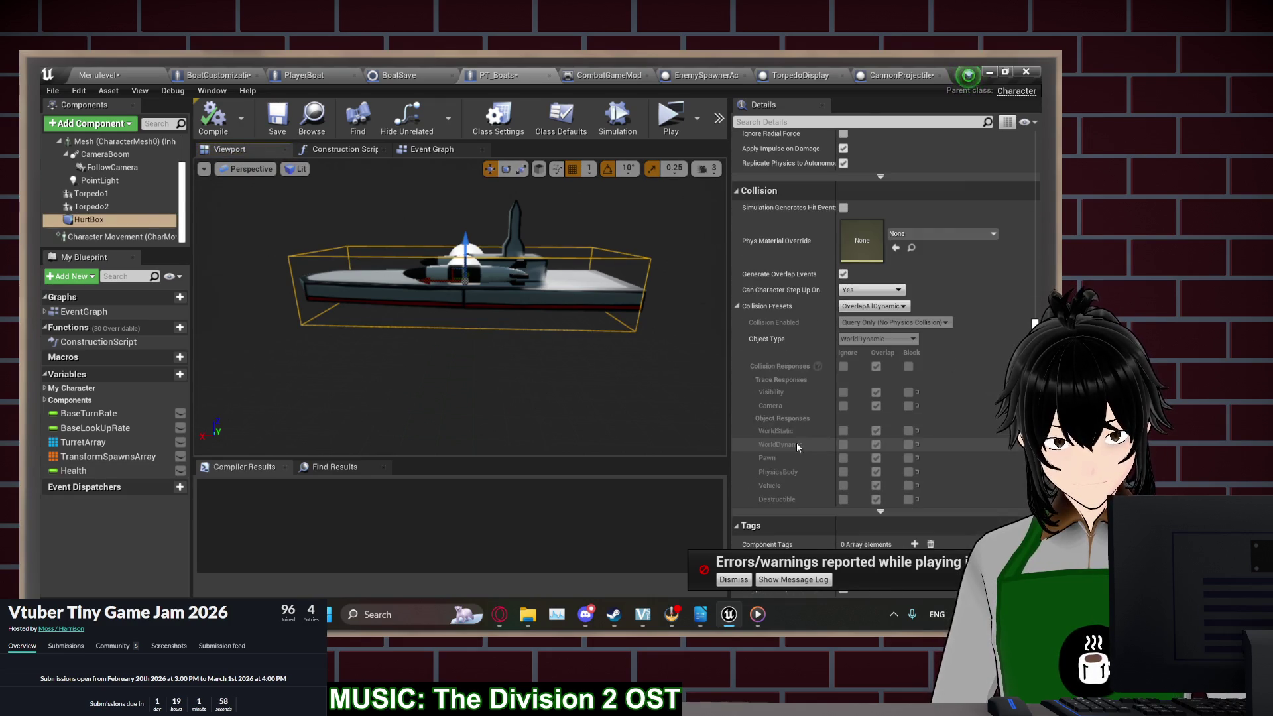
pyautogui.moveTo(466, 249); pyautogui.dragTo(468, 228)
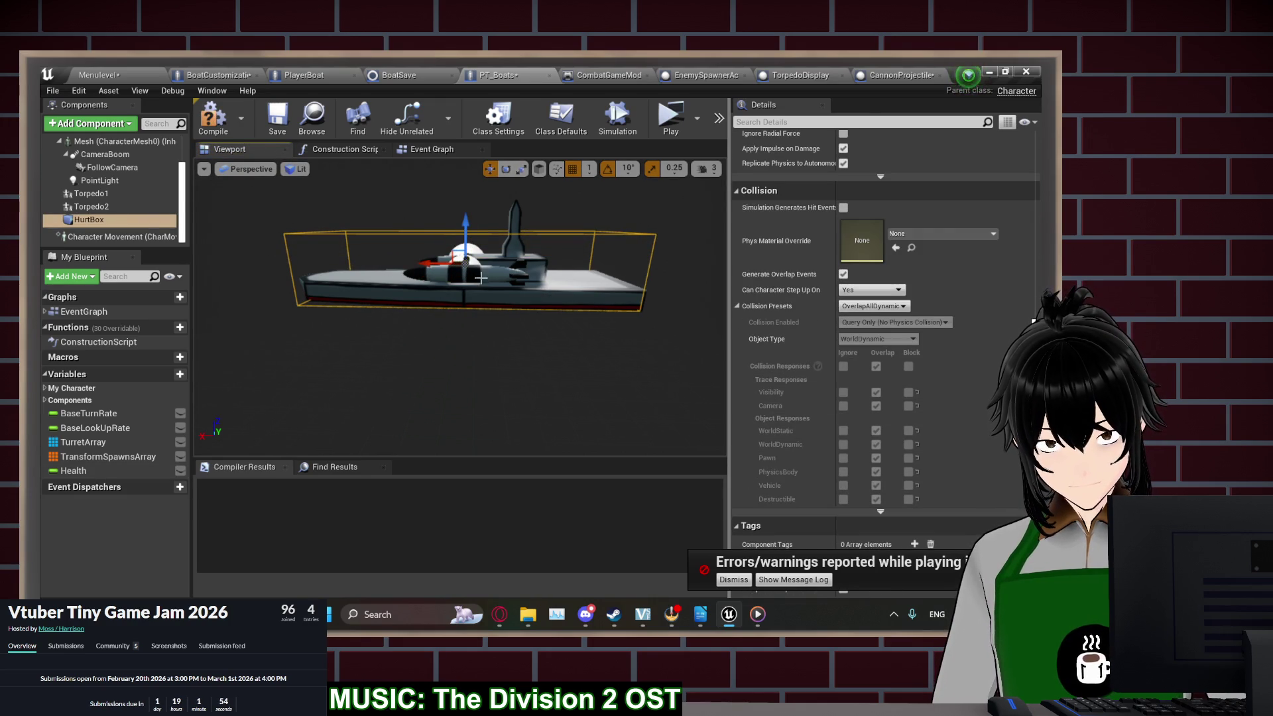
pyautogui.moveTo(496, 277); pyautogui.dragTo(451, 279)
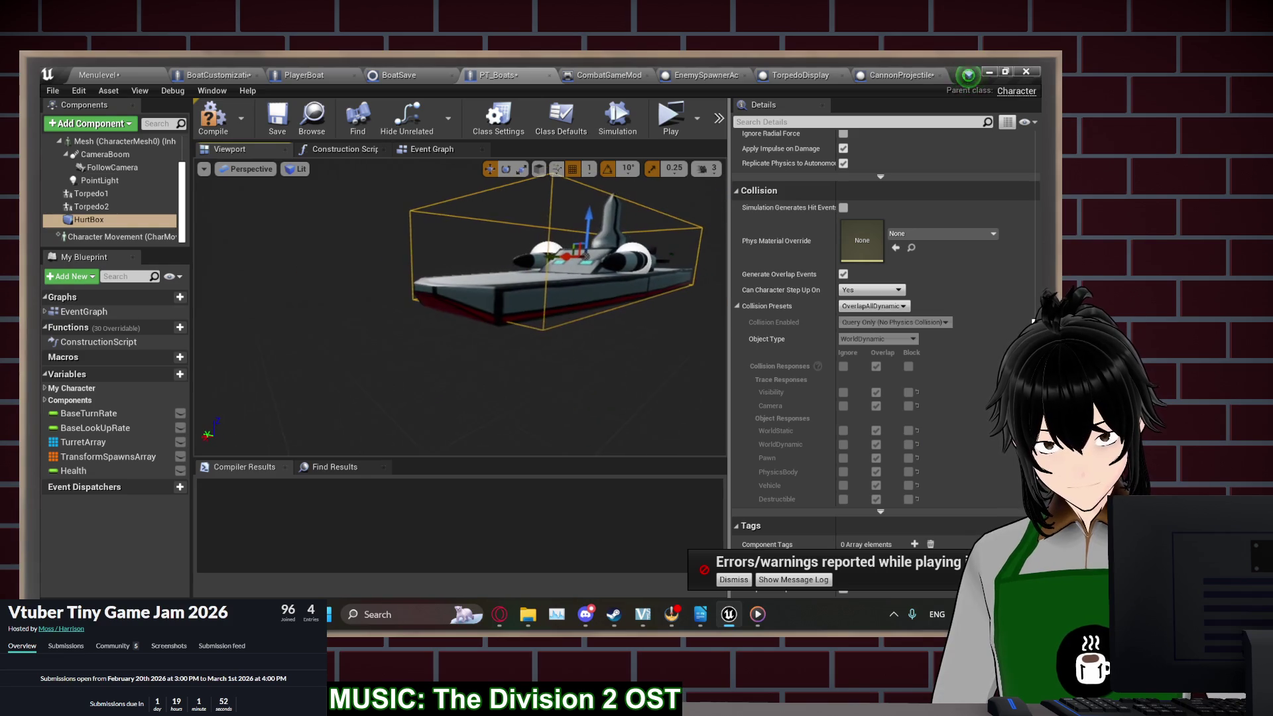
pyautogui.click(872, 305)
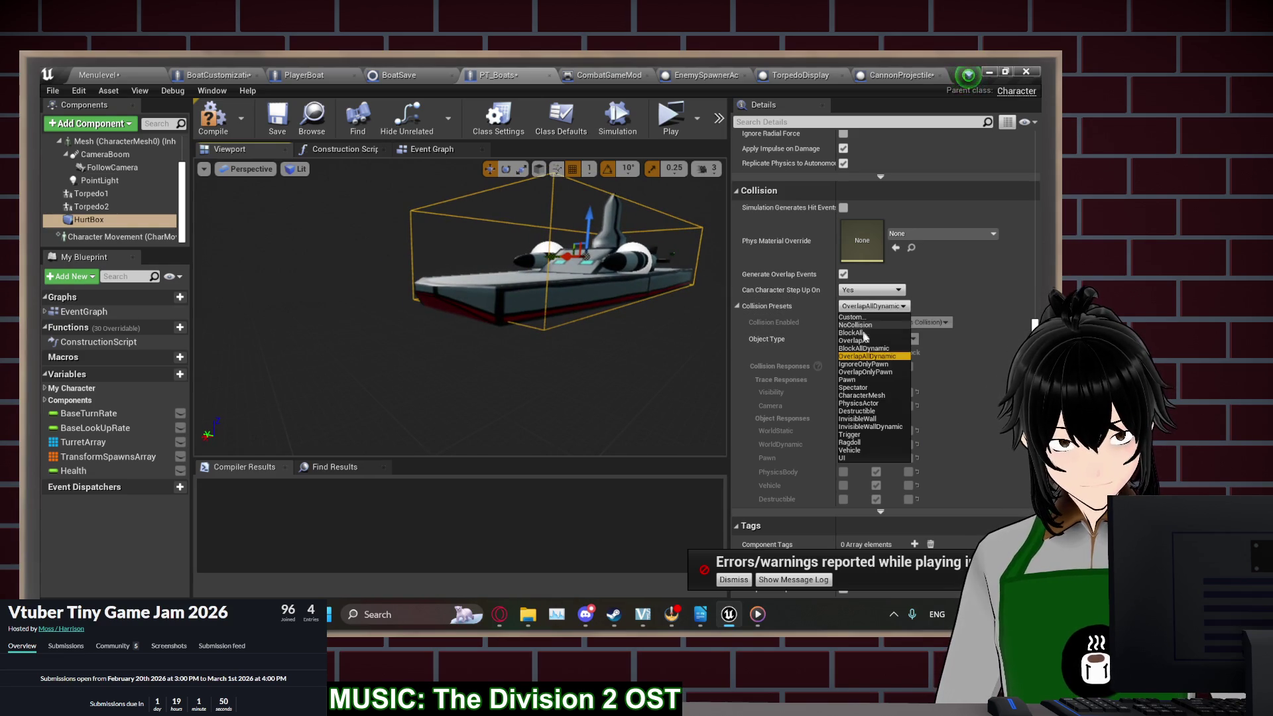
pyautogui.click(852, 317)
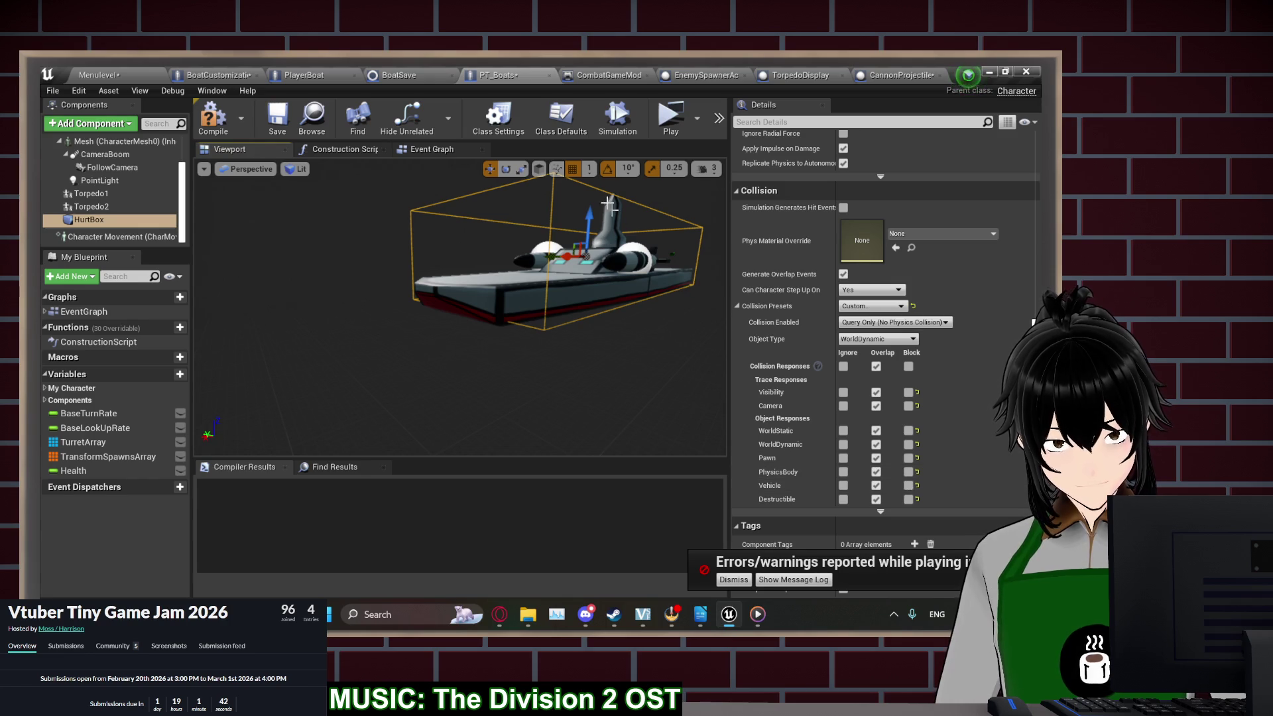
# Insert a Print String node between the health SET and the Branch in the Event Graph
pyautogui.click(432, 149)
pyautogui.moveTo(661, 398); pyautogui.dragTo(582, 372)
pyautogui.rightClick(582, 372)
pyautogui.write('print')
pyautogui.press('Return')
pyautogui.moveTo(592, 385); pyautogui.dragTo(592, 389)
pyautogui.moveTo(458, 329); pyautogui.dragTo(459, 323)
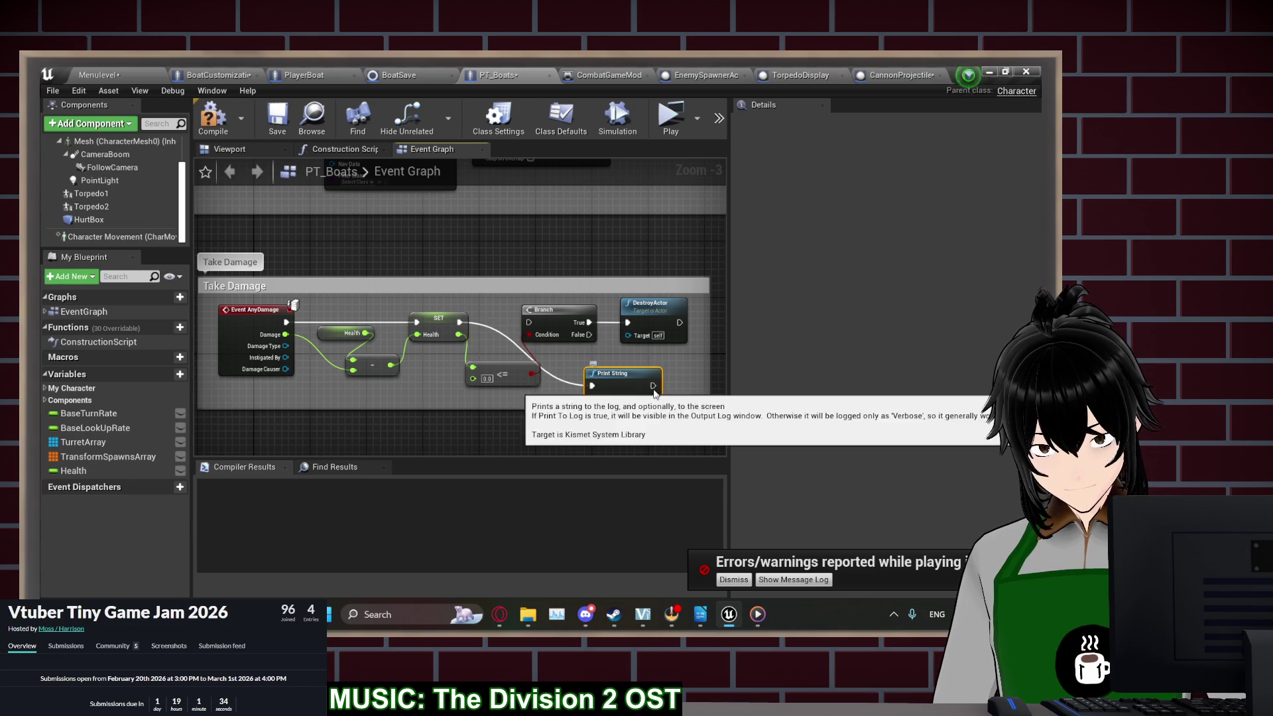
pyautogui.moveTo(653, 386); pyautogui.dragTo(525, 330)
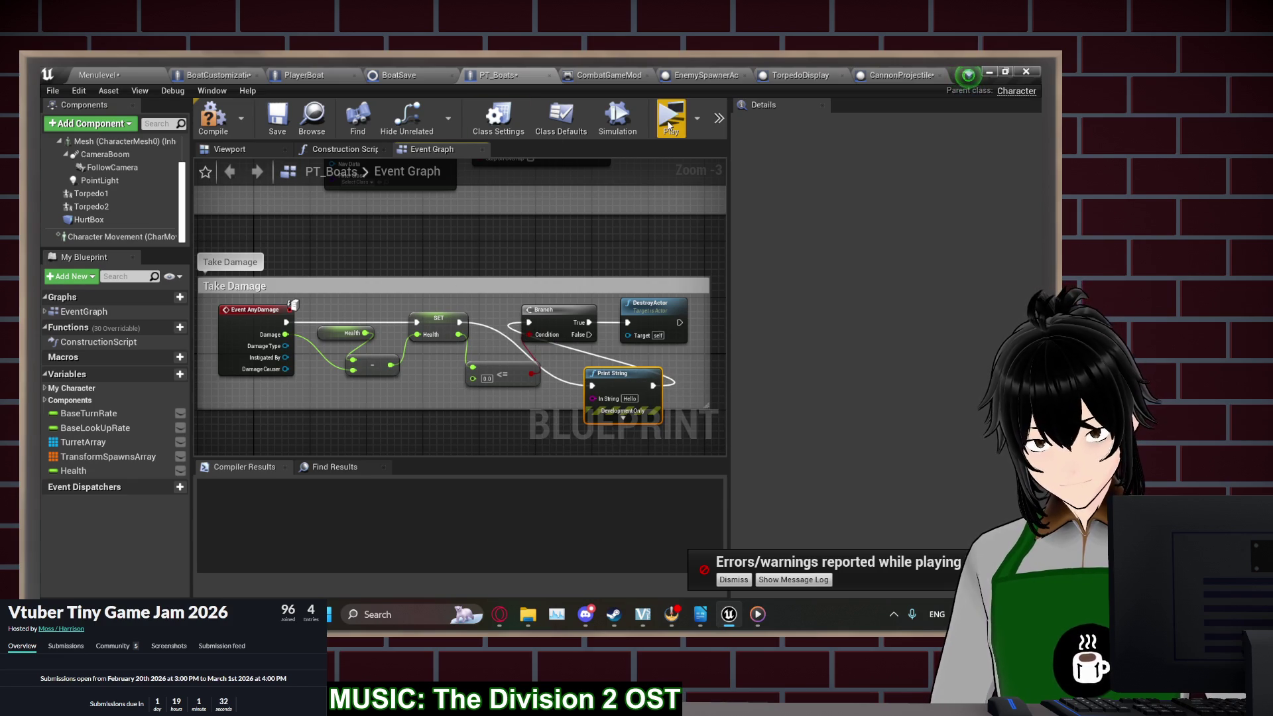
# Play-test briefly up to starting a new game, then close the preview
pyautogui.click(670, 126)
pyautogui.click(185, 291)
pyautogui.click(189, 288)
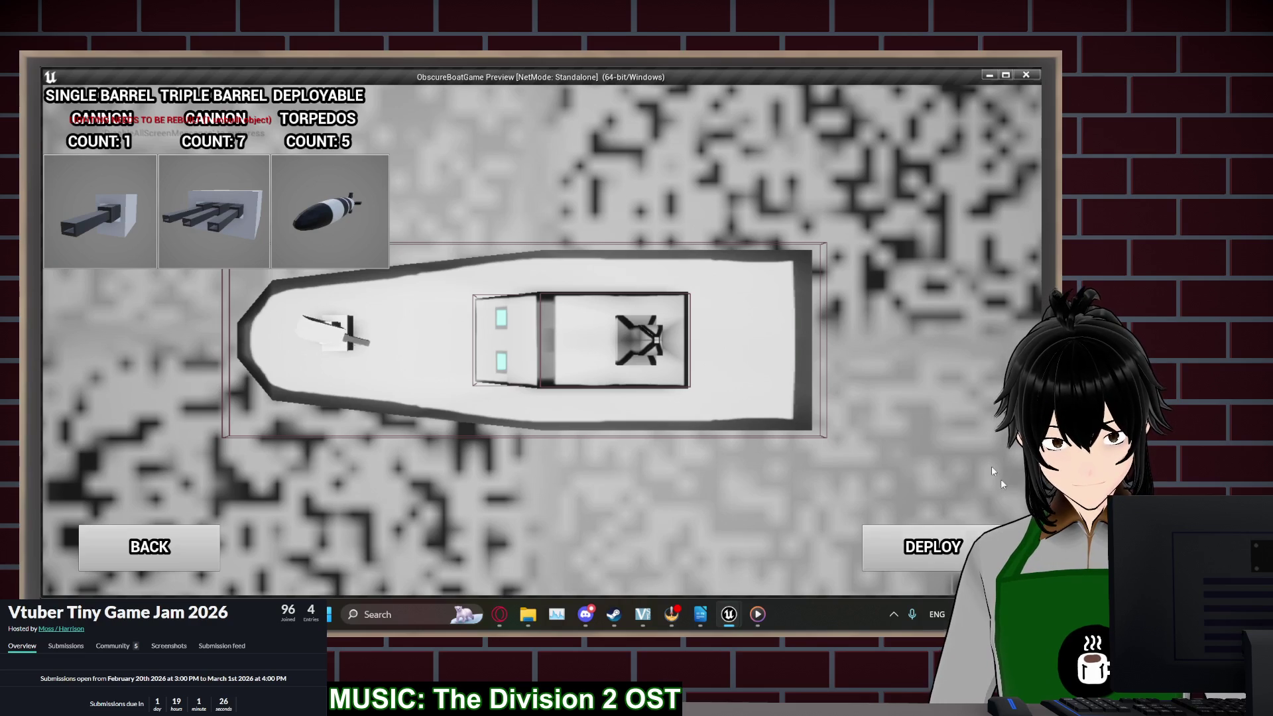
pyautogui.press('Escape')
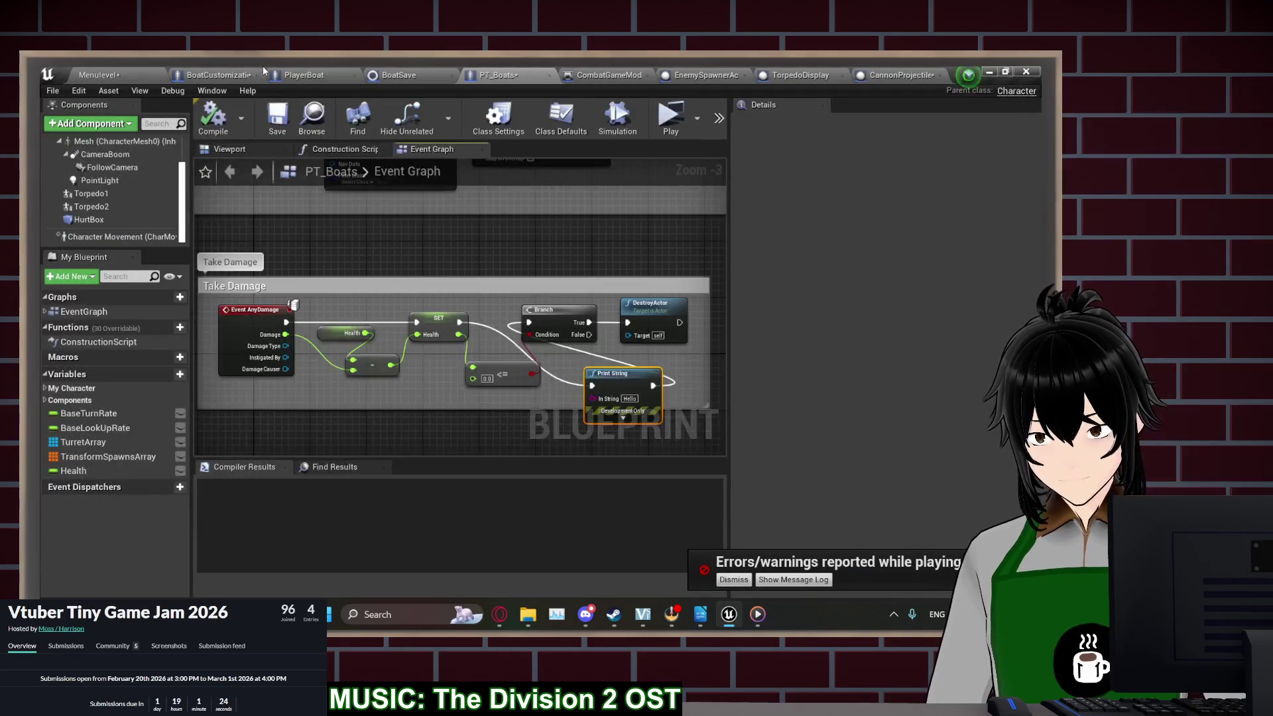
# Survey BoatCustomizationActor's Cast and SpawnActor nodes, trying a Branch then deleting it and undoing the move
pyautogui.click(192, 73)
pyautogui.scroll(9, 513, 320)
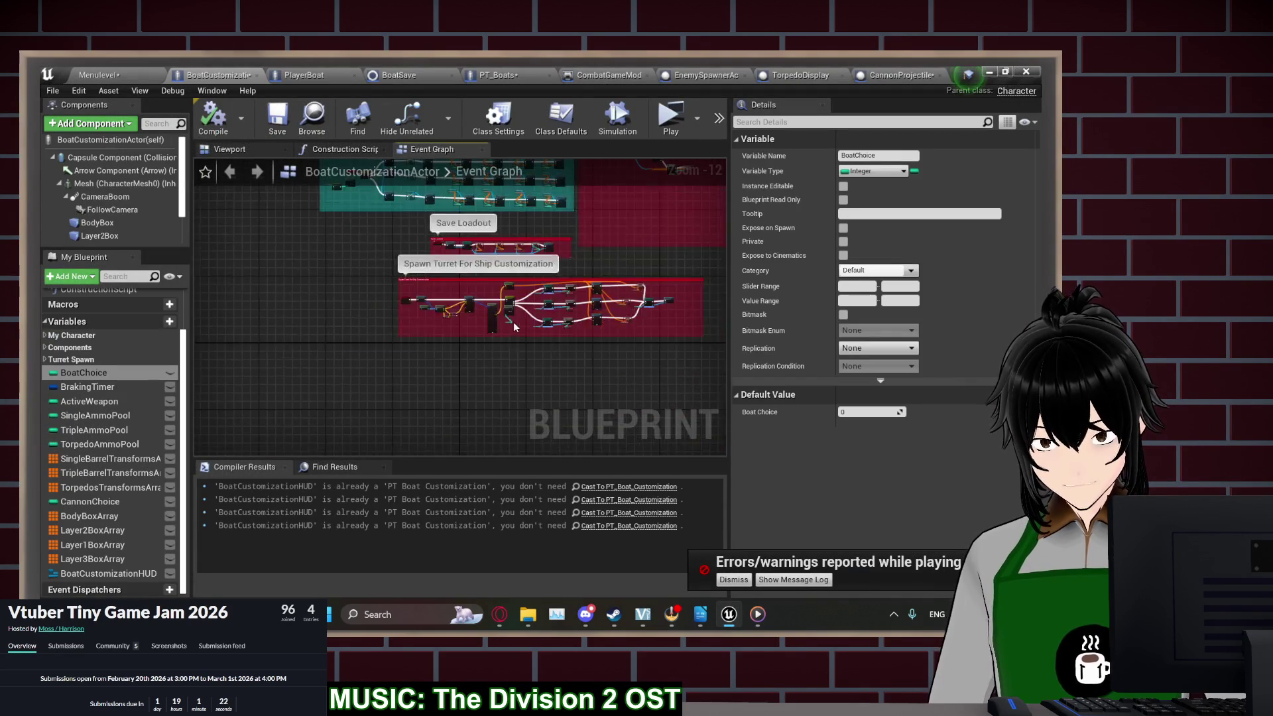
pyautogui.moveTo(331, 391); pyautogui.dragTo(514, 342)
pyautogui.moveTo(578, 306)
pyautogui.mouseDown()
pyautogui.moveTo(590, 325)
pyautogui.moveTo(301, 307)
pyautogui.mouseUp()
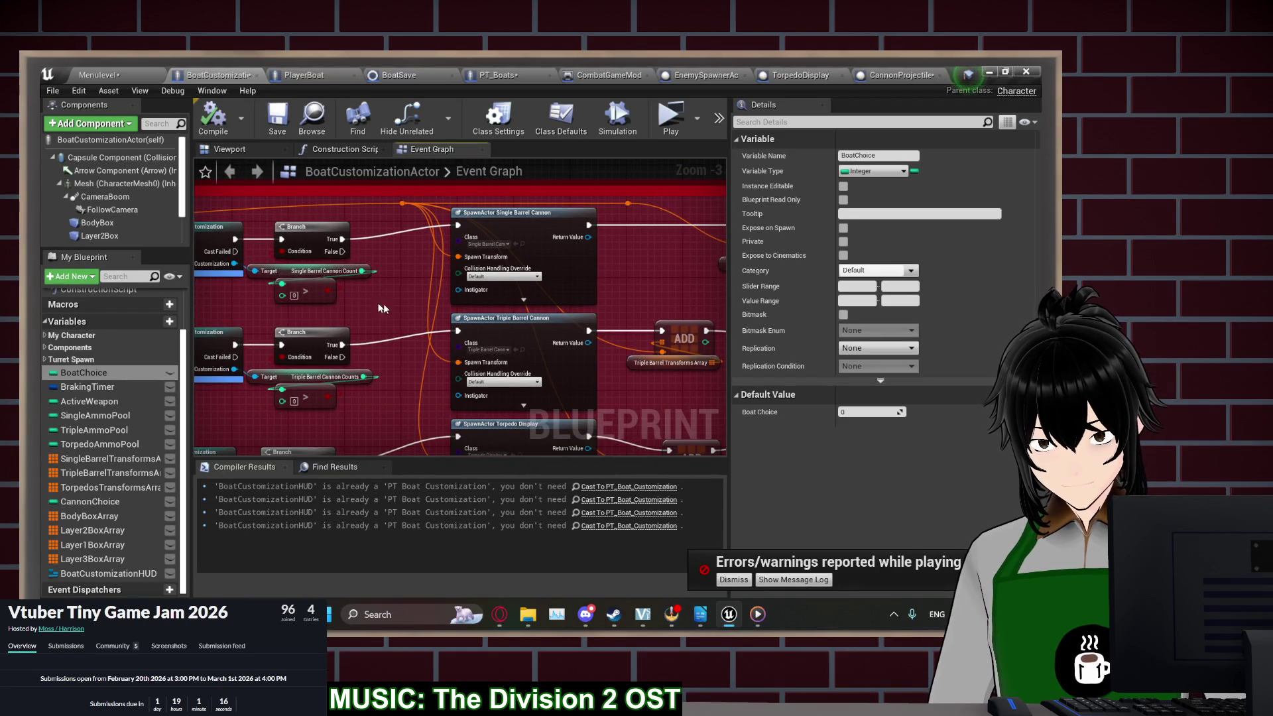
pyautogui.moveTo(401, 311)
pyautogui.mouseDown()
pyautogui.moveTo(841, 328)
pyautogui.moveTo(668, 309)
pyautogui.mouseUp()
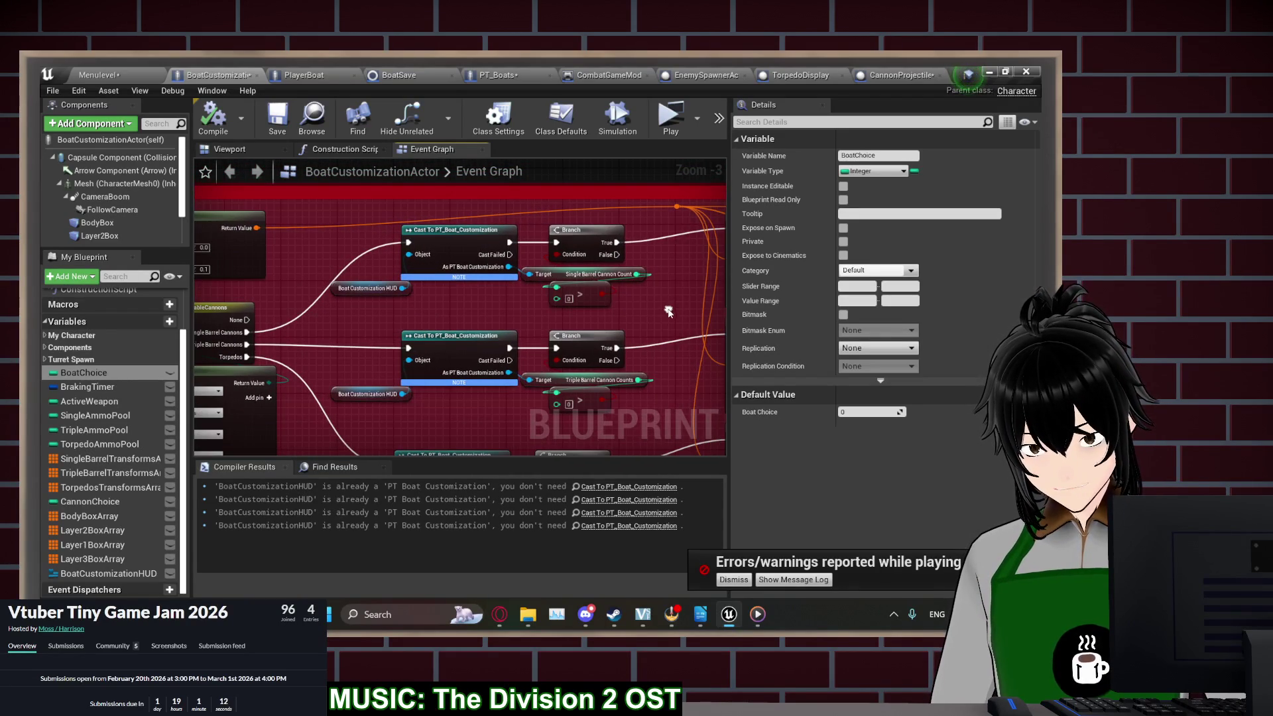
pyautogui.moveTo(479, 300); pyautogui.dragTo(356, 305)
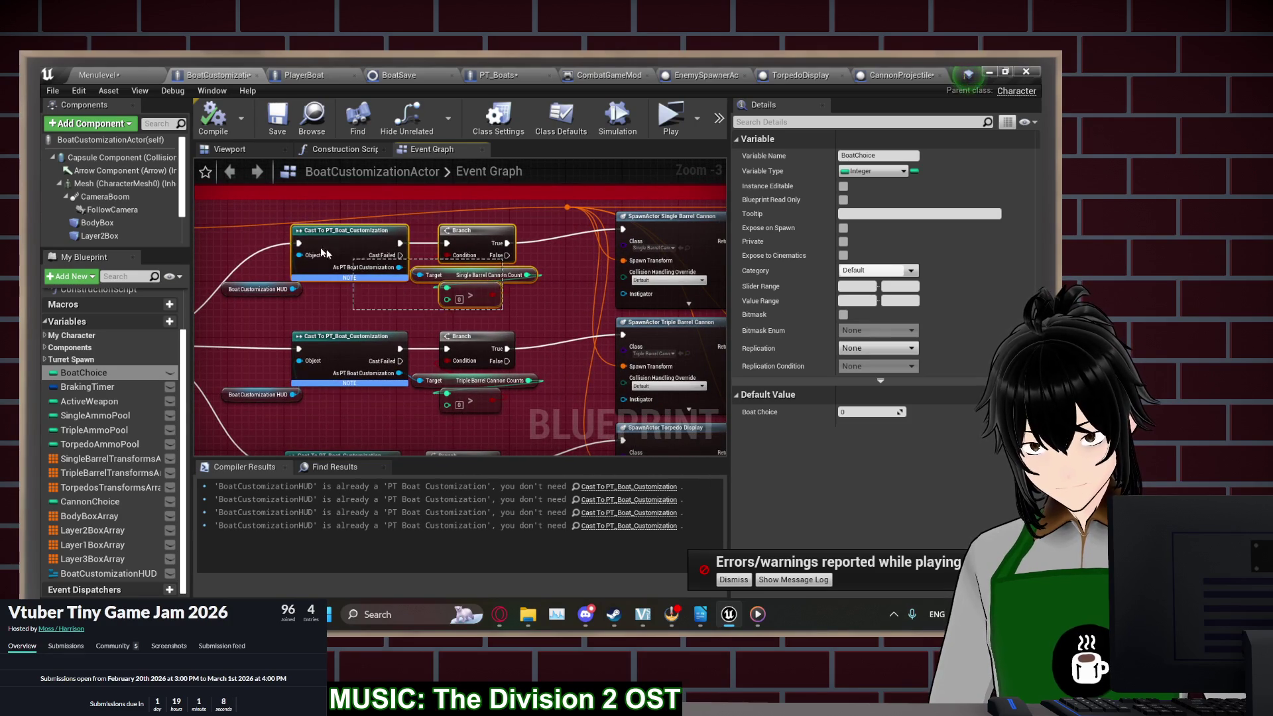
pyautogui.moveTo(482, 233)
pyautogui.mouseDown()
pyautogui.moveTo(405, 237)
pyautogui.moveTo(493, 244)
pyautogui.mouseUp()
pyautogui.write('branc')
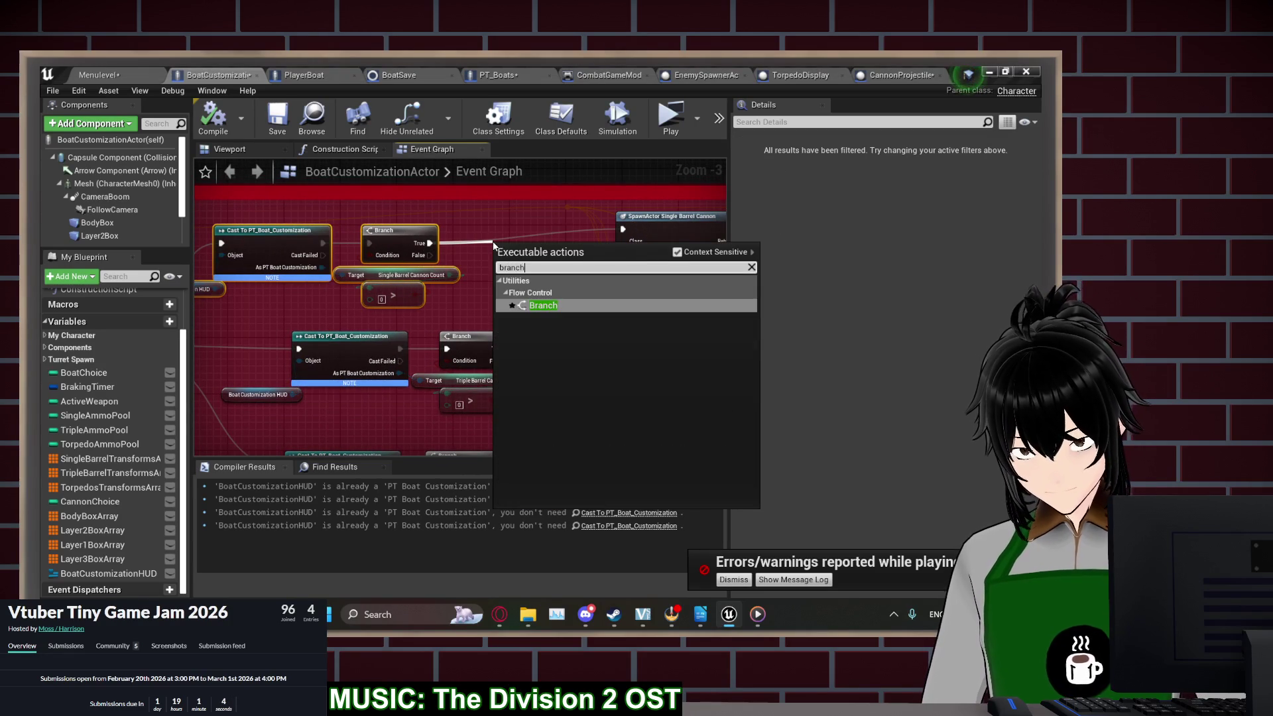
pyautogui.write('h')
pyautogui.press('Return')
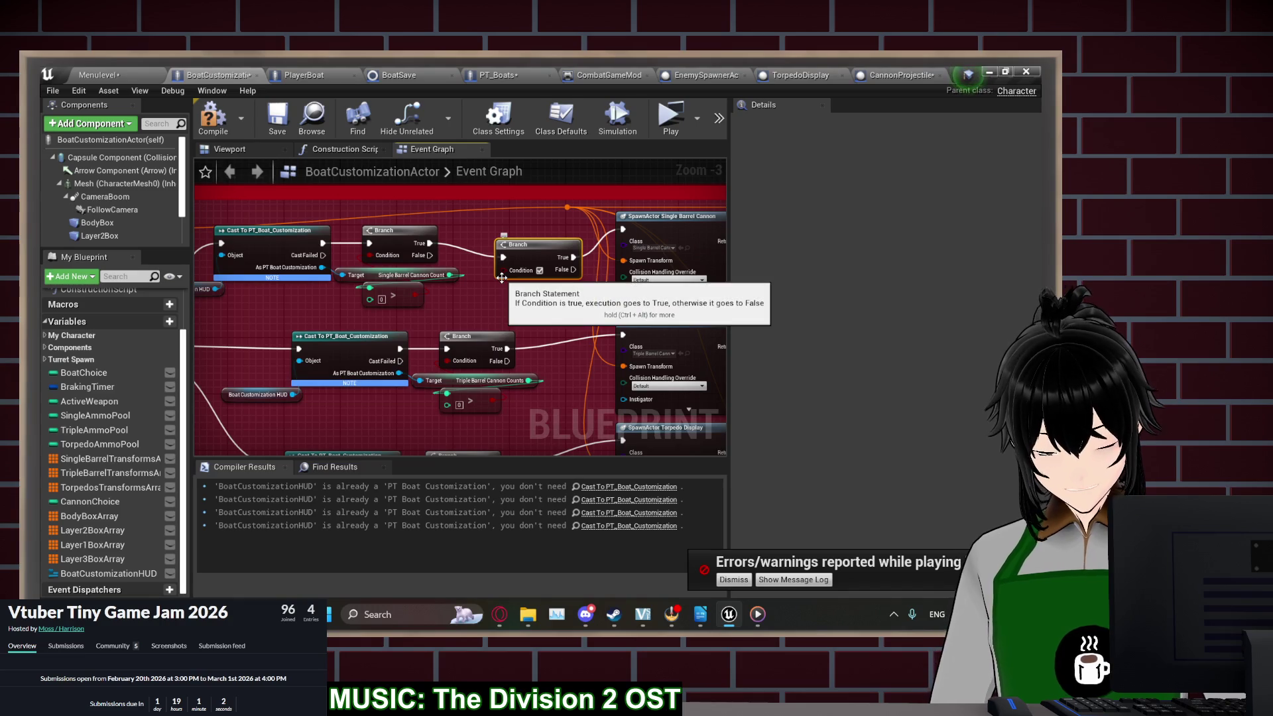
pyautogui.press('Delete')
pyautogui.hotkey('ctrl', 'z')
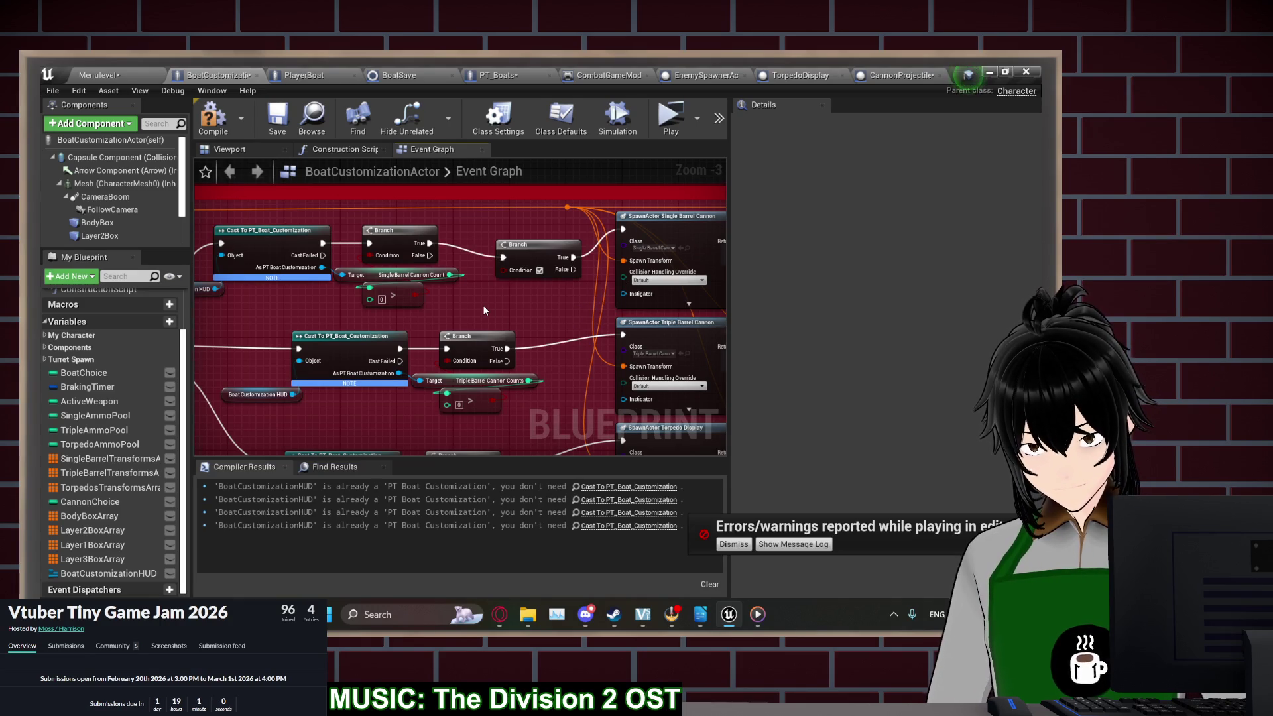
# Add a Branch node after the LineTraceByChannel node
pyautogui.moveTo(484, 305); pyautogui.dragTo(525, 274)
pyautogui.scroll(-4, 498, 315)
pyautogui.scroll(4, 455, 349)
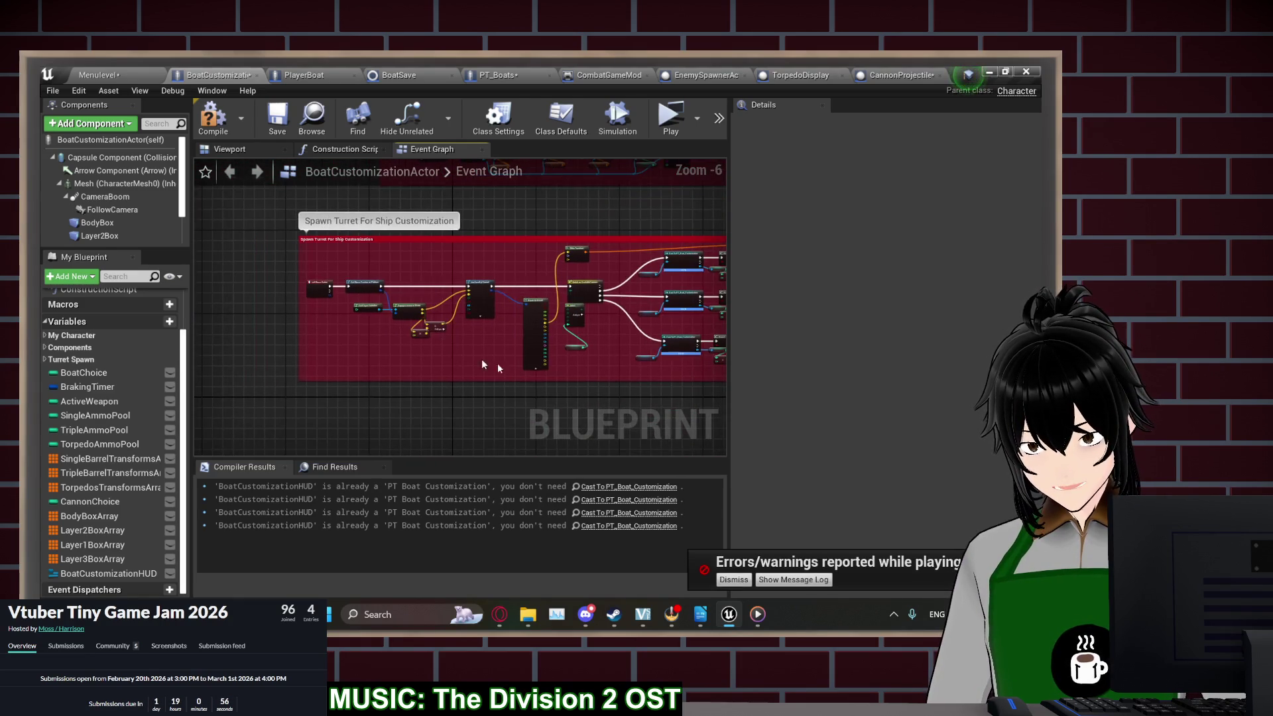
pyautogui.moveTo(471, 360); pyautogui.dragTo(428, 382)
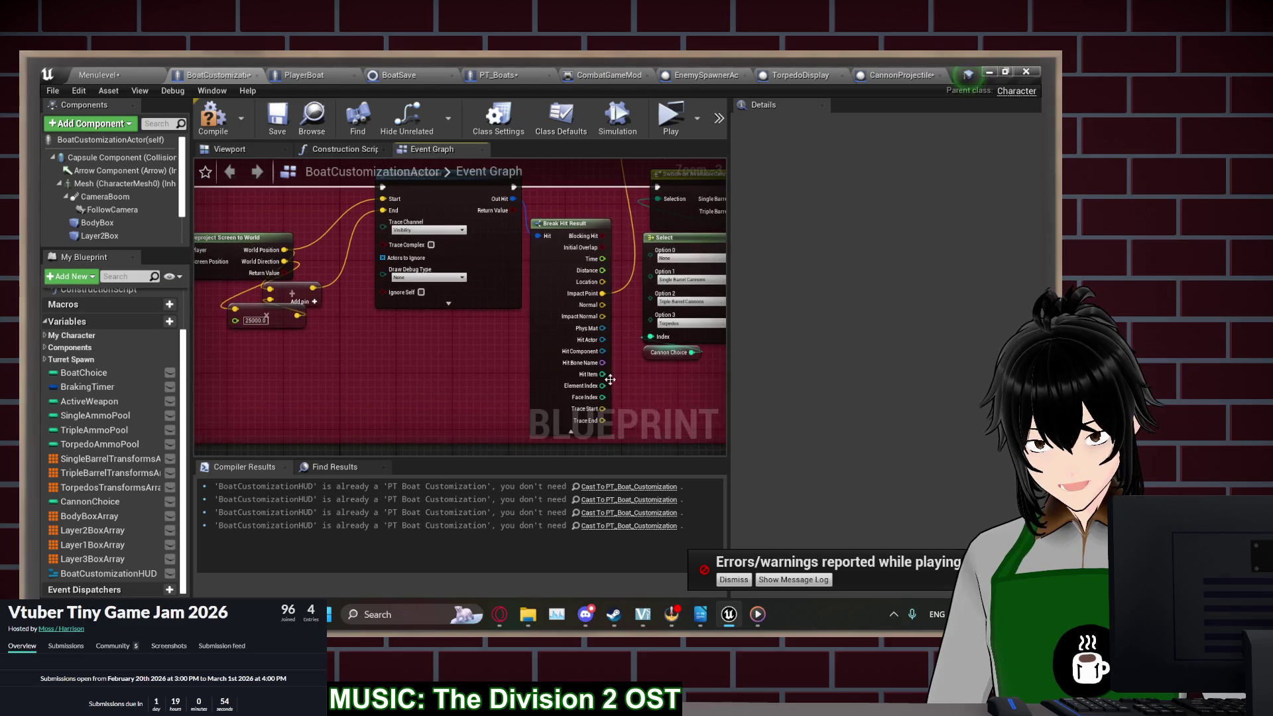
pyautogui.moveTo(513, 252); pyautogui.dragTo(464, 259)
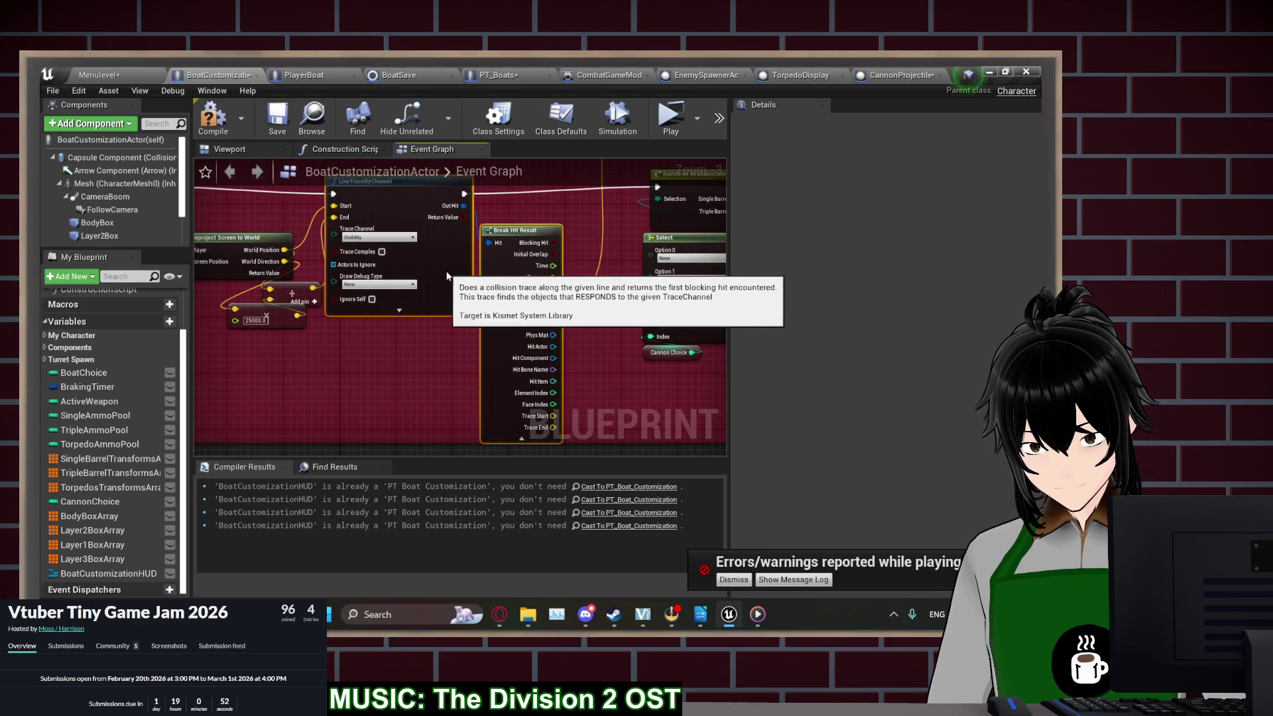
pyautogui.scroll(2, 576, 211)
pyautogui.moveTo(390, 265); pyautogui.dragTo(499, 264)
pyautogui.write('branch')
pyautogui.press('Return')
# Compare the trace's Hit Actor with a Self node using == and feed the result to the Branch Condition
pyautogui.moveTo(530, 332); pyautogui.dragTo(498, 283)
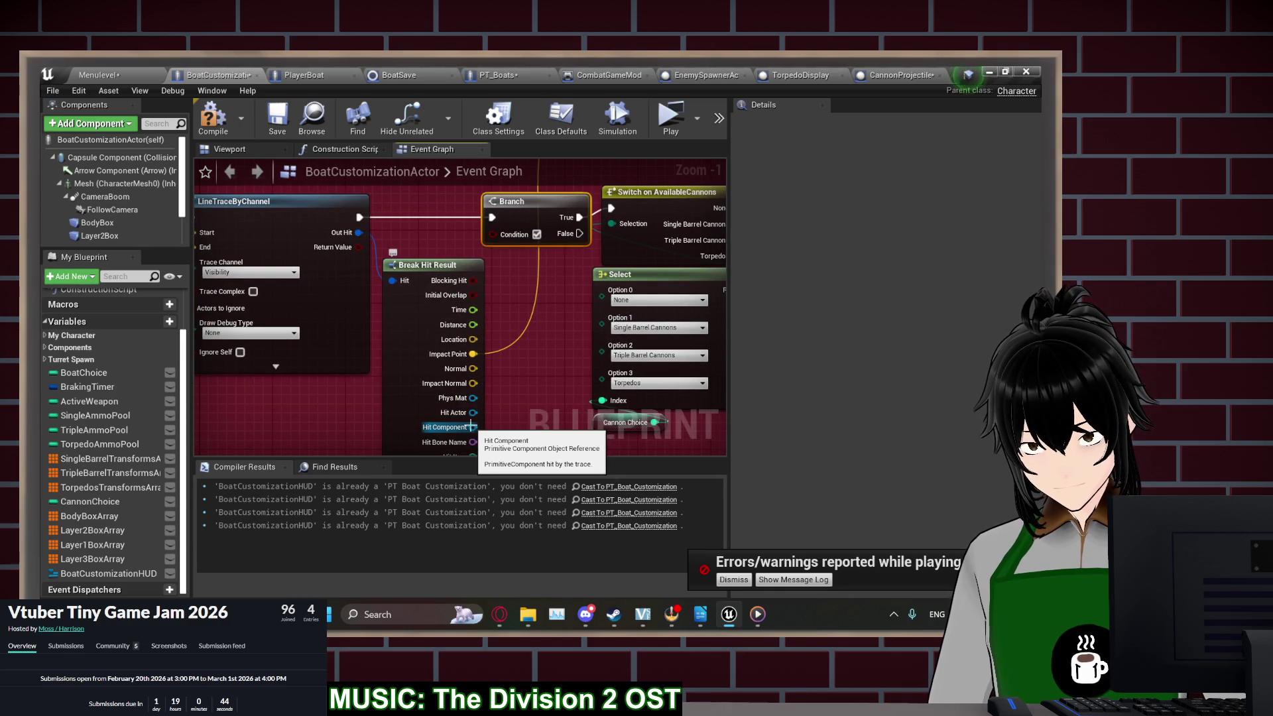
pyautogui.moveTo(473, 412)
pyautogui.mouseDown()
pyautogui.moveTo(523, 332)
pyautogui.moveTo(517, 319)
pyautogui.moveTo(526, 372)
pyautogui.mouseUp()
pyautogui.write('cast')
pyautogui.press('Escape')
pyautogui.write('self')
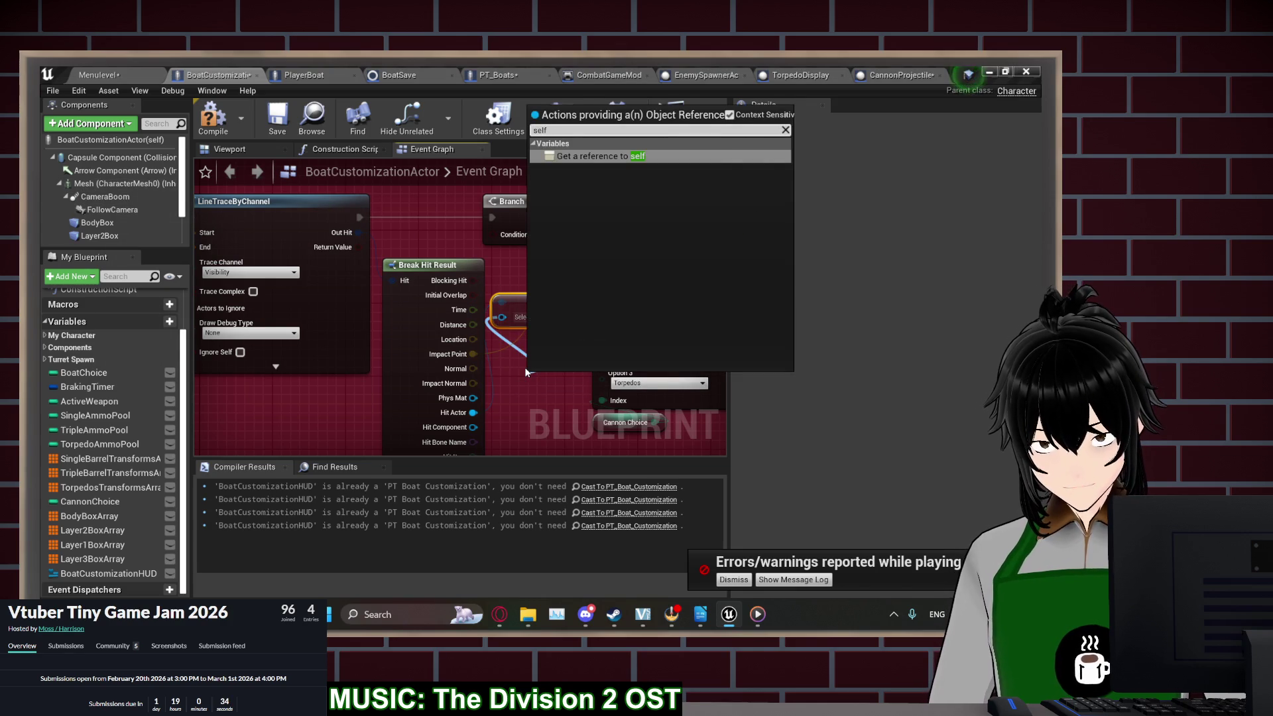
pyautogui.press('Return')
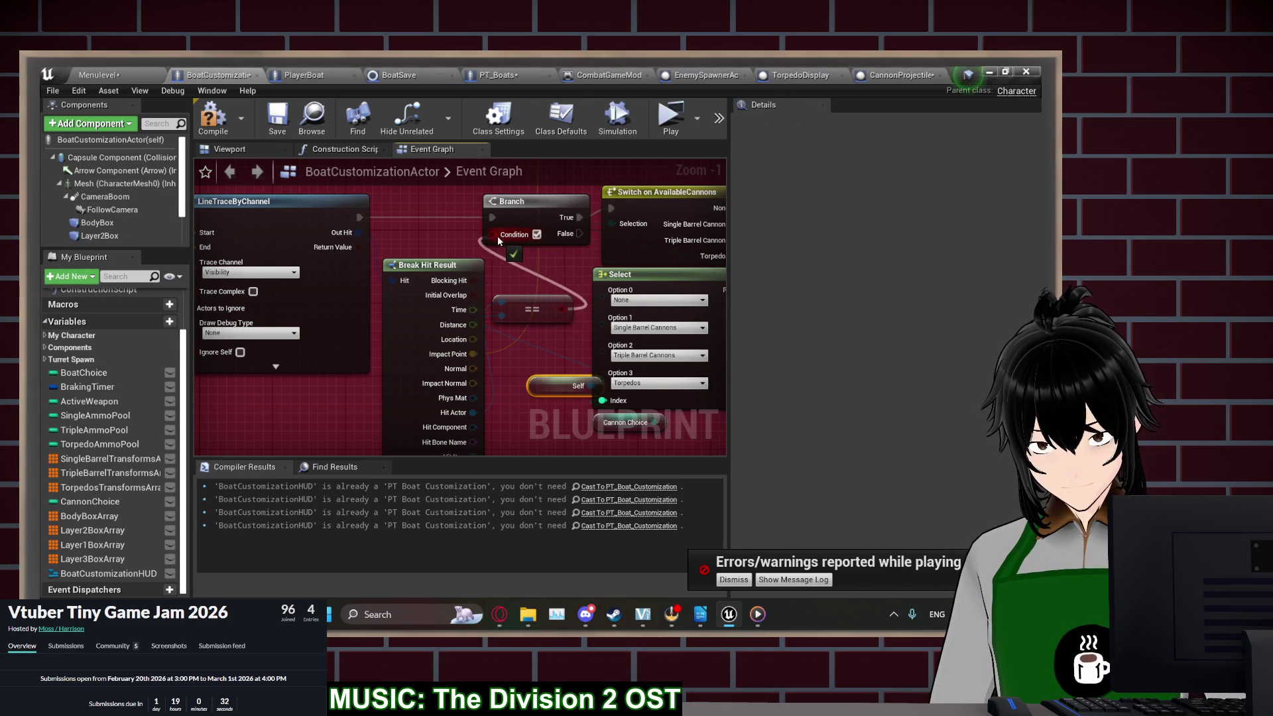
pyautogui.moveTo(498, 236); pyautogui.dragTo(497, 236)
pyautogui.click(671, 119)
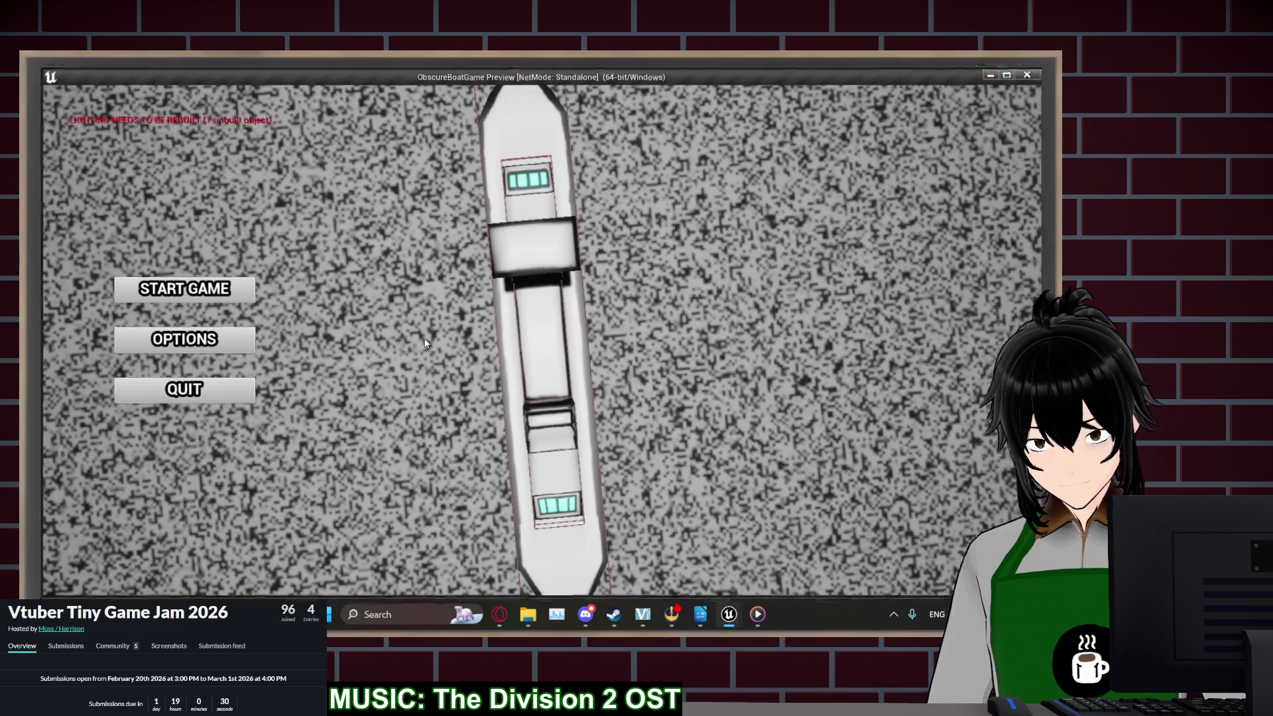
pyautogui.click(191, 290)
pyautogui.click(193, 290)
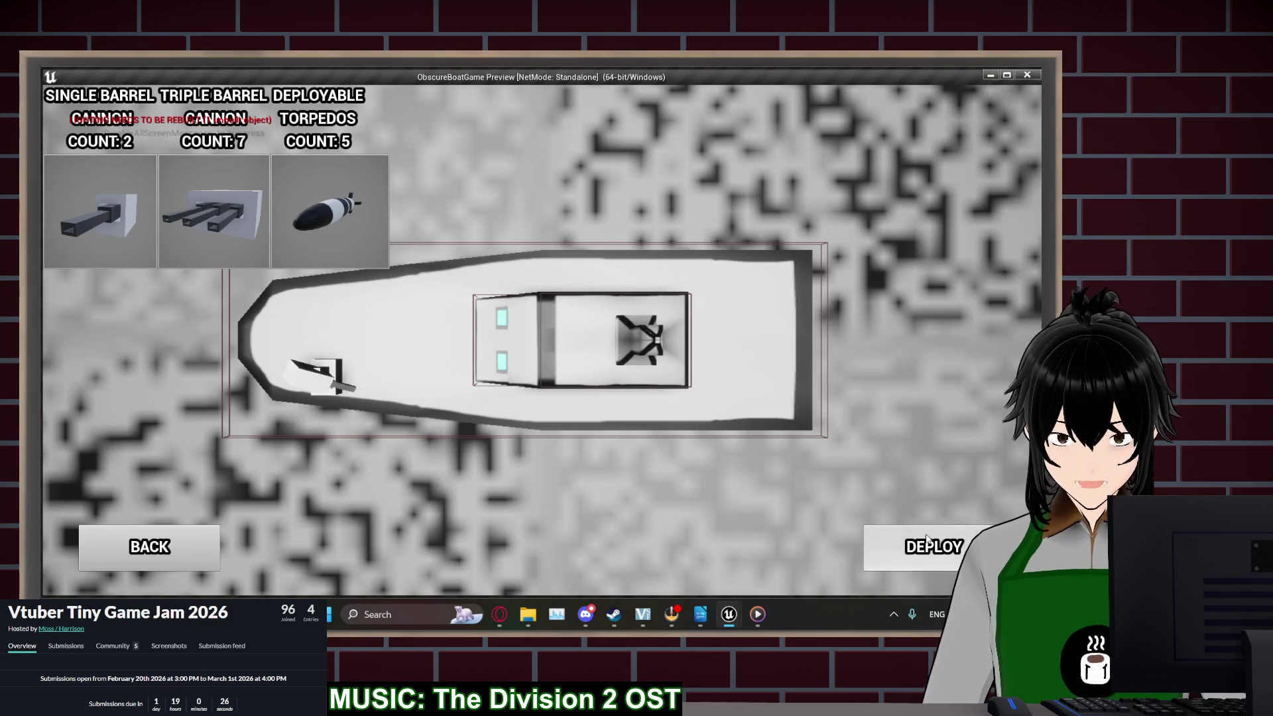
pyautogui.press('Return')
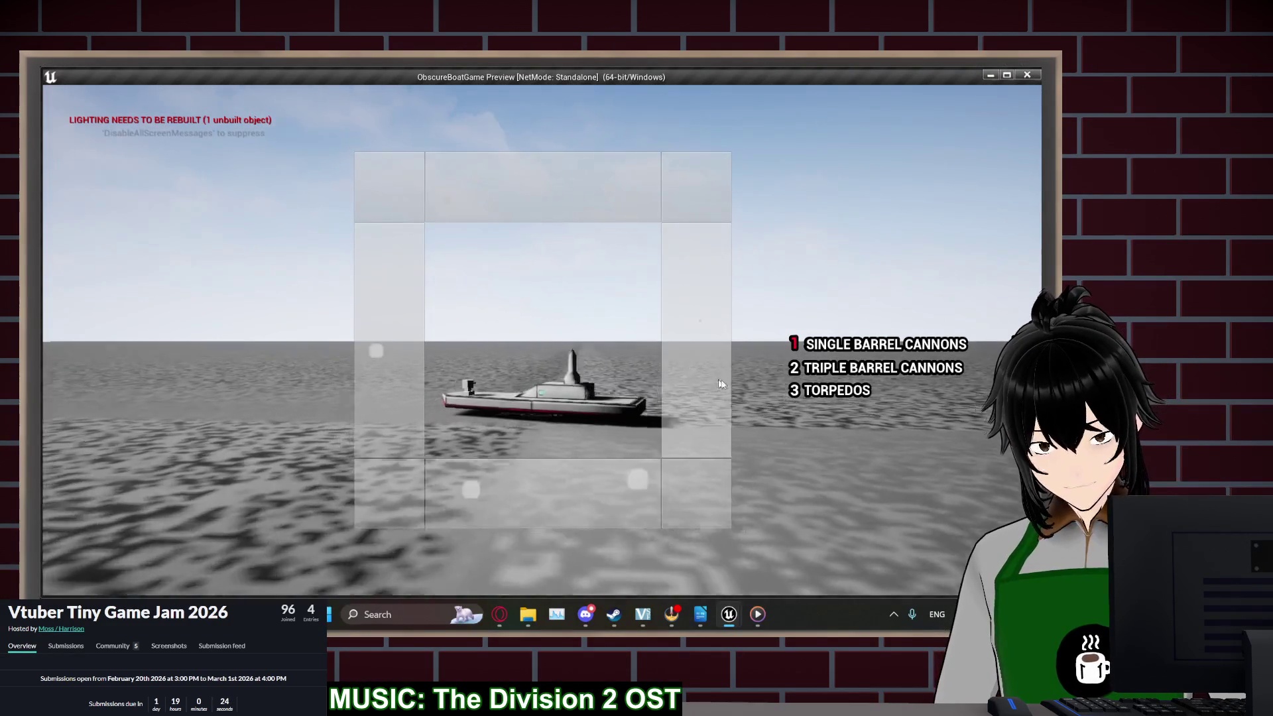
pyautogui.click(483, 355)
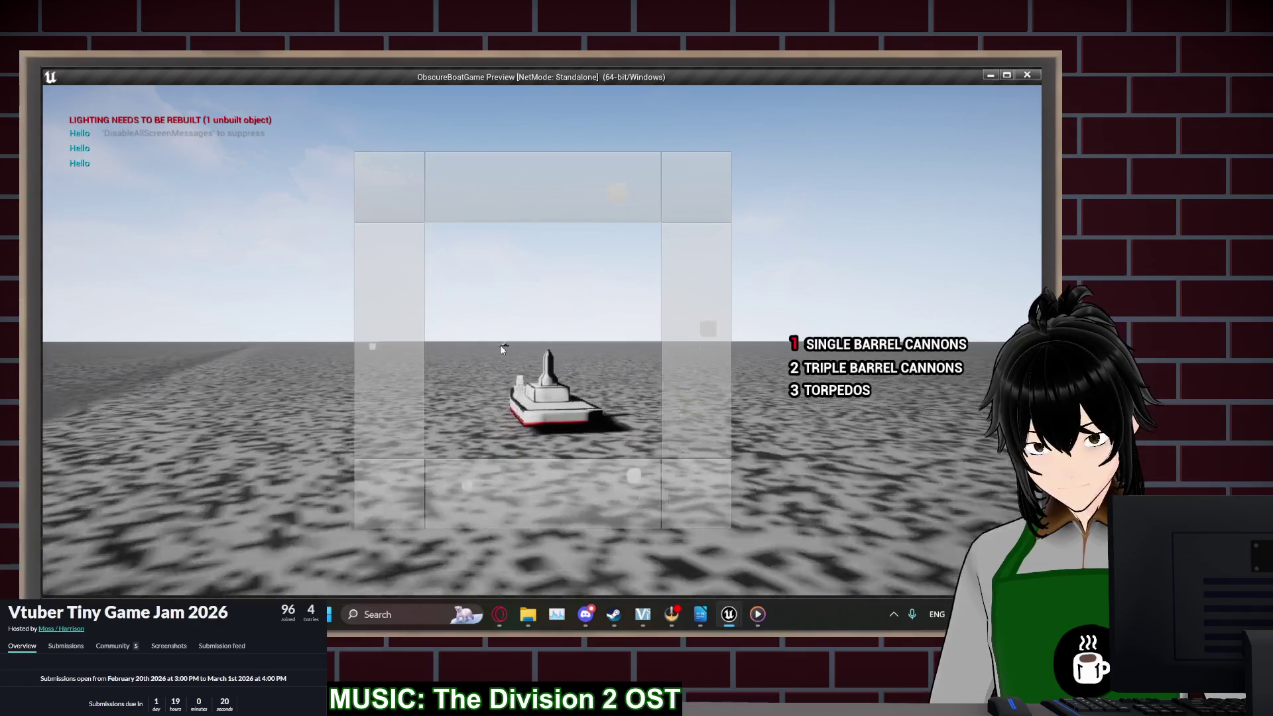
pyautogui.click(499, 345)
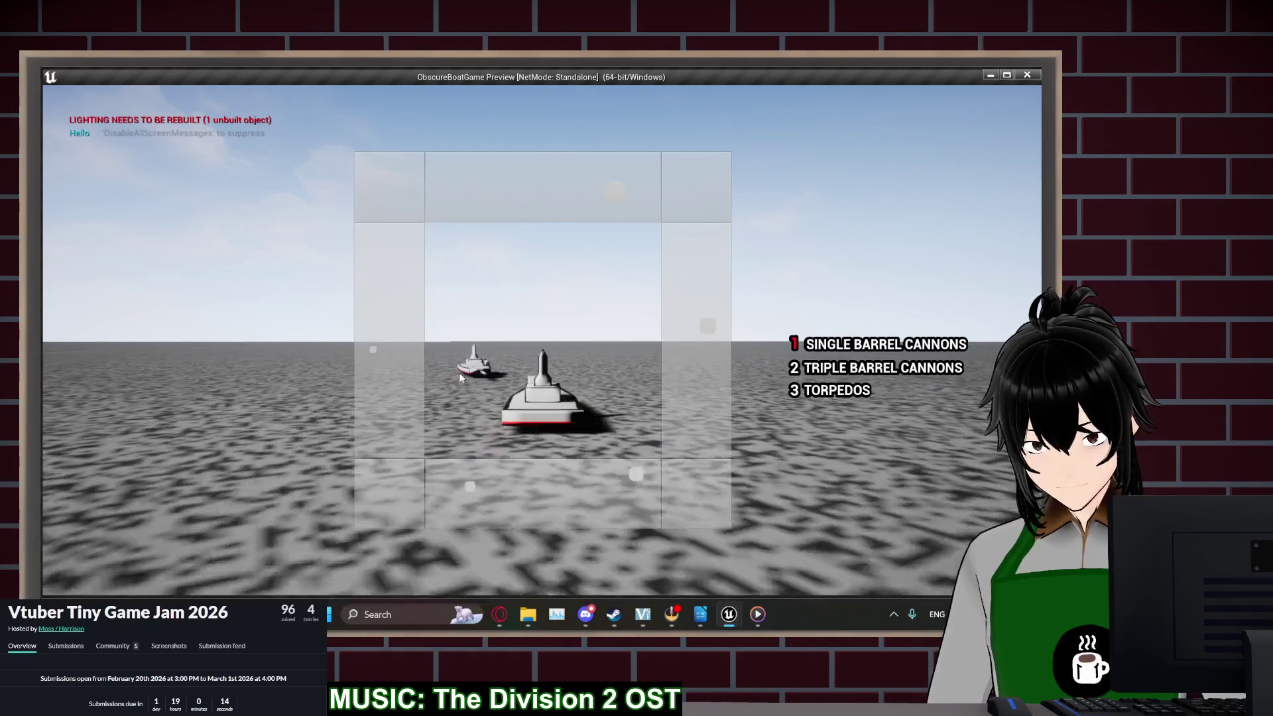
pyautogui.press('d')
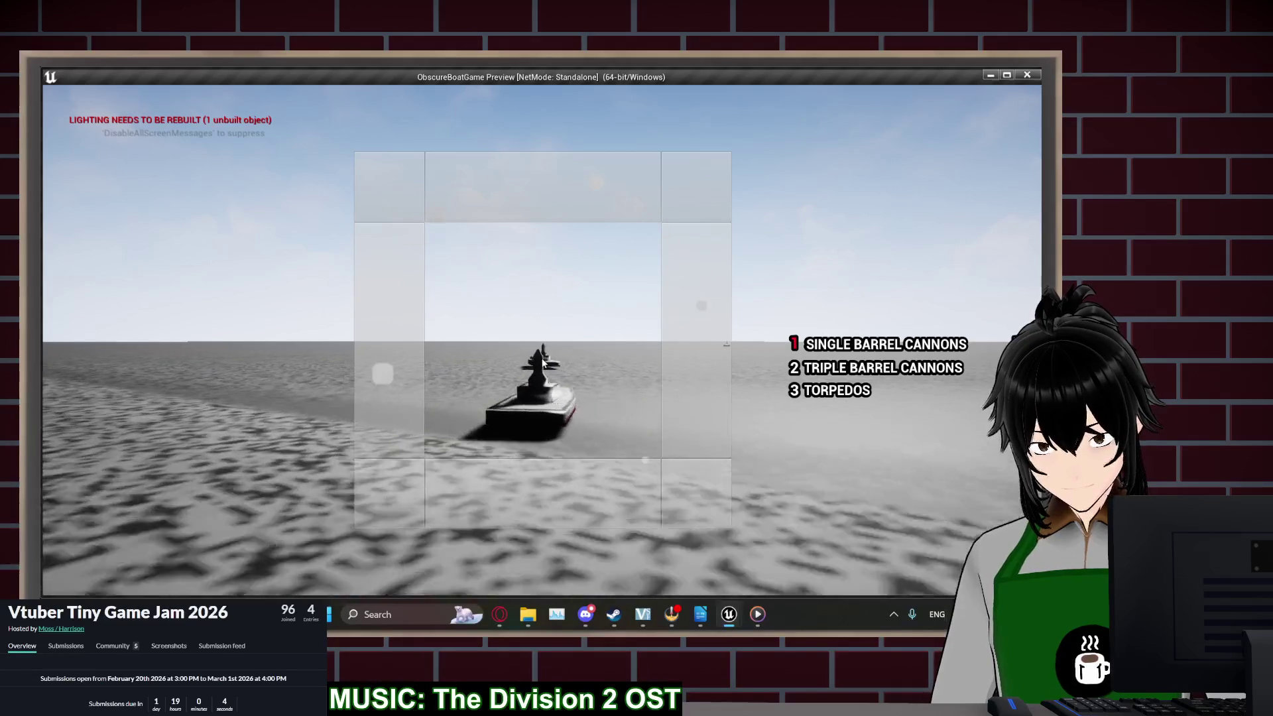
pyautogui.press('Escape')
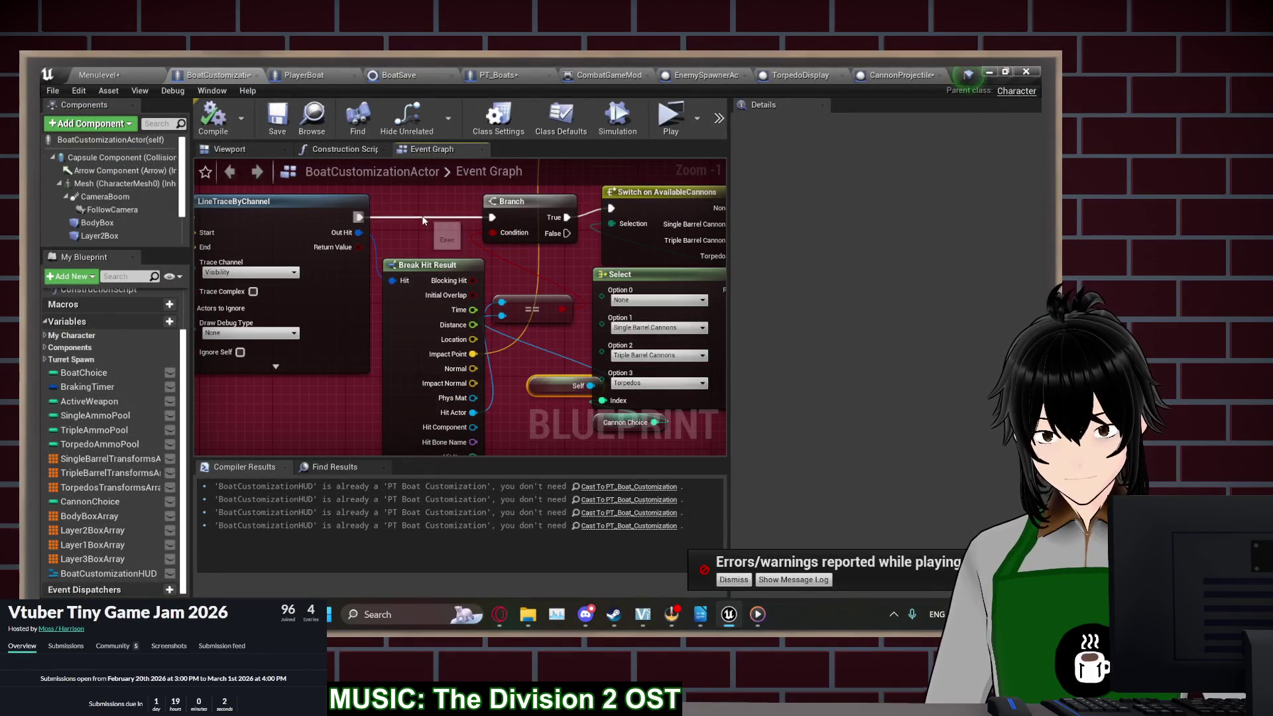
# Switch CannonProjectile's Sphere collision preset from BlockAllDynamic to OverlapAll and save the blueprint
pyautogui.click(872, 71)
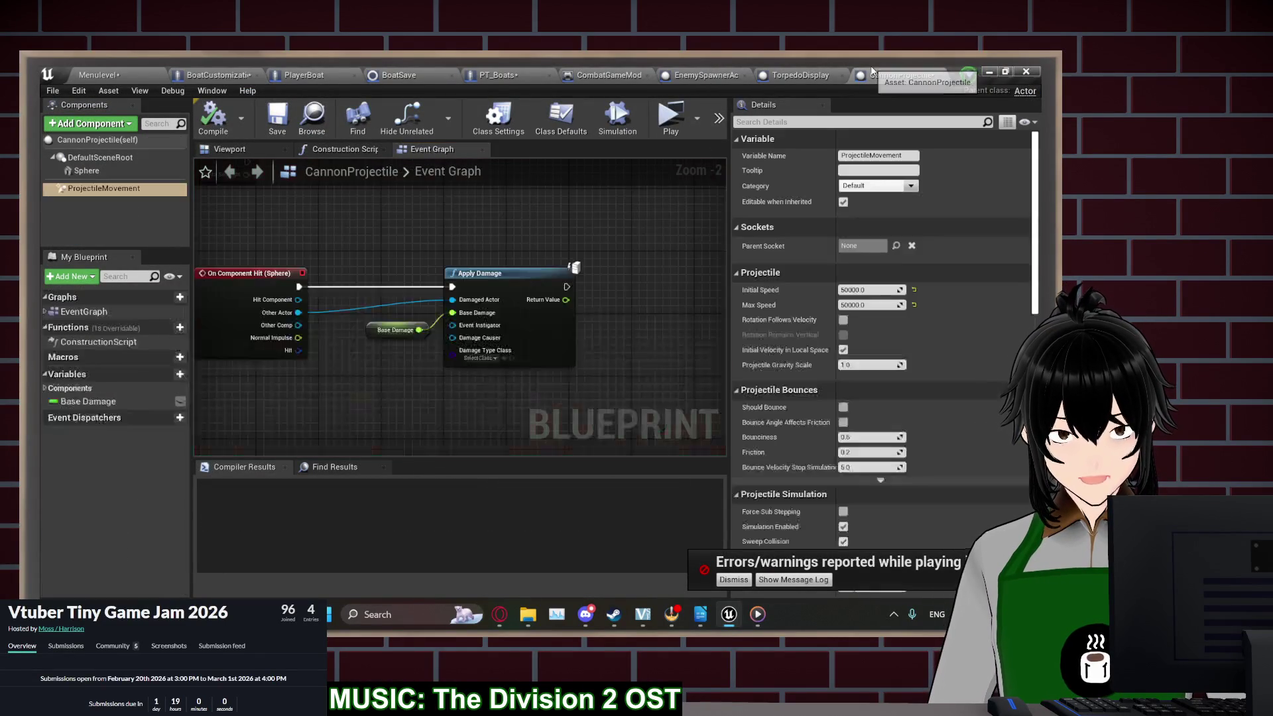
pyautogui.click(86, 171)
pyautogui.scroll(-5, 837, 501)
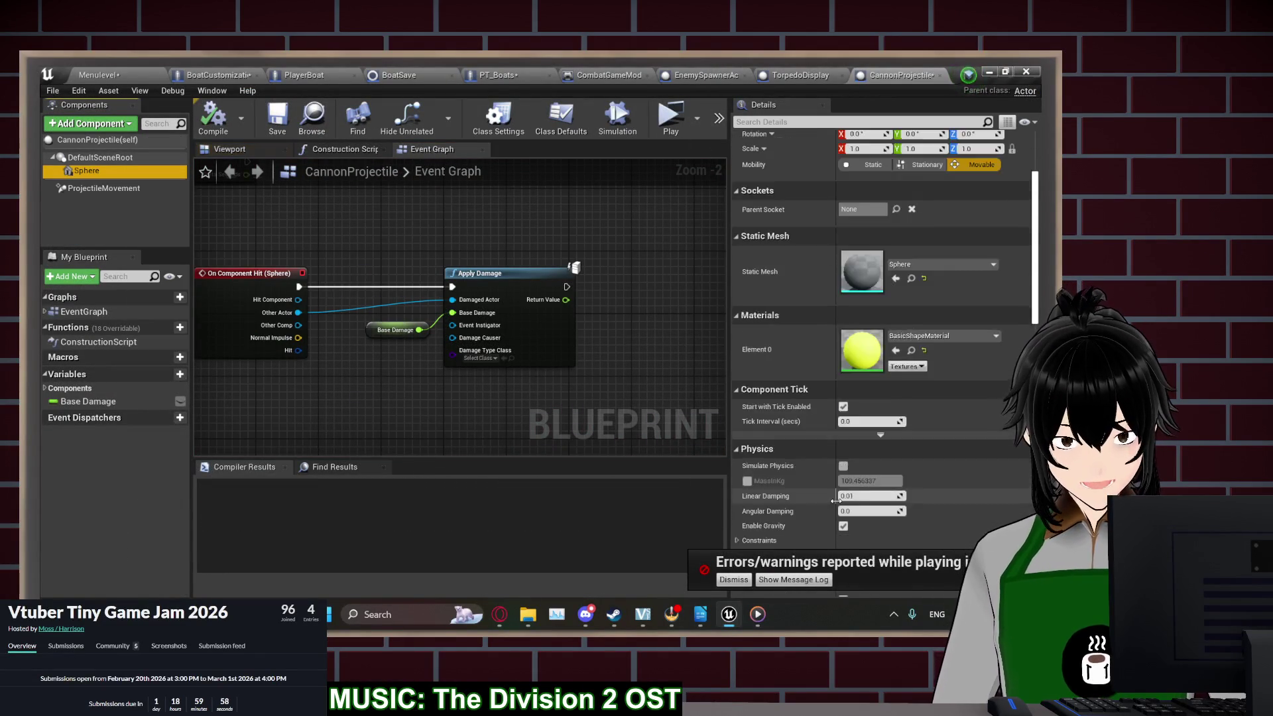
pyautogui.scroll(-2, 836, 501)
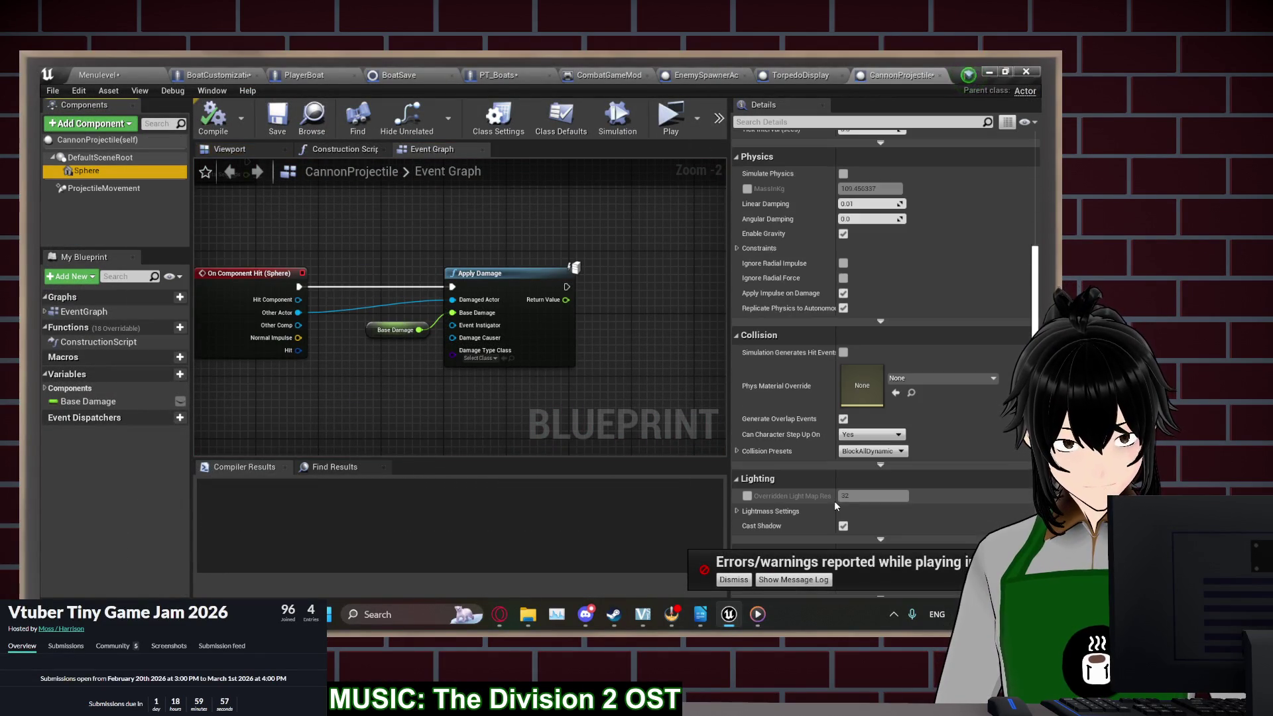
pyautogui.click(862, 450)
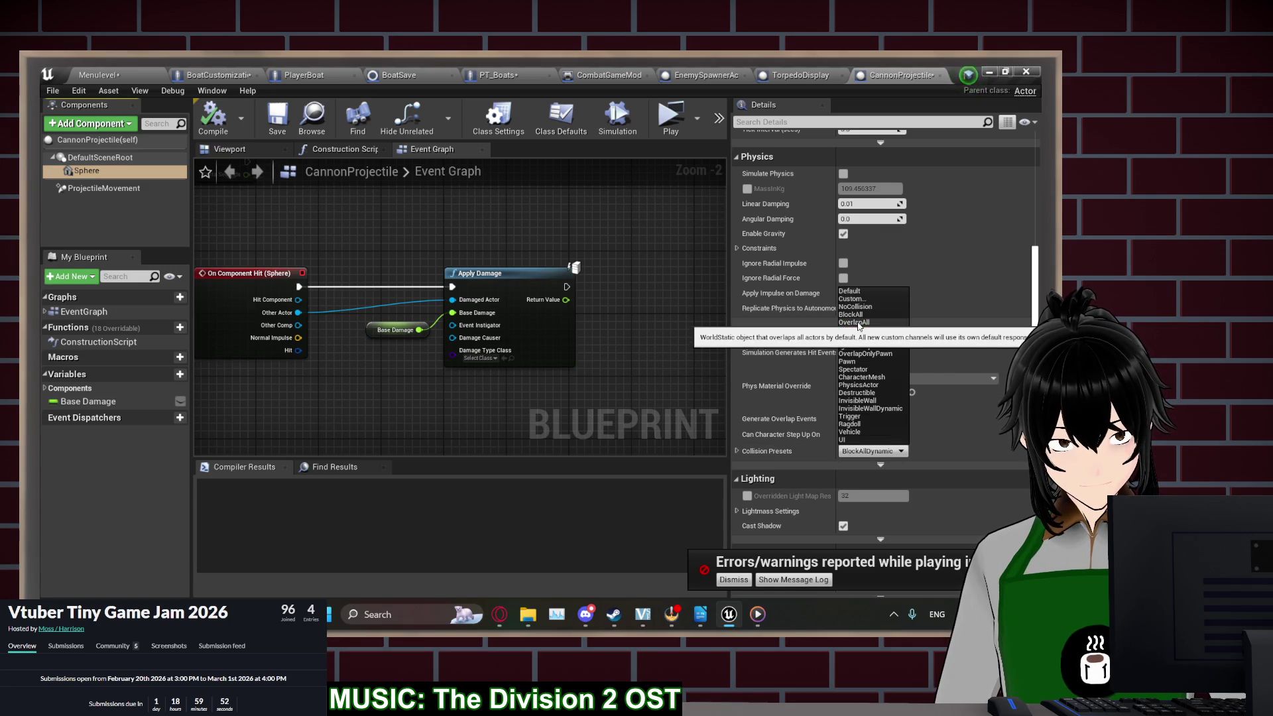
pyautogui.click(858, 323)
pyautogui.click(265, 118)
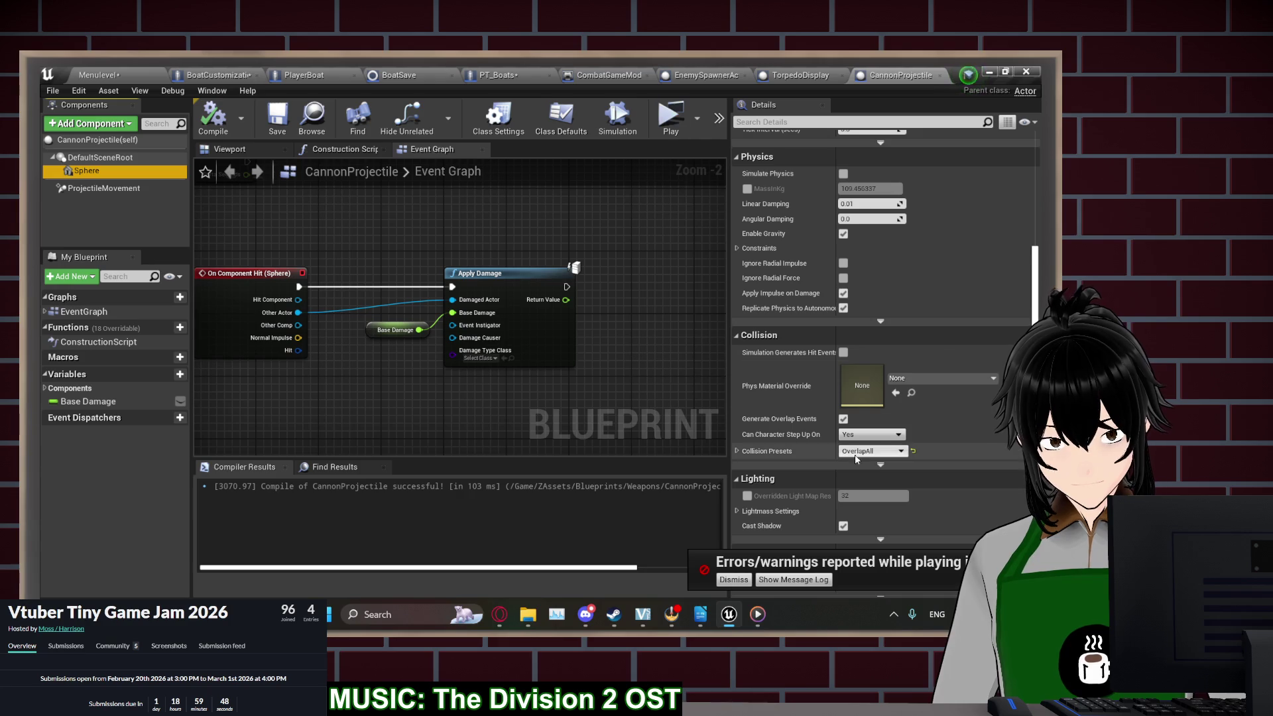
pyautogui.click(99, 157)
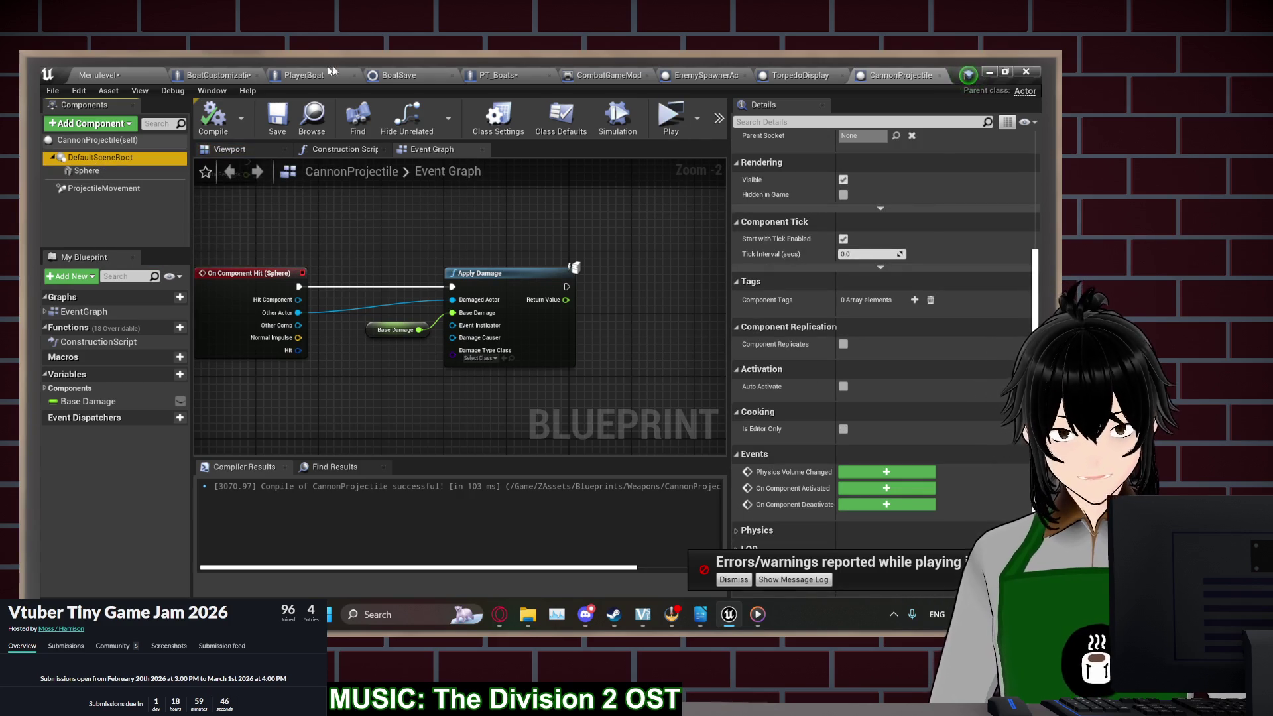
pyautogui.click(671, 120)
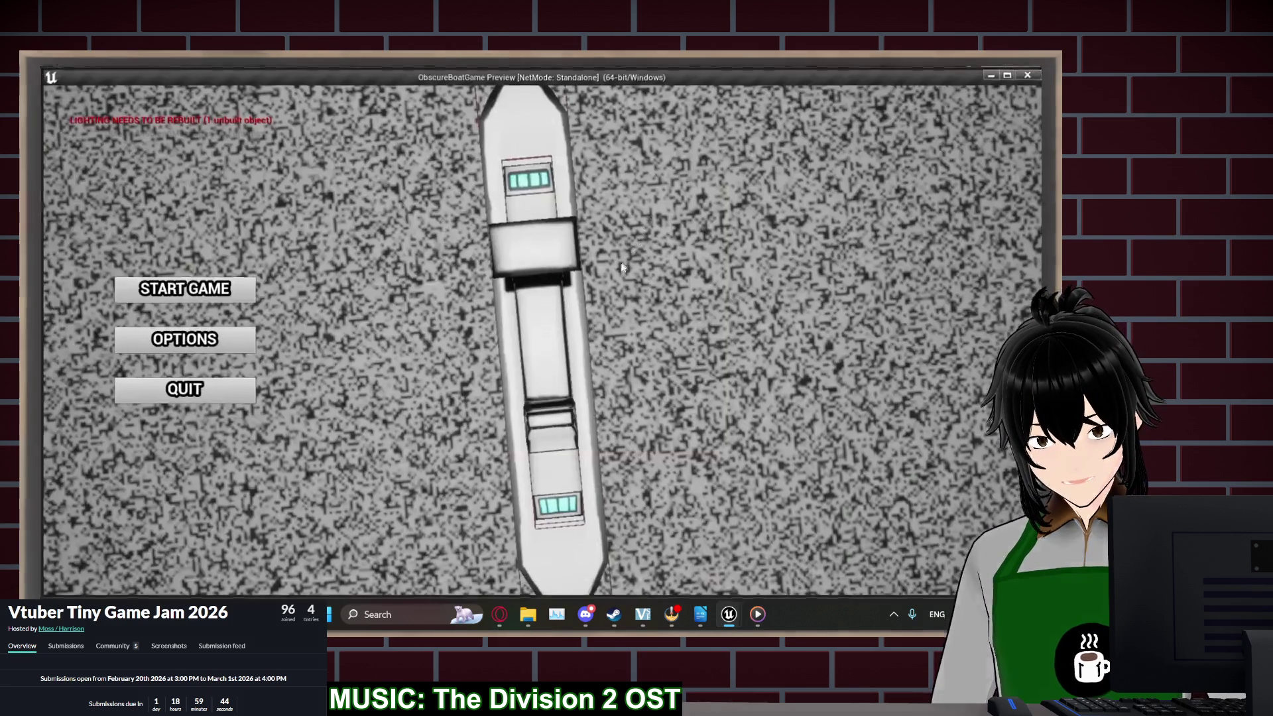
# Start a new game, fire a cannon shot, then stop the play session
pyautogui.click(208, 297)
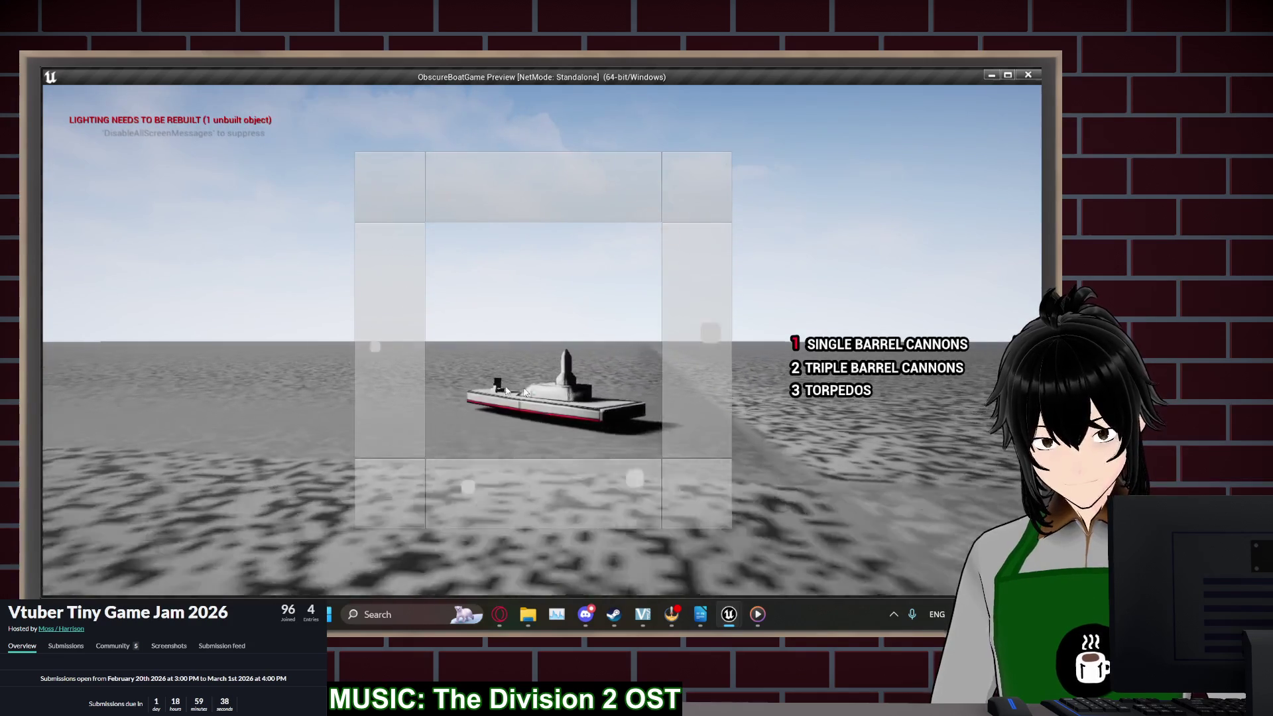
pyautogui.click(558, 395)
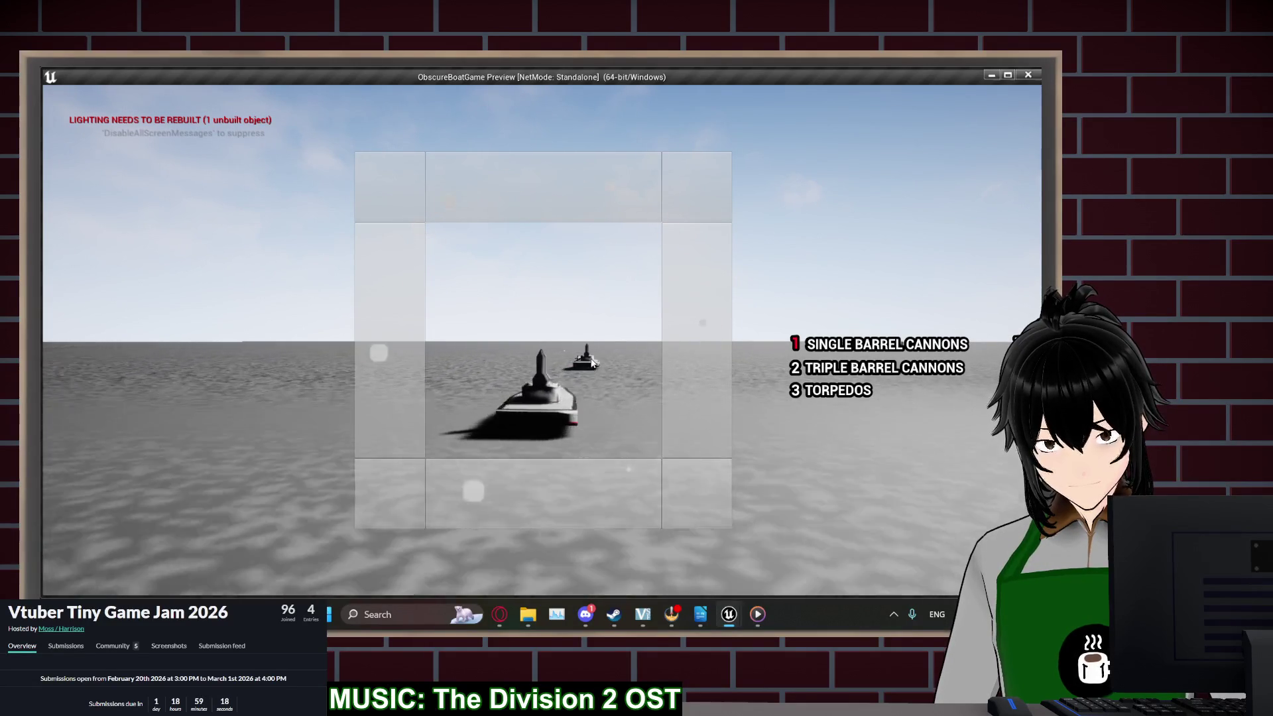
pyautogui.press('Escape')
# Insert a Print String node between the Sphere's On Component Hit and Apply Damage
pyautogui.click(345, 312)
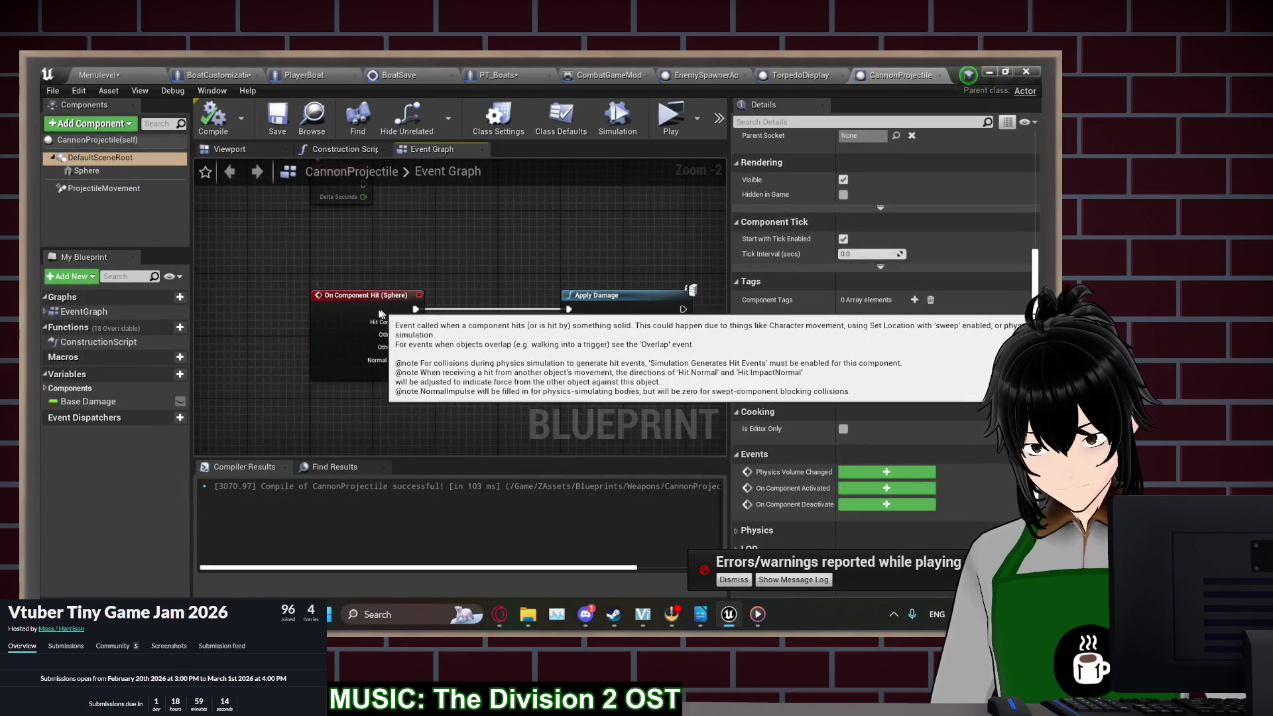
pyautogui.moveTo(346, 311); pyautogui.dragTo(386, 308)
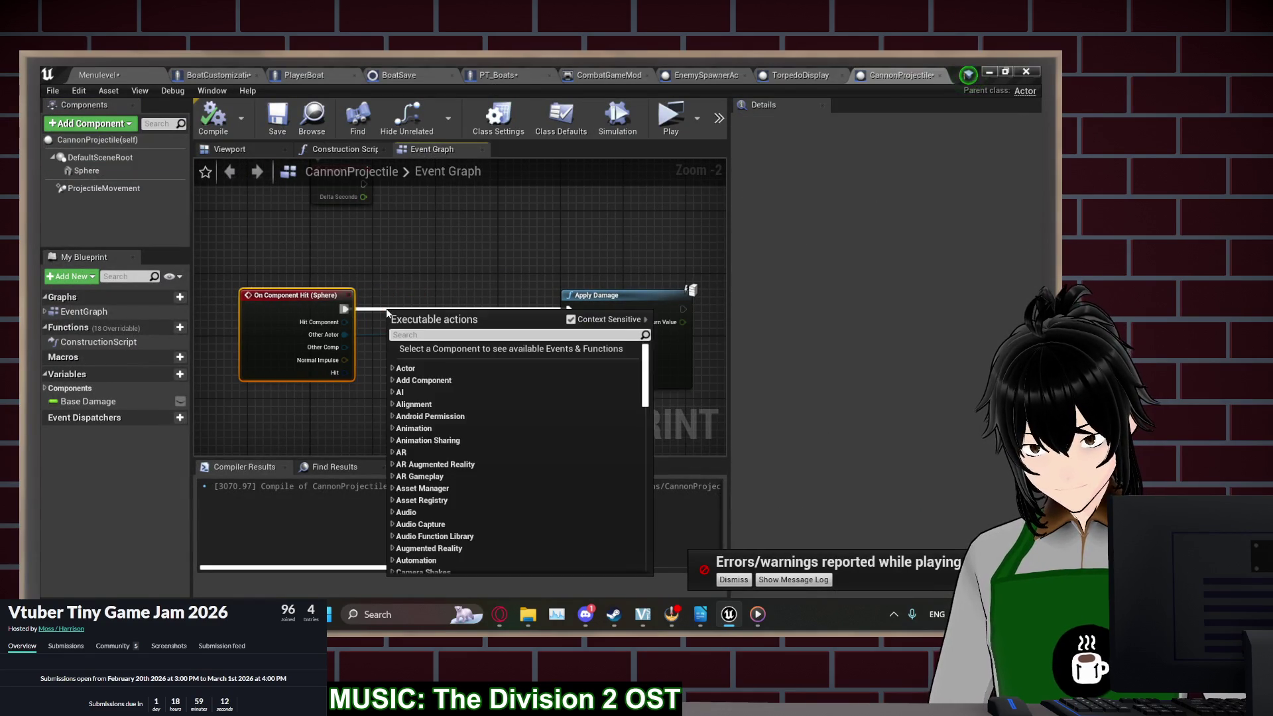
pyautogui.write('rint string')
pyautogui.press('Return')
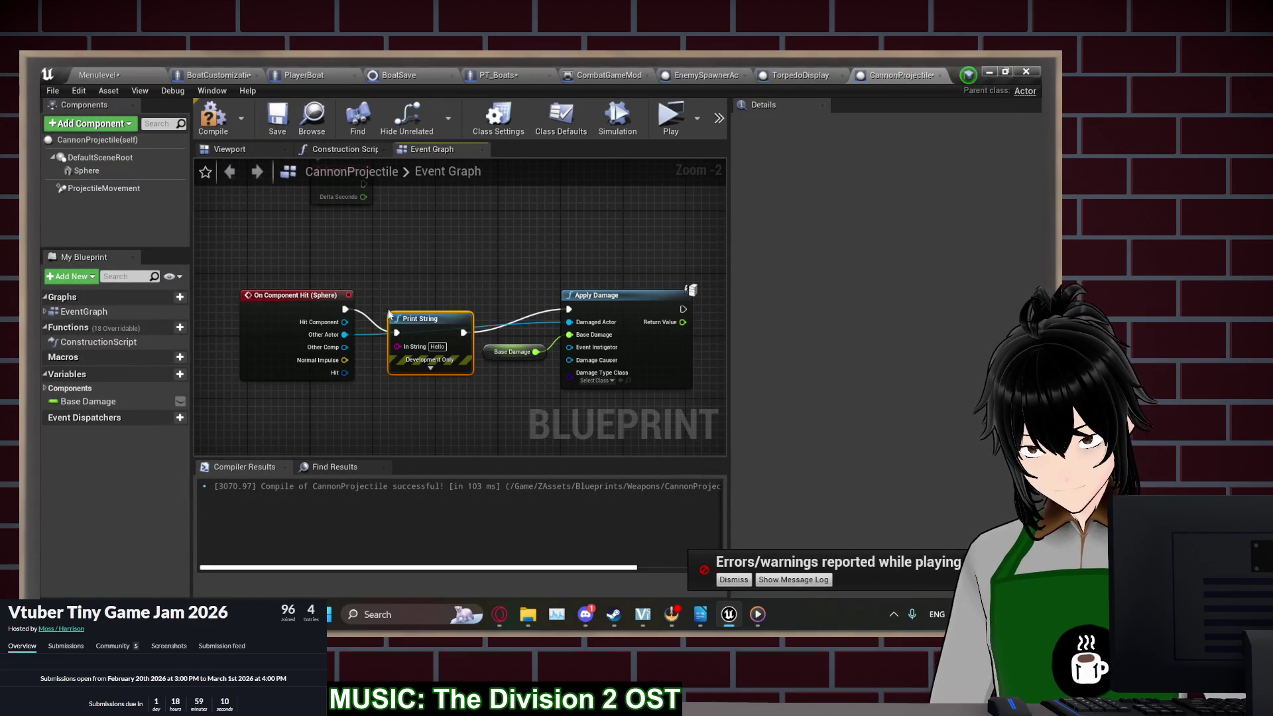
pyautogui.moveTo(433, 347); pyautogui.dragTo(418, 316)
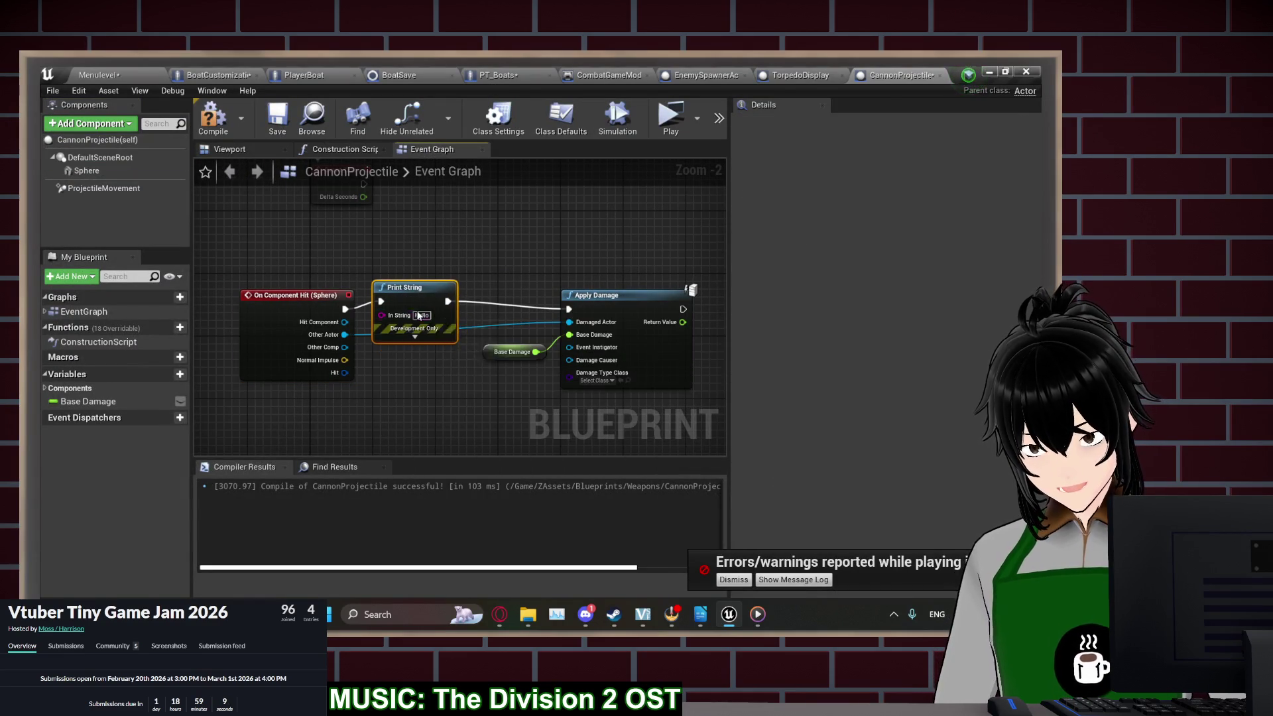
pyautogui.click(676, 133)
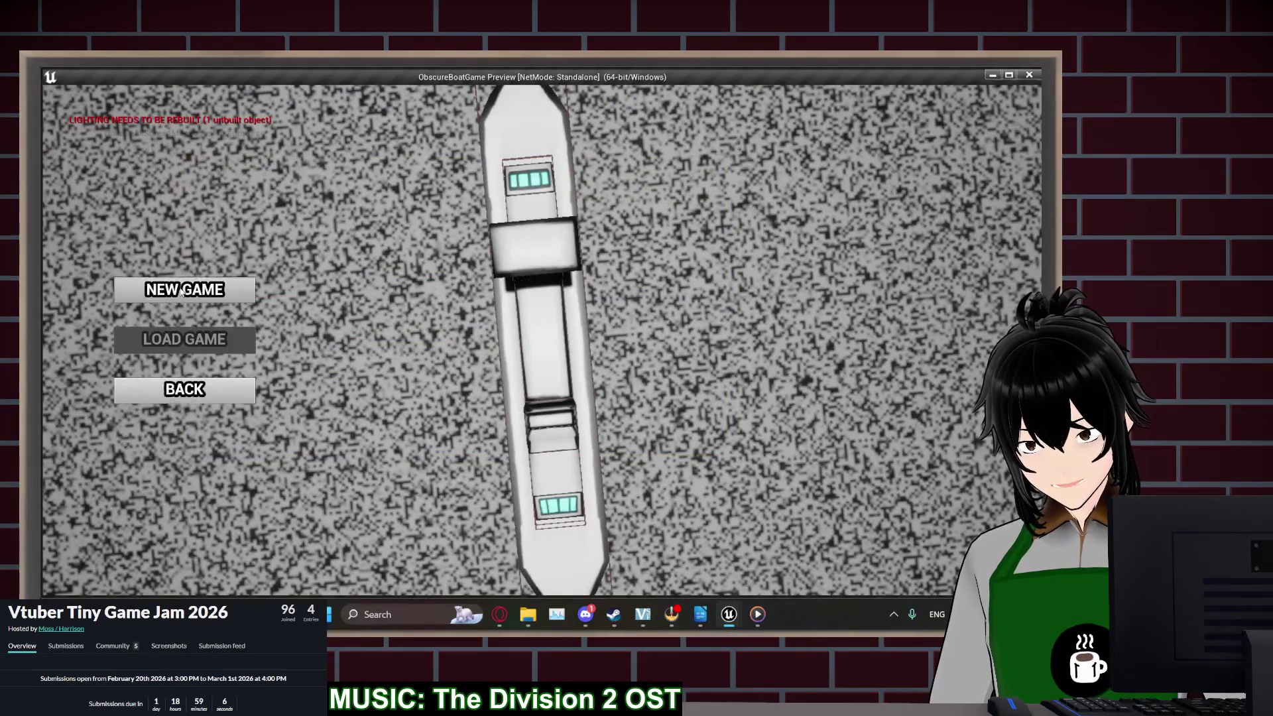
pyautogui.click(180, 291)
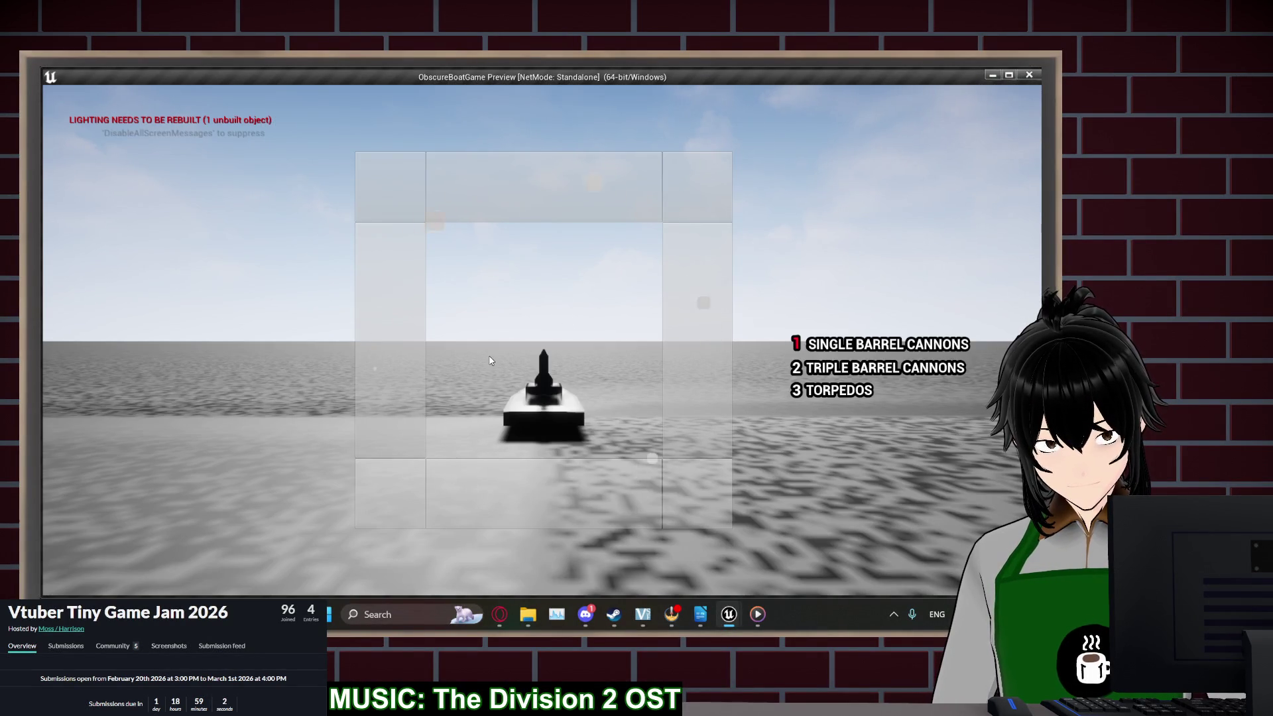
pyautogui.click(528, 358)
pyautogui.click(531, 358)
pyautogui.click(533, 357)
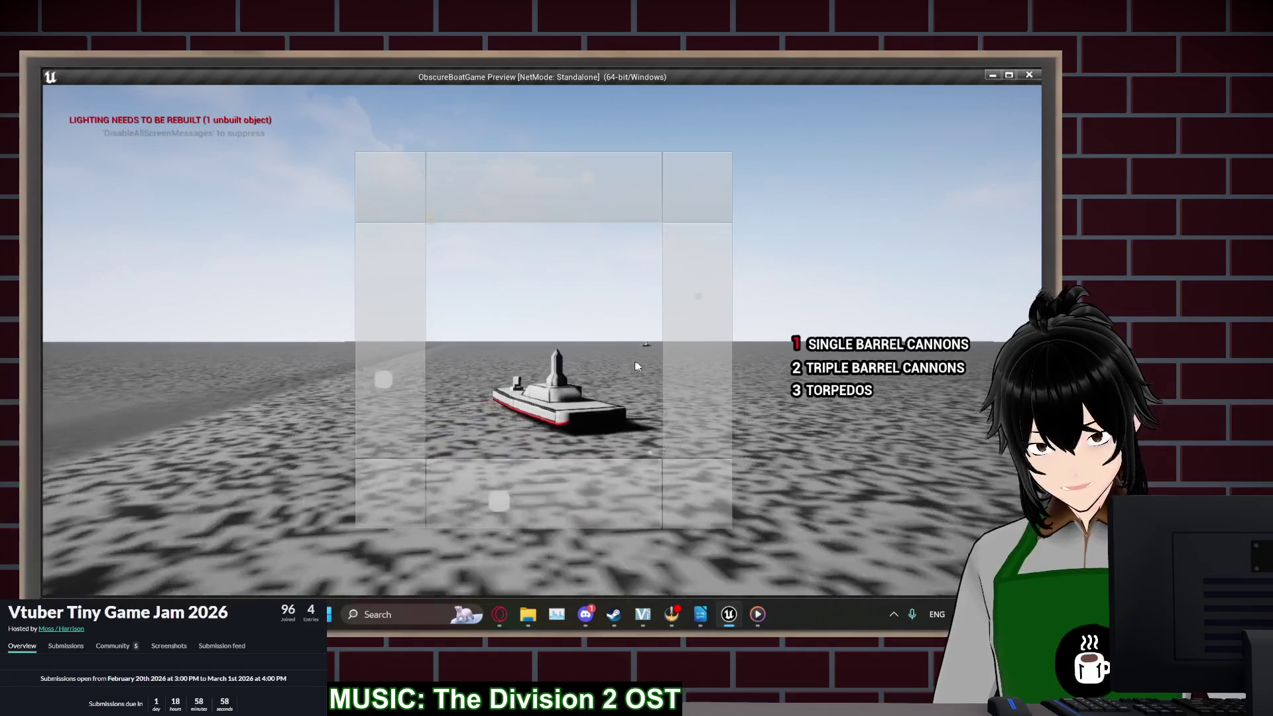
pyautogui.rightClick(530, 351)
pyautogui.rightClick(530, 352)
pyautogui.rightClick(530, 351)
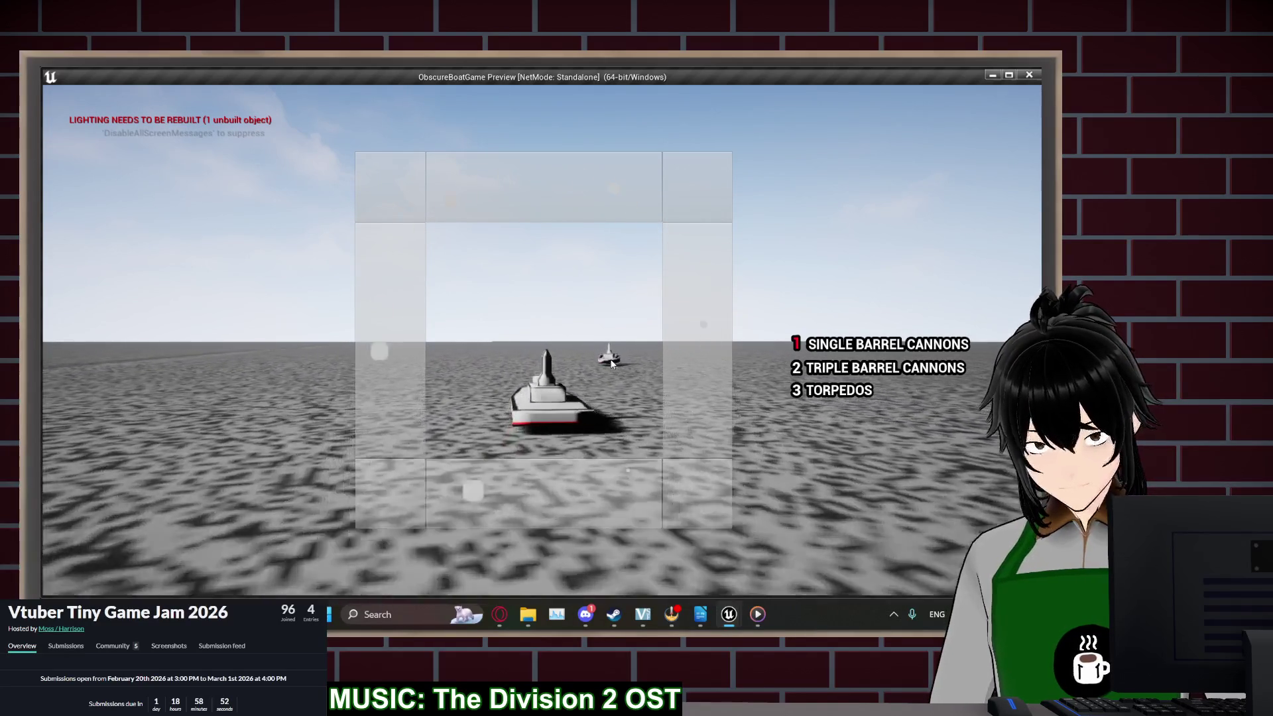
pyautogui.click(559, 371)
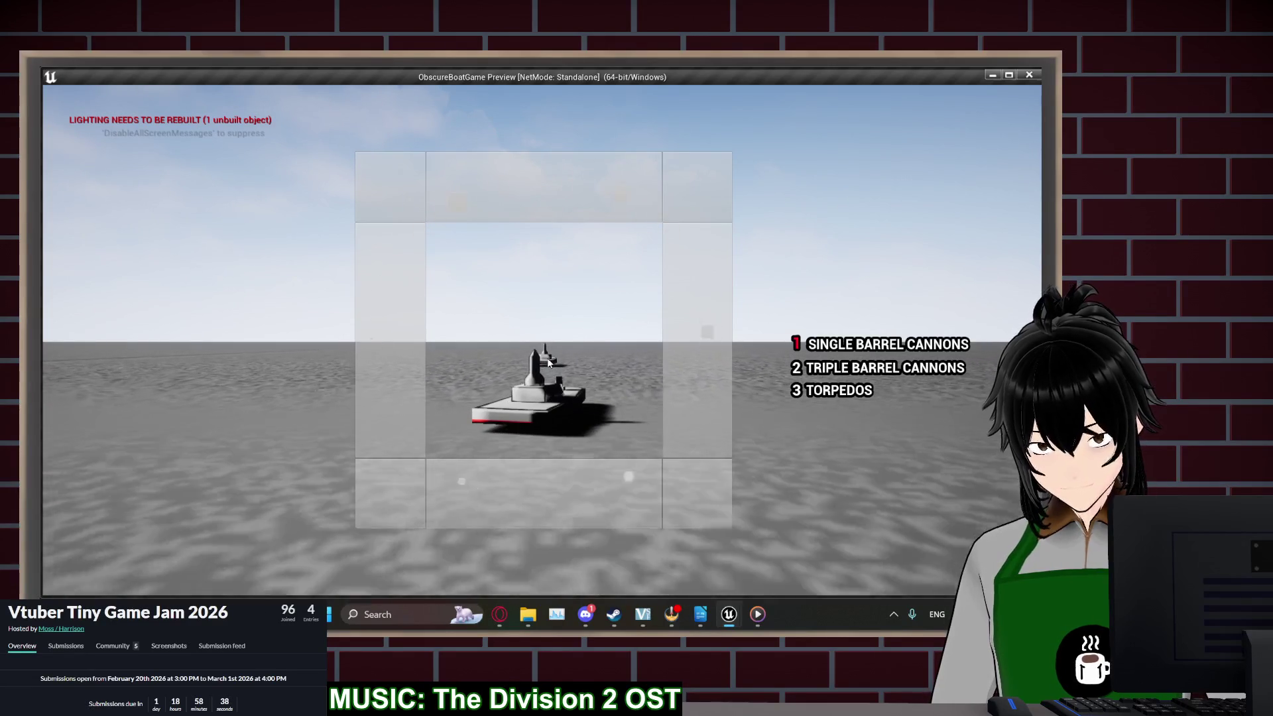
pyautogui.press('Escape')
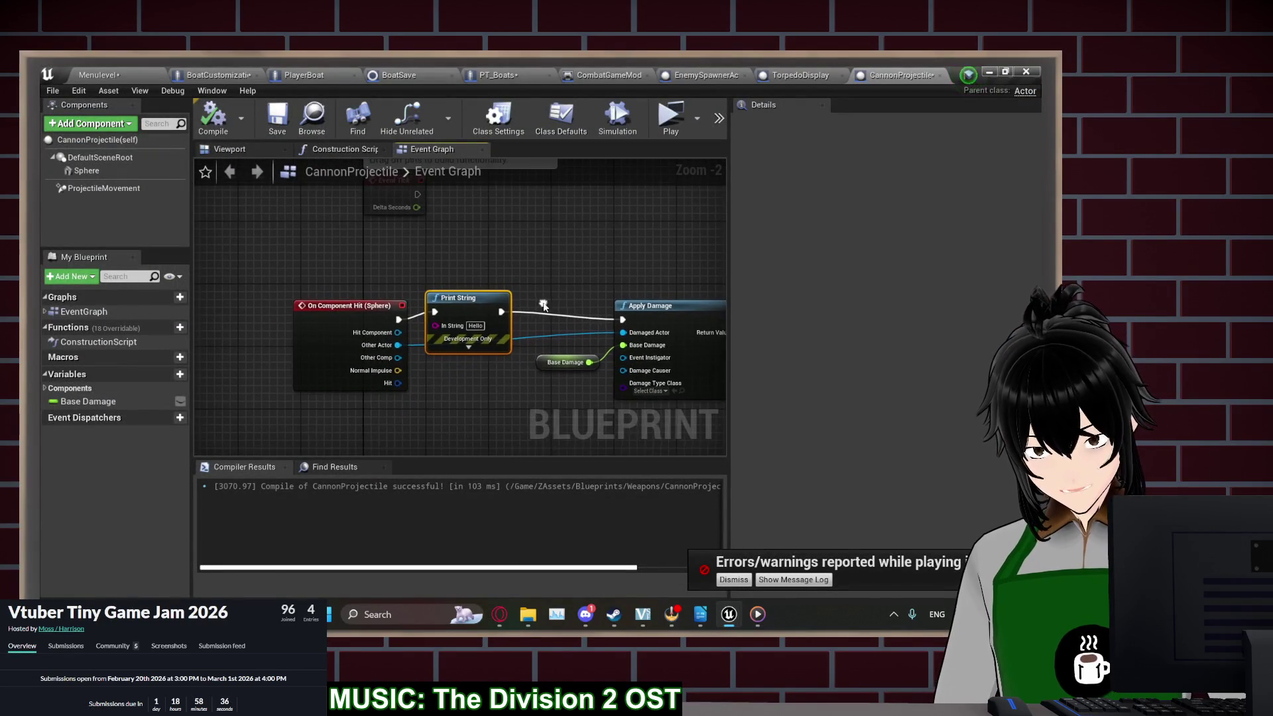
# Select the ProjectileMovement component and run a brief game preview before stopping it
pyautogui.click(116, 188)
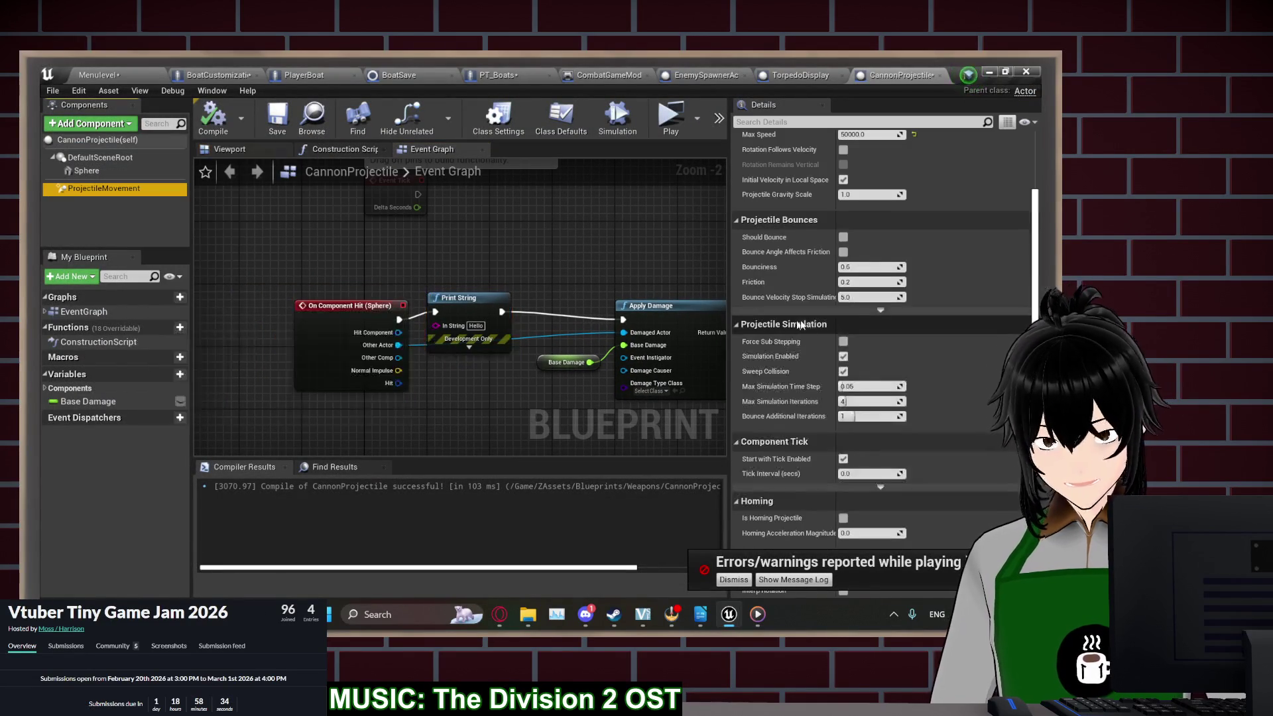
pyautogui.scroll(5, 807, 358)
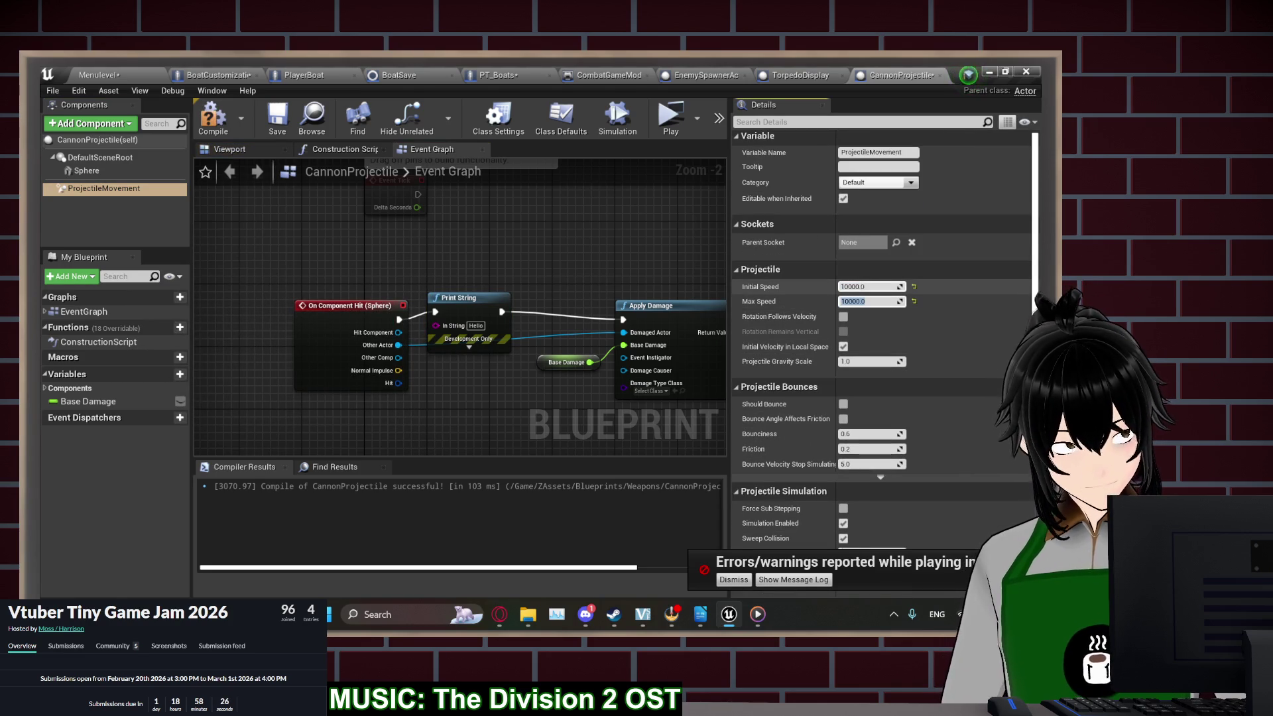
pyautogui.click(671, 126)
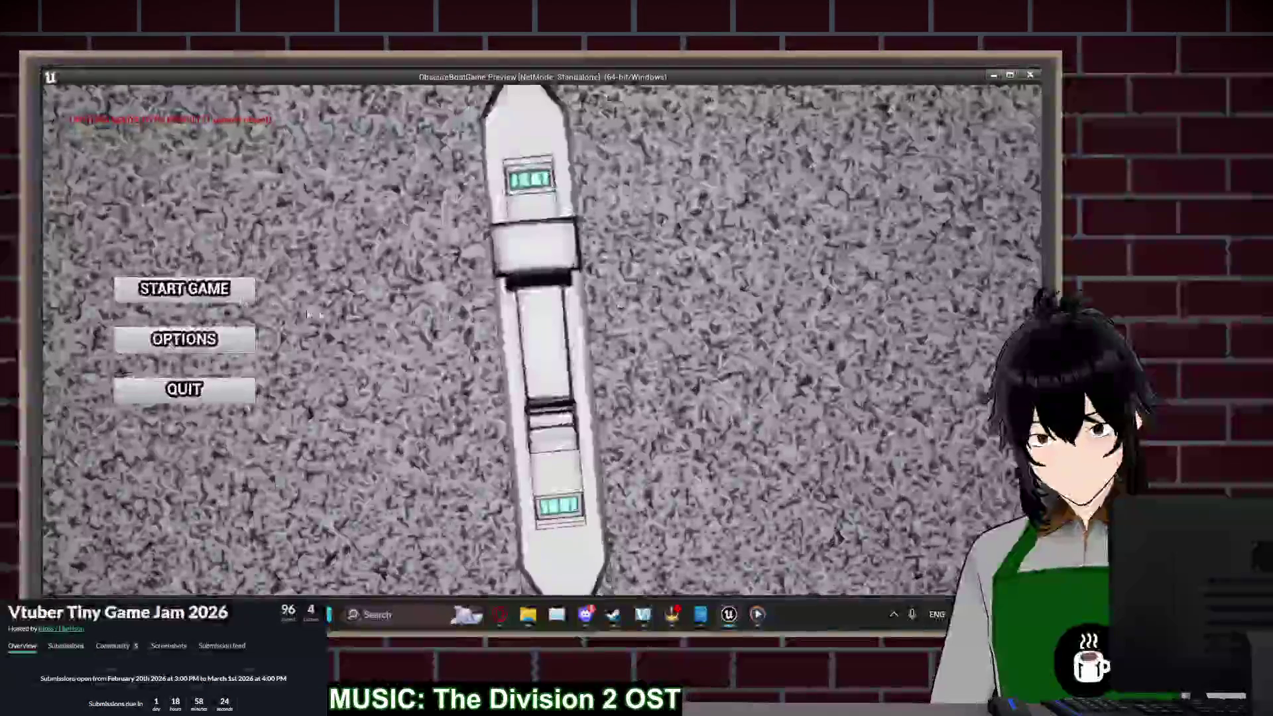
pyautogui.press('Escape')
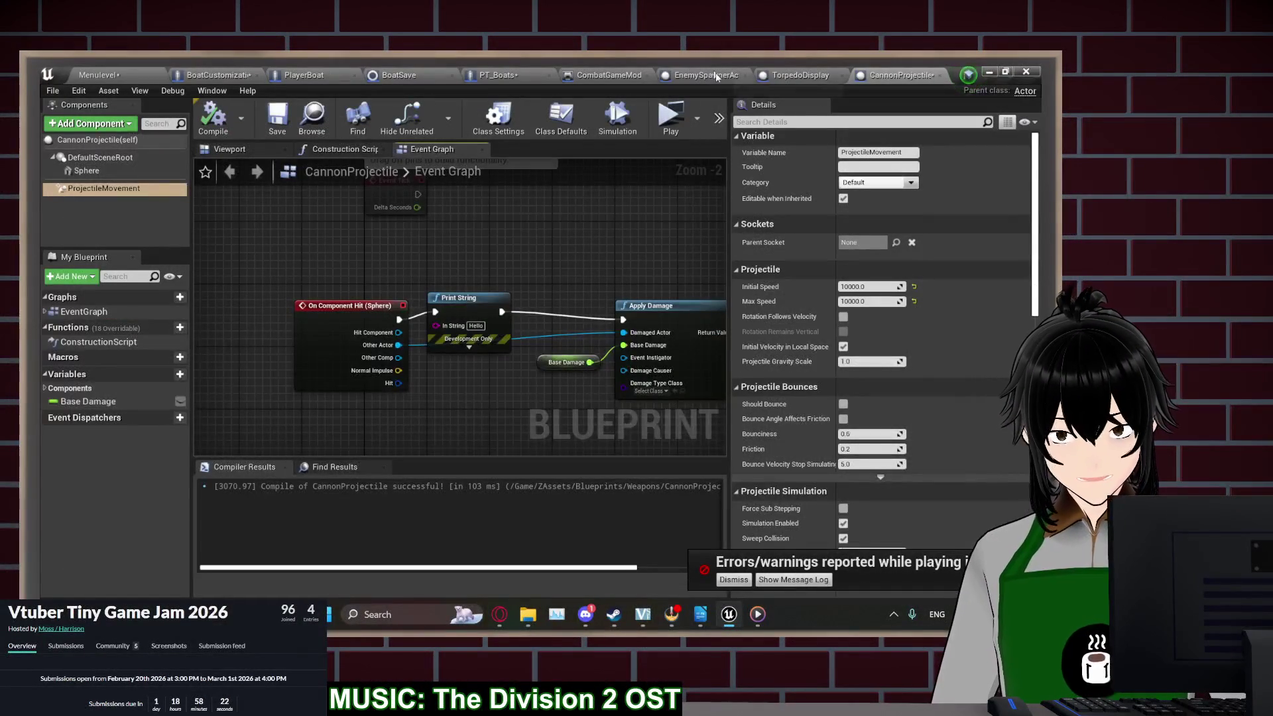
# Set CombatGameMode's BeginPlay Delay before Start Wave to 0.25 seconds and relaunch the game preview
pyautogui.click(97, 75)
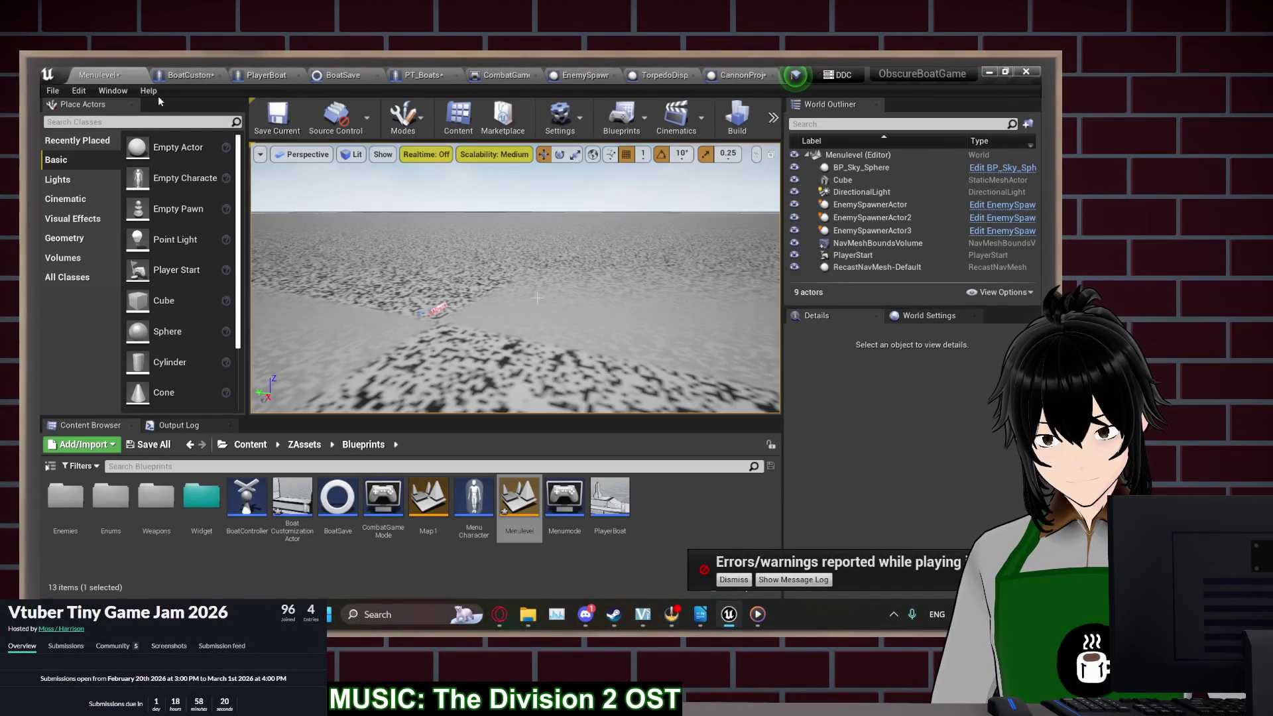
pyautogui.click(605, 70)
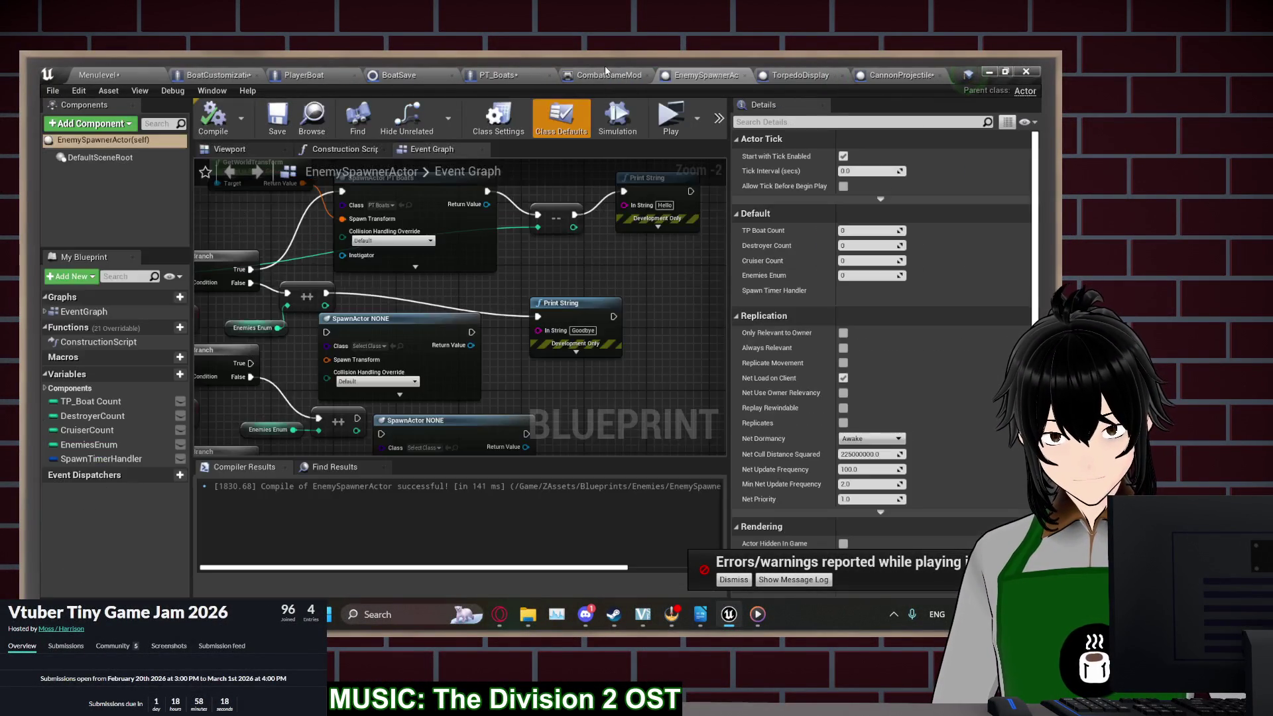
pyautogui.click(608, 69)
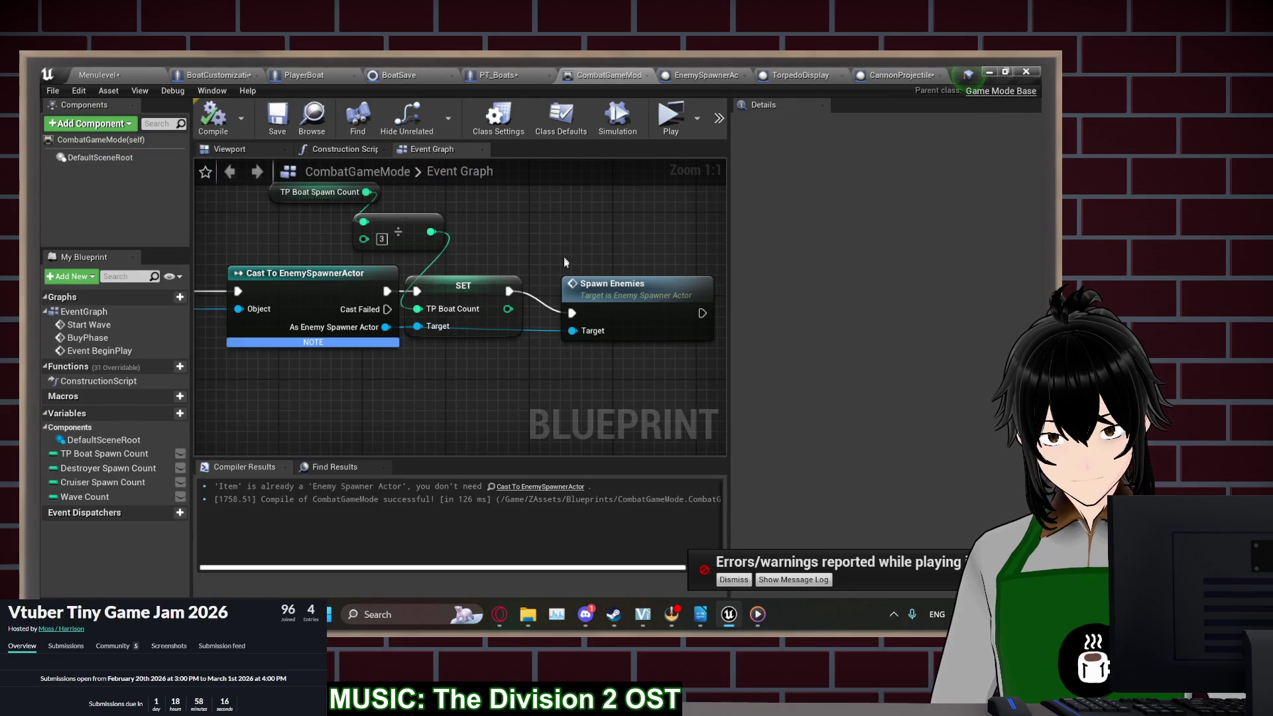
pyautogui.moveTo(484, 256)
pyautogui.mouseDown()
pyautogui.moveTo(504, 166)
pyautogui.moveTo(464, 279)
pyautogui.moveTo(497, 252)
pyautogui.moveTo(484, 256)
pyautogui.mouseUp()
pyautogui.moveTo(198, 345)
pyautogui.mouseDown()
pyautogui.moveTo(405, 364)
pyautogui.moveTo(395, 293)
pyautogui.mouseUp()
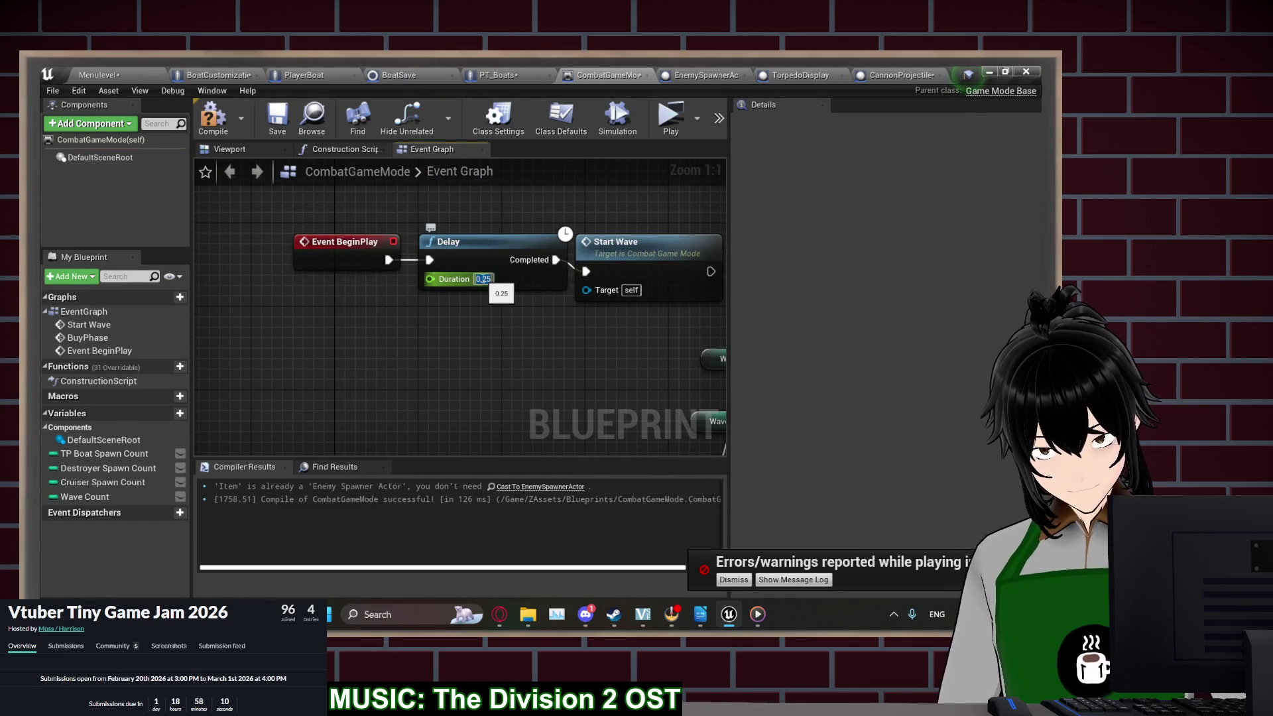
pyautogui.press('Return')
pyautogui.click(678, 131)
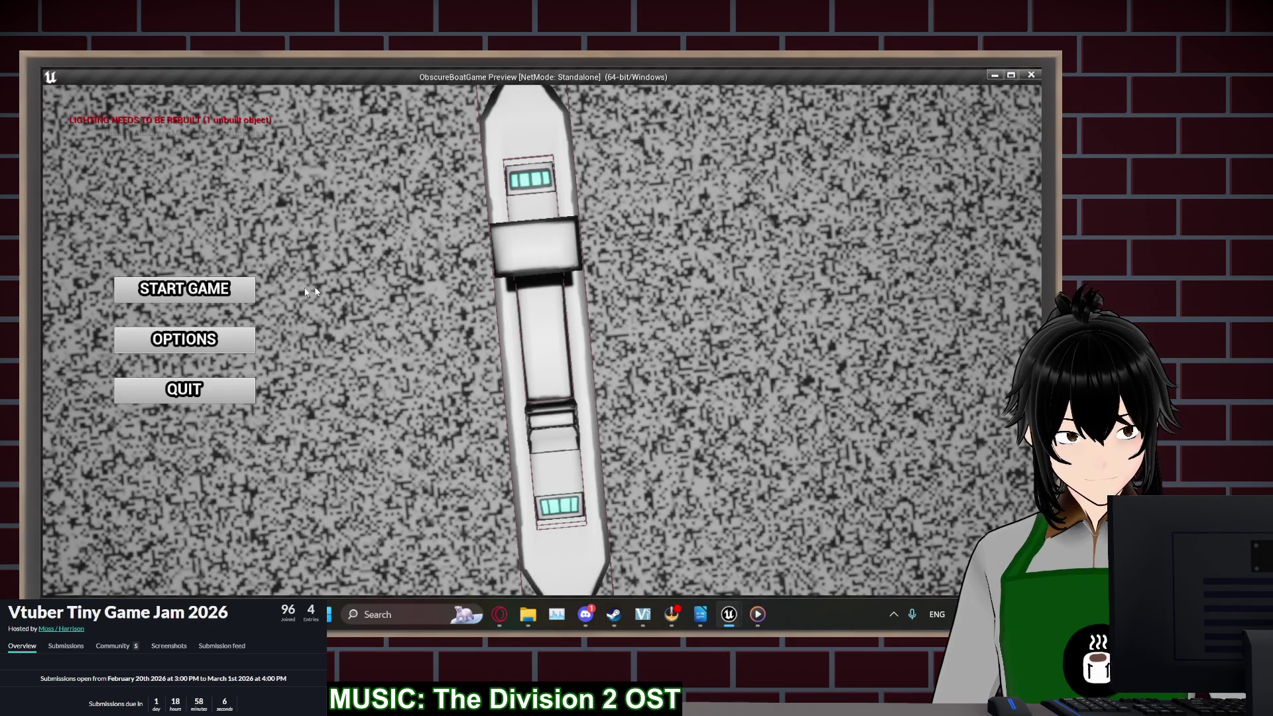
# Play-test from the menu through the weapon loadout into gameplay, then stop
pyautogui.click(225, 296)
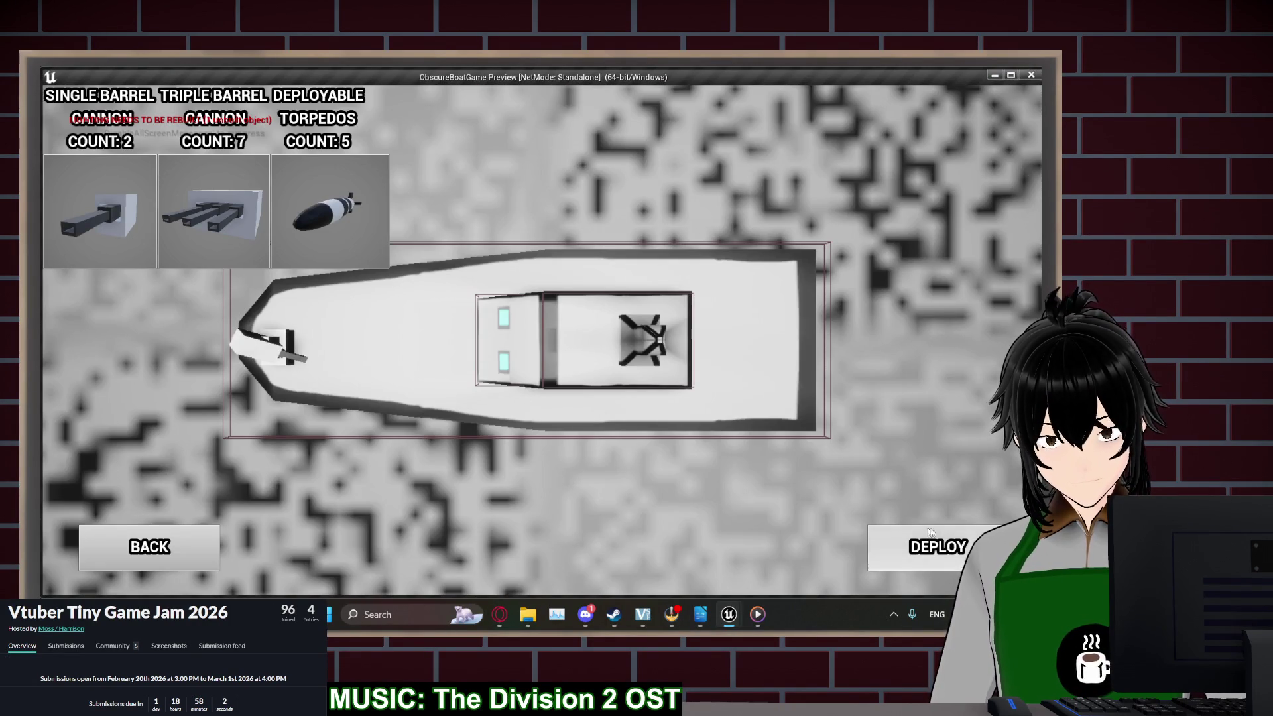
pyautogui.click(964, 545)
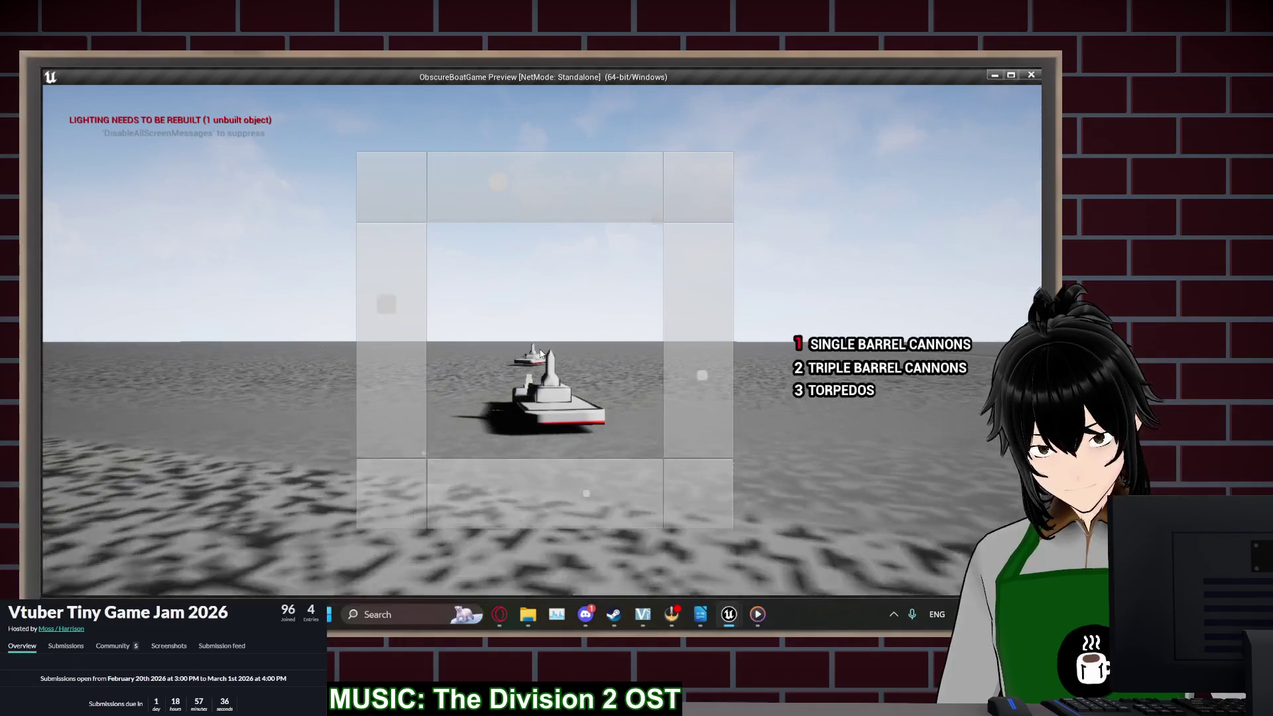
pyautogui.press('Escape')
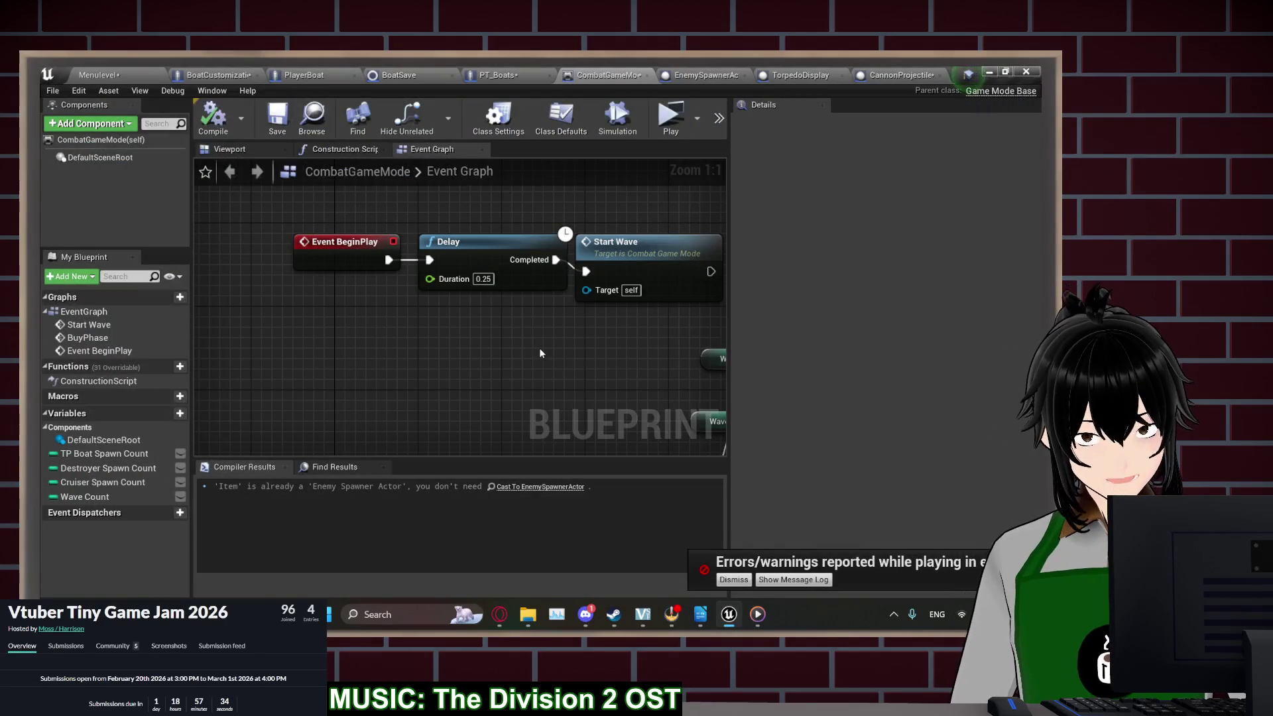
# Show PT_Boats in its 3D viewport with the HurtBox component selected
pyautogui.click(514, 75)
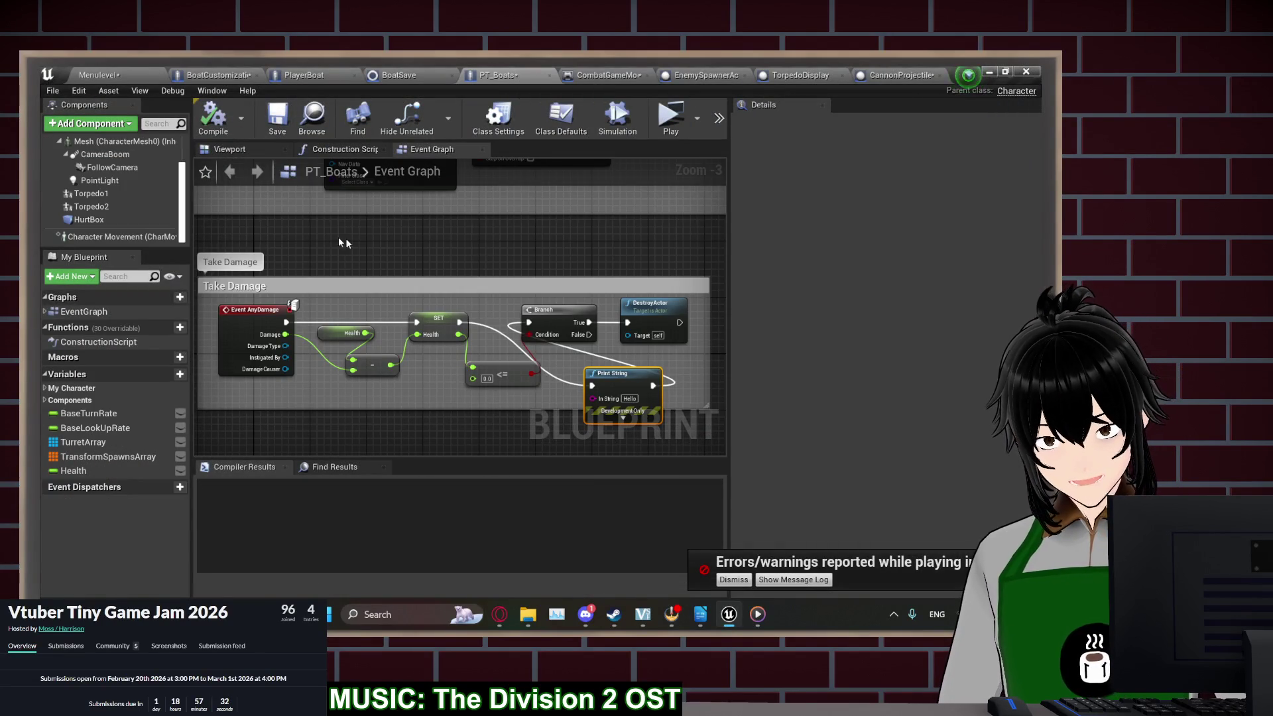
pyautogui.click(228, 148)
pyautogui.click(152, 219)
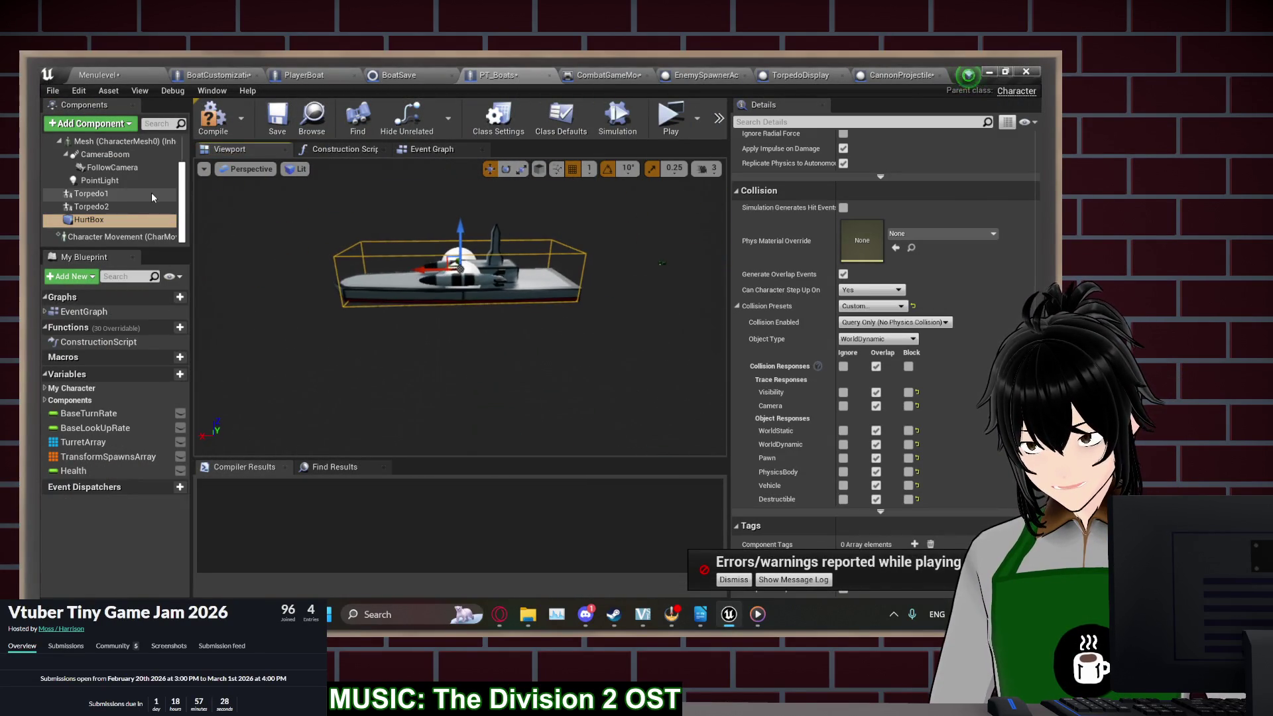
# Change the boat's HurtBox collision preset to OverlapAllDynamic
pyautogui.scroll(2, 153, 197)
pyautogui.moveTo(404, 286)
pyautogui.mouseDown()
pyautogui.moveTo(386, 251)
pyautogui.moveTo(365, 248)
pyautogui.mouseUp()
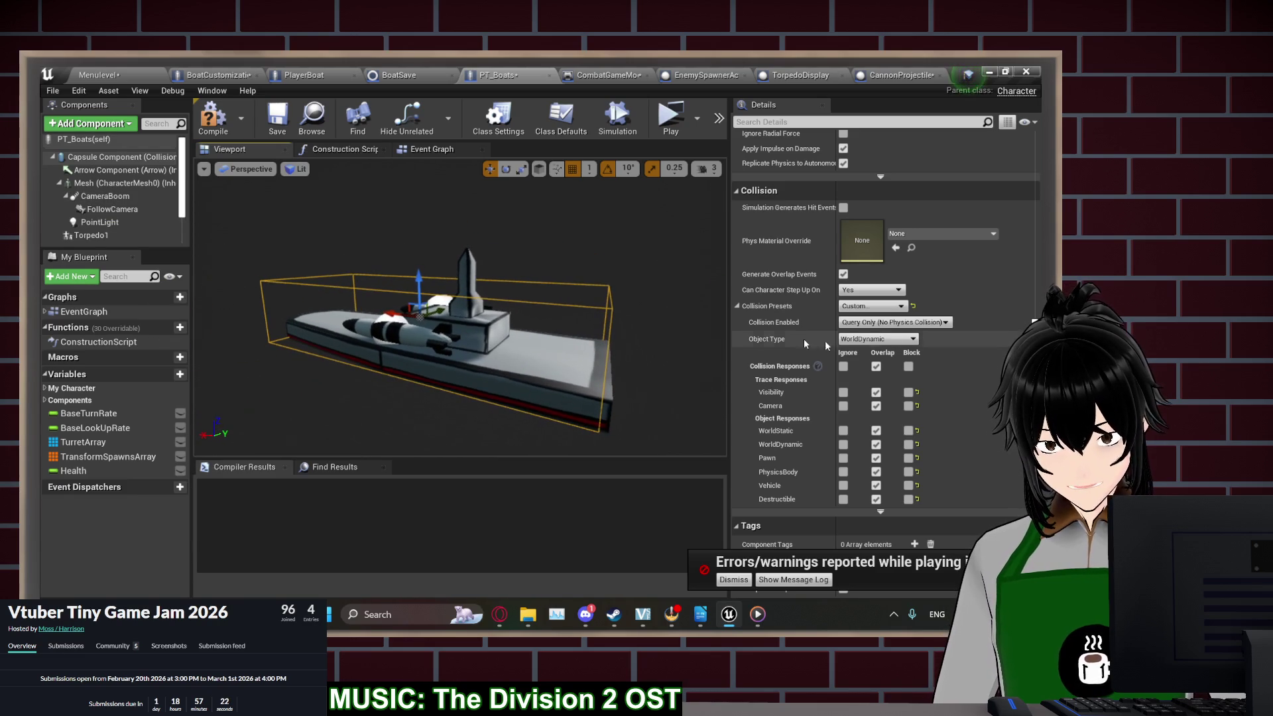
pyautogui.click(870, 342)
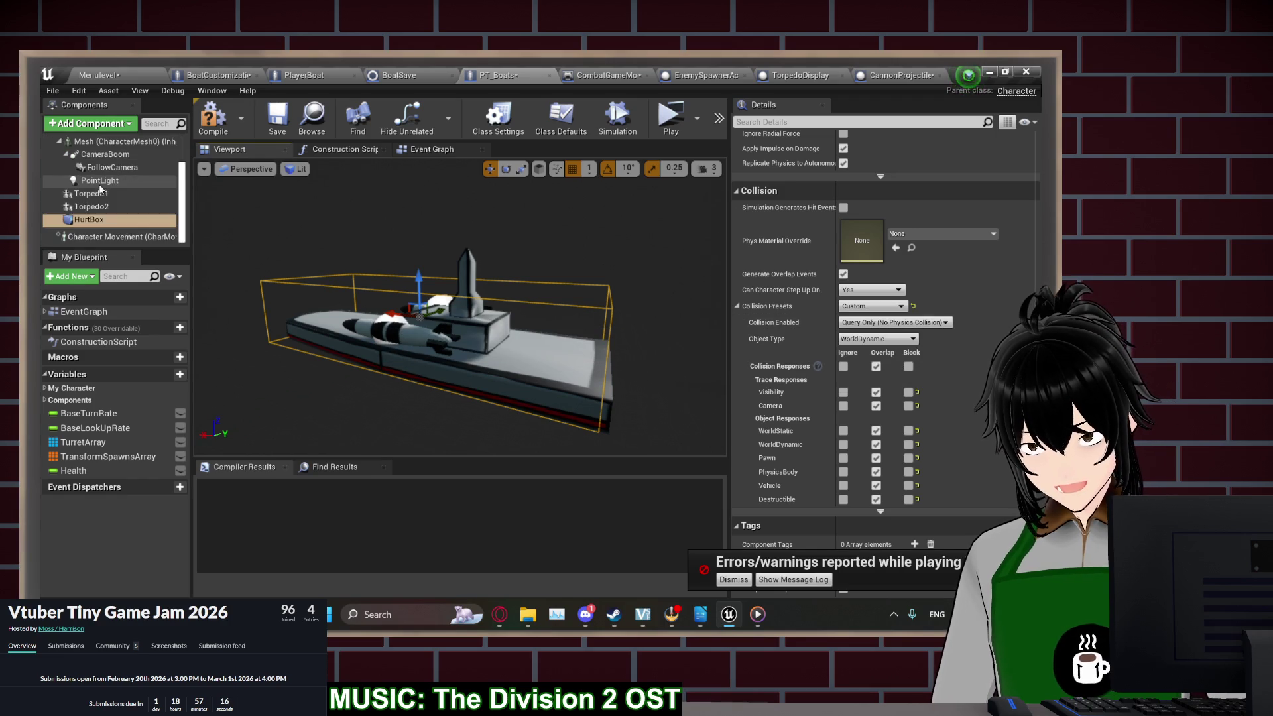
pyautogui.click(101, 221)
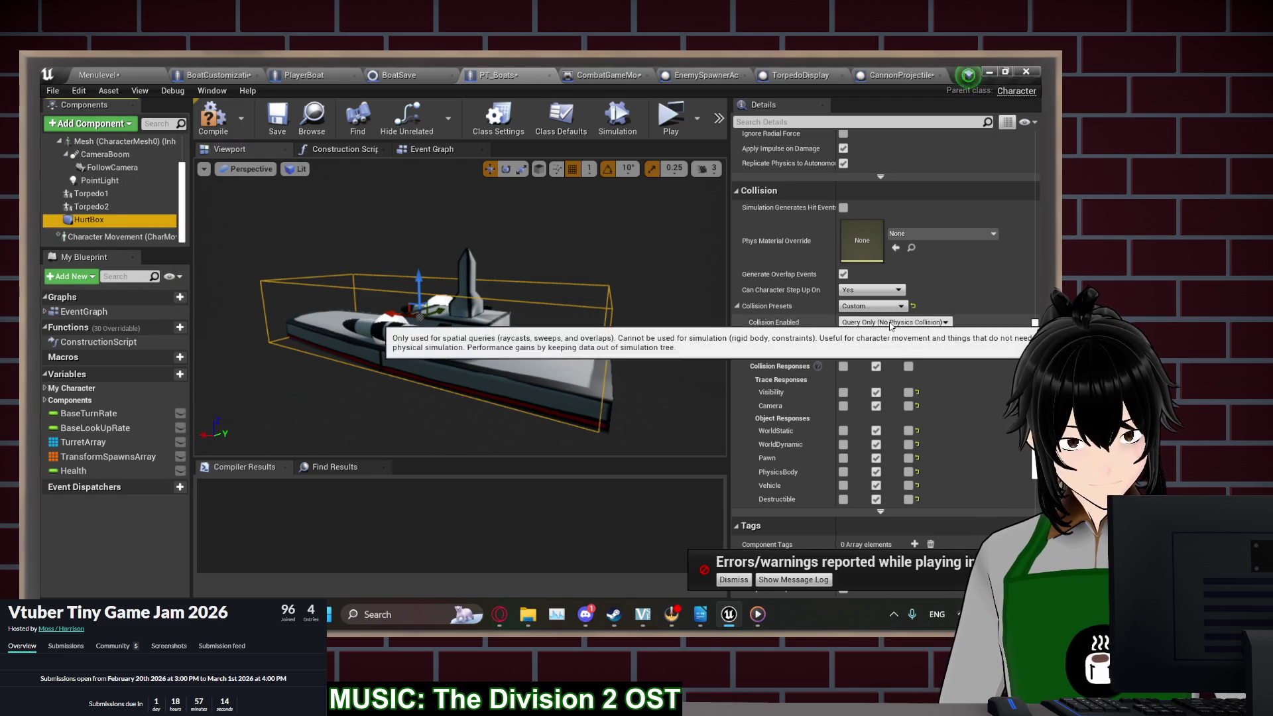
pyautogui.click(872, 306)
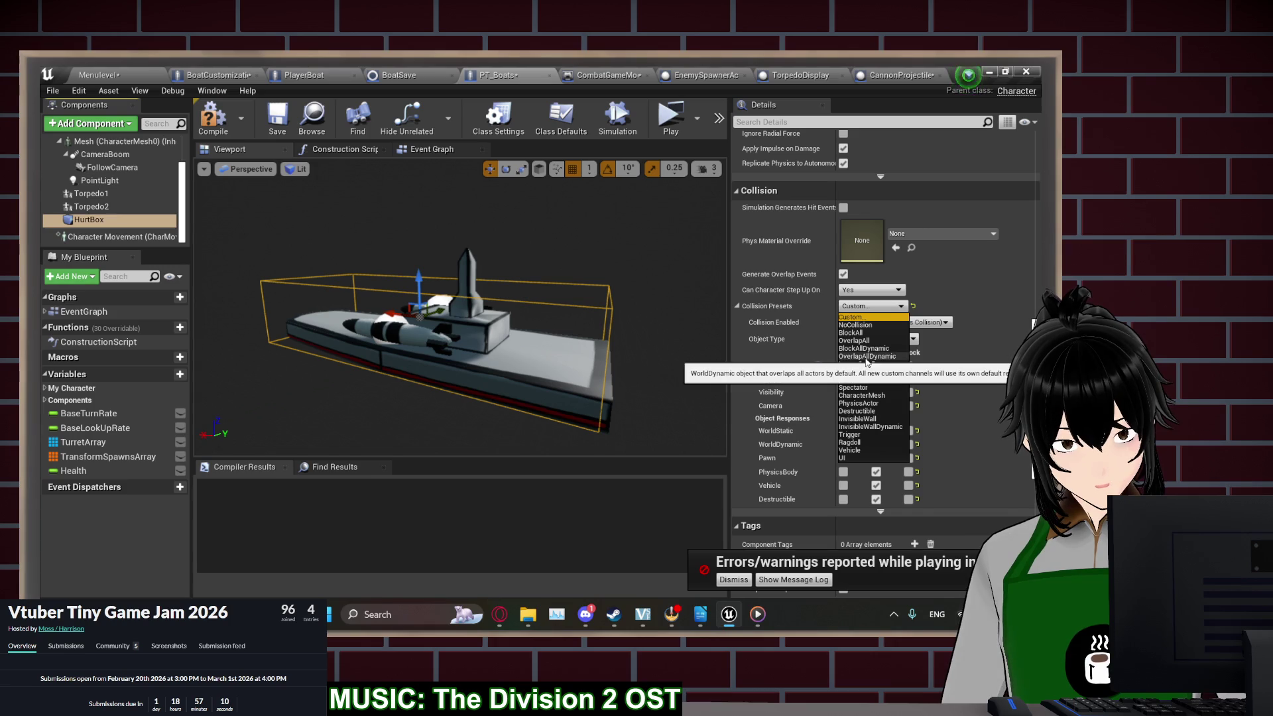
pyautogui.click(866, 357)
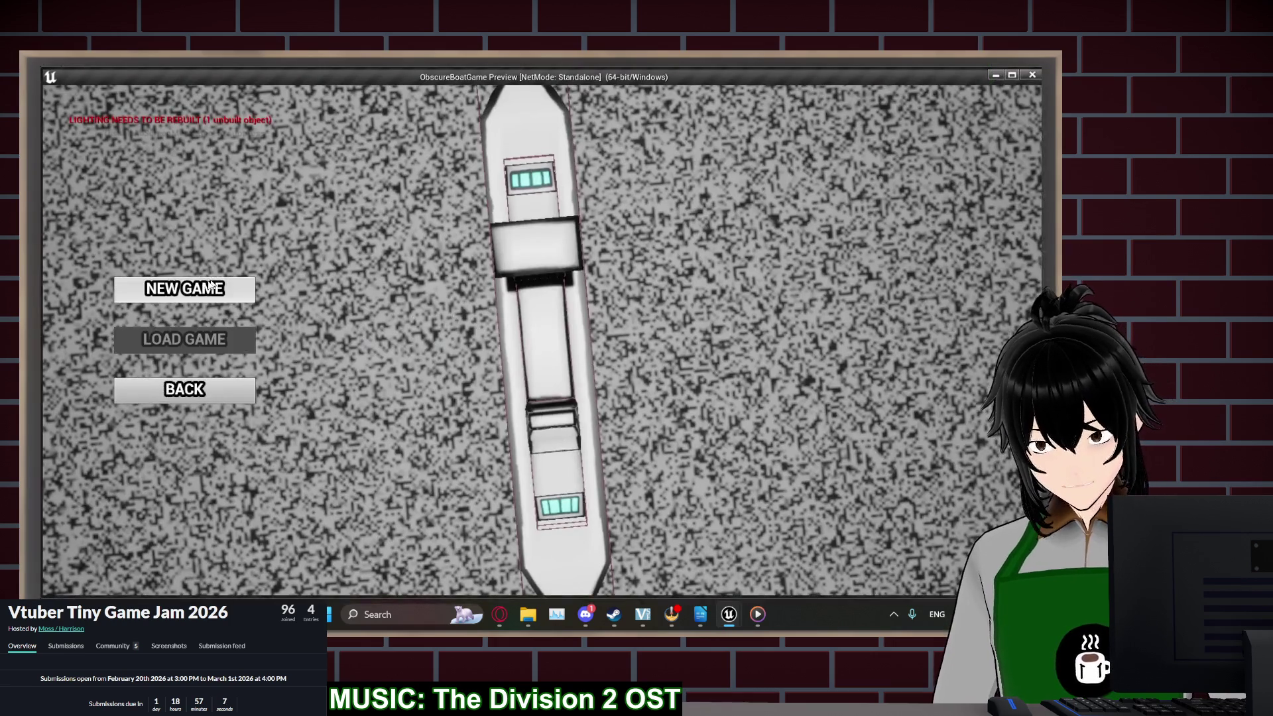
# Play-test a new game, deploying the boat and firing twice at enemy boats, then stop
pyautogui.click(210, 285)
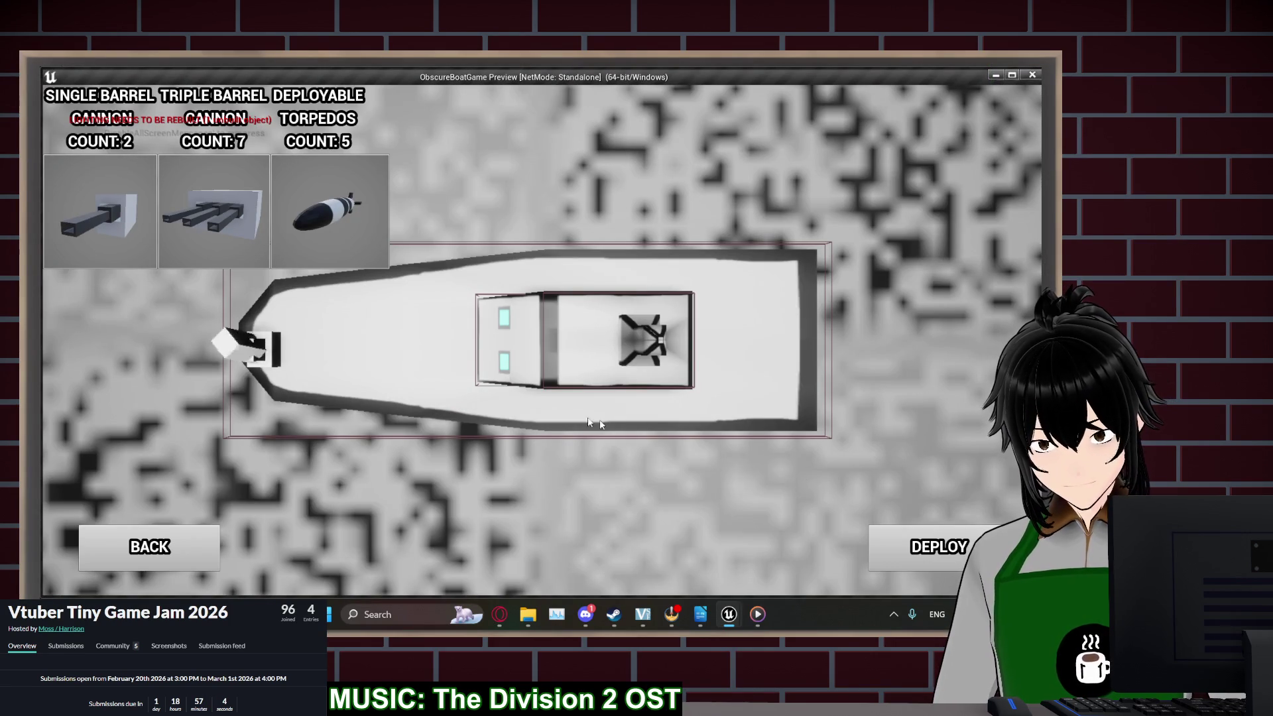
pyautogui.press('Return')
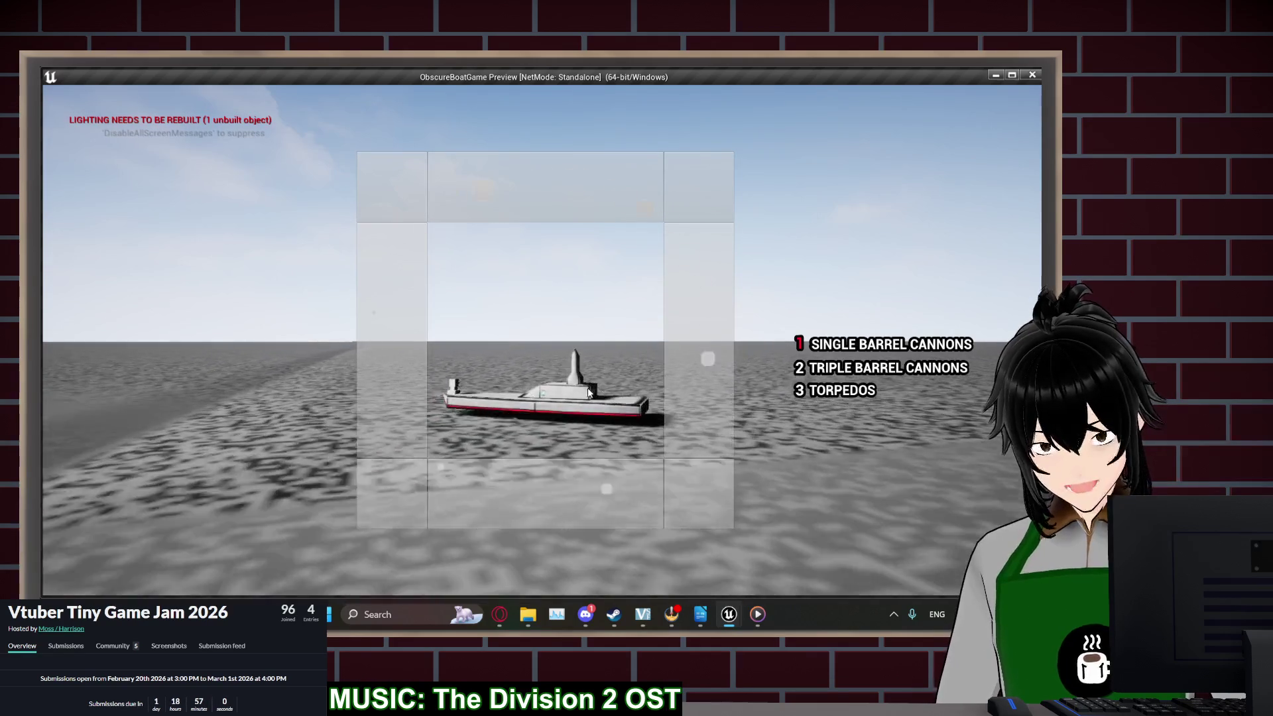
pyautogui.click(556, 355)
pyautogui.click(556, 355)
pyautogui.click(556, 354)
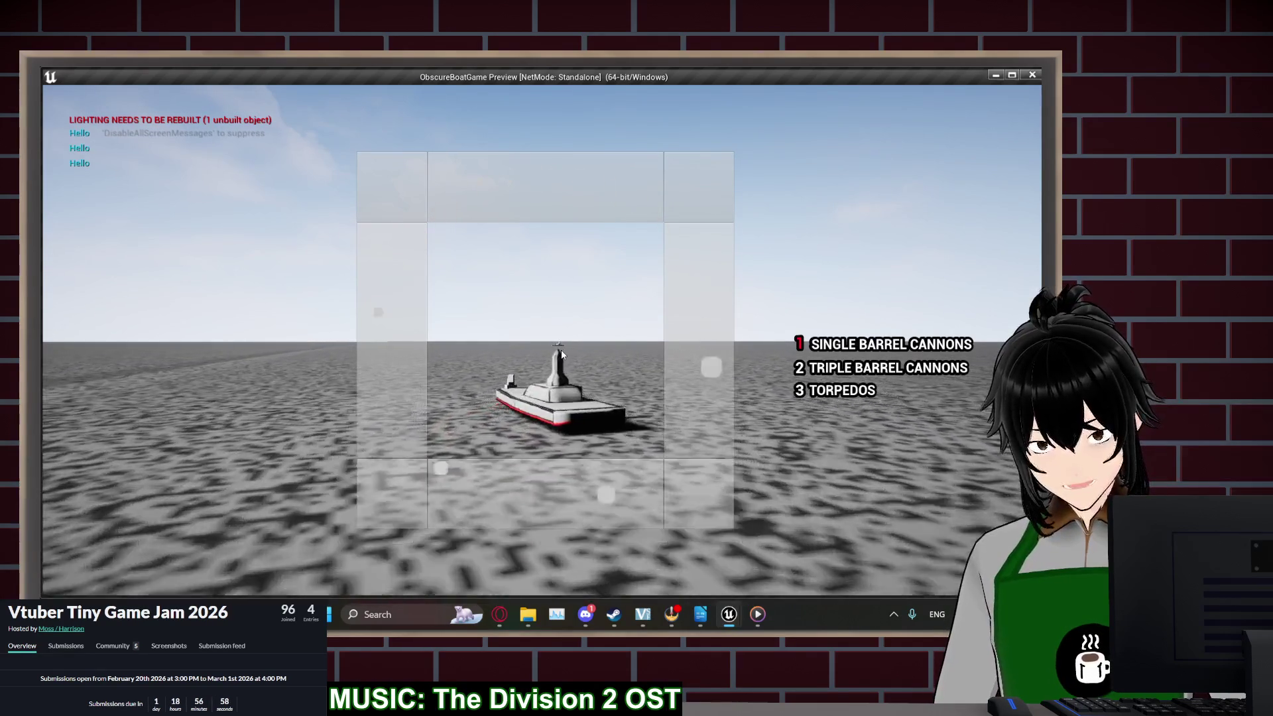
pyautogui.click(555, 344)
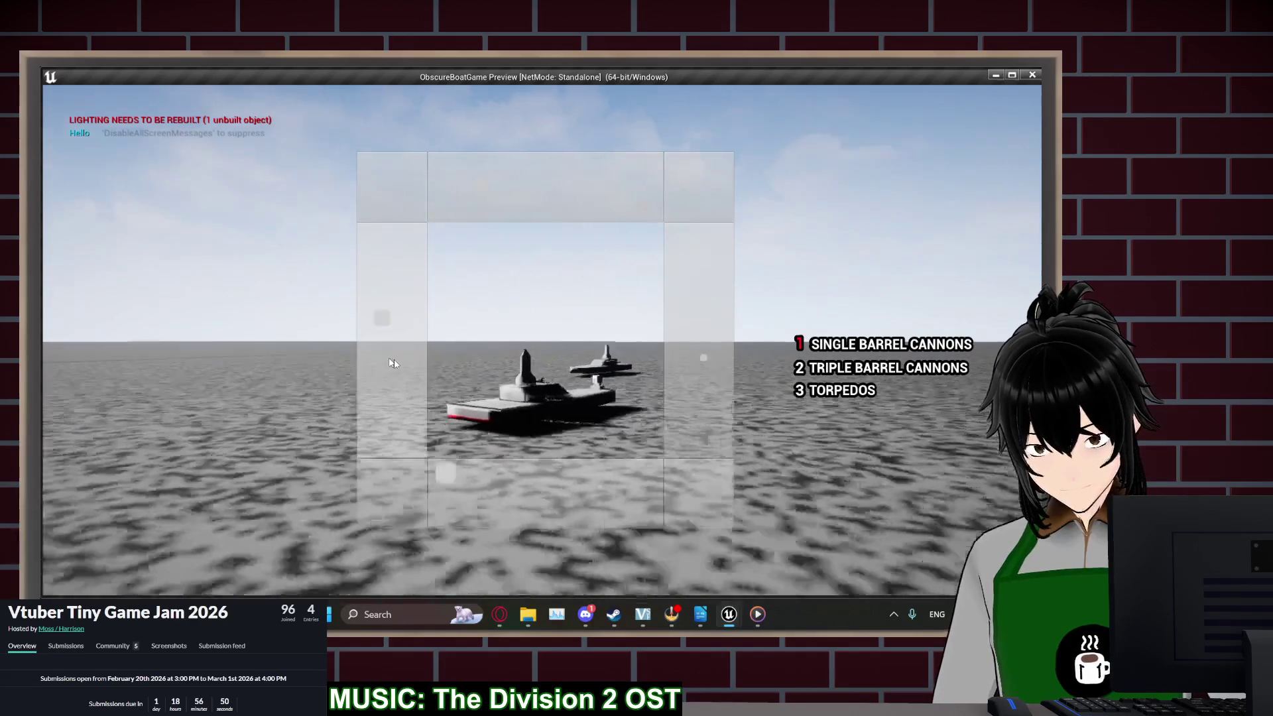
pyautogui.moveTo(642, 354)
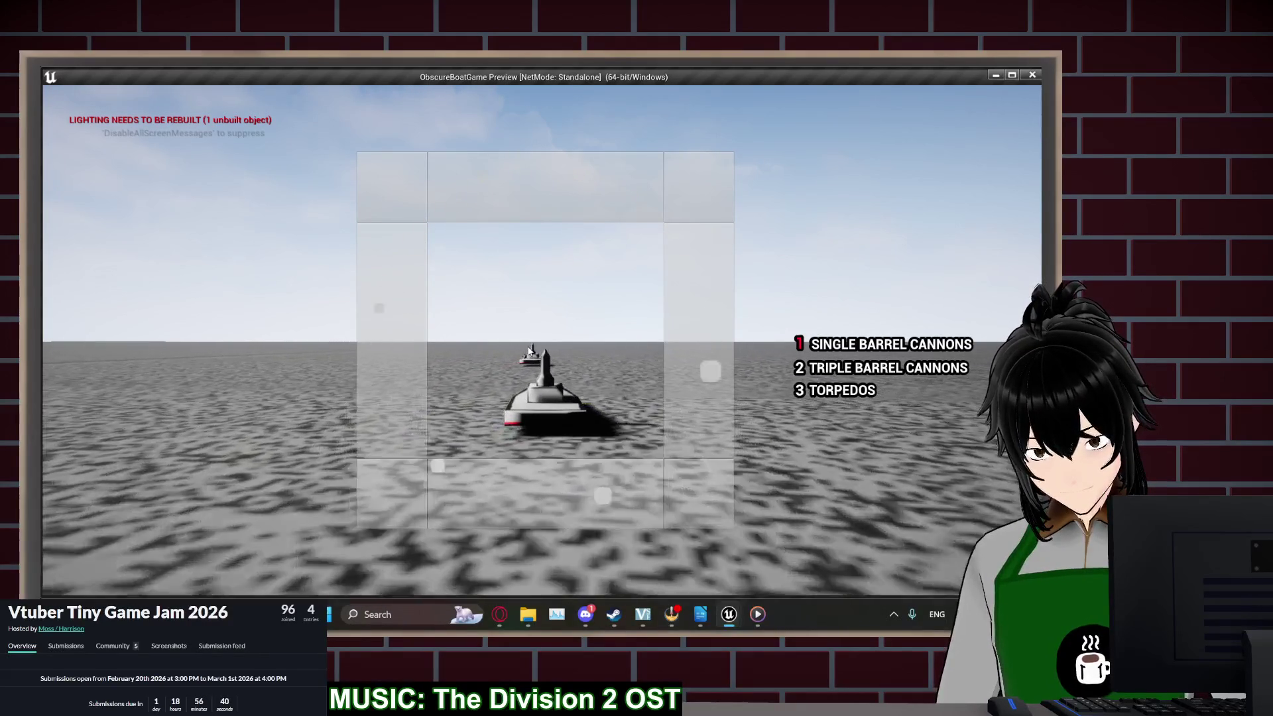
pyautogui.press('Escape')
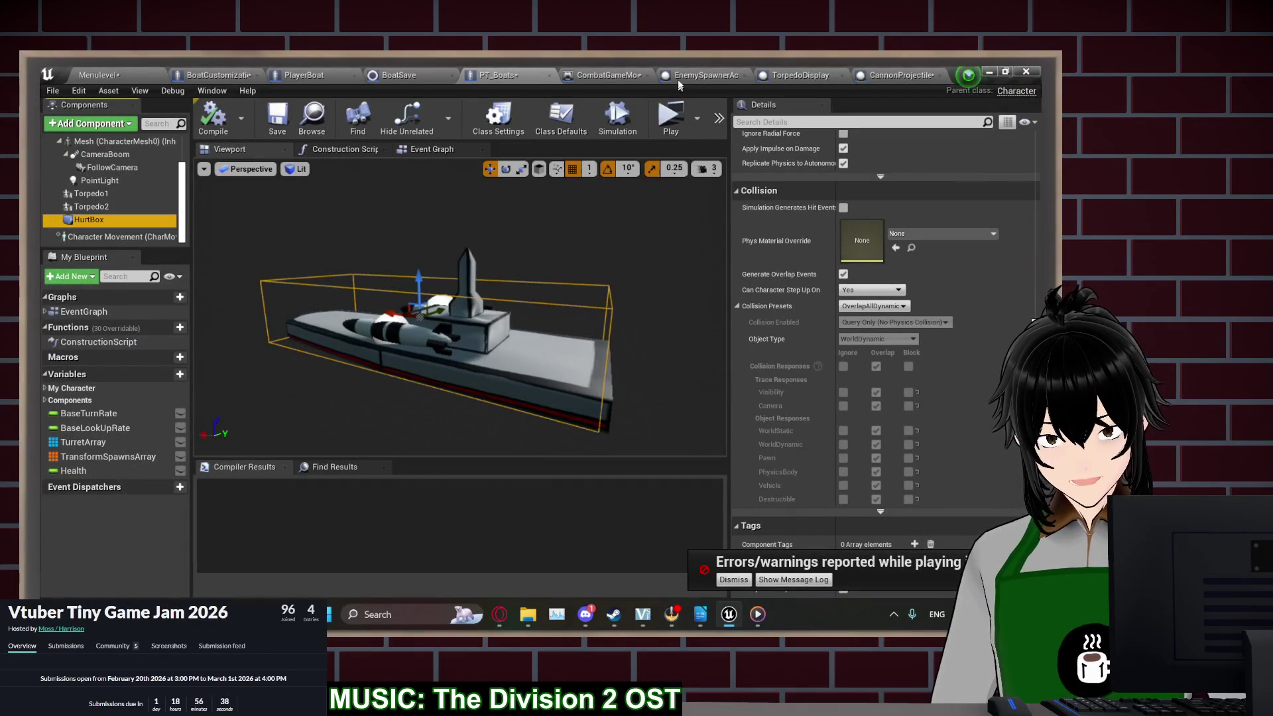
# Check CannonProjectile, then switch the PT_Boats HurtBox collision preset to BlockAll
pyautogui.click(899, 75)
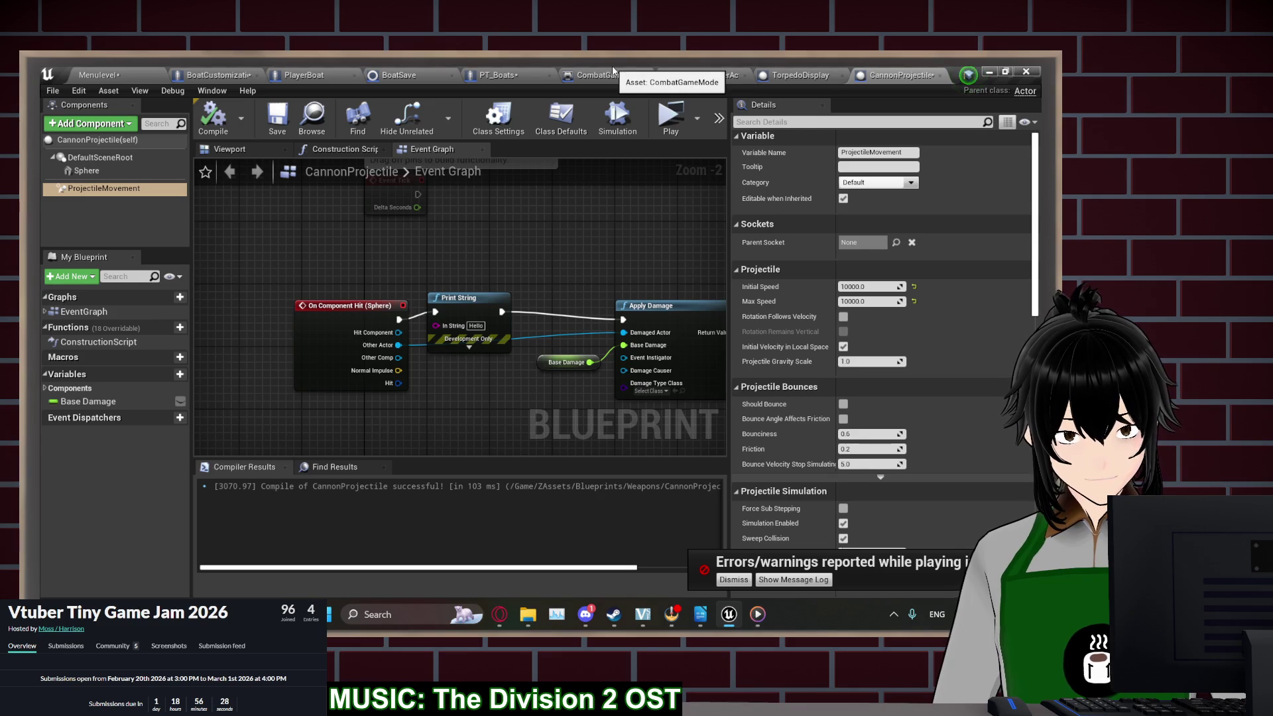
pyautogui.click(489, 73)
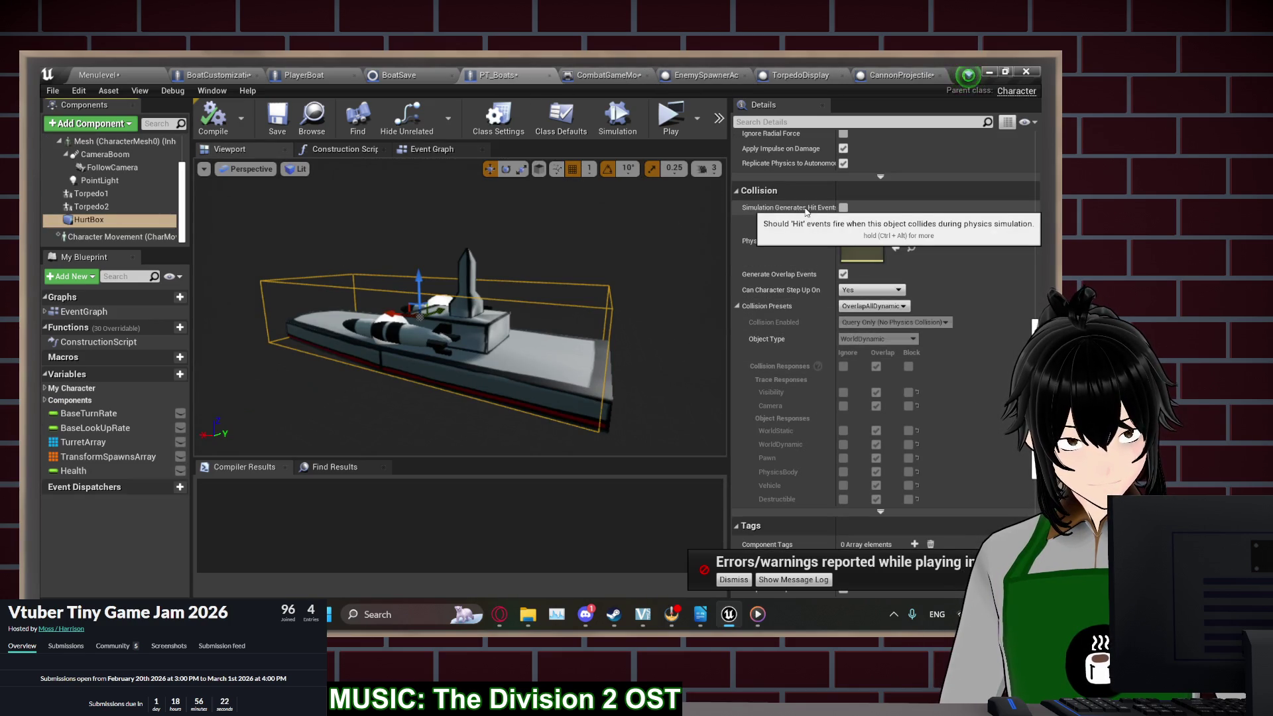
pyautogui.click(873, 306)
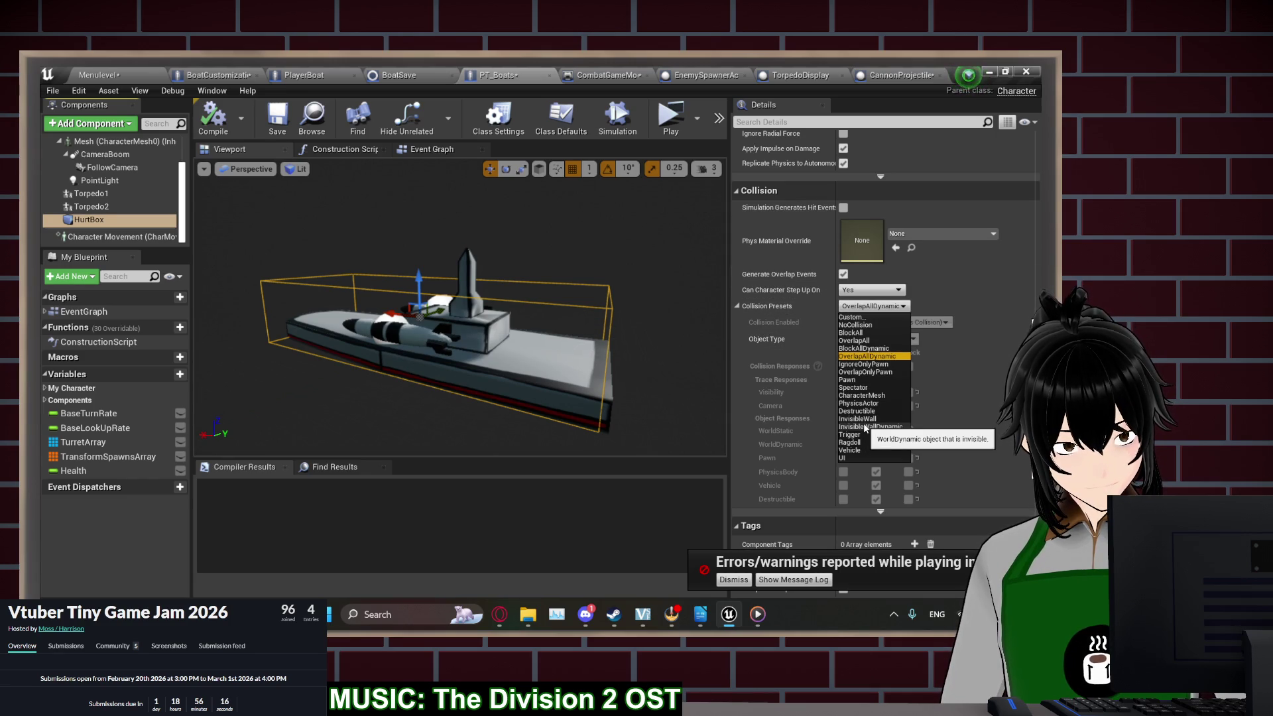
pyautogui.click(852, 333)
# Run a quick play-test to the weapon loadout screen, then stop
pyautogui.click(683, 132)
pyautogui.click(225, 285)
pyautogui.click(222, 290)
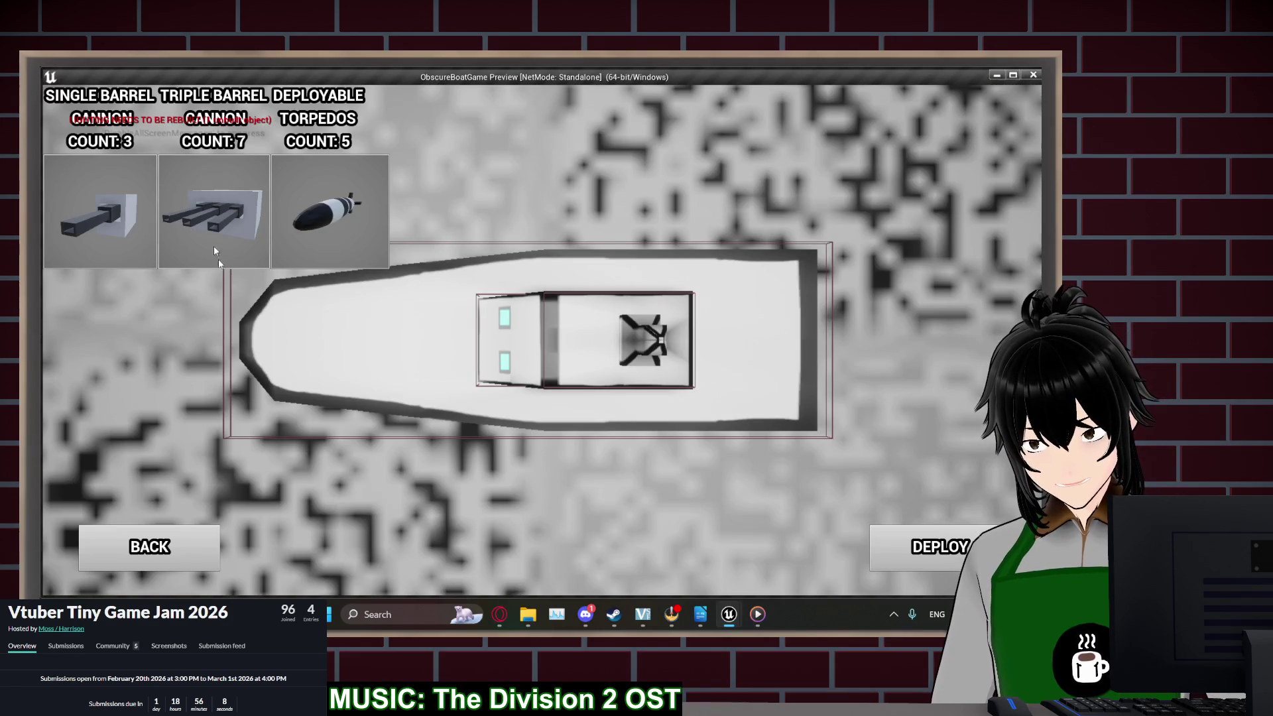
pyautogui.press('Escape')
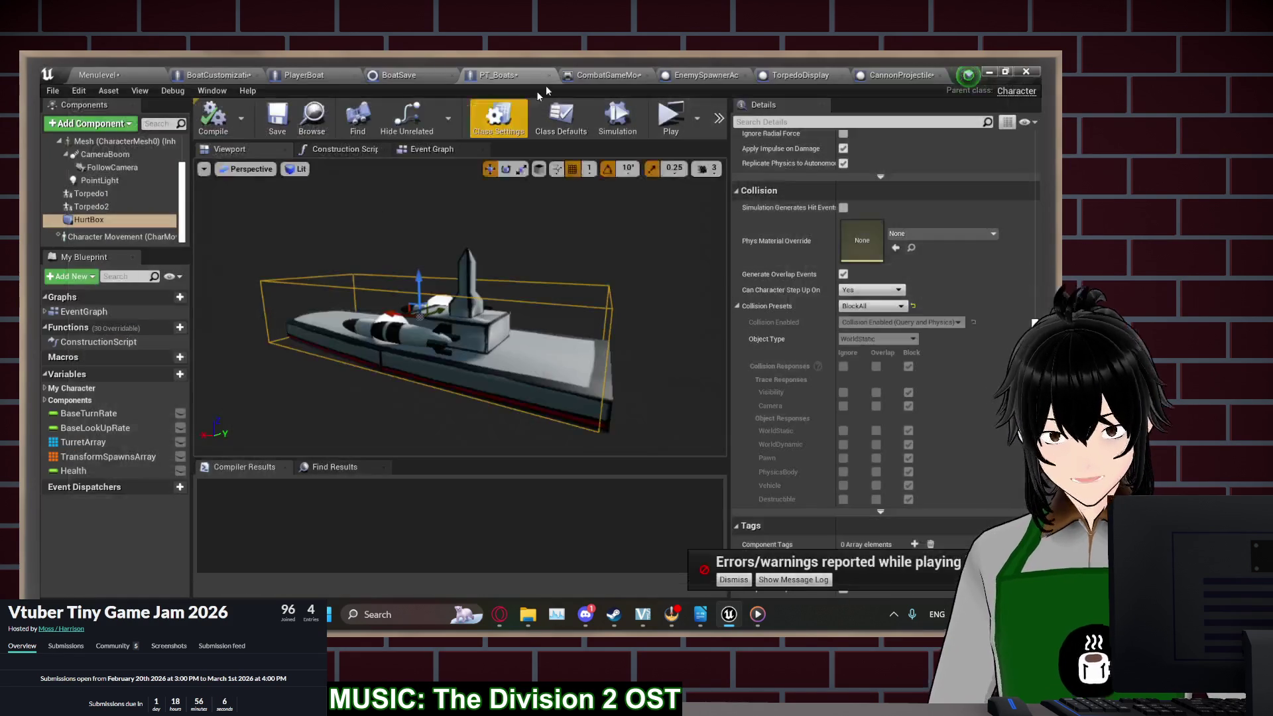
# Raise BoatSave's TripleBarrelAmmoPool default to 100, then compile and save the blueprint
pyautogui.click(404, 75)
pyautogui.click(106, 365)
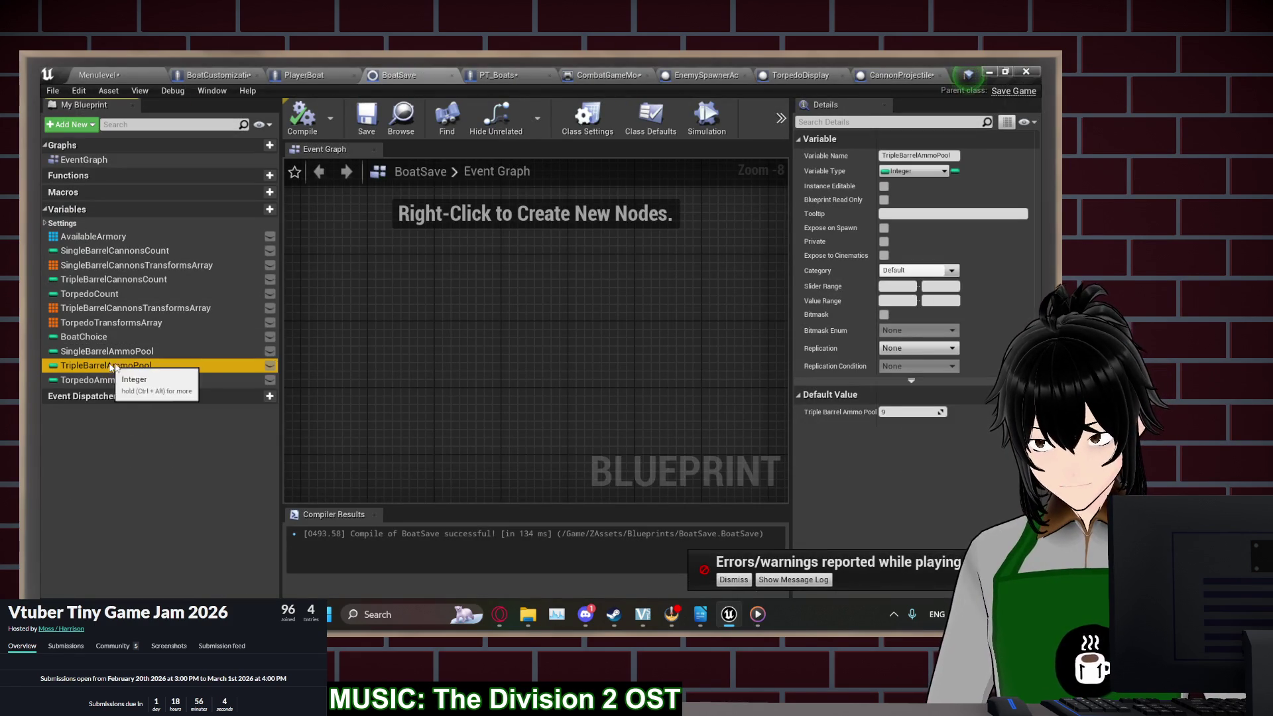
pyautogui.click(899, 413)
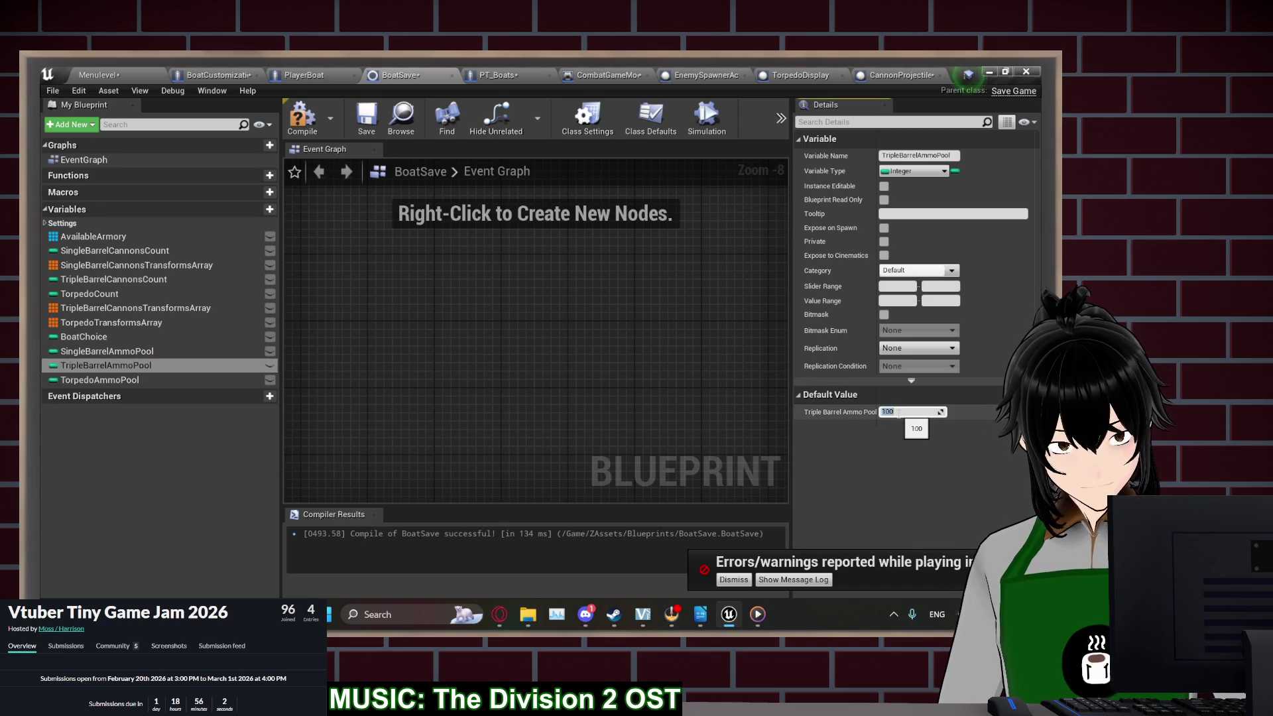
pyautogui.click(302, 116)
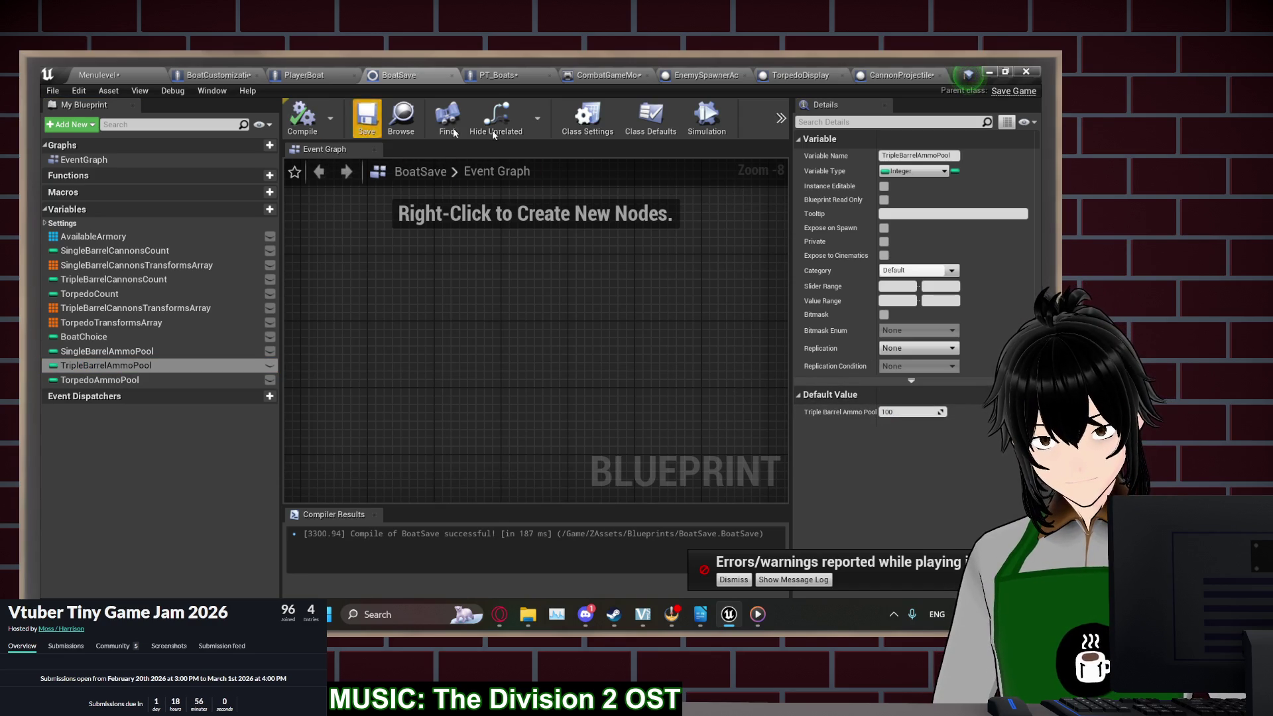
# Launch a Standalone Game preview and start a new game to reach the weapon loadout
pyautogui.click(781, 118)
pyautogui.click(856, 143)
pyautogui.click(590, 246)
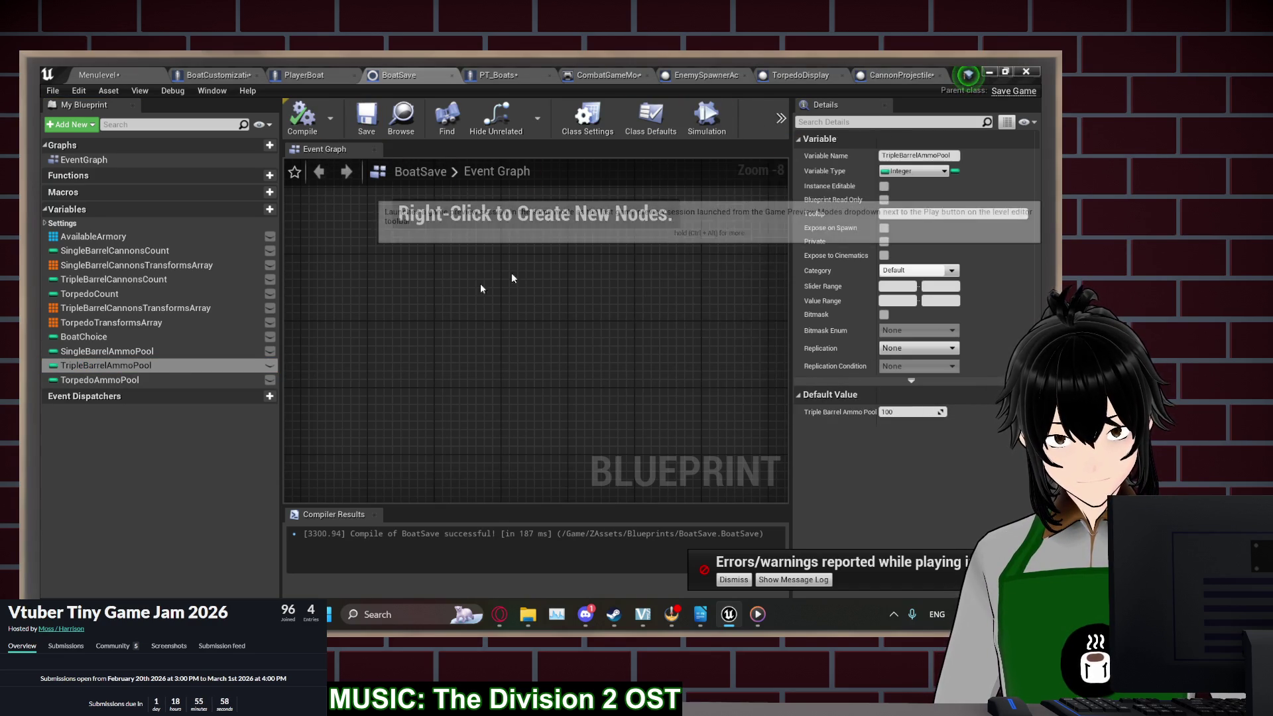
pyautogui.click(199, 300)
pyautogui.click(190, 296)
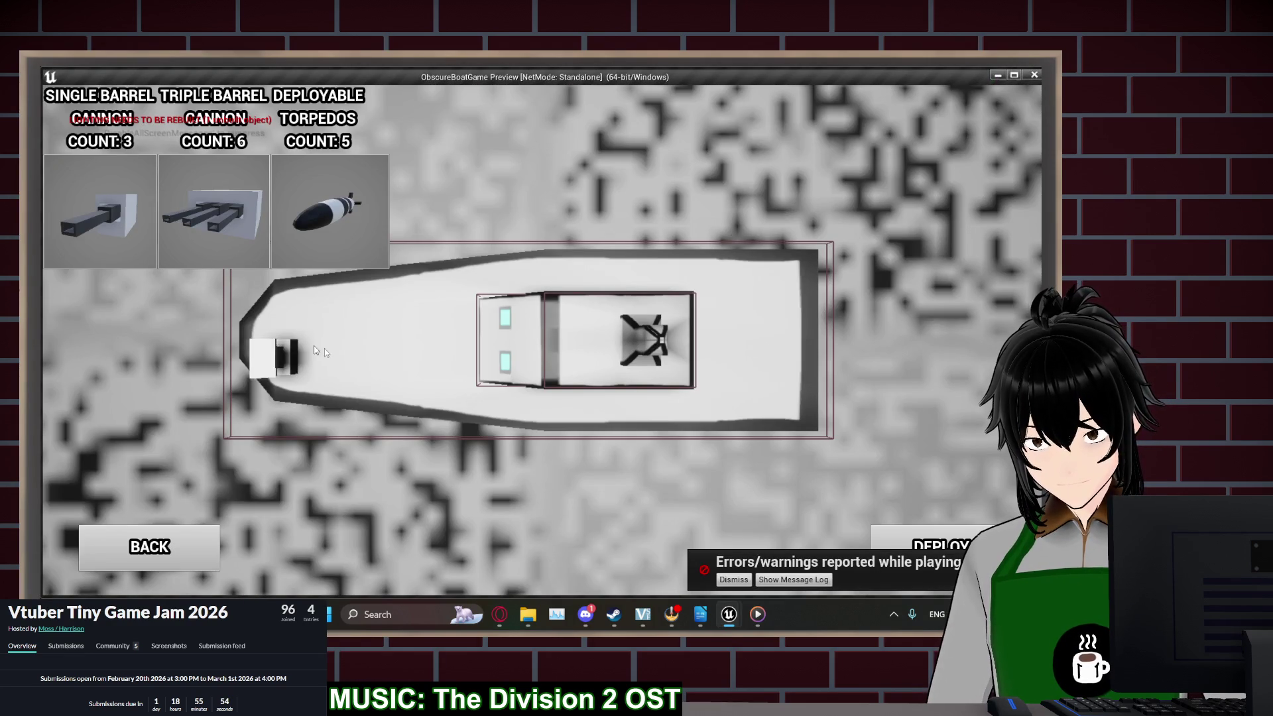
# Close the preview, dismiss the play errors, relaunch standalone with Alt+P and deploy the boat
pyautogui.press('Escape')
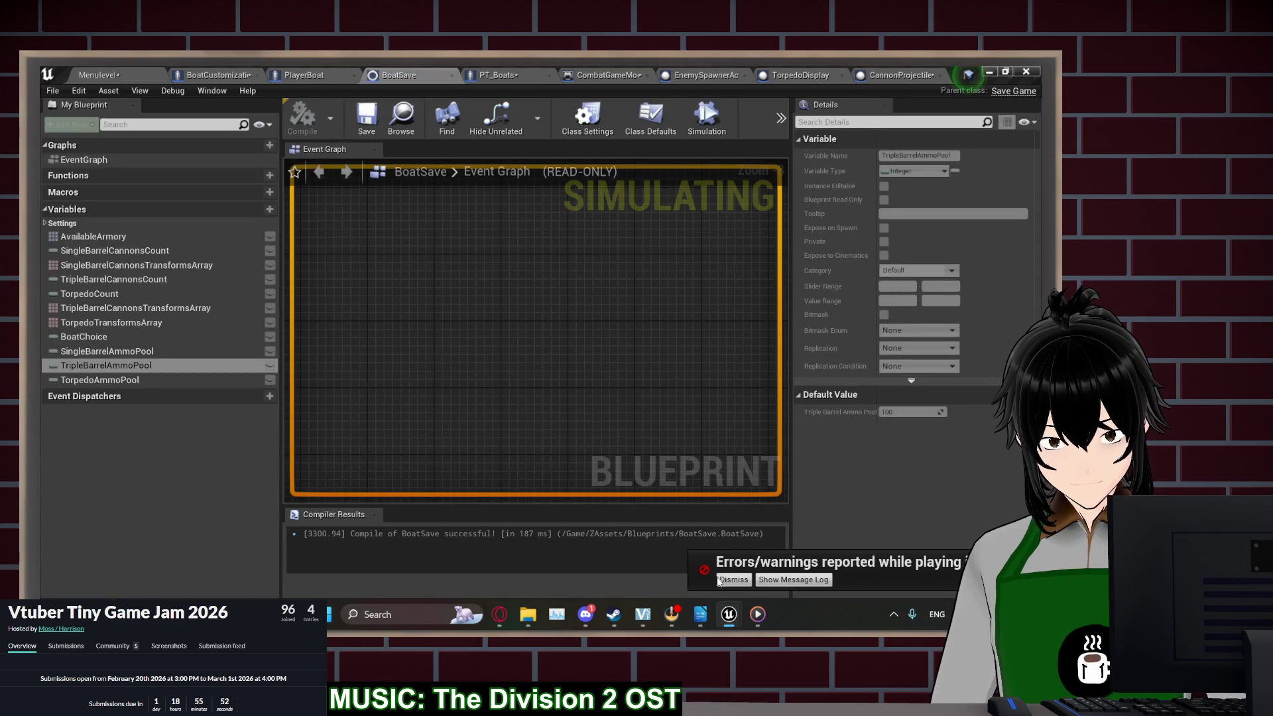
pyautogui.click(721, 580)
pyautogui.hotkey('alt', 'p')
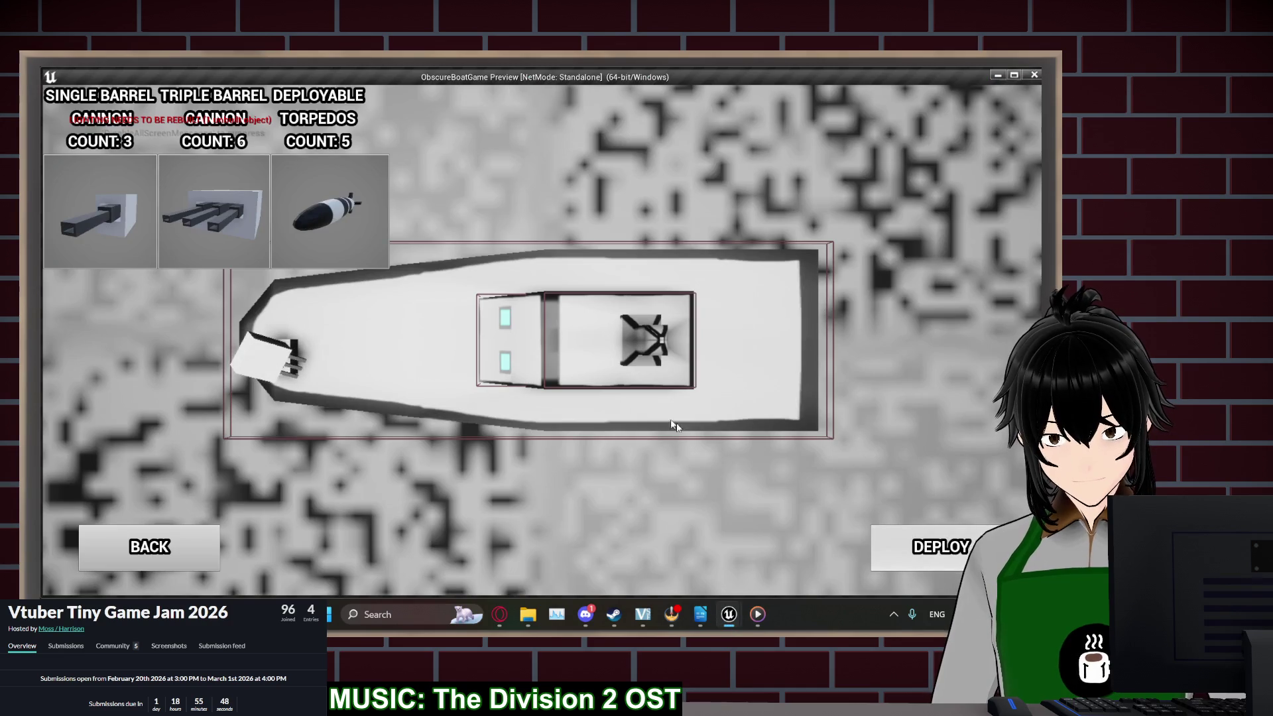
pyautogui.click(941, 547)
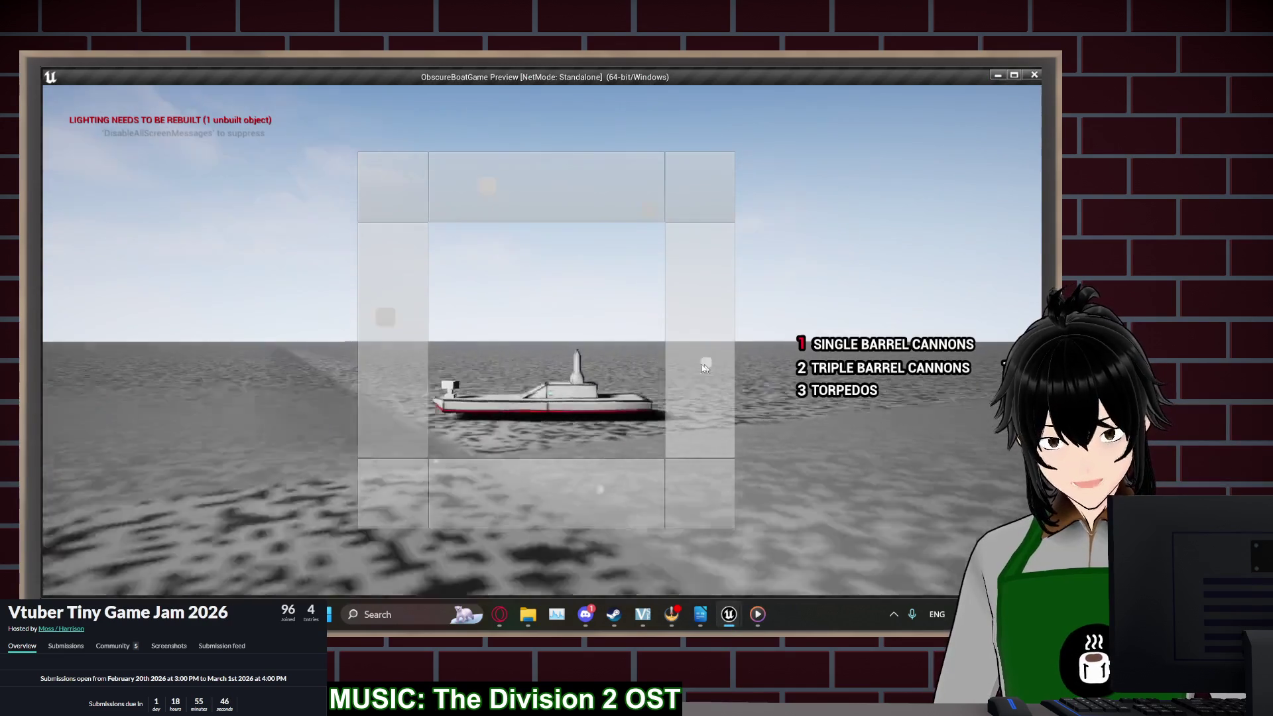
# Fire the cannons, switch to Triple Barrel Cannons with 2, then stop the preview
pyautogui.click(482, 346)
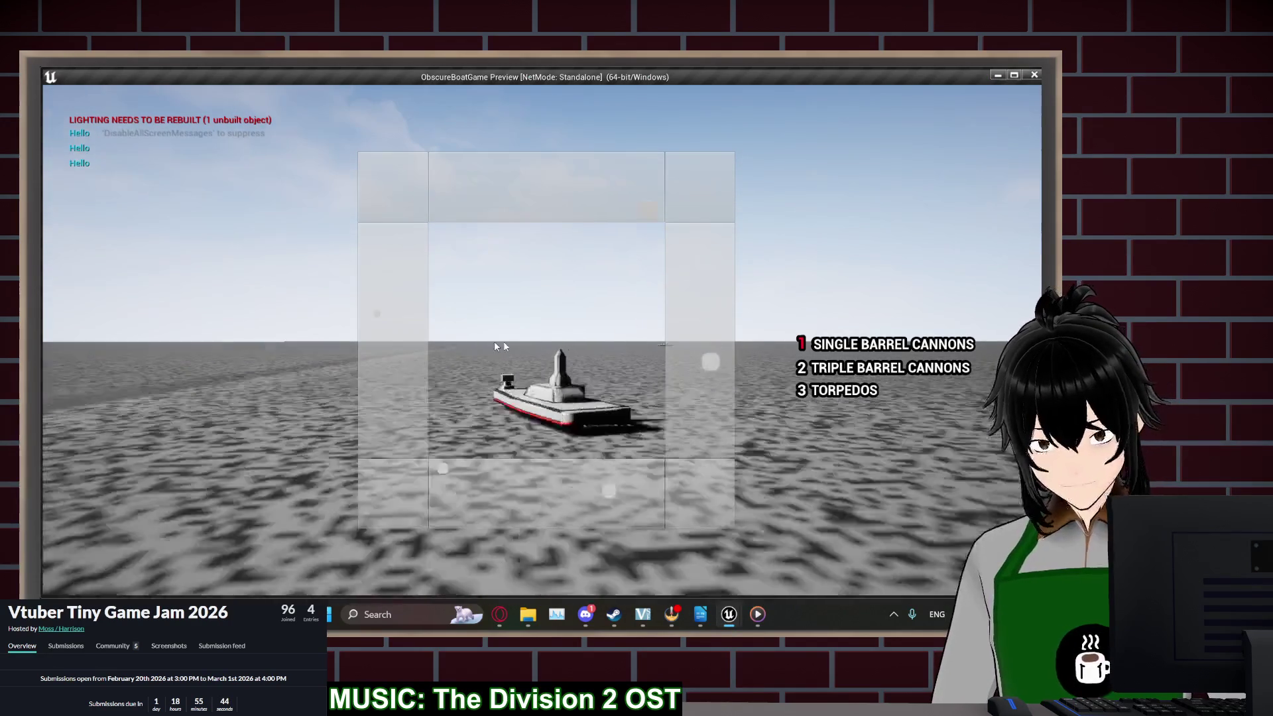
pyautogui.click(468, 349)
pyautogui.scroll(3, 443, 351)
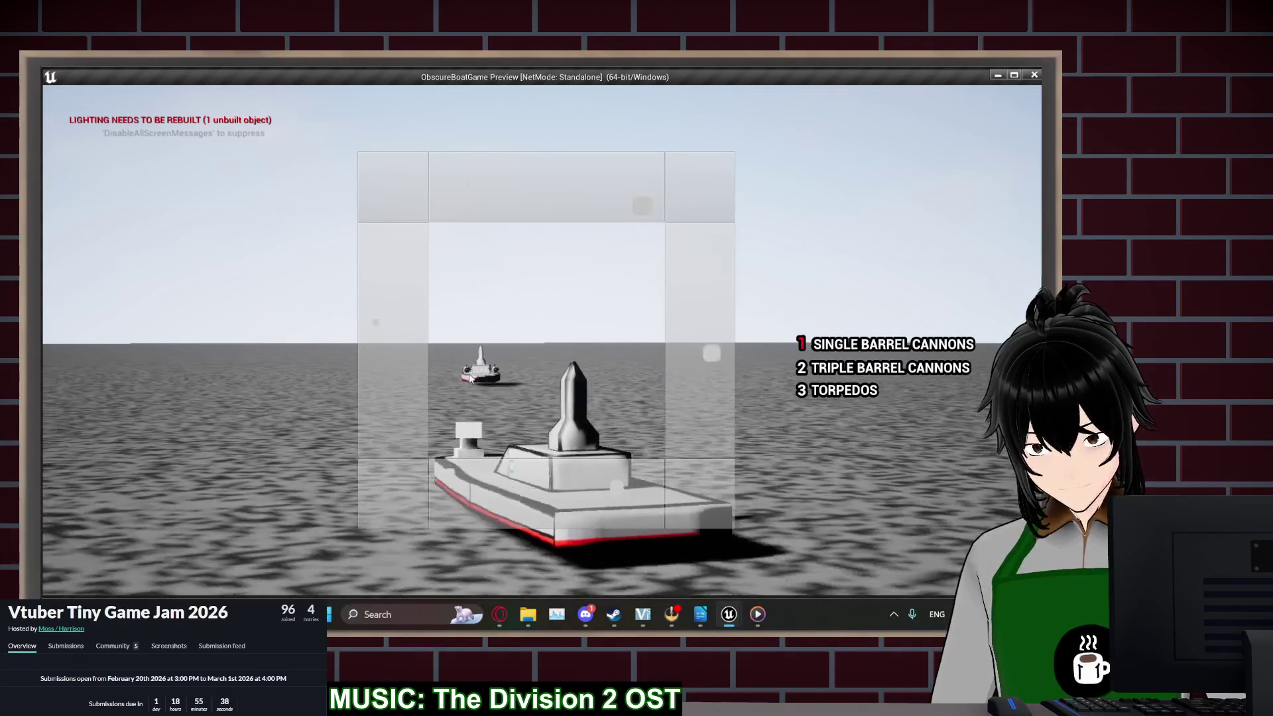
pyautogui.press('2')
pyautogui.scroll(-4, 634, 396)
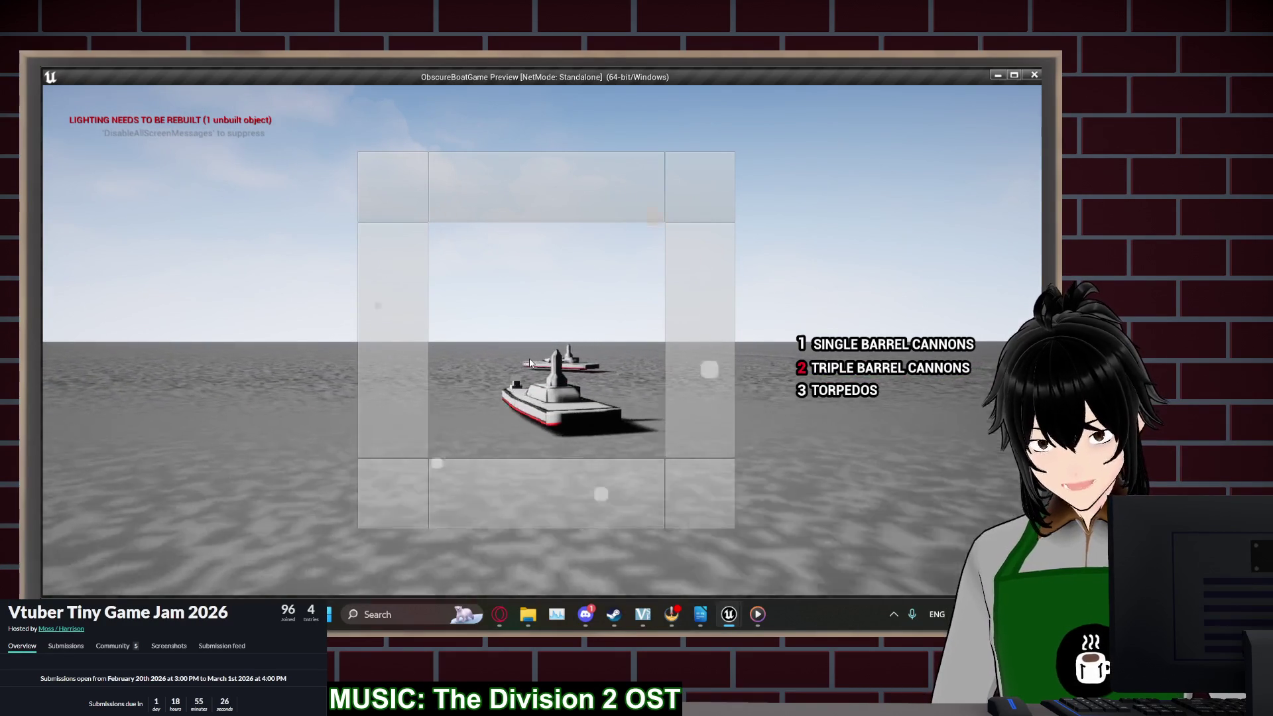
pyautogui.scroll(5, 529, 362)
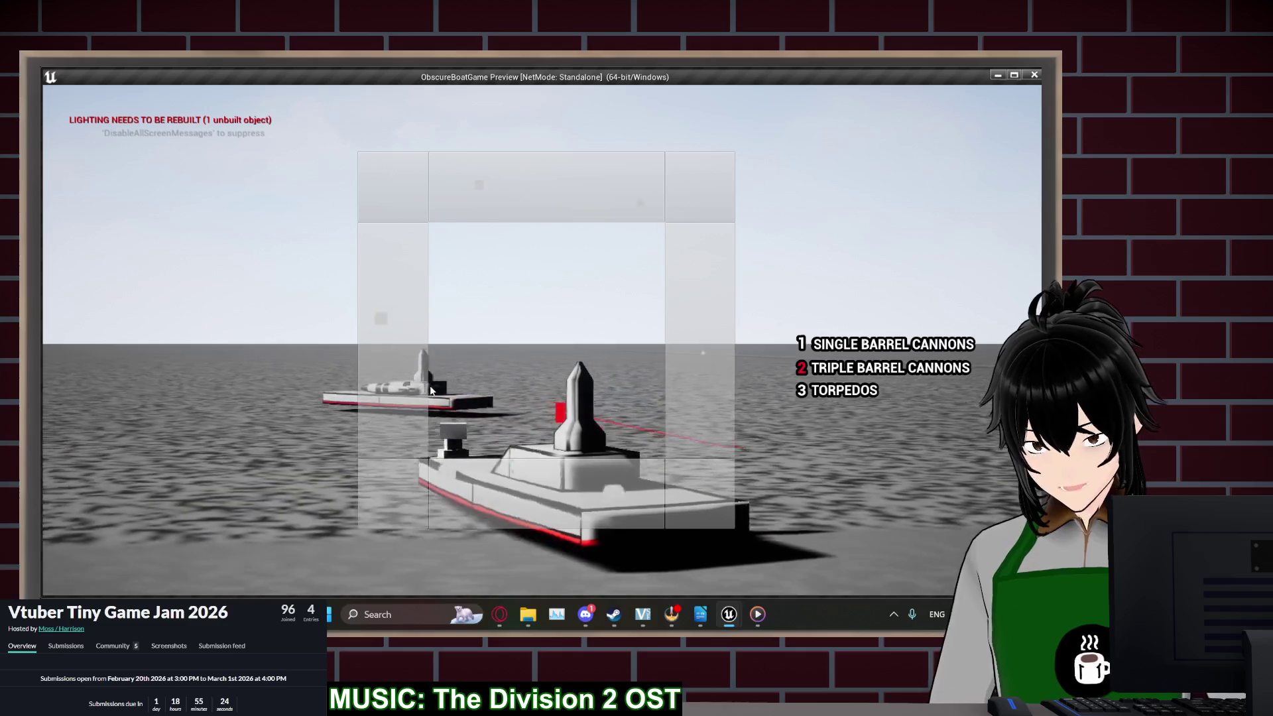
pyautogui.scroll(-5, 430, 386)
pyautogui.scroll(5, 428, 372)
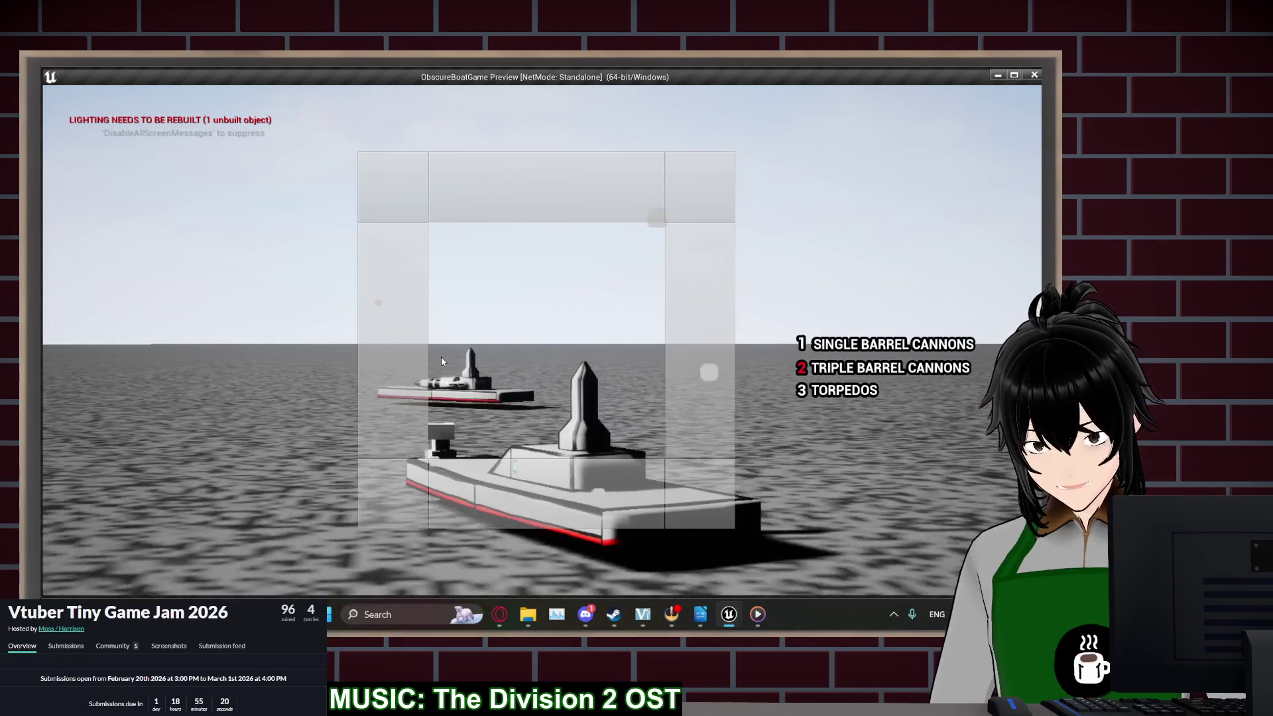
pyautogui.scroll(-3, 443, 356)
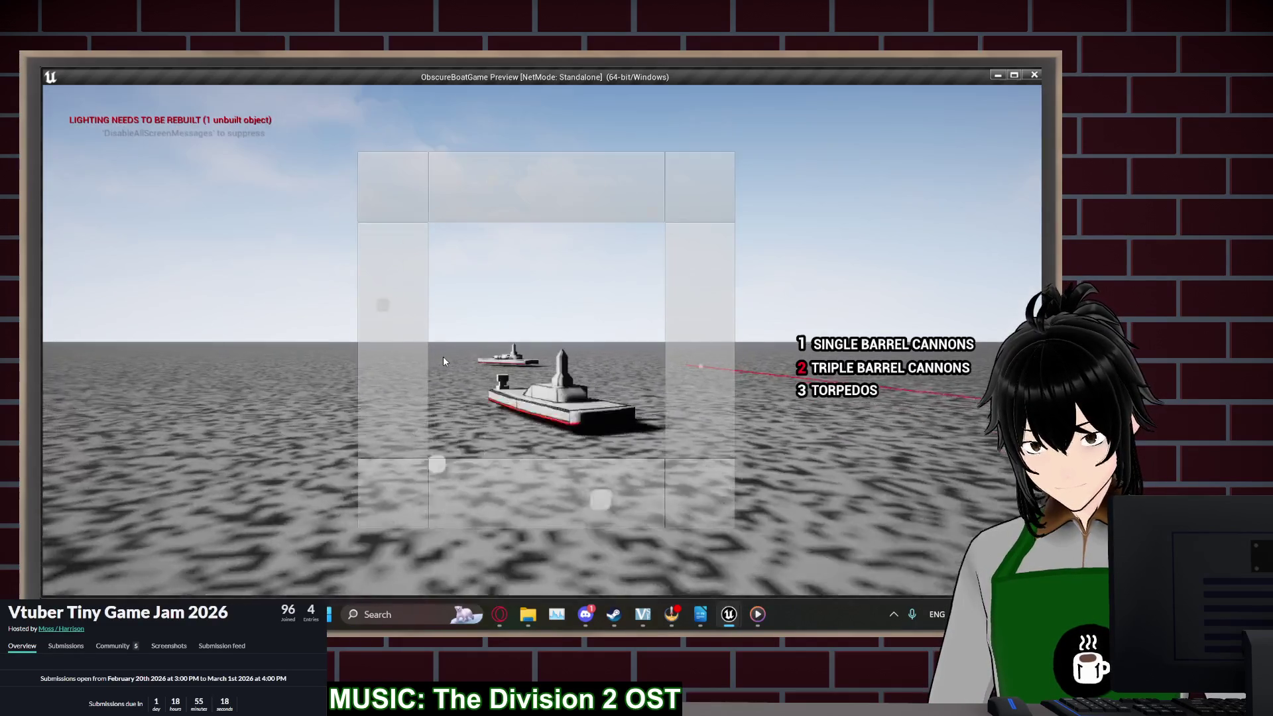
pyautogui.press('Escape')
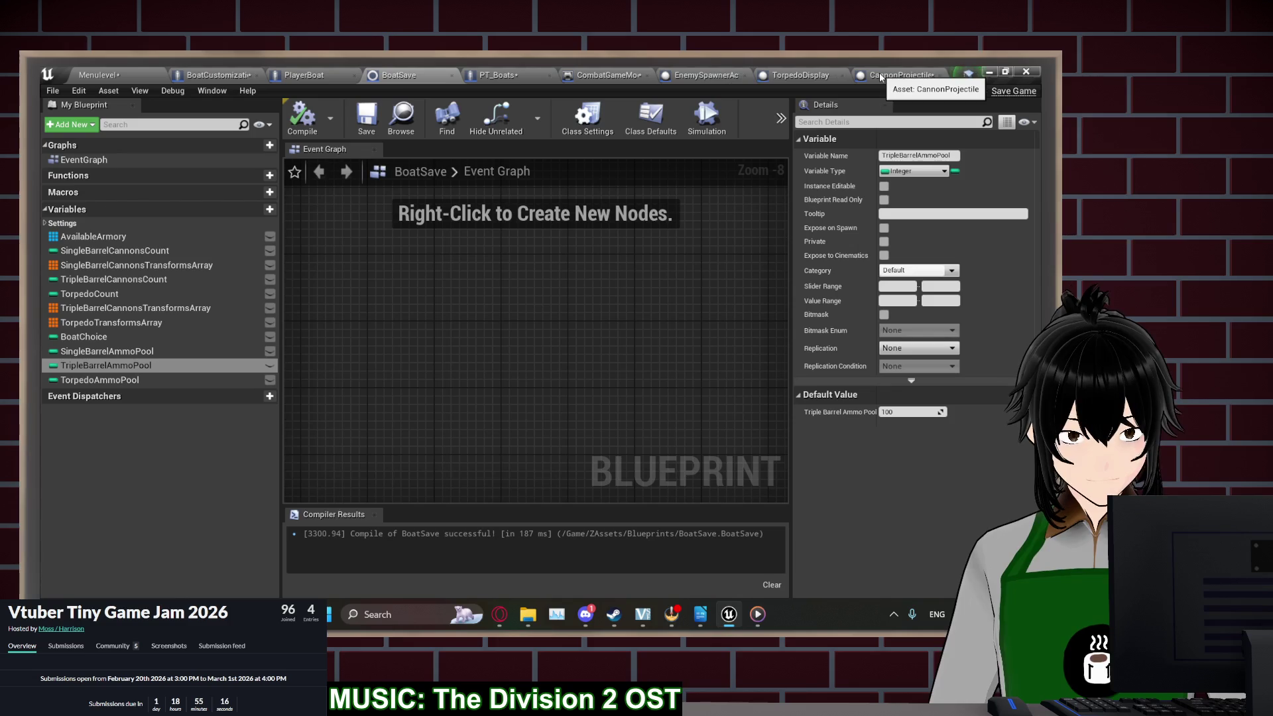
# Save CannonProjectile and add a Sphere Collision component to it
pyautogui.click(883, 76)
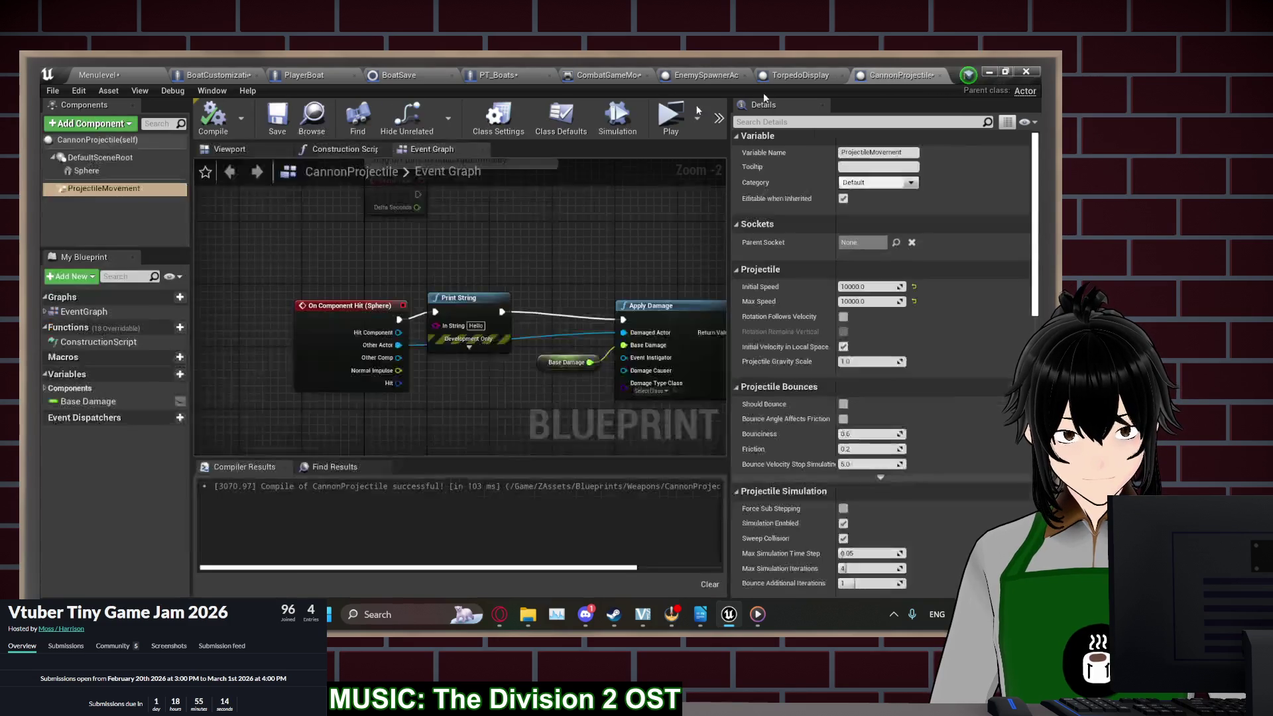
pyautogui.click(283, 133)
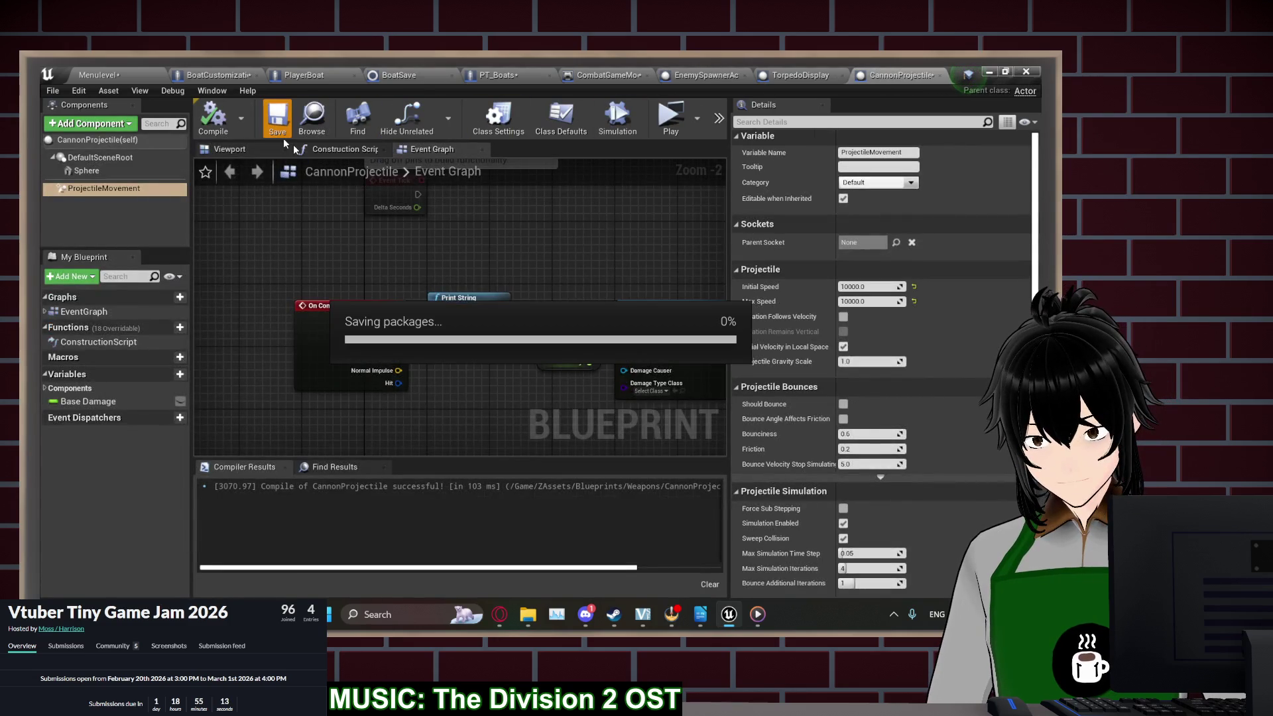
pyautogui.click(124, 170)
pyautogui.click(120, 124)
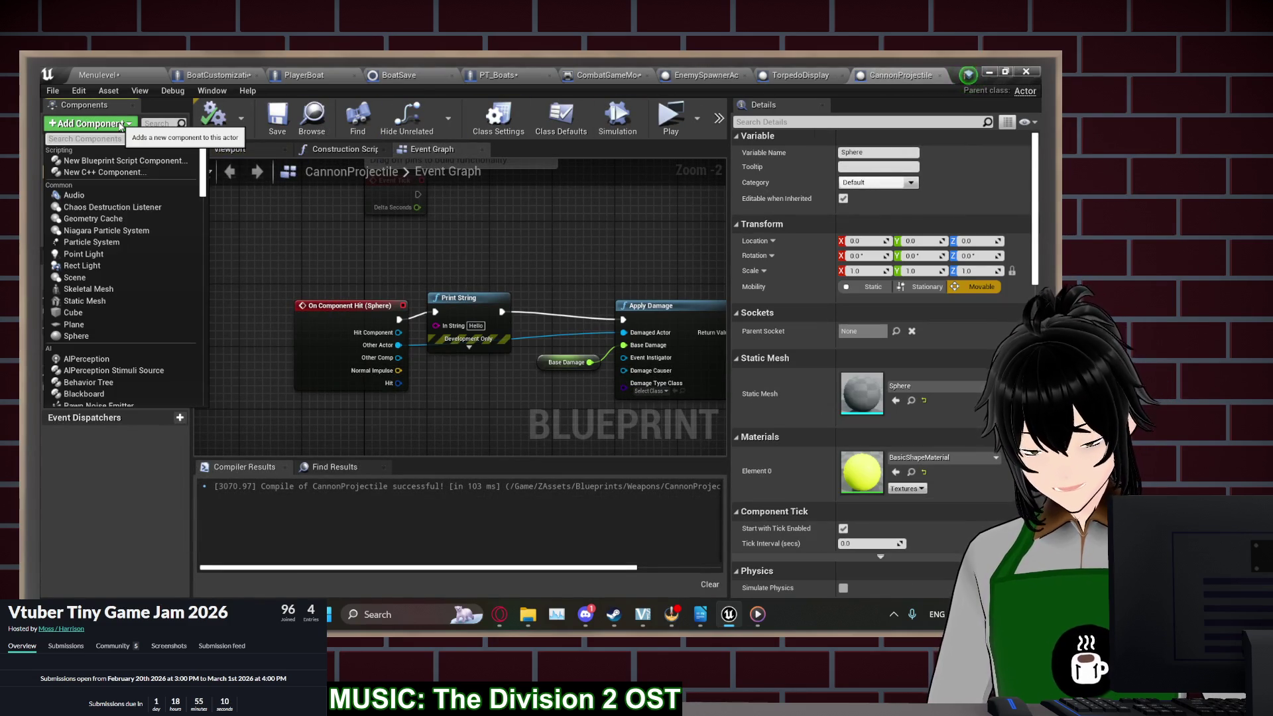
pyautogui.write('coll')
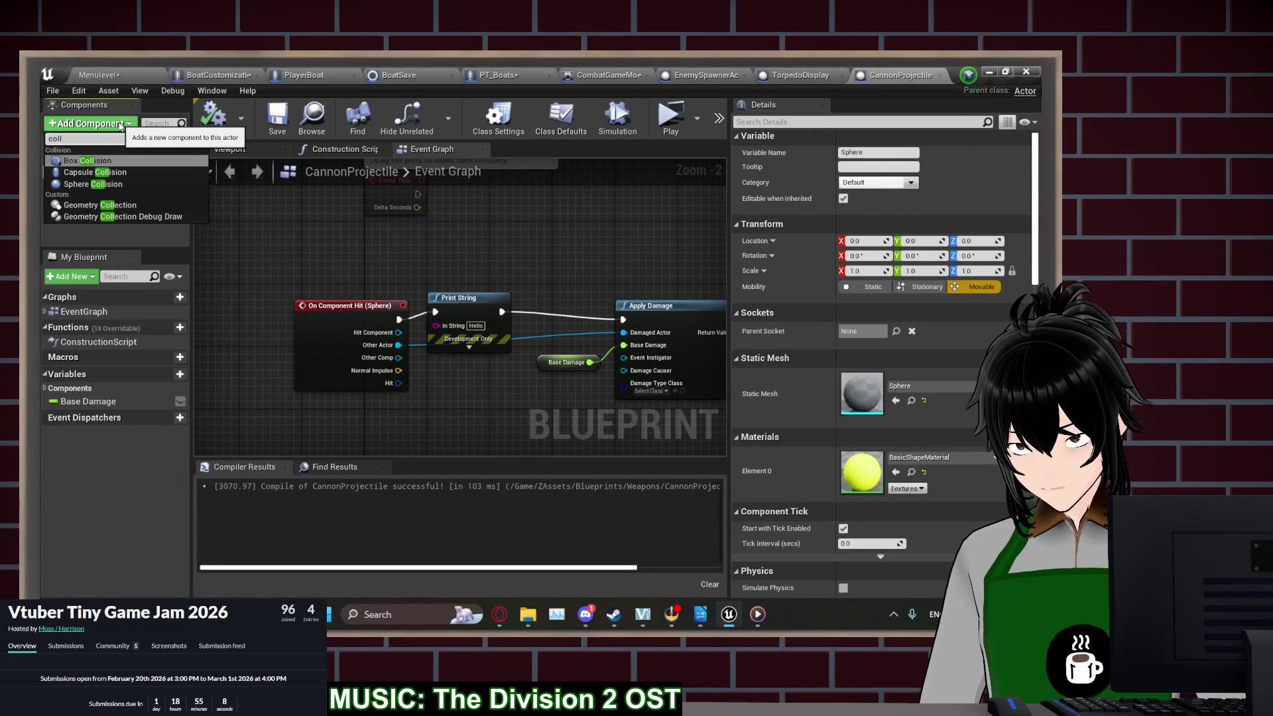
pyautogui.click(93, 184)
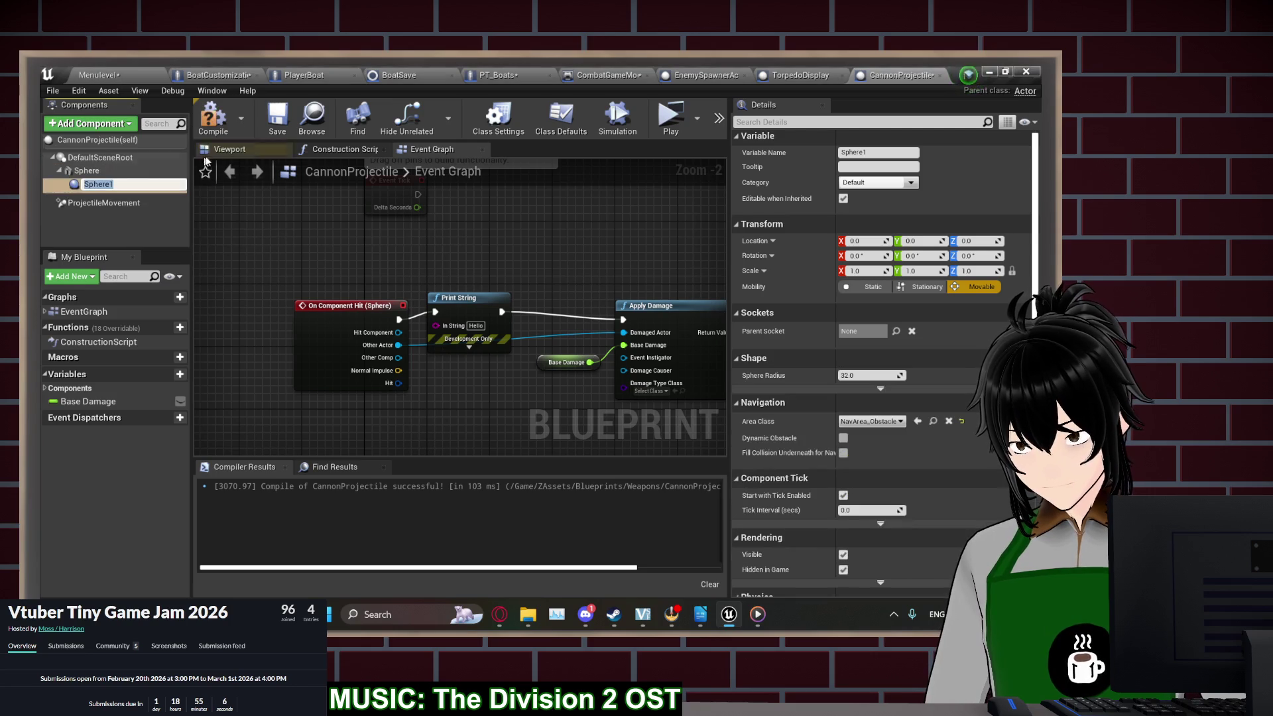
# Reattach Sphere1 (radius 32.0) directly under DefaultSceneRoot beside the Sphere mesh
pyautogui.click(227, 152)
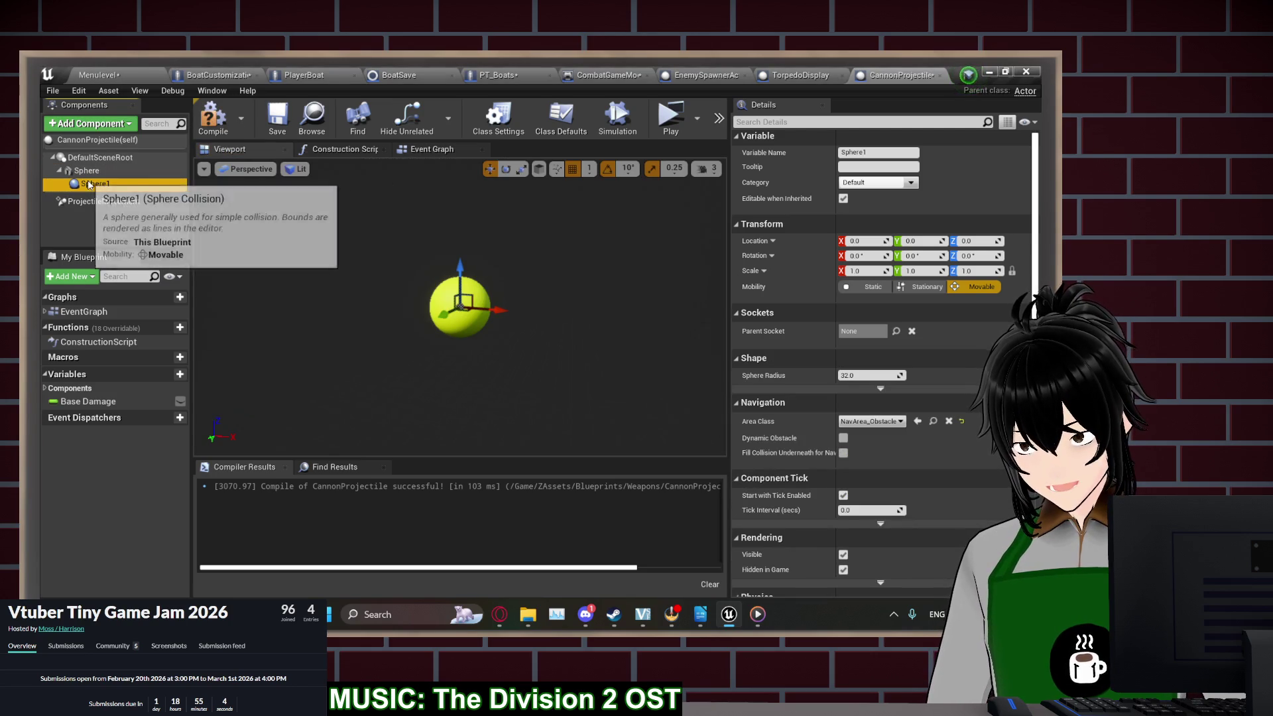
pyautogui.click(133, 173)
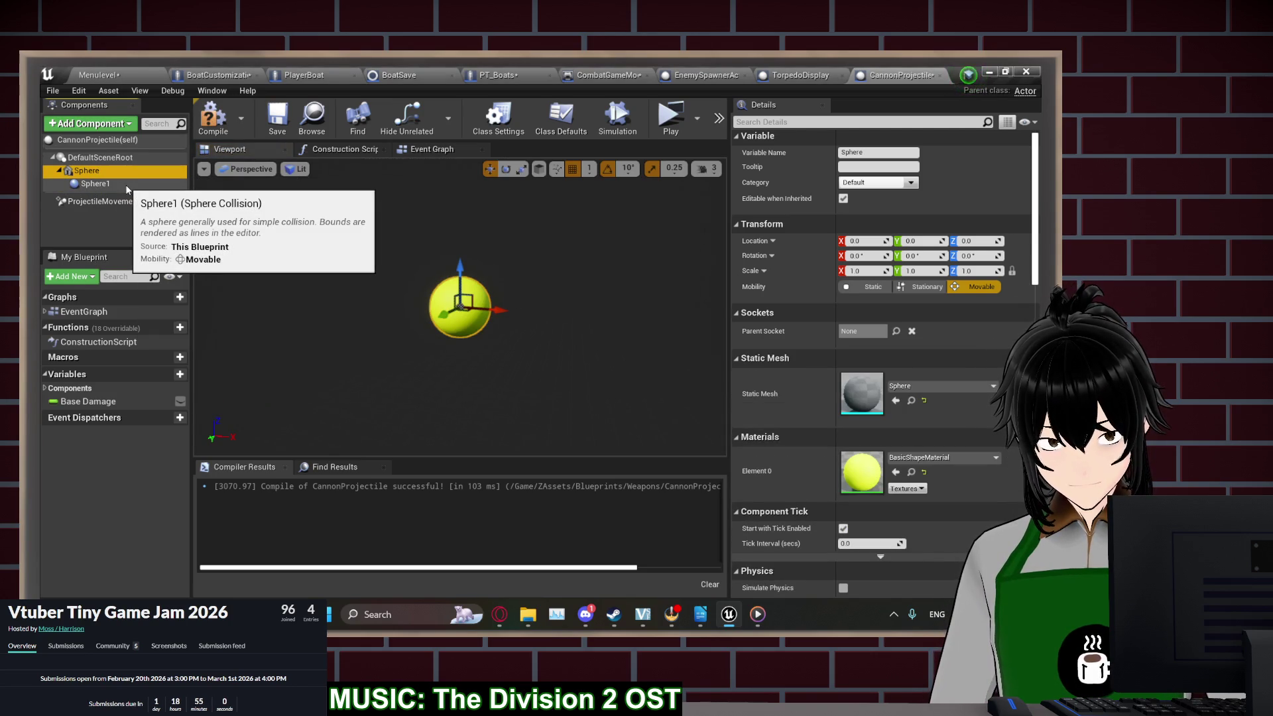
pyautogui.moveTo(119, 184); pyautogui.dragTo(104, 165)
pyautogui.click(123, 181)
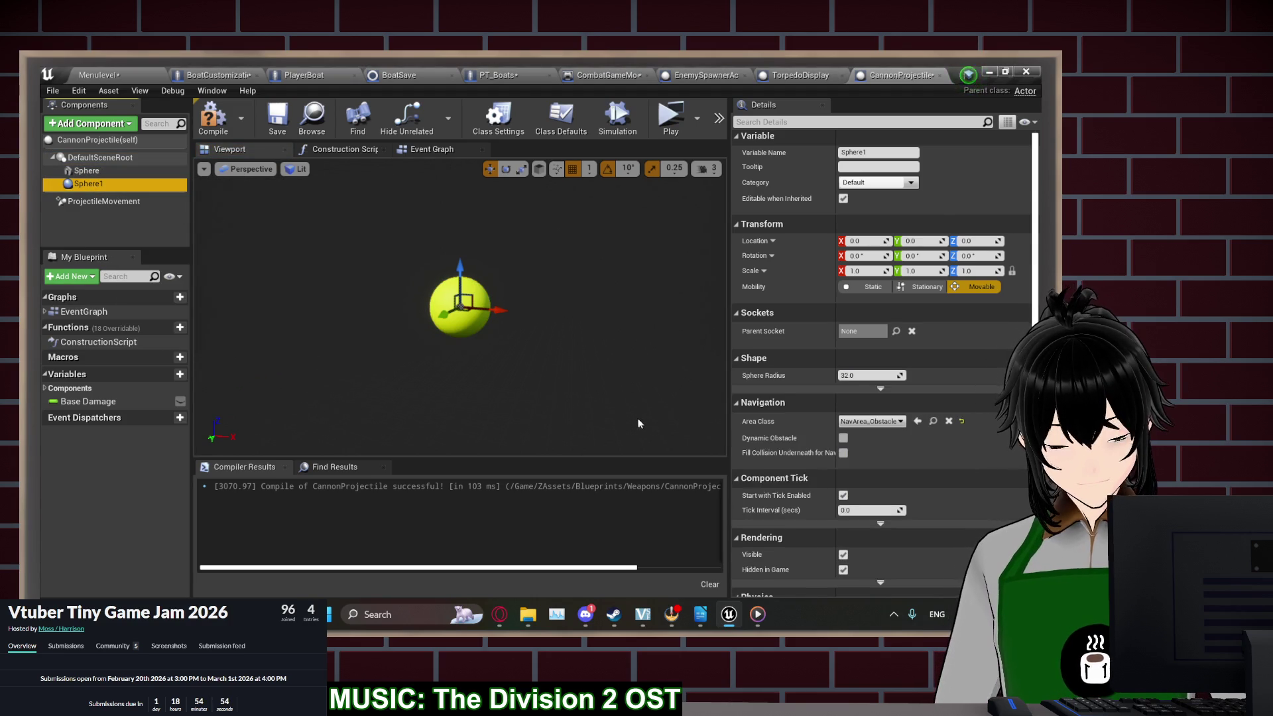
pyautogui.moveTo(579, 615)
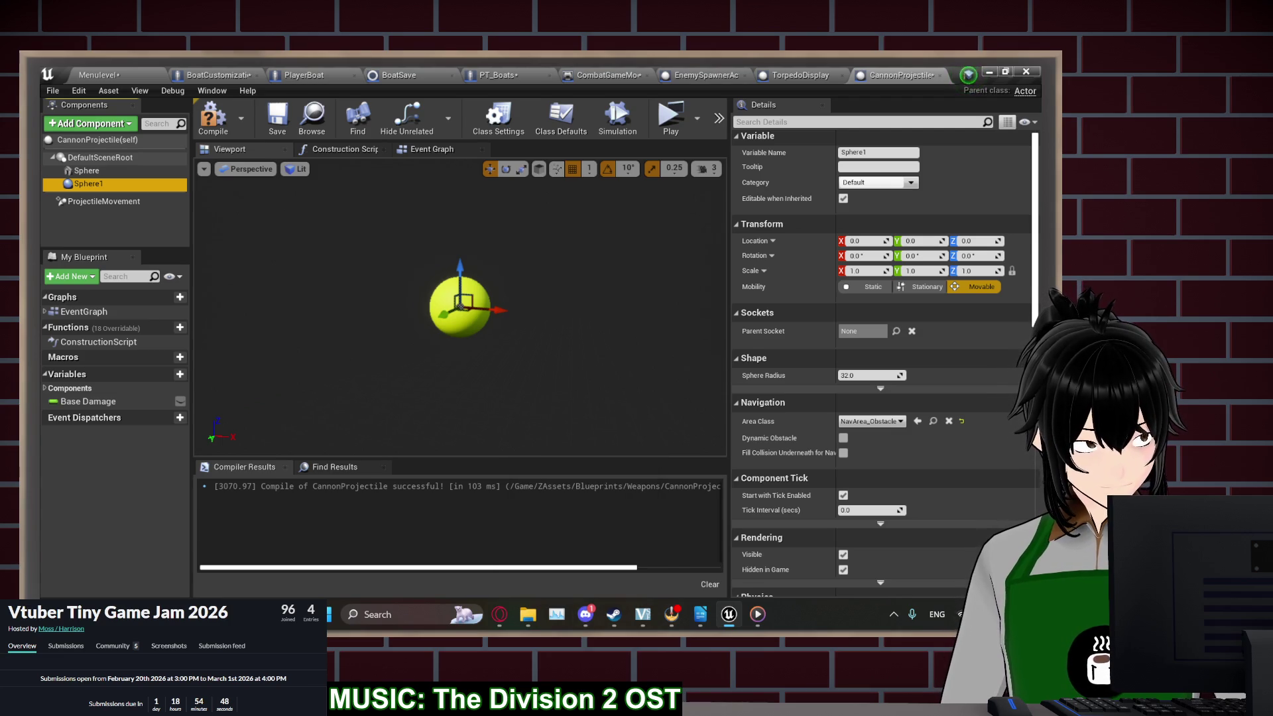
pyautogui.click(671, 614)
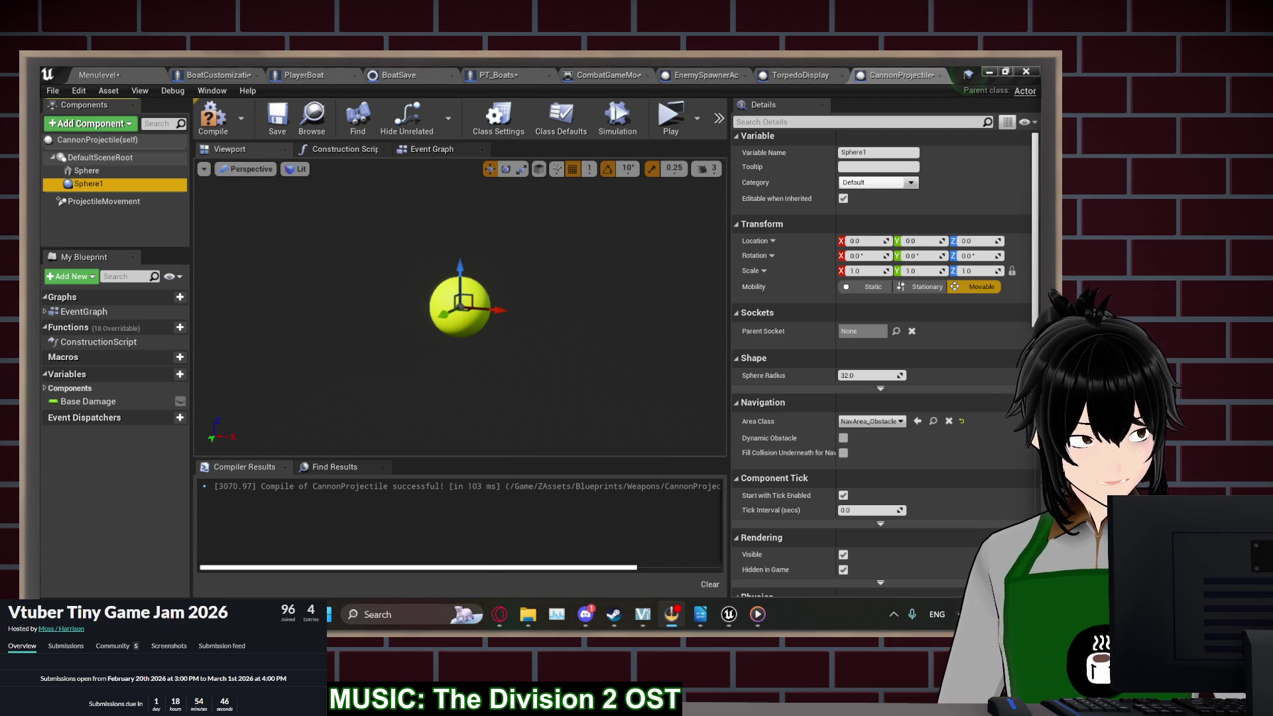
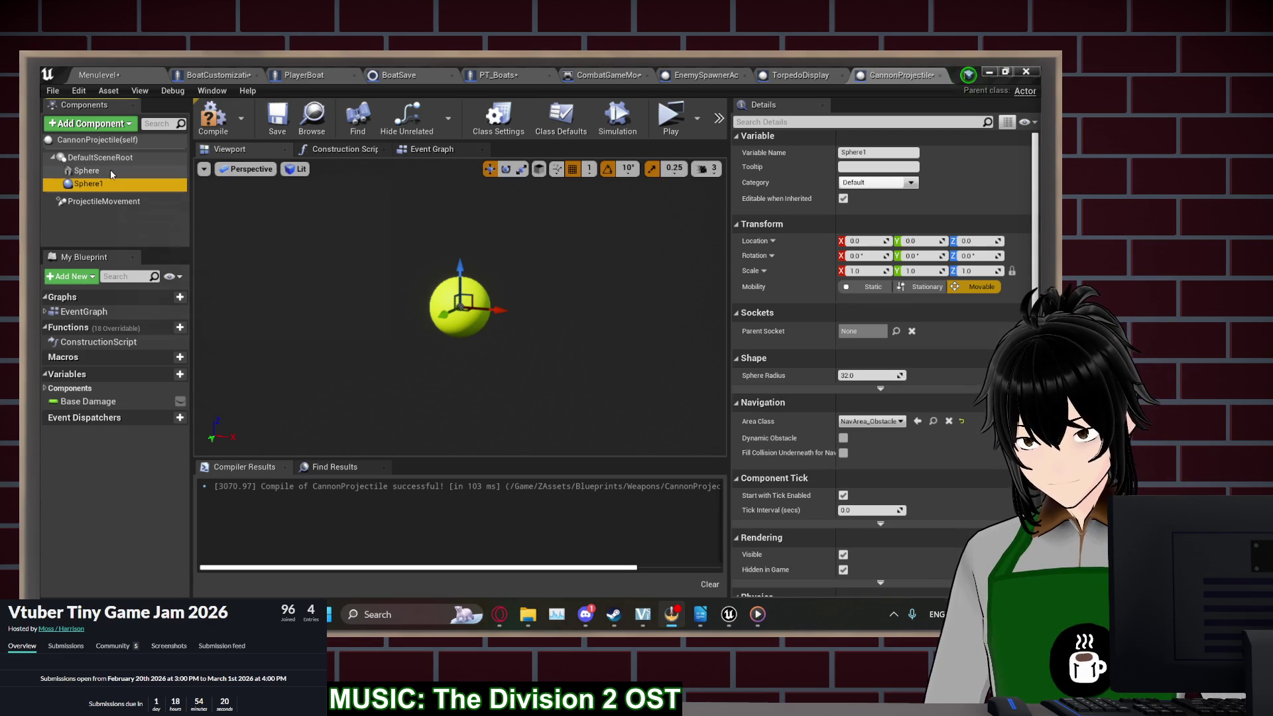
# Inspect the projectile's sphere mesh, toggling its visibility off and back on
pyautogui.click(459, 312)
pyautogui.scroll(-1, 821, 545)
pyautogui.scroll(-10, 818, 541)
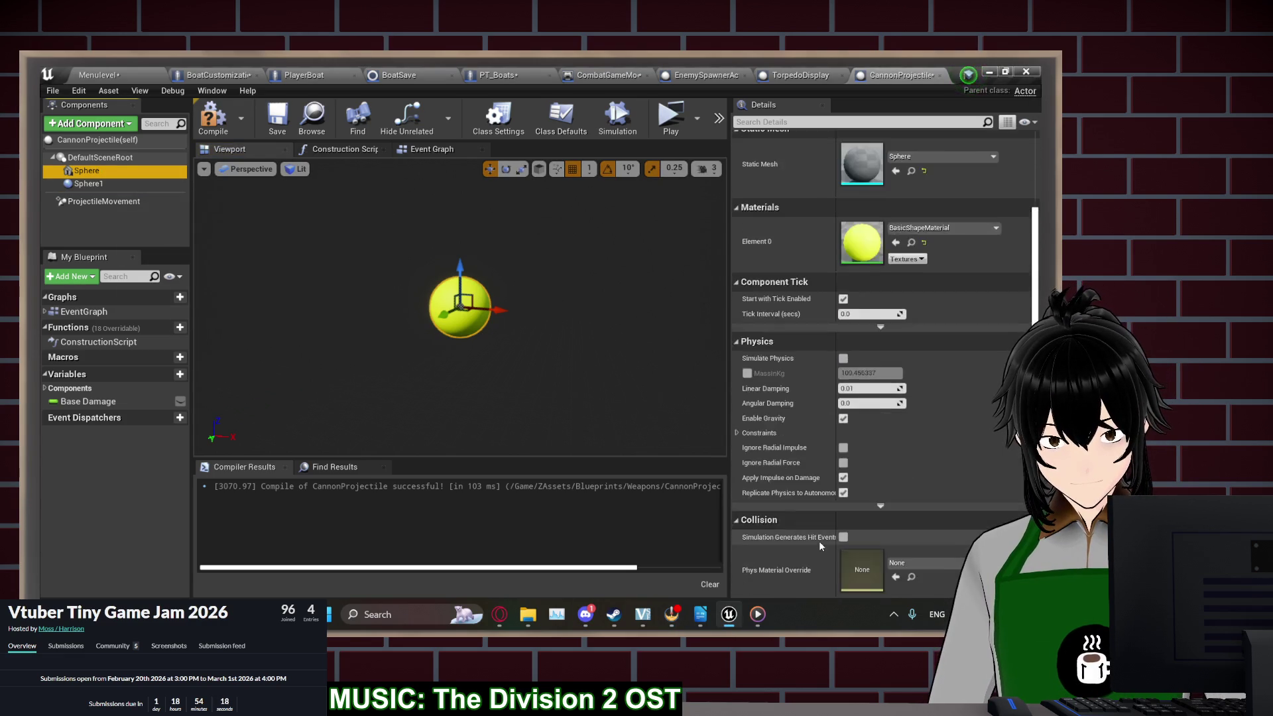
pyautogui.click(842, 463)
pyautogui.click(843, 463)
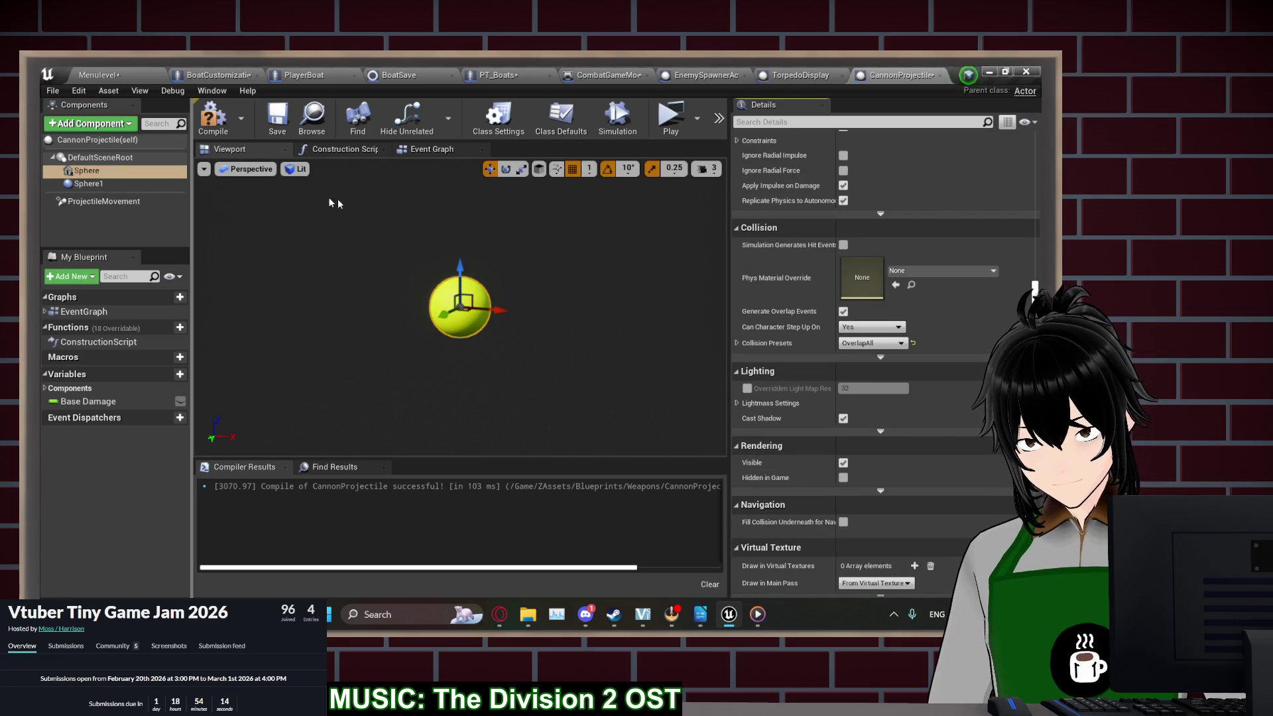
# Enlarge Sphere1's collision radius to about 92.4, compile and save, and launch Play
pyautogui.click(100, 186)
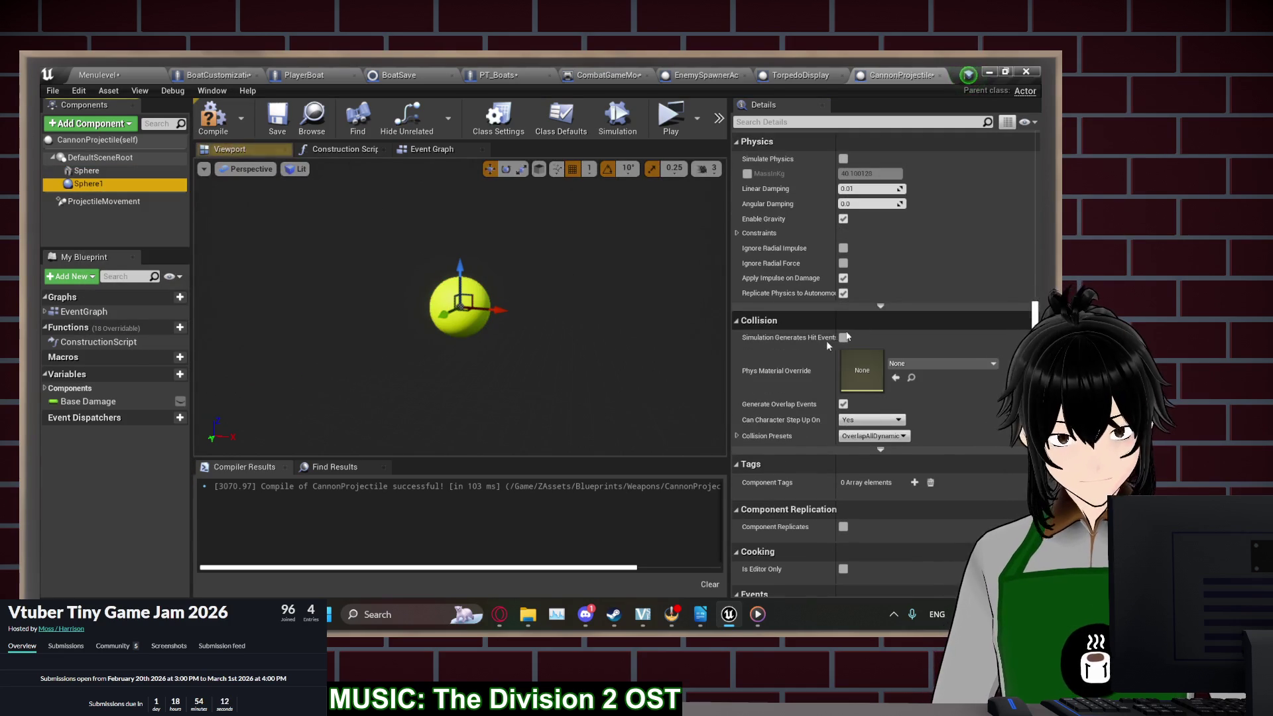
pyautogui.scroll(10, 775, 364)
pyautogui.scroll(2, 783, 290)
pyautogui.moveTo(862, 275); pyautogui.dragTo(868, 275)
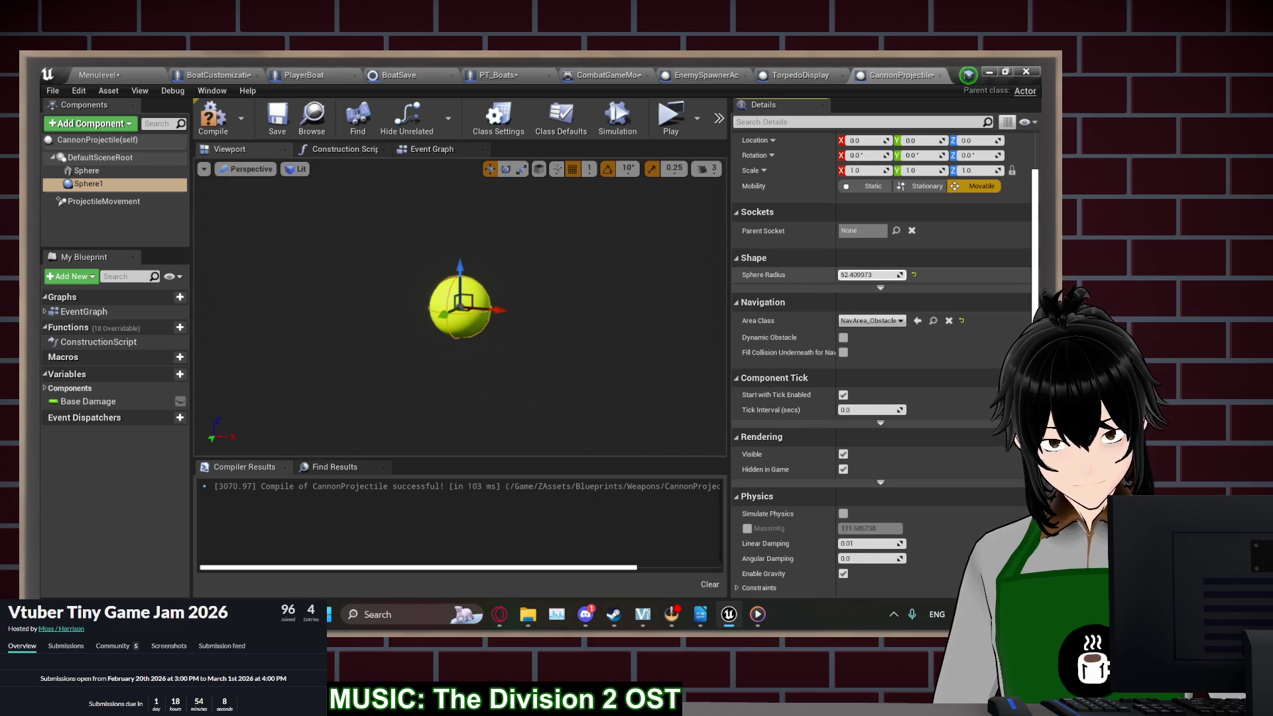
pyautogui.click(213, 118)
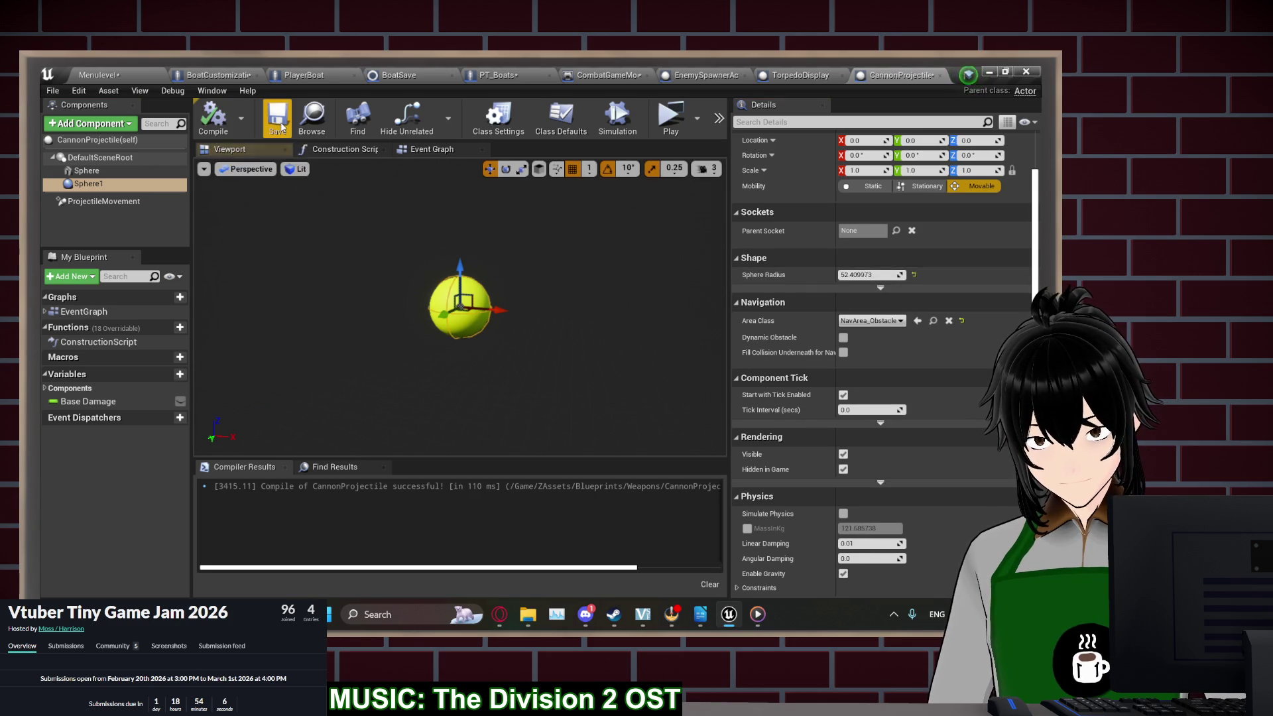
pyautogui.click(665, 131)
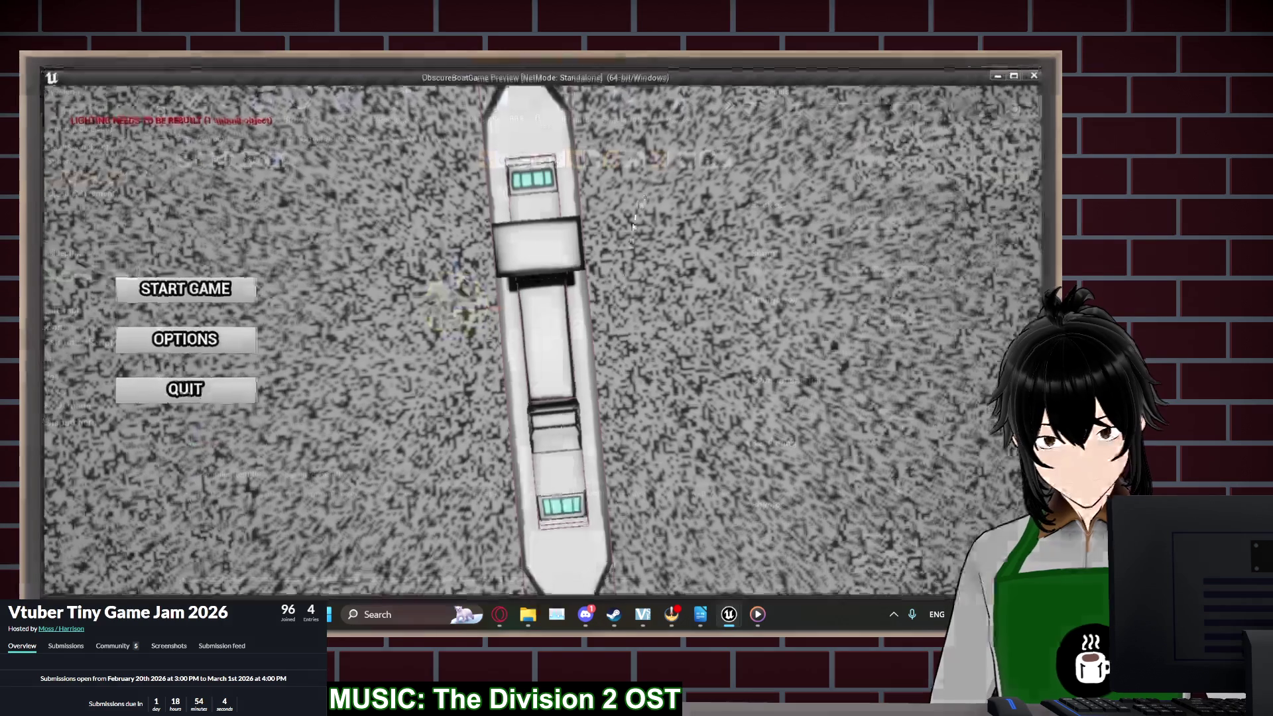
# Start a new game and deploy the boat
pyautogui.click(168, 288)
pyautogui.click(168, 288)
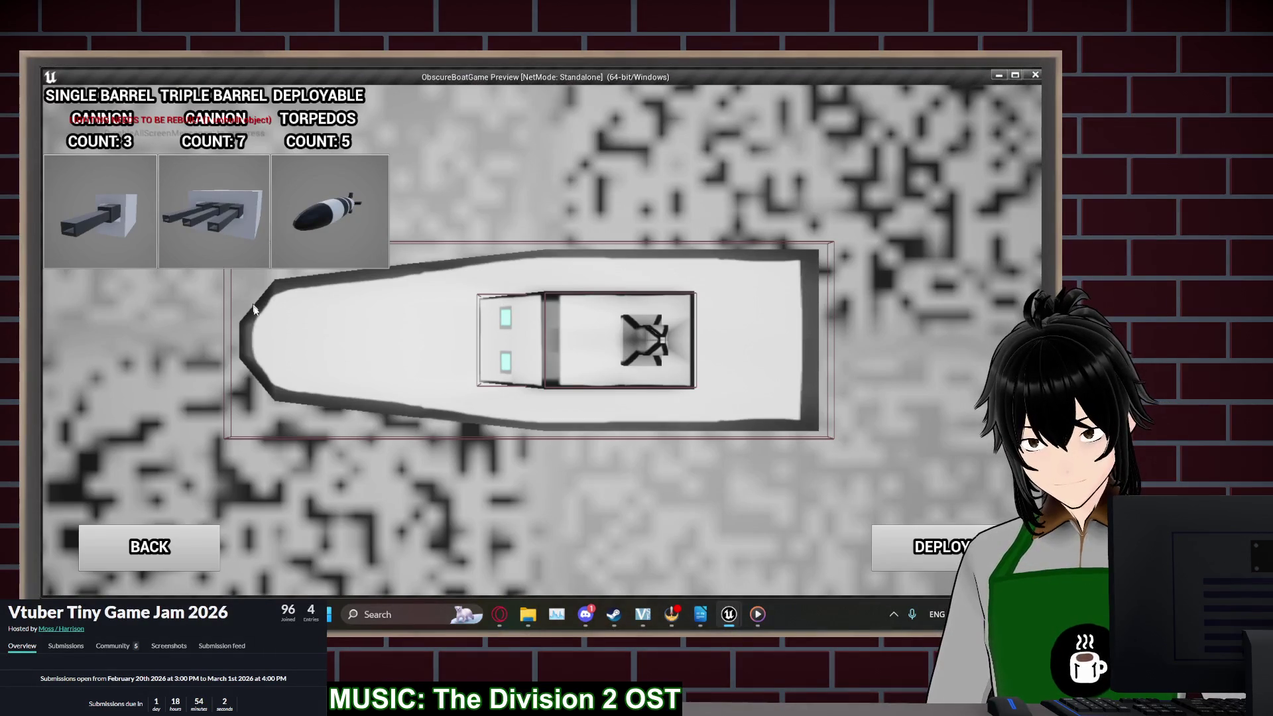
pyautogui.click(930, 546)
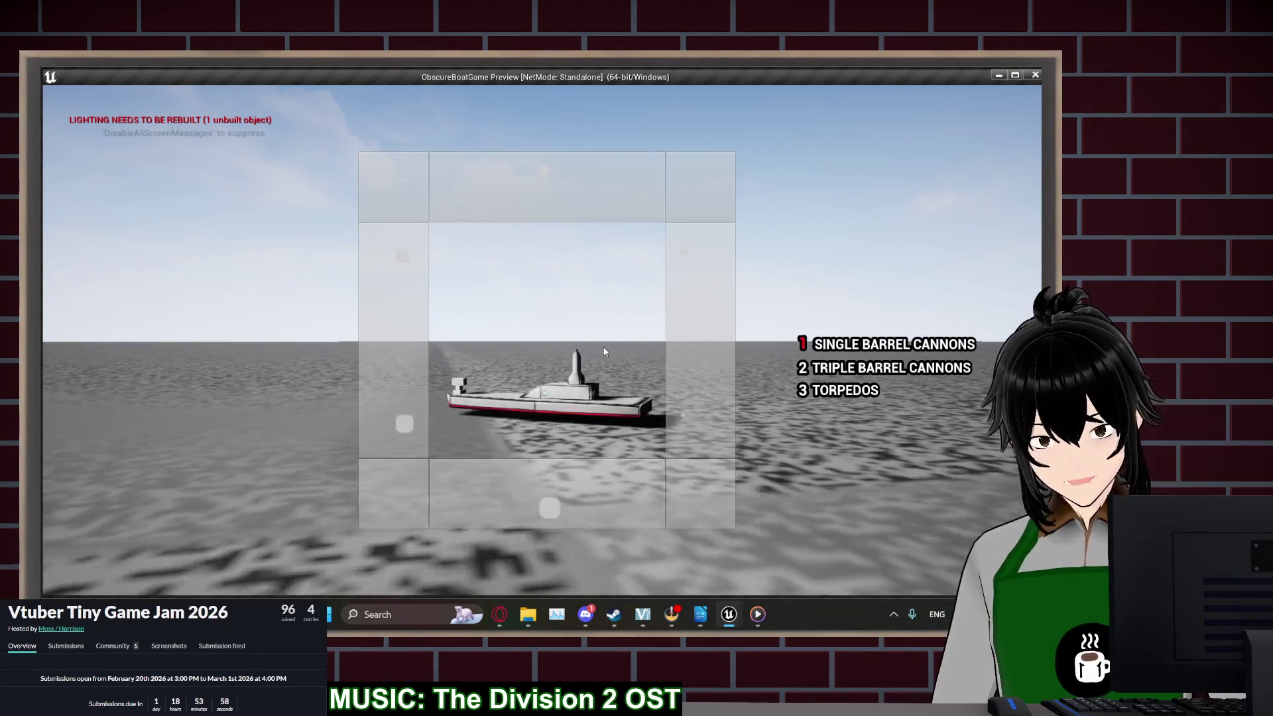
# Fire at the enemy boat, switch to the triple barrel cannons, then end play
pyautogui.click(524, 342)
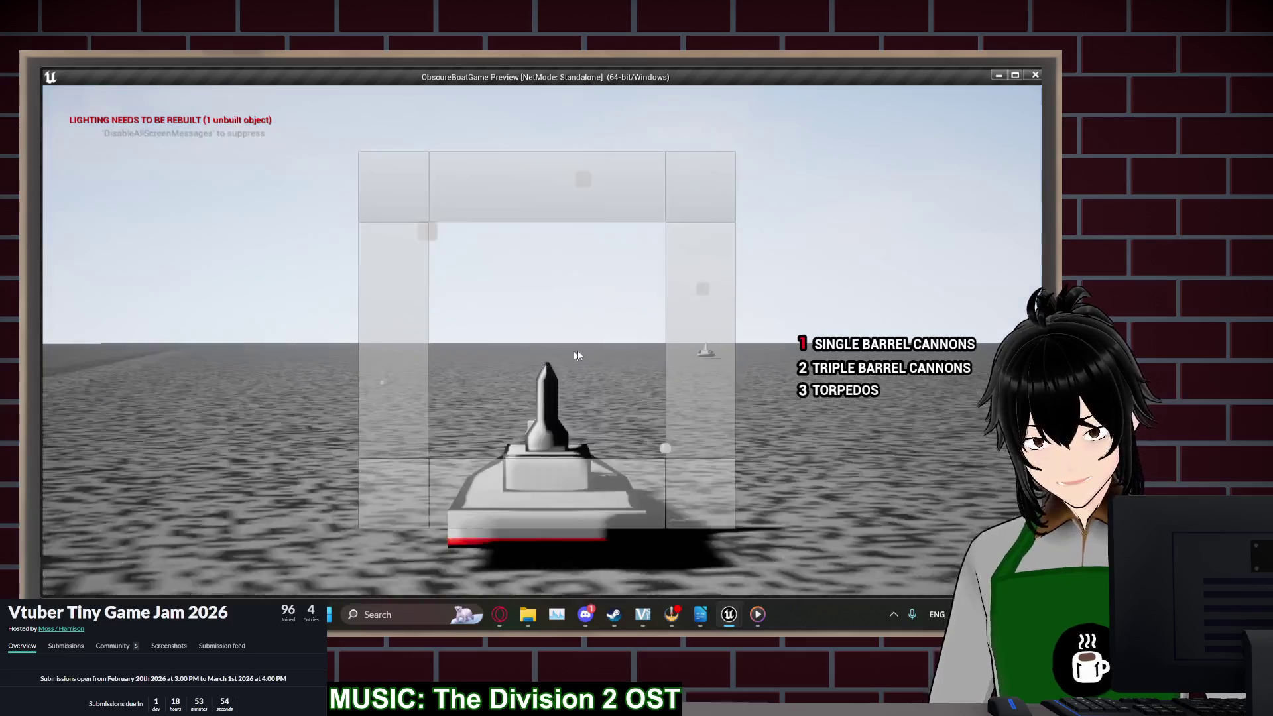
pyautogui.moveTo(575, 355); pyautogui.dragTo(658, 348)
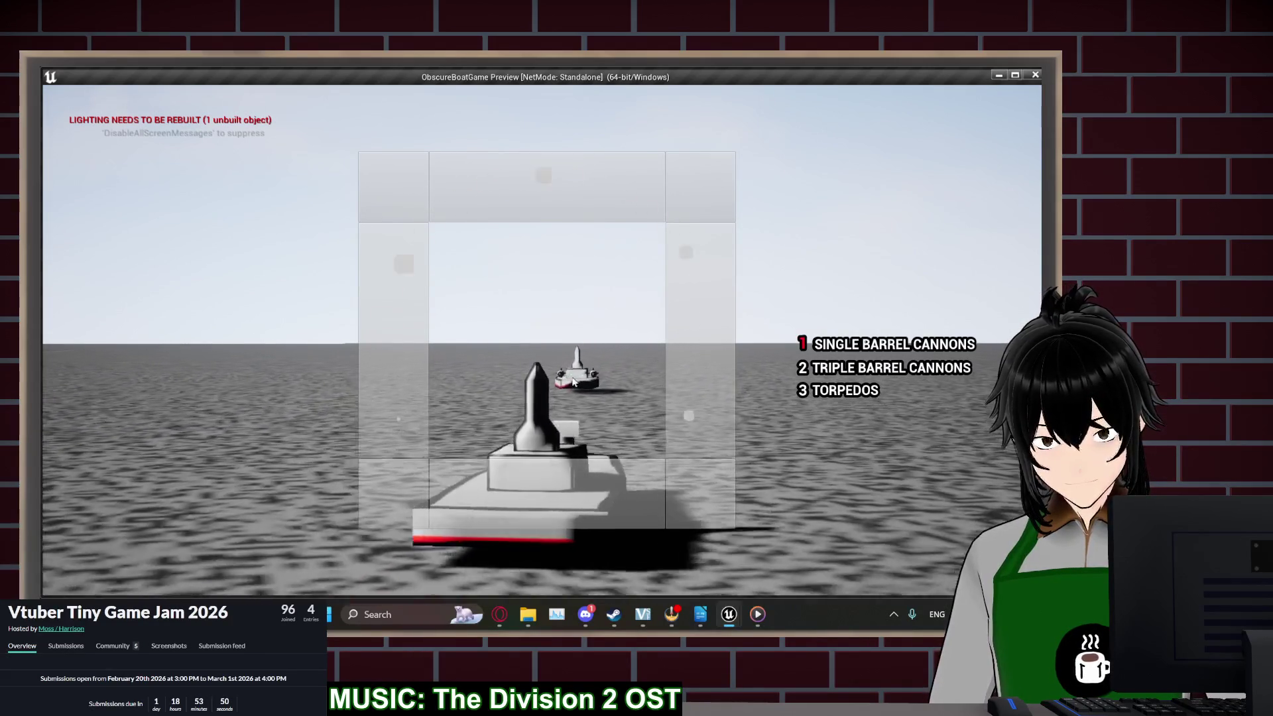
pyautogui.press('2')
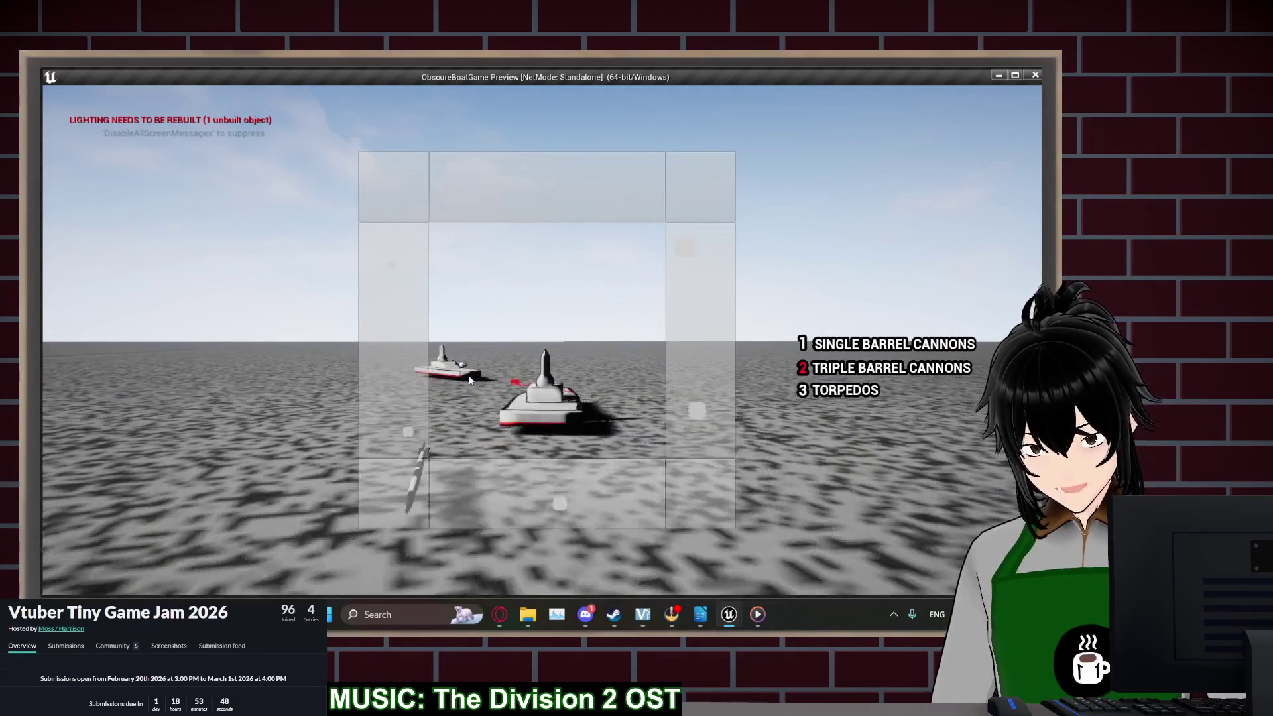
pyautogui.scroll(3, 563, 345)
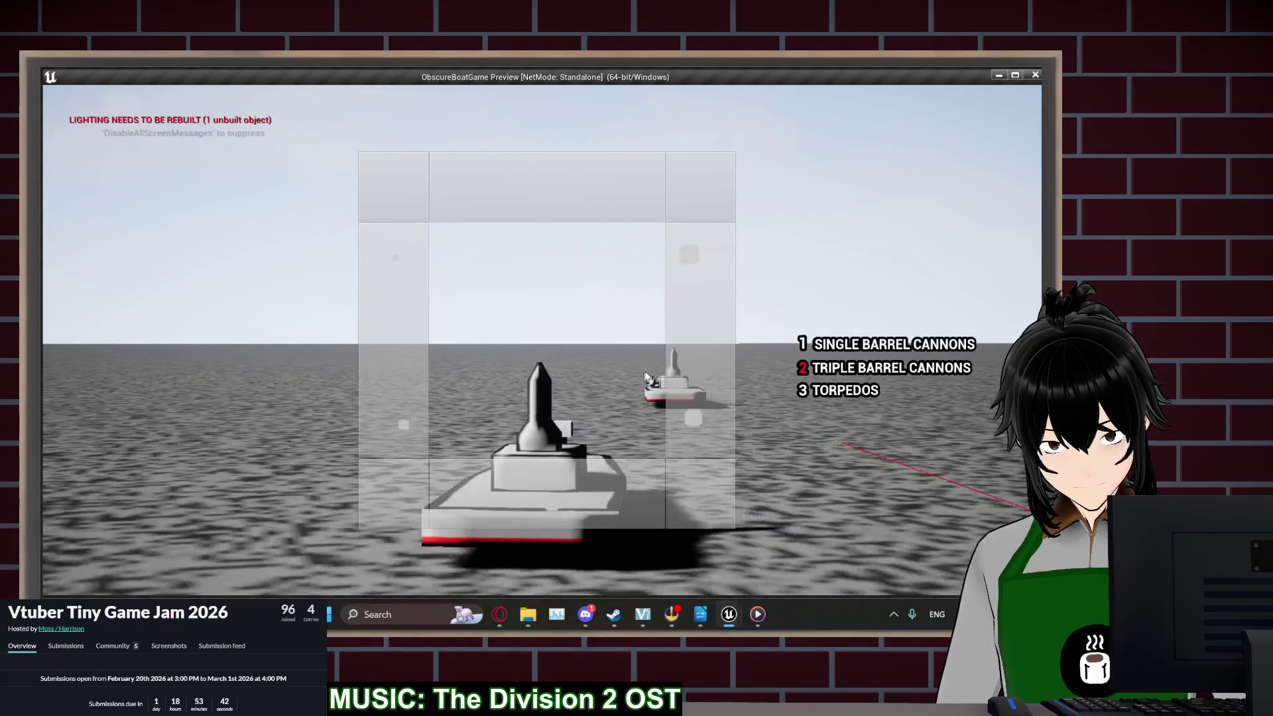
pyautogui.scroll(-3, 663, 371)
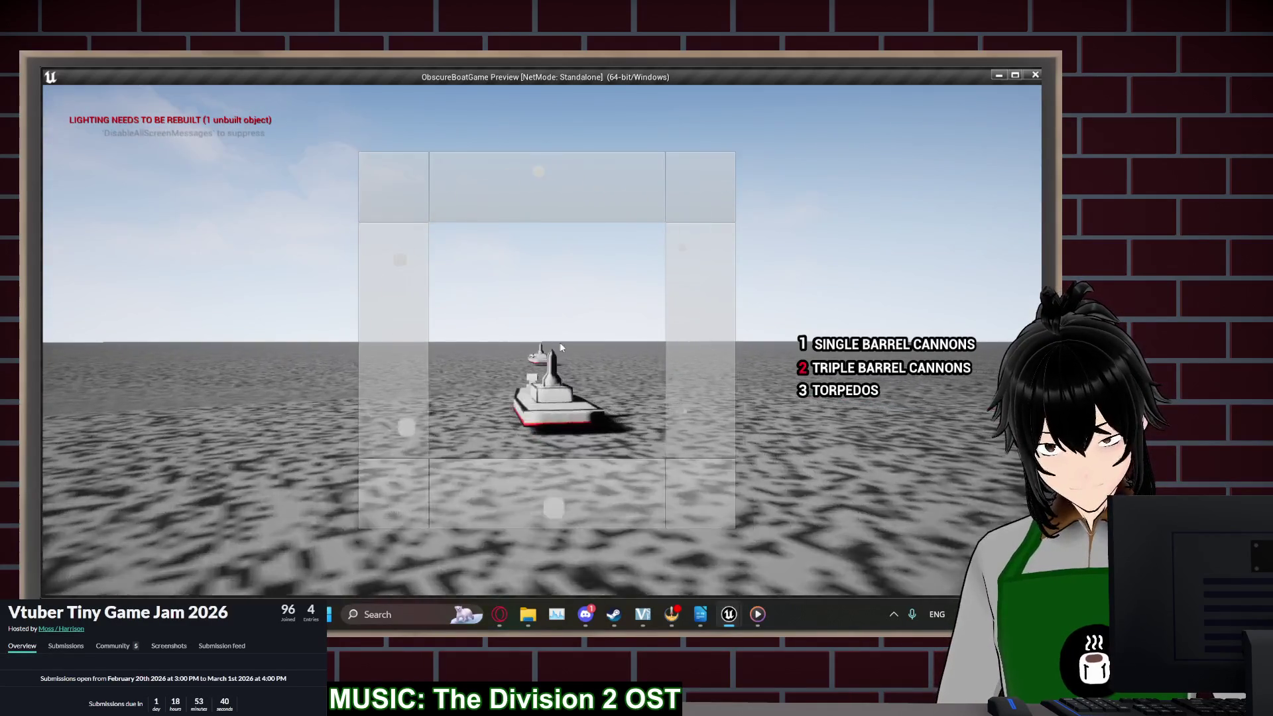
pyautogui.scroll(3, 563, 358)
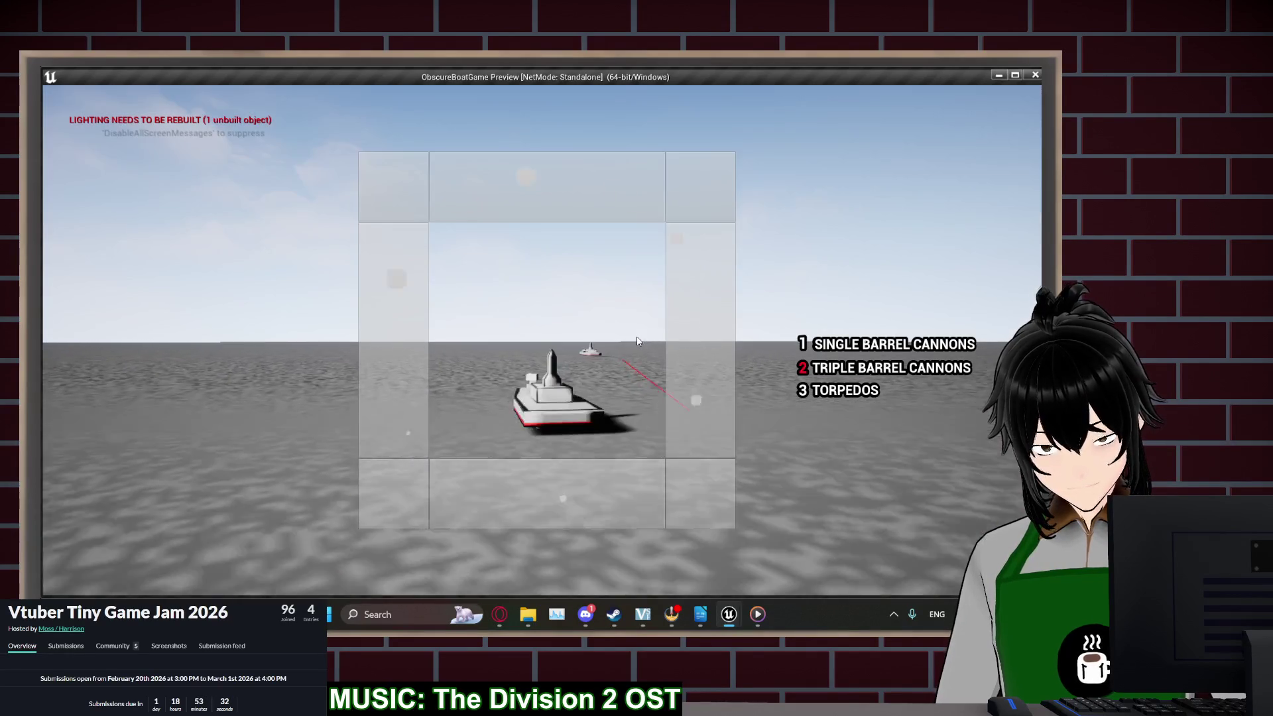
pyautogui.press('Escape')
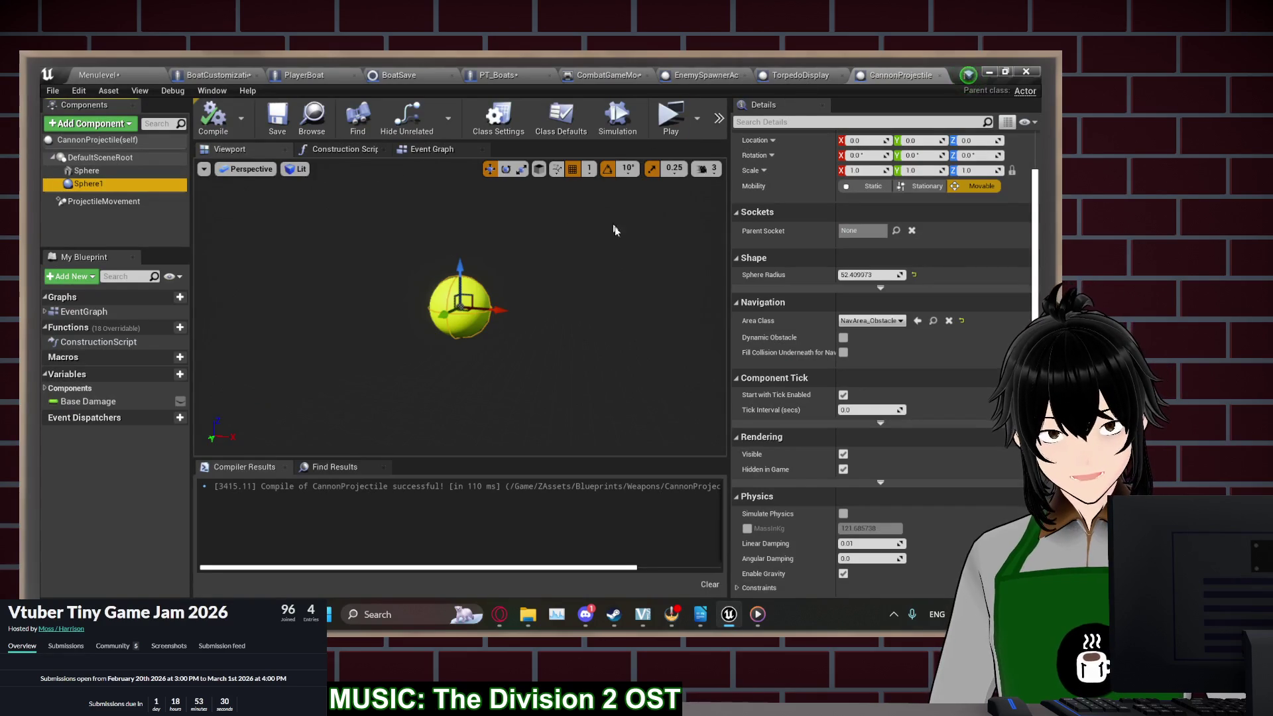
# Open the CannonProjectile event graph and check the Other Actor pin's actions
pyautogui.click(449, 151)
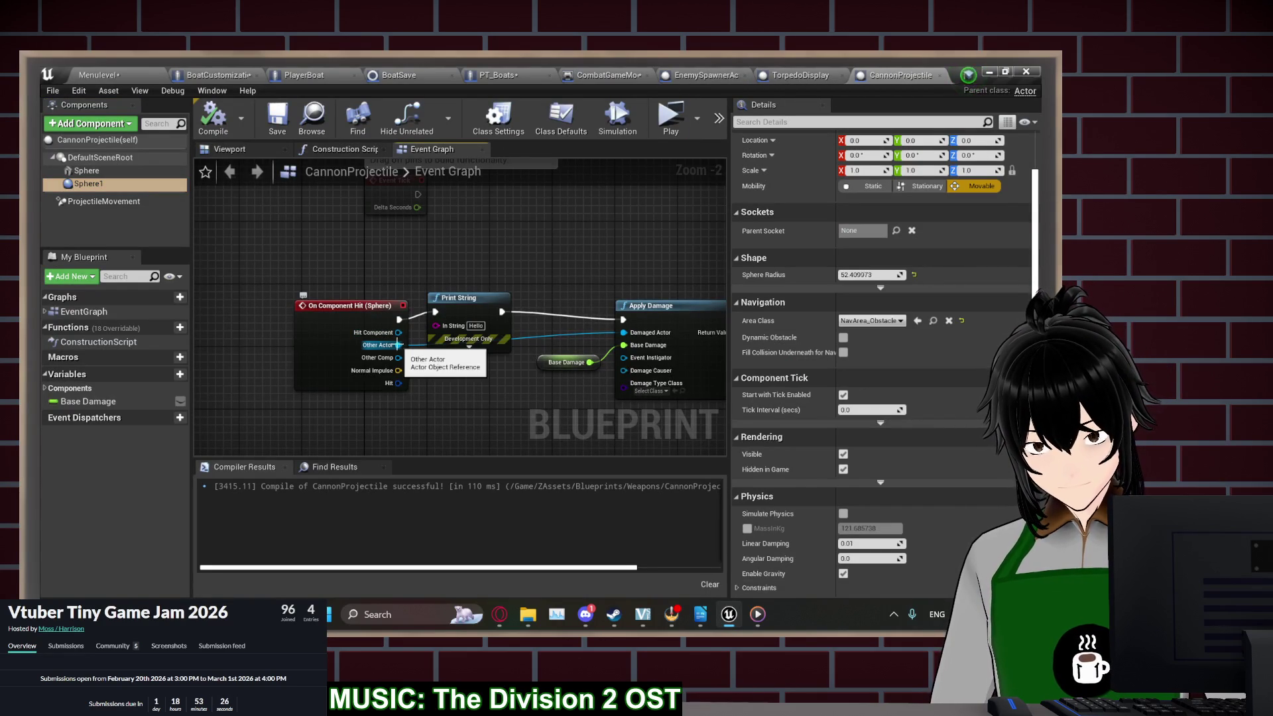
pyautogui.rightClick(398, 345)
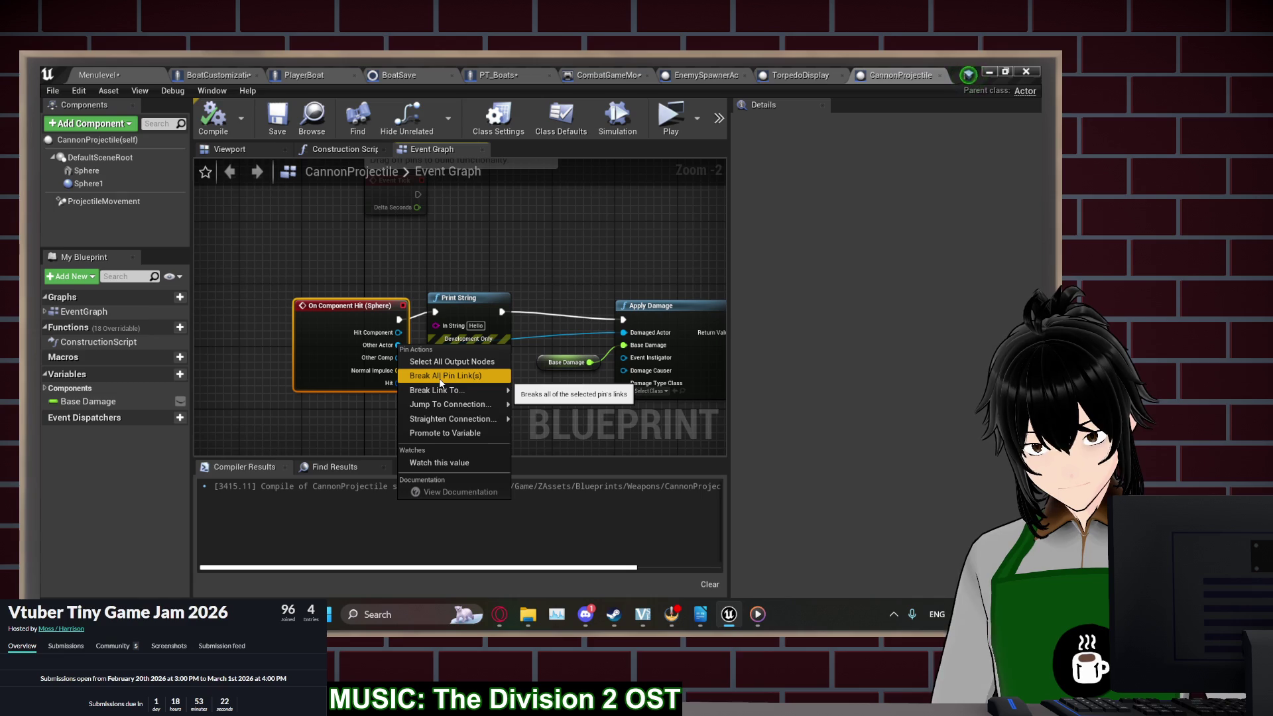
pyautogui.click(576, 228)
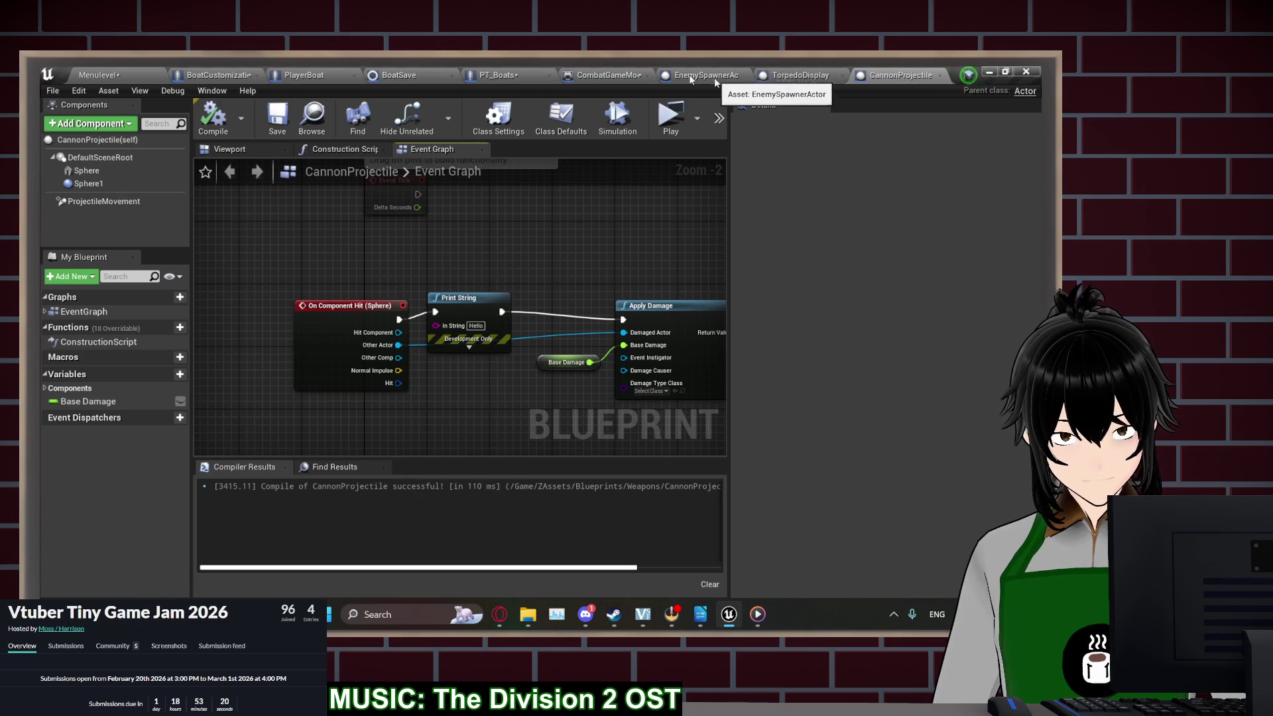
# Wire PT_Boats' HurtBox On Component Hit into the Take Damage chain and relaunch Play
pyautogui.click(502, 74)
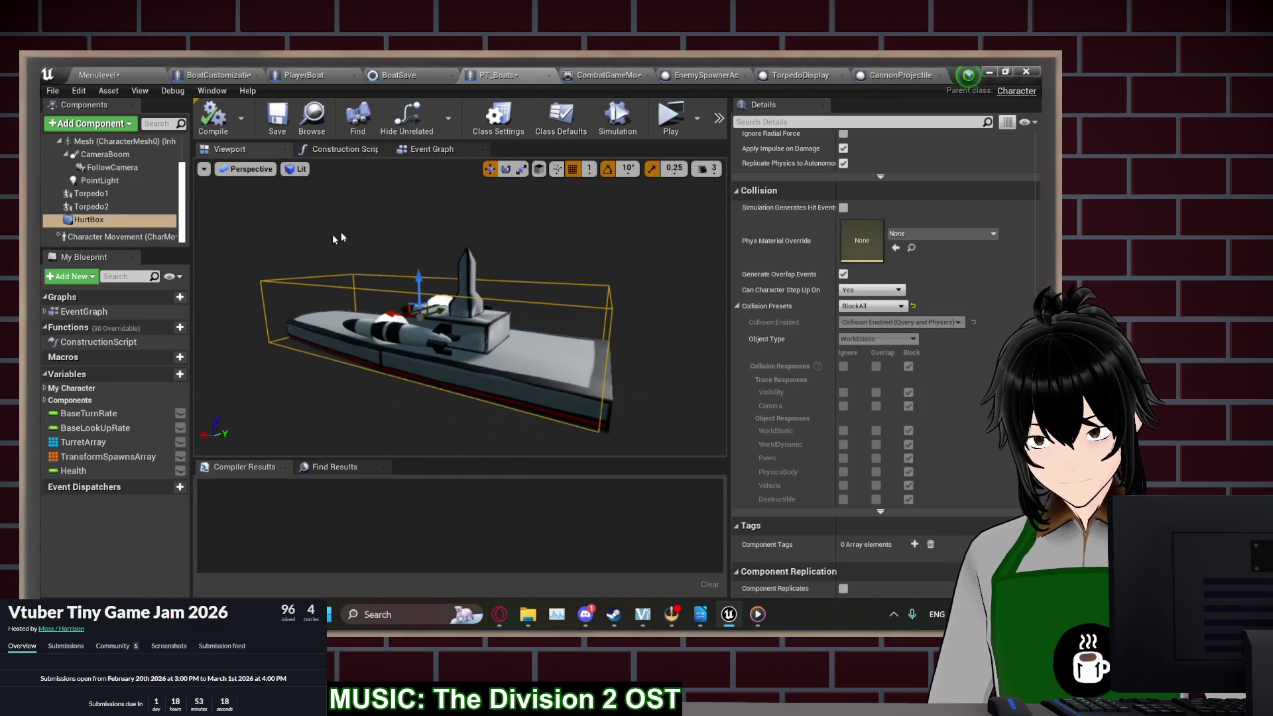
pyautogui.scroll(-5, 789, 398)
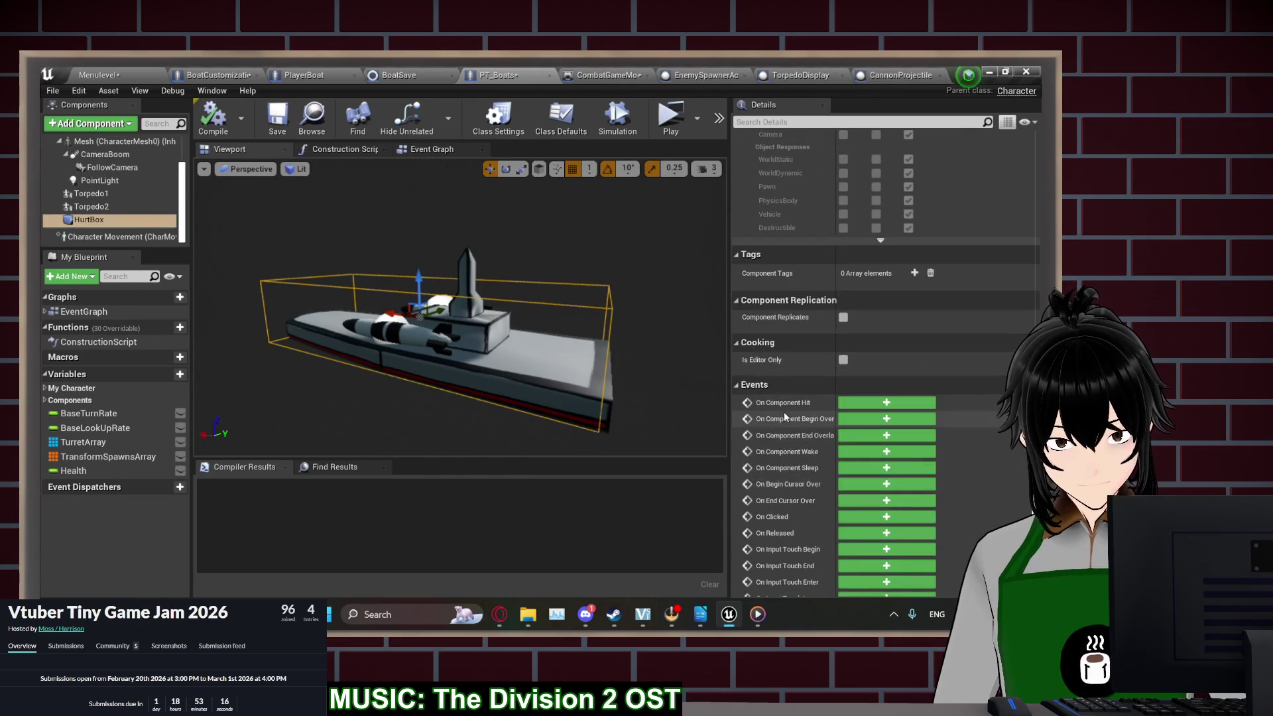
pyautogui.moveTo(643, 438)
pyautogui.mouseDown()
pyautogui.moveTo(426, 418)
pyautogui.moveTo(427, 435)
pyautogui.moveTo(435, 379)
pyautogui.mouseUp()
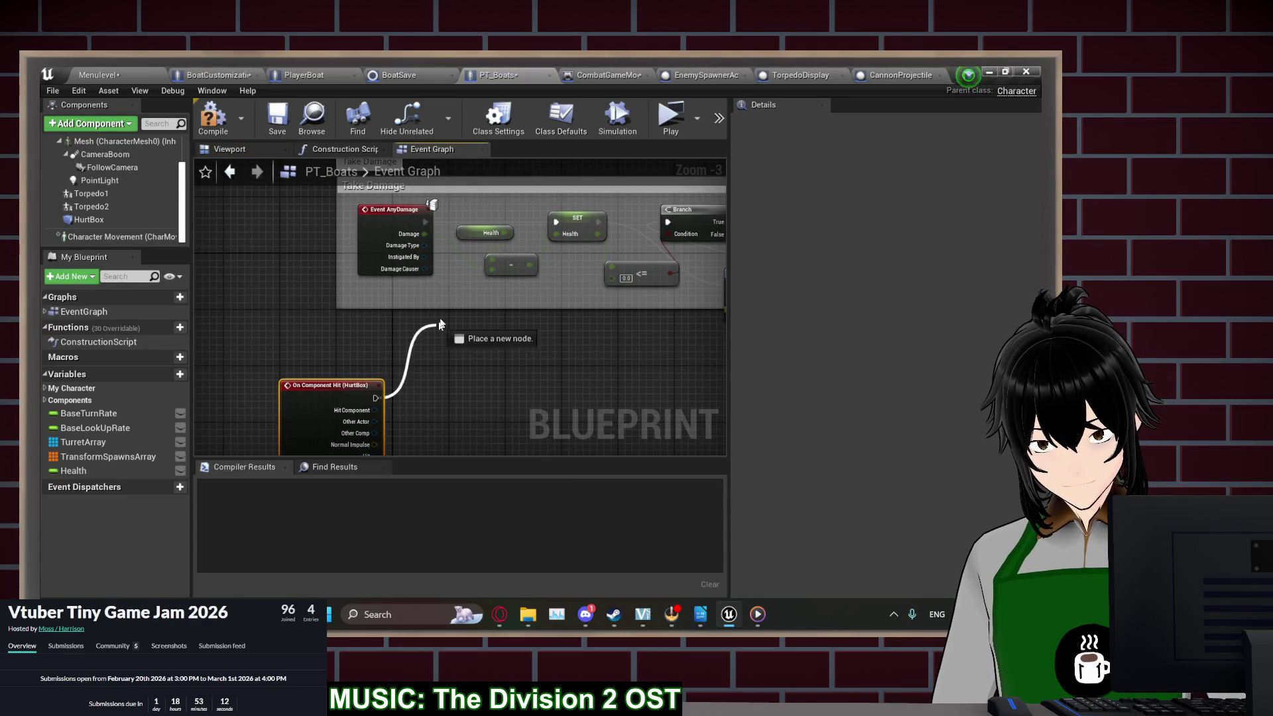
pyautogui.moveTo(556, 222); pyautogui.dragTo(382, 401)
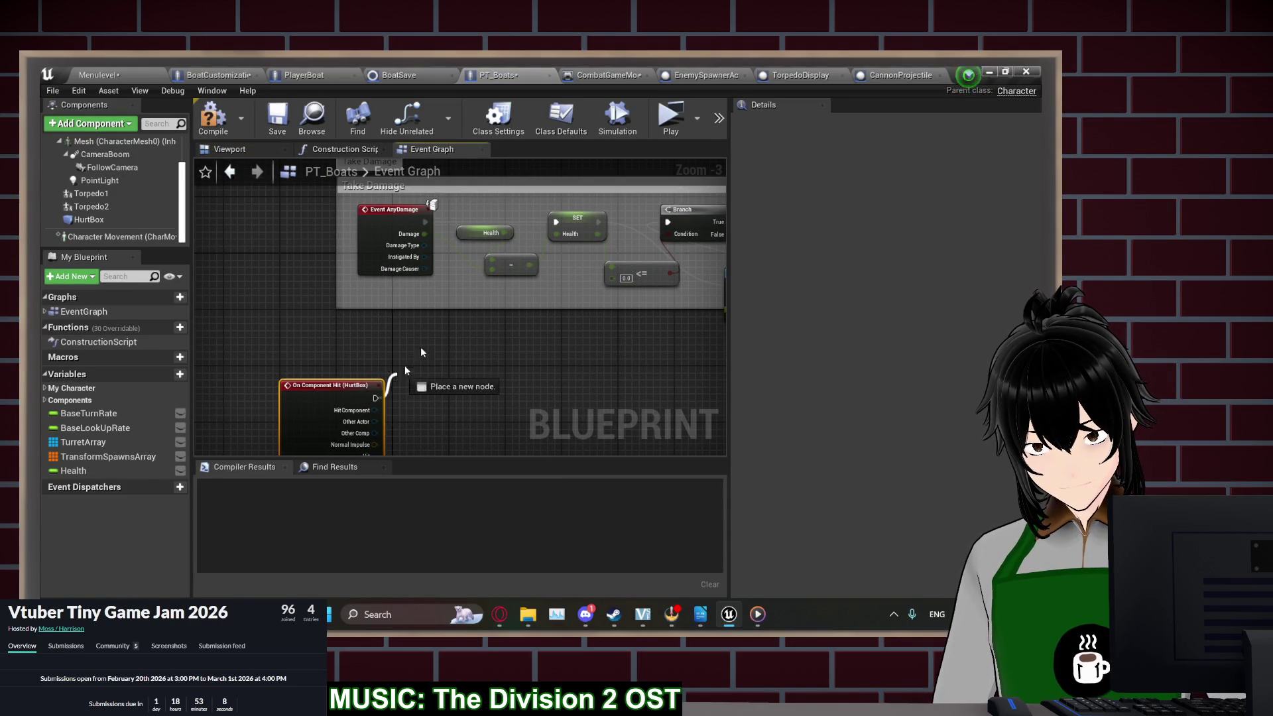
pyautogui.click(670, 119)
pyautogui.click(184, 292)
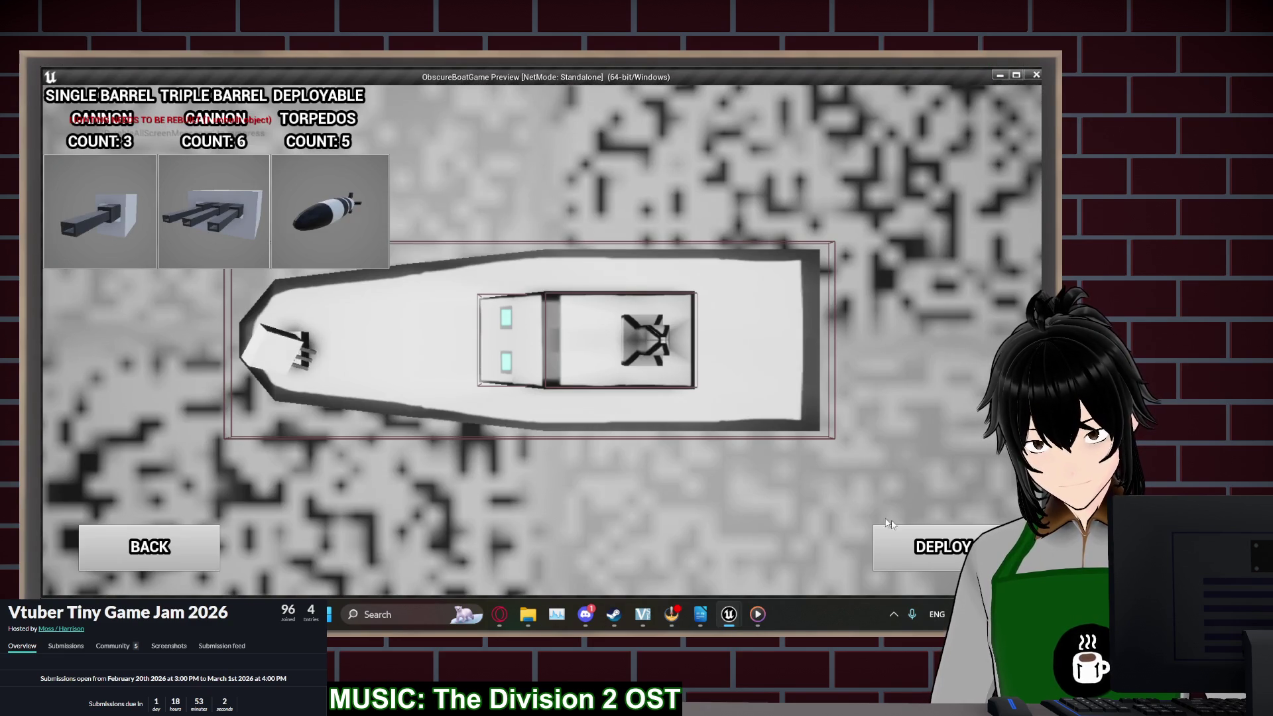
# Deploy, fire the triple barrel cannons at enemy boats, then end the play session
pyautogui.click(938, 538)
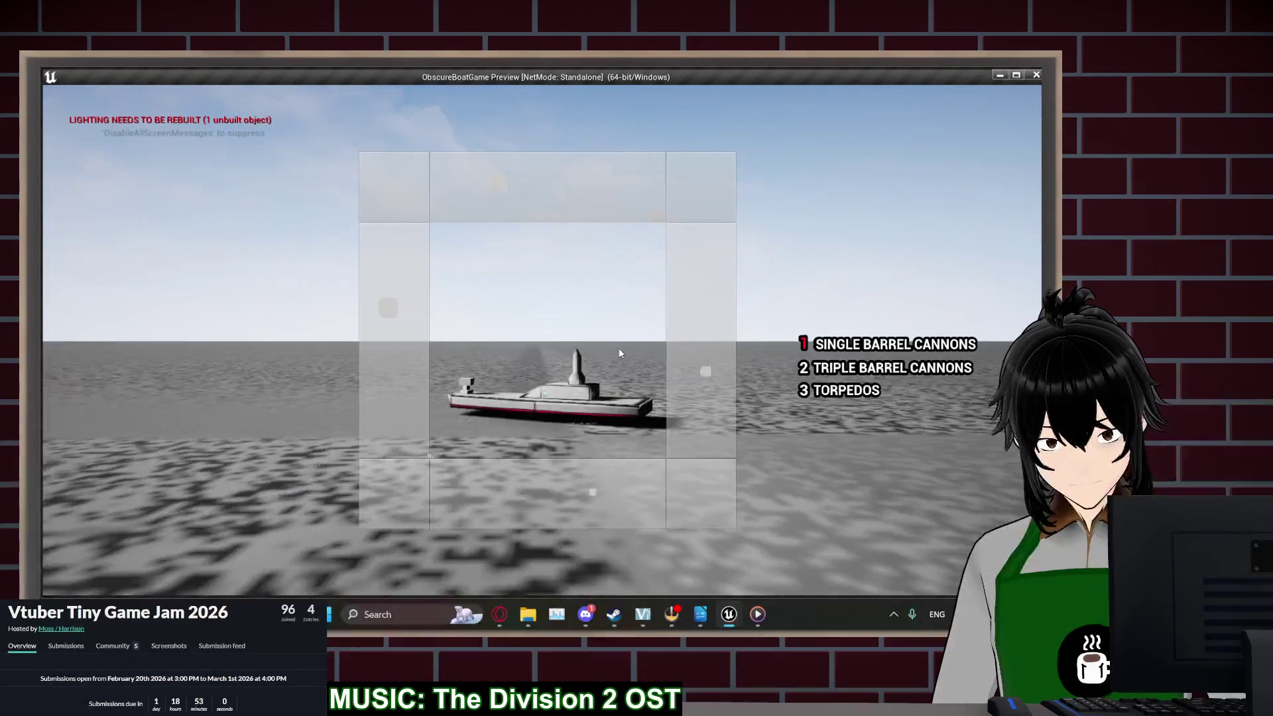
pyautogui.press('2')
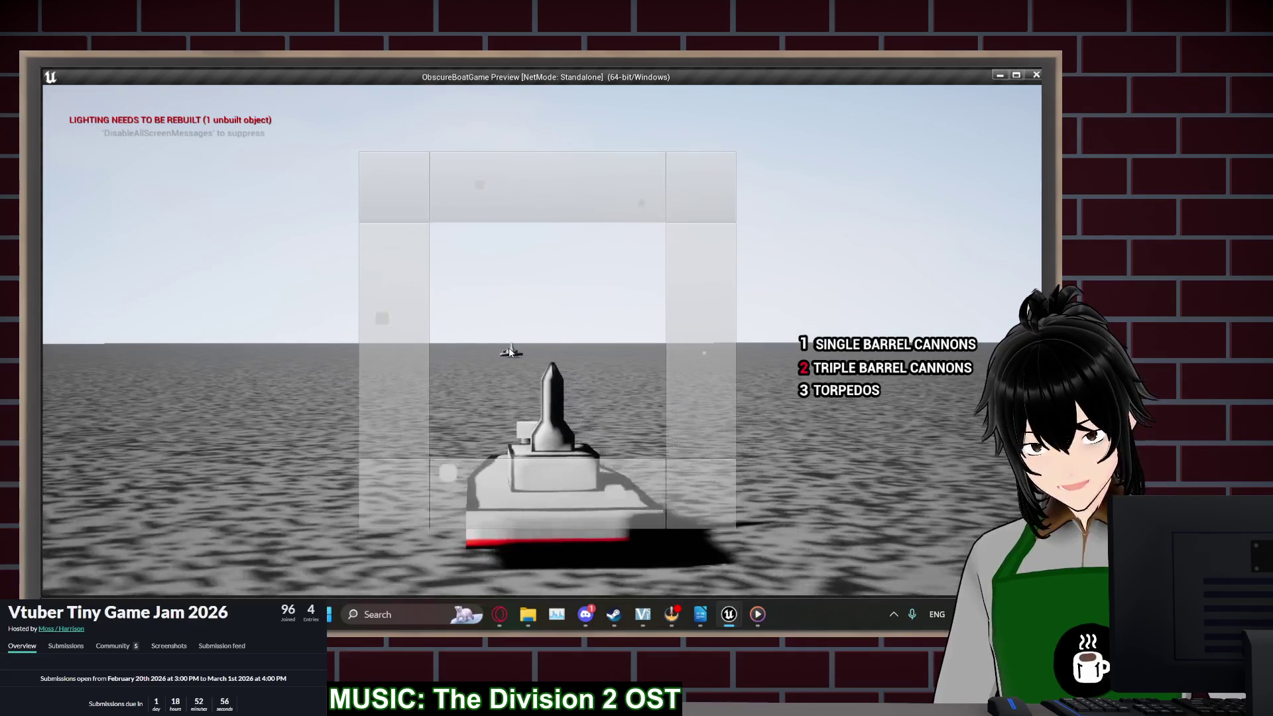
pyautogui.click(513, 353)
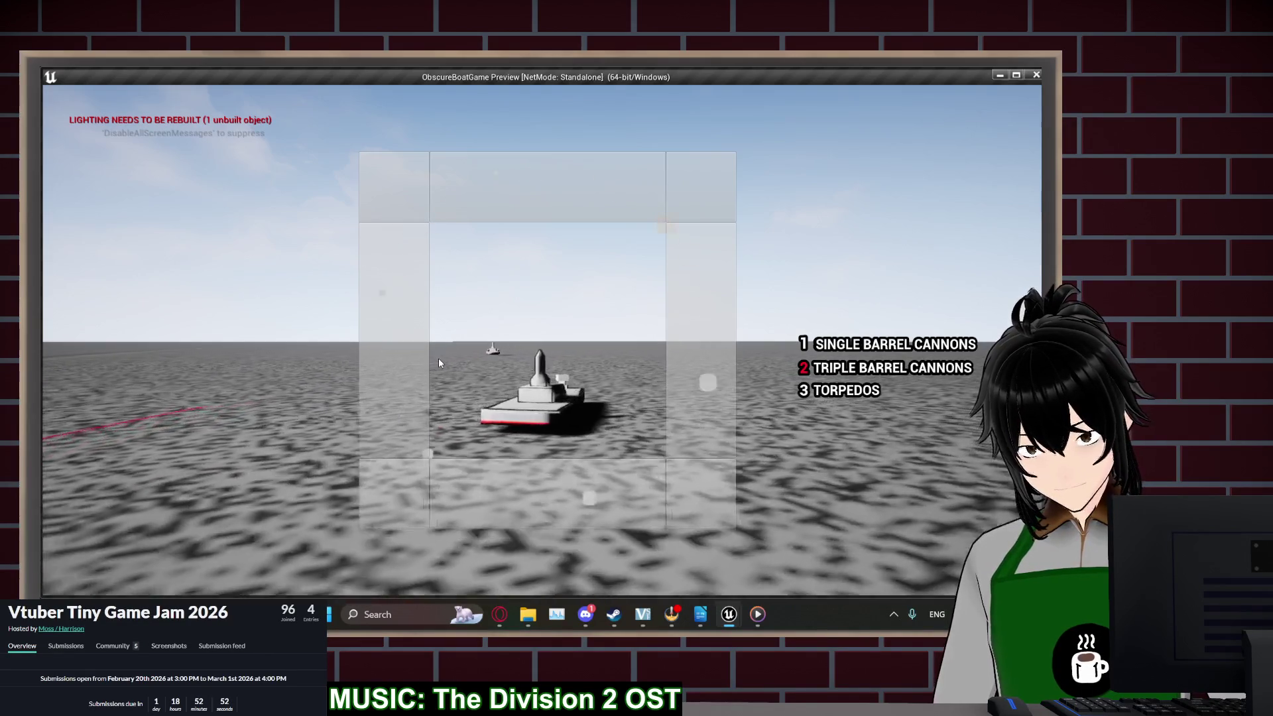
pyautogui.scroll(3, 431, 356)
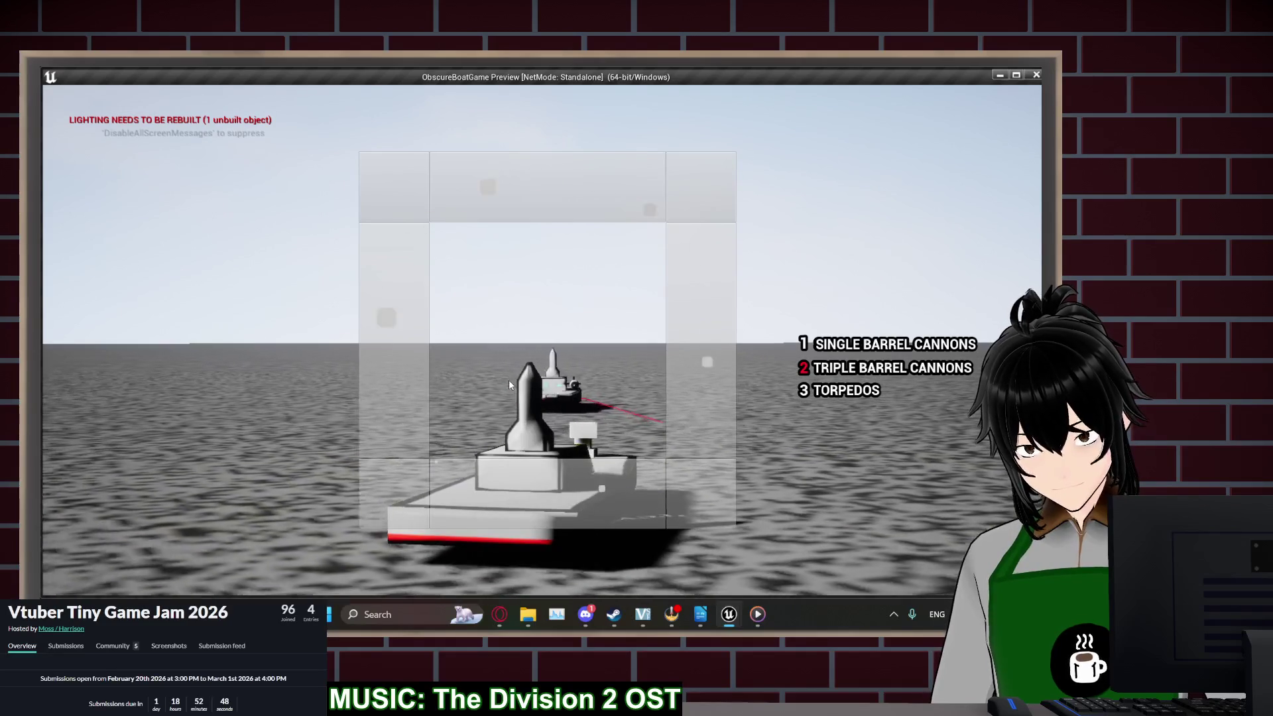
pyautogui.scroll(-3, 507, 380)
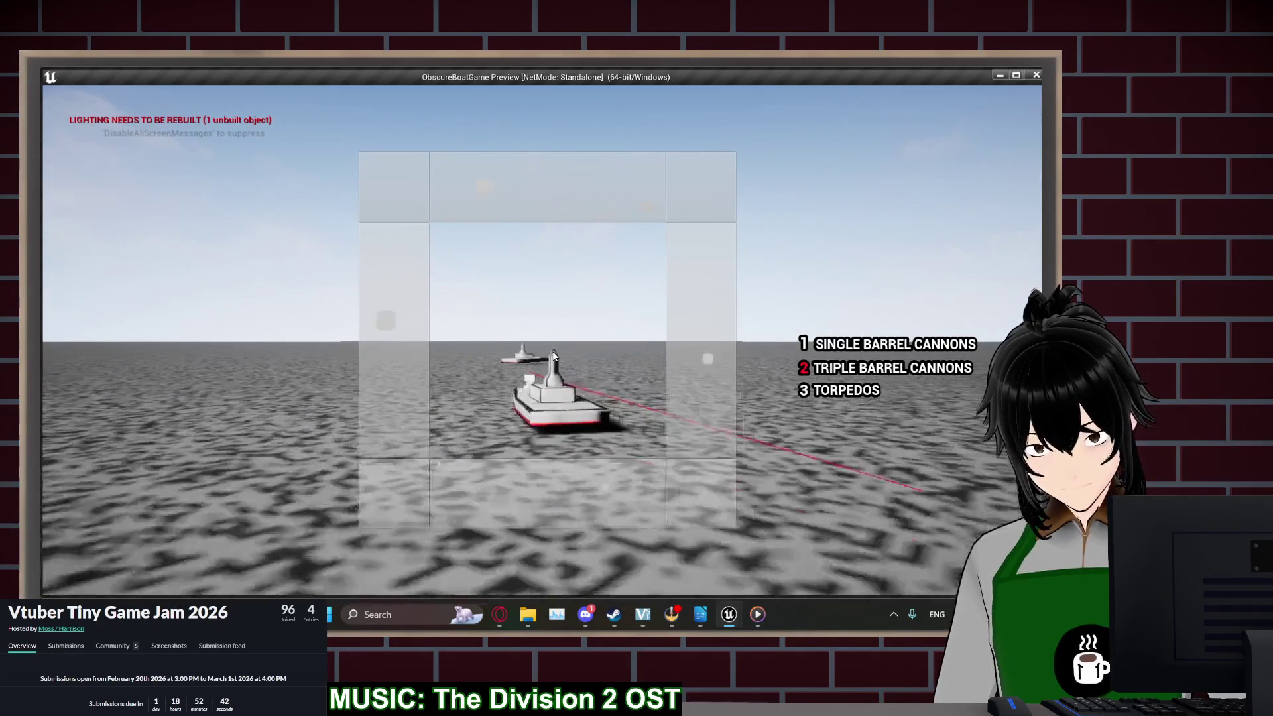
pyautogui.scroll(3, 556, 356)
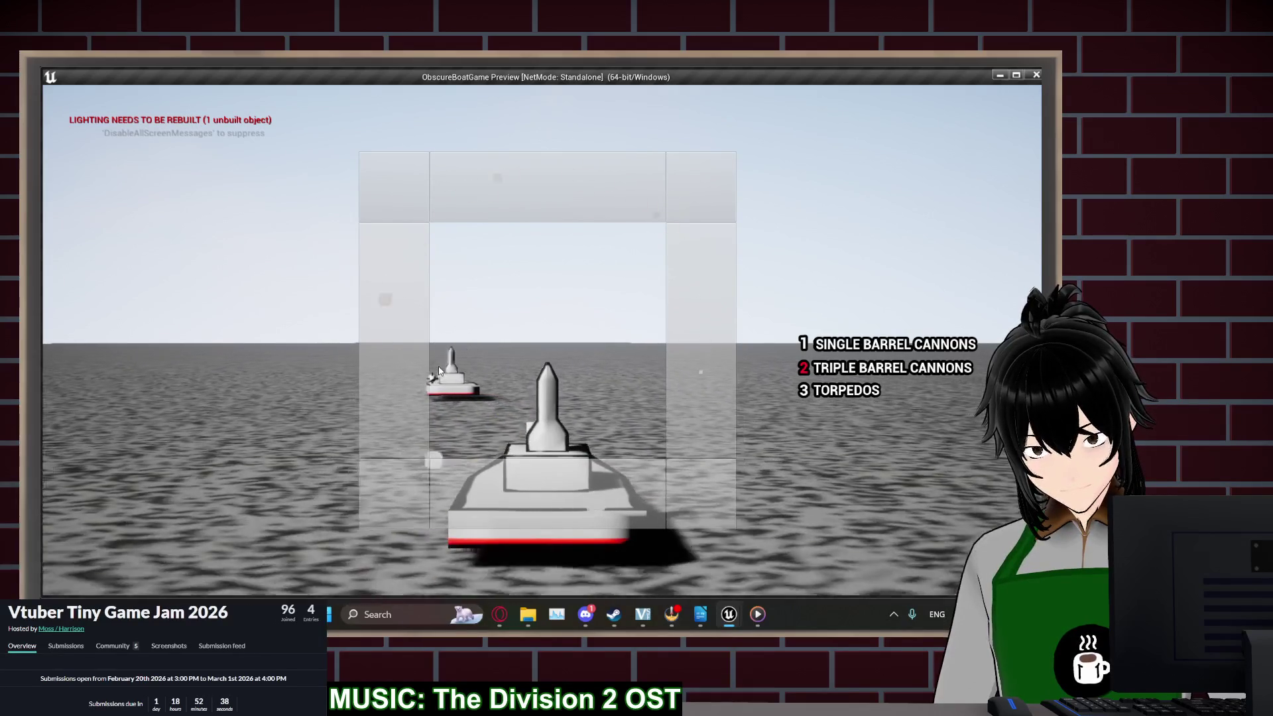
pyautogui.scroll(-3, 436, 365)
pyautogui.press('Escape')
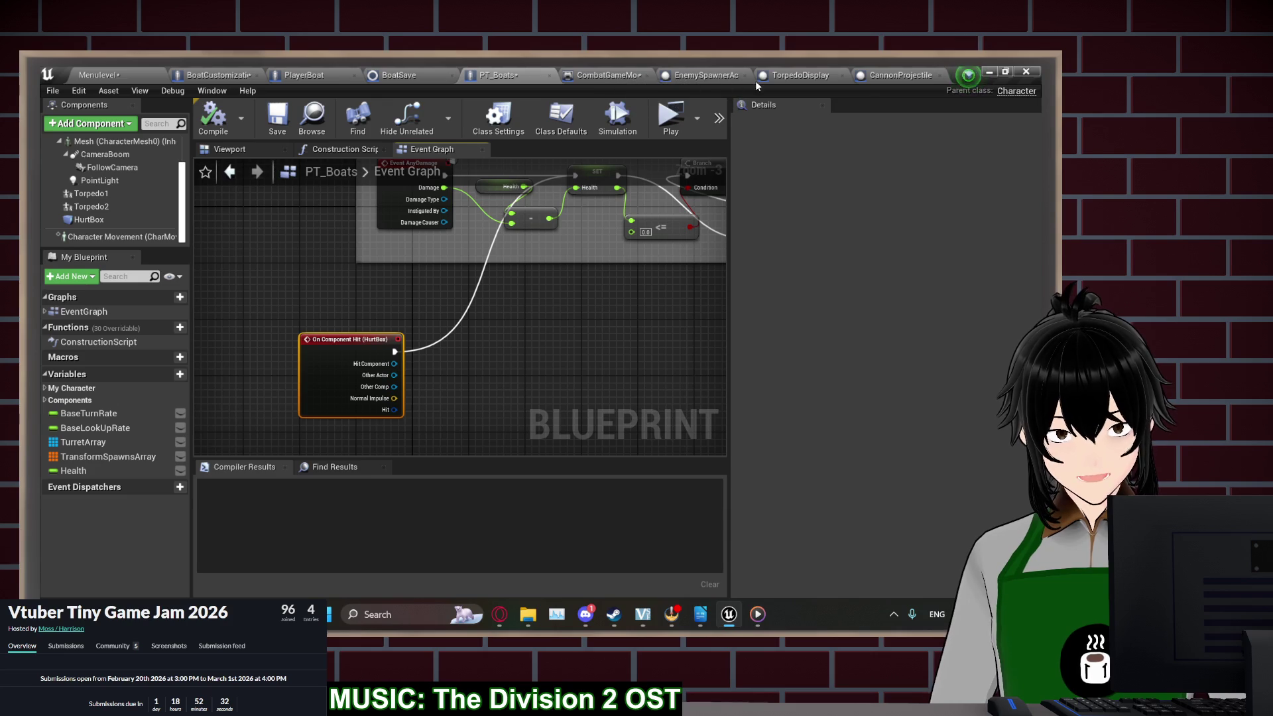
# Show the PT_Boats viewport and select the HurtBox component
pyautogui.click(231, 149)
pyautogui.click(493, 344)
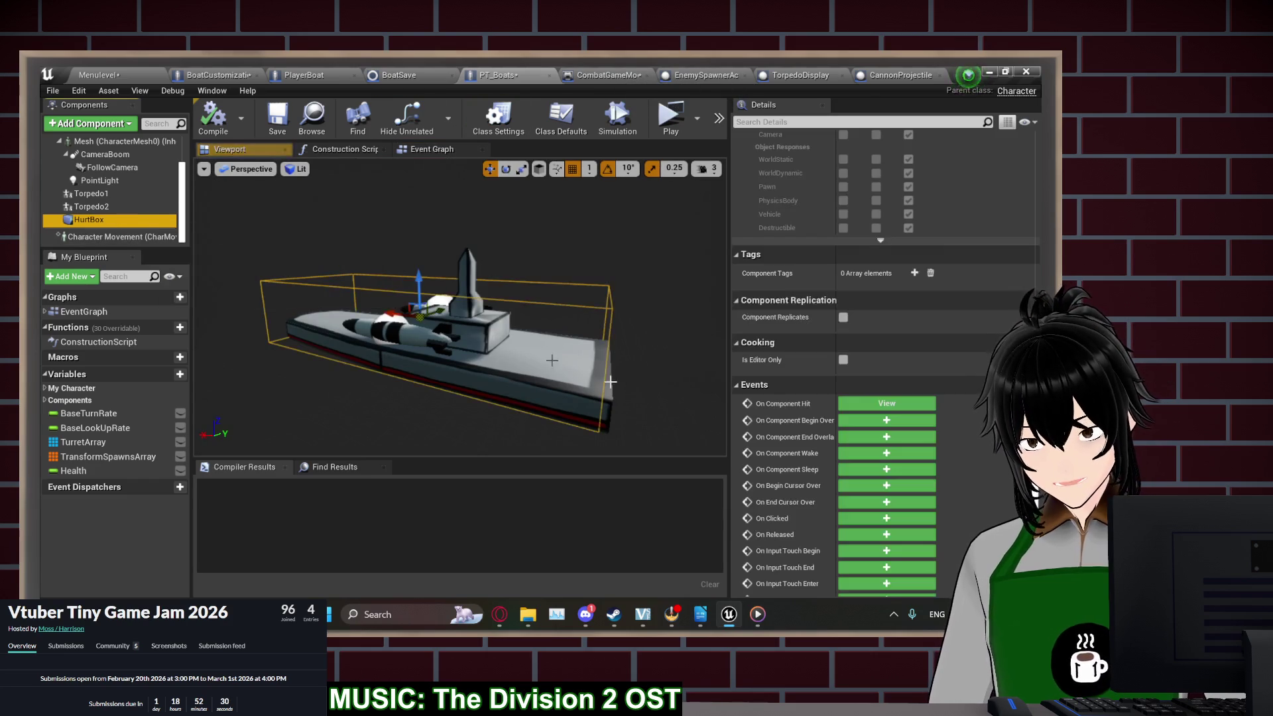
pyautogui.scroll(10, 791, 489)
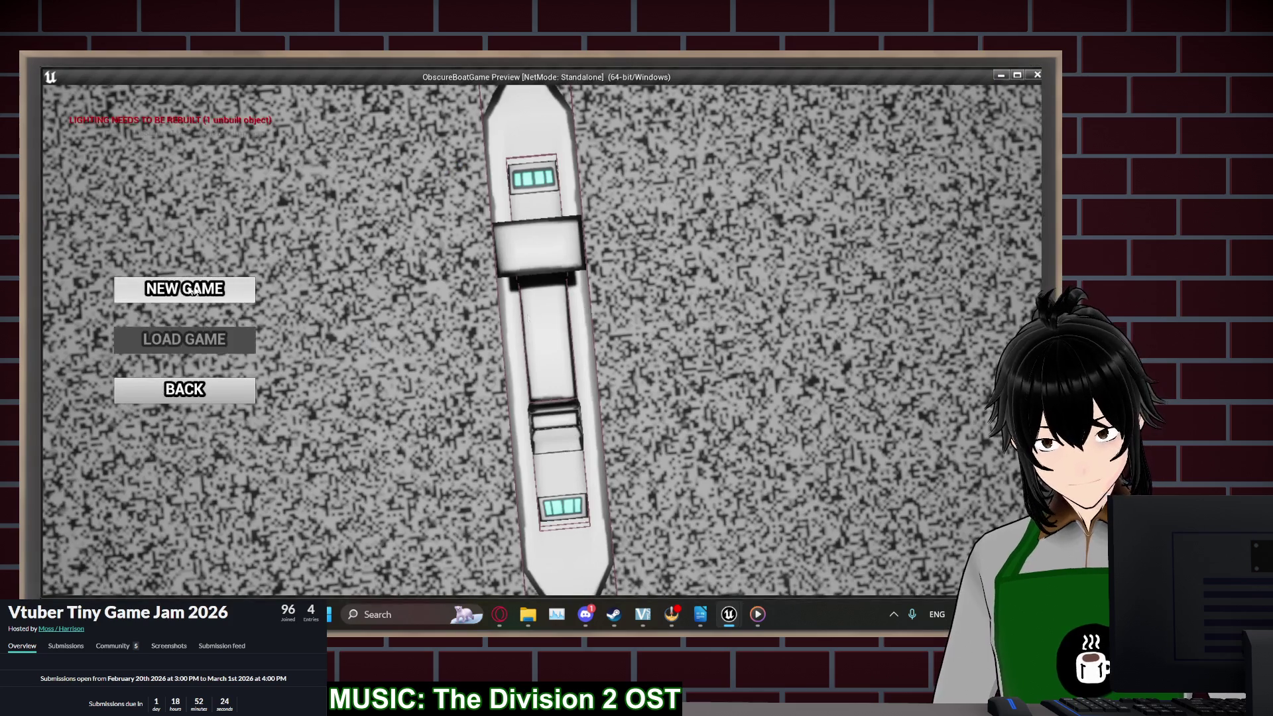
# Play-test a new game: fire, switch to triple barrel cannons, steer, then stop
pyautogui.click(192, 290)
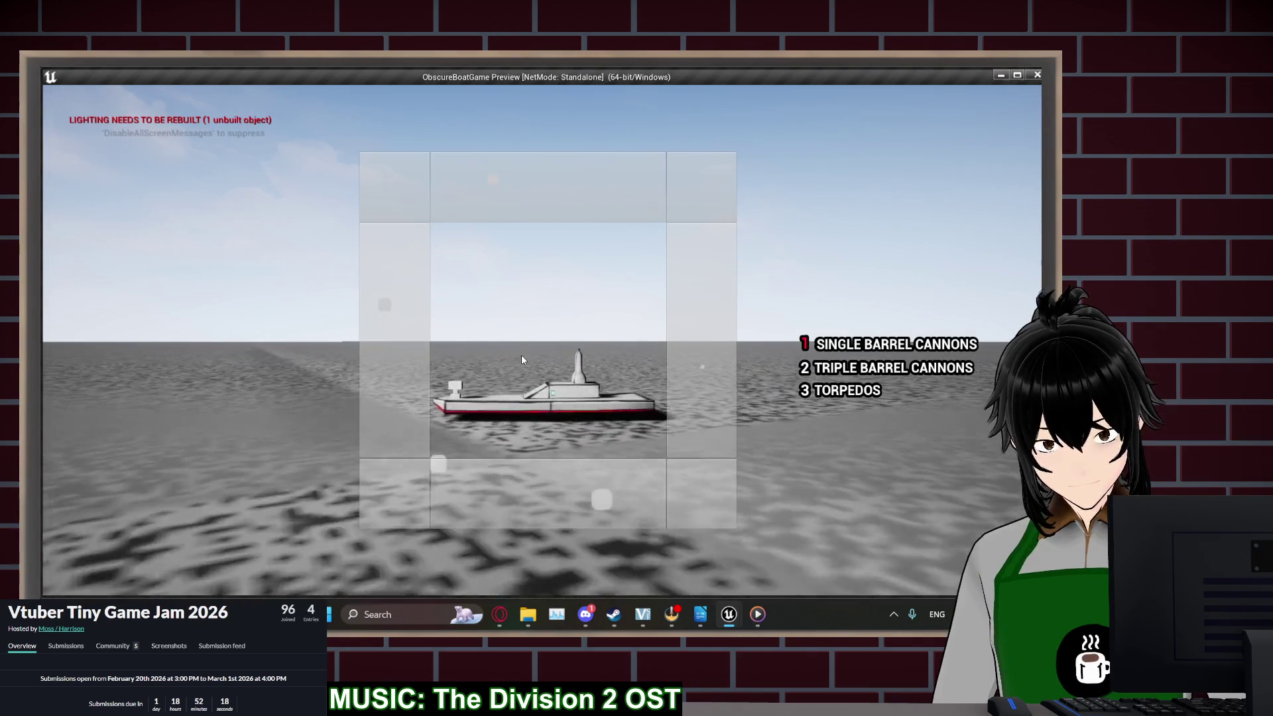
pyautogui.click(521, 359)
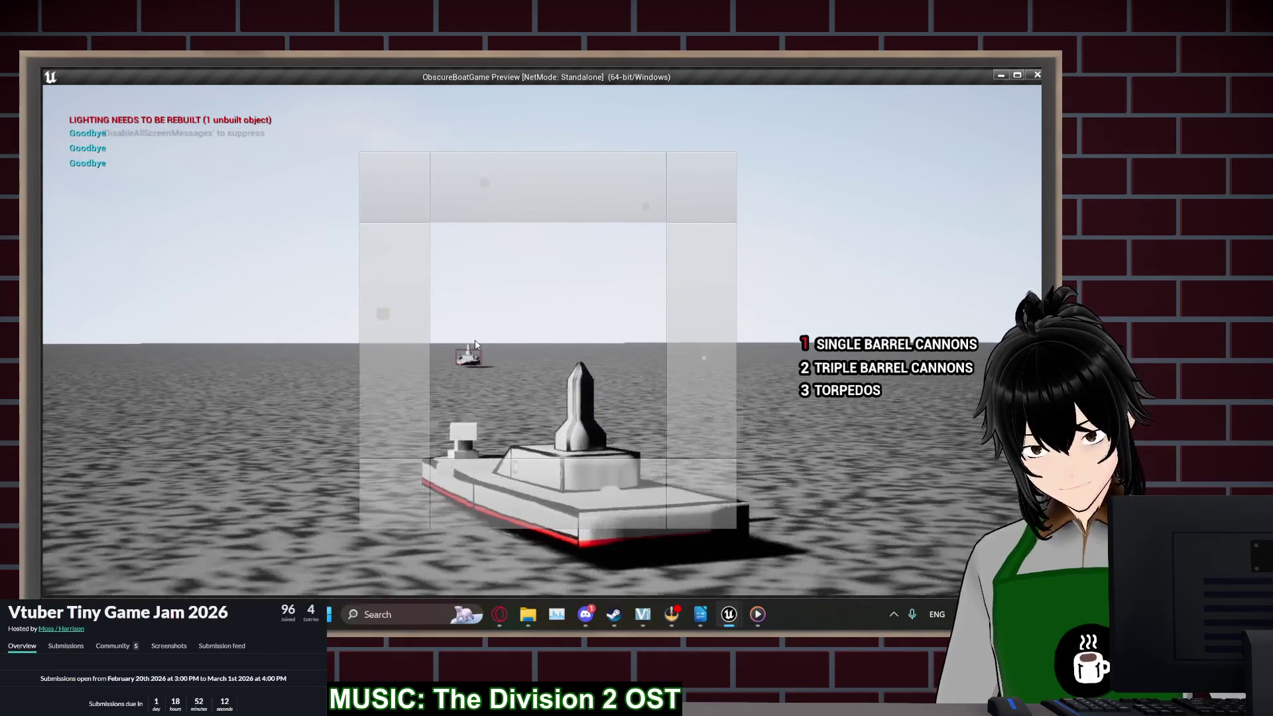
pyautogui.press('2')
pyautogui.press('a')
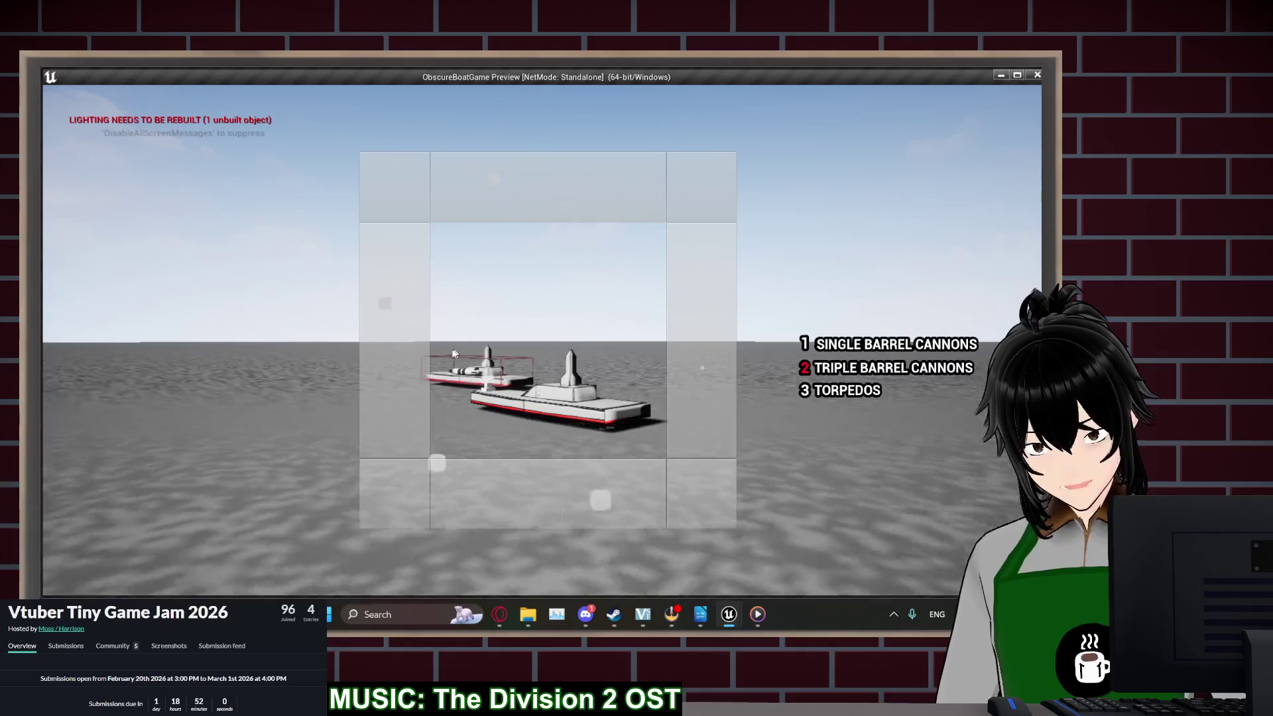
pyautogui.press('Escape')
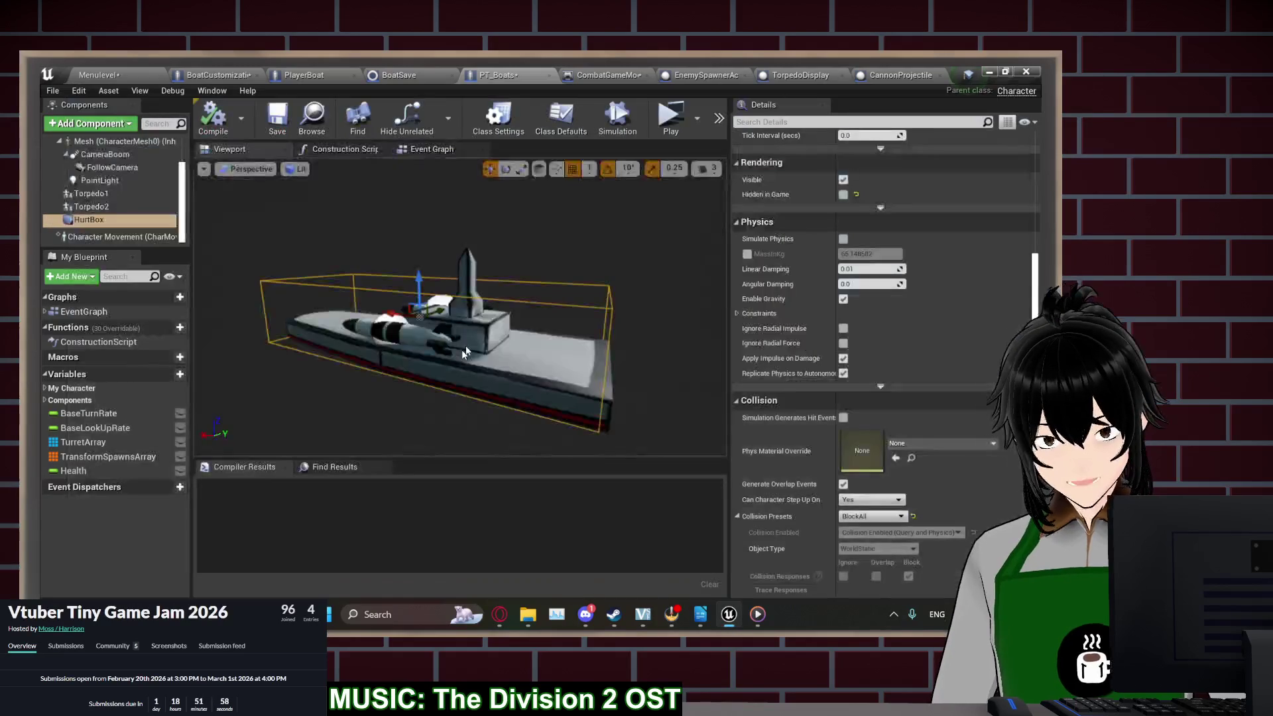
# Review HurtBox collision and the Health default, then switch to the CannonProjectile blueprint
pyautogui.scroll(-3, 795, 478)
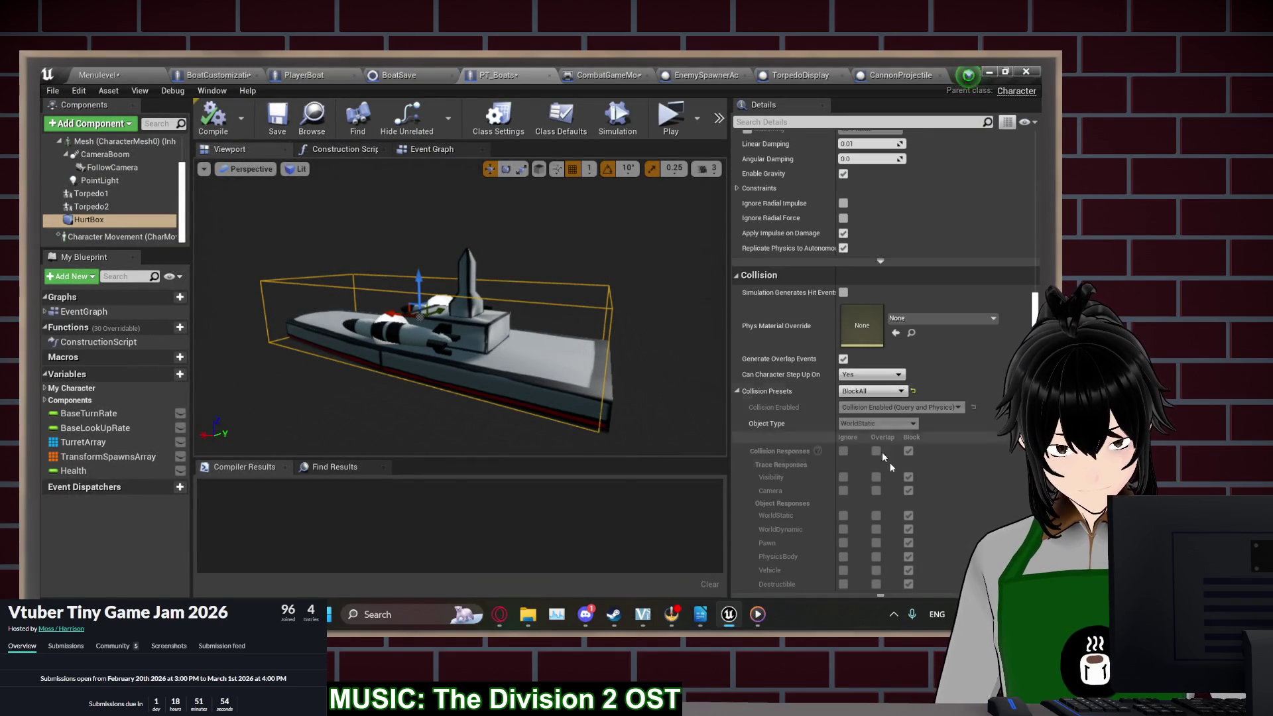
pyautogui.scroll(-2, 908, 493)
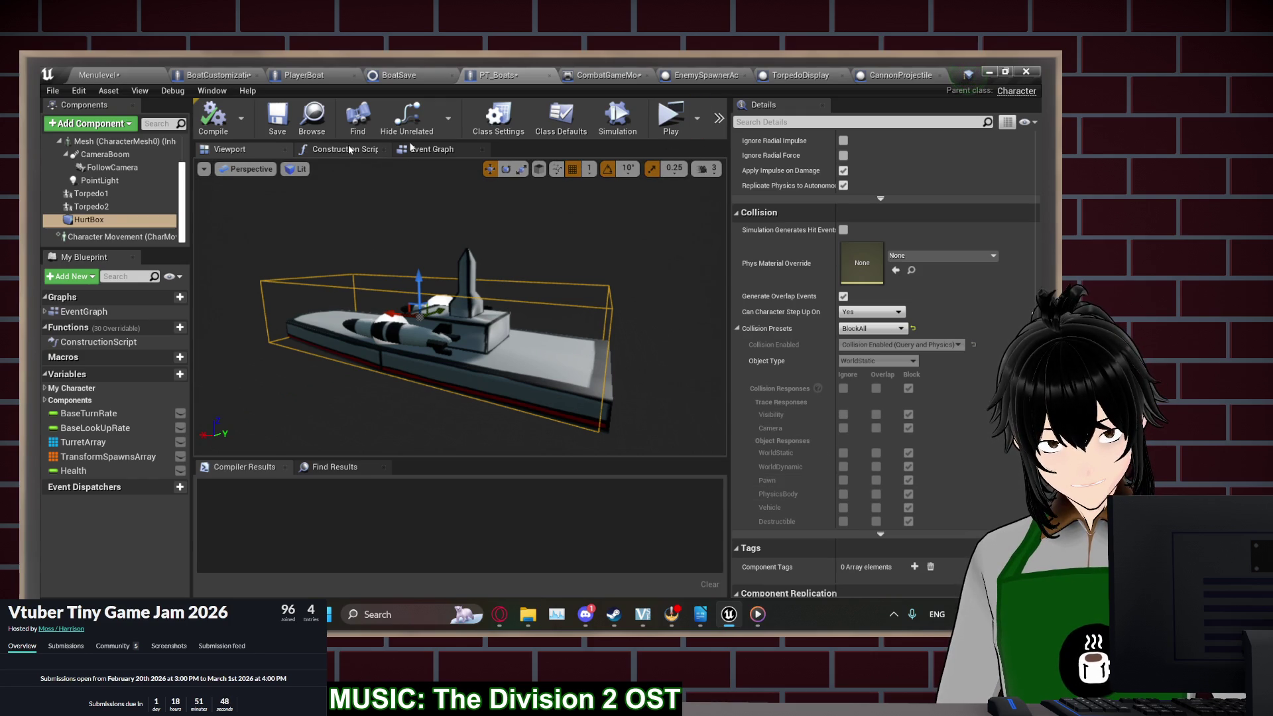
pyautogui.click(423, 149)
pyautogui.moveTo(531, 364); pyautogui.dragTo(517, 404)
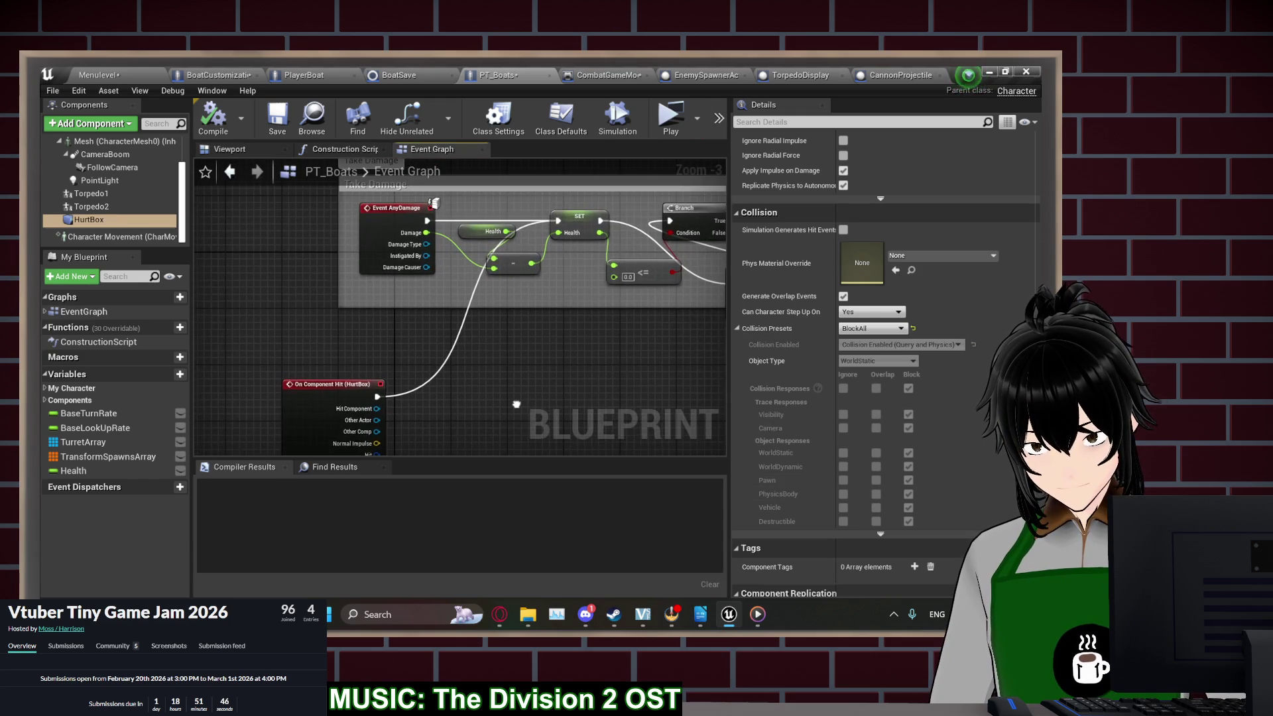
pyautogui.click(471, 231)
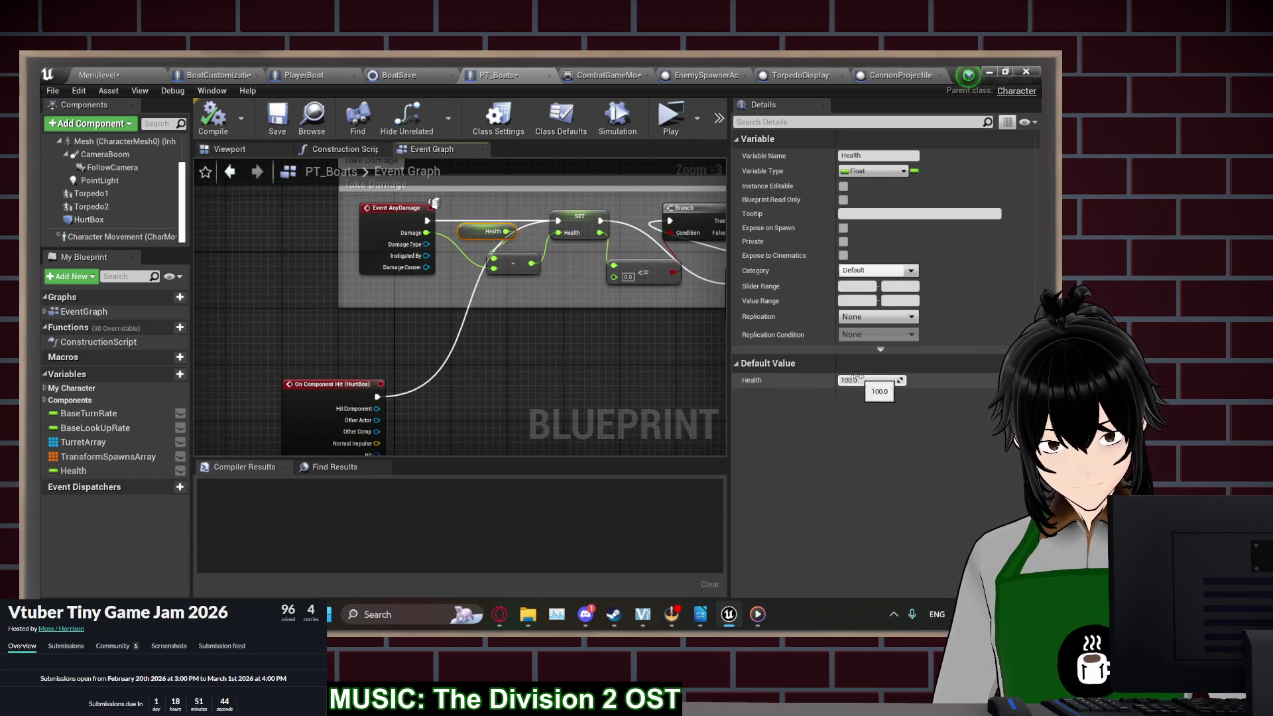
pyautogui.click(876, 73)
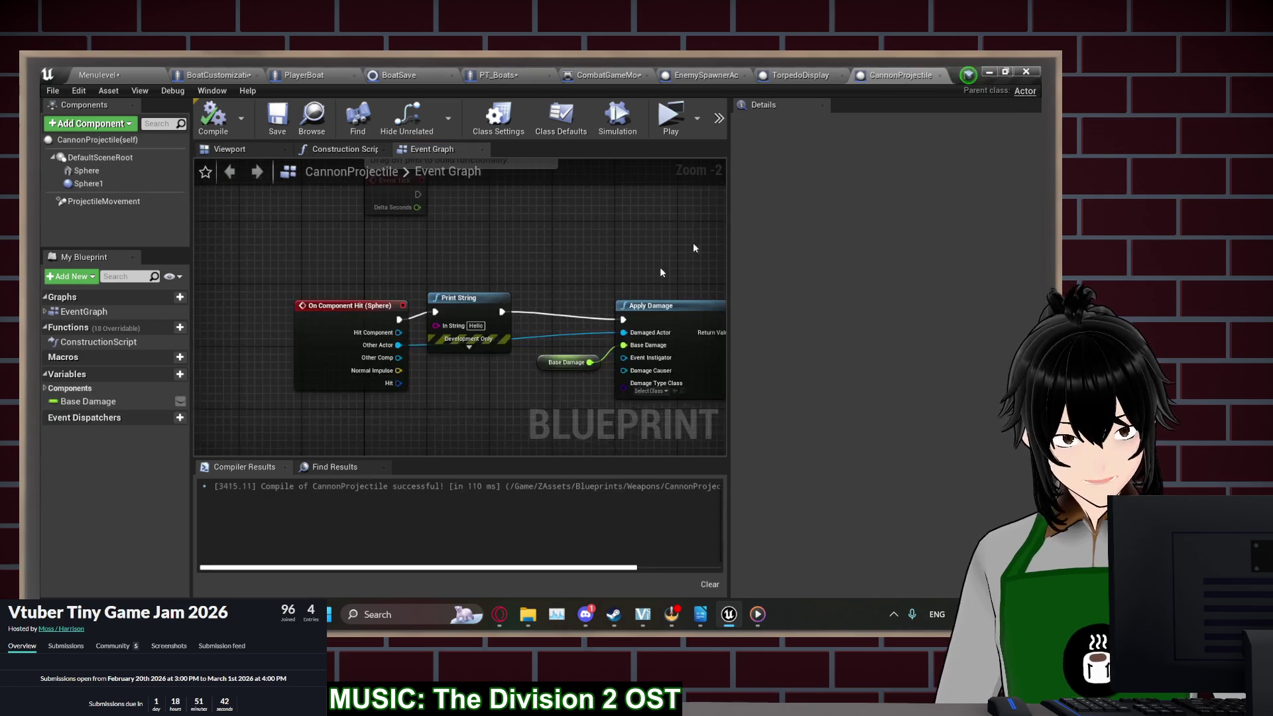
# Add an On Component Hit (Sphere1) event feeding Print String and Apply Damage, then start a play test
pyautogui.moveTo(457, 298); pyautogui.dragTo(473, 298)
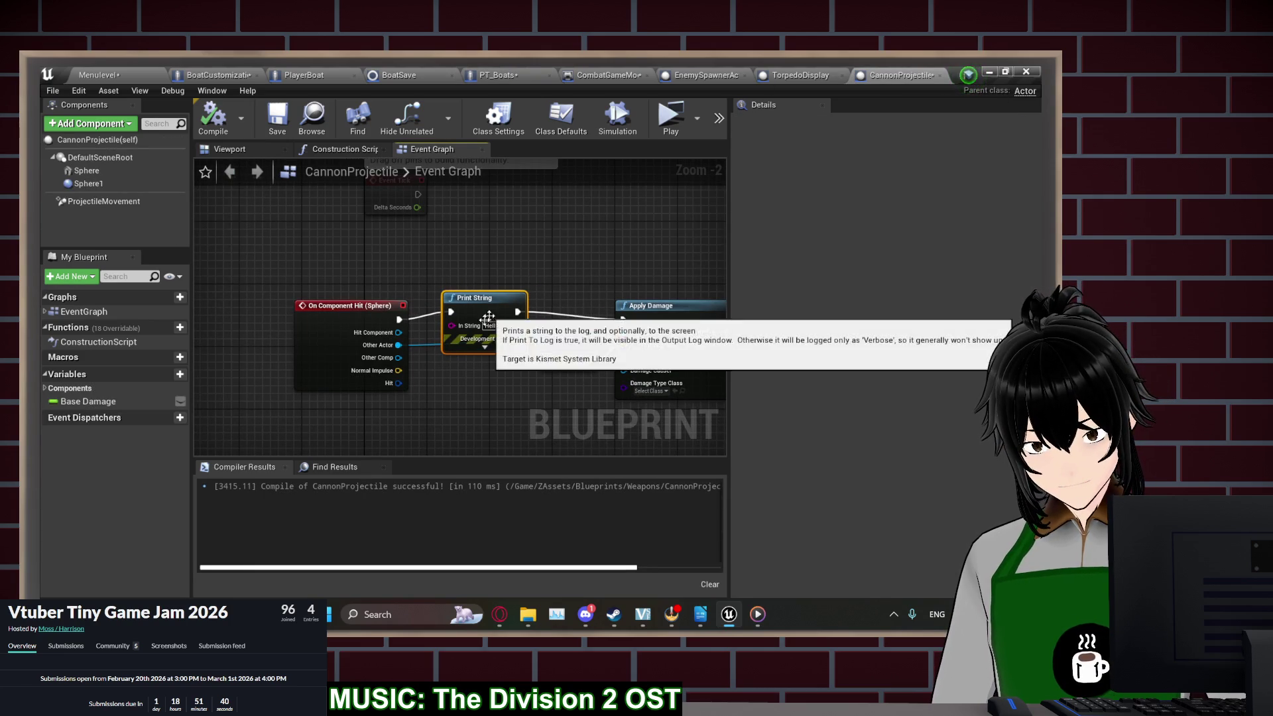
pyautogui.moveTo(468, 392); pyautogui.dragTo(446, 379)
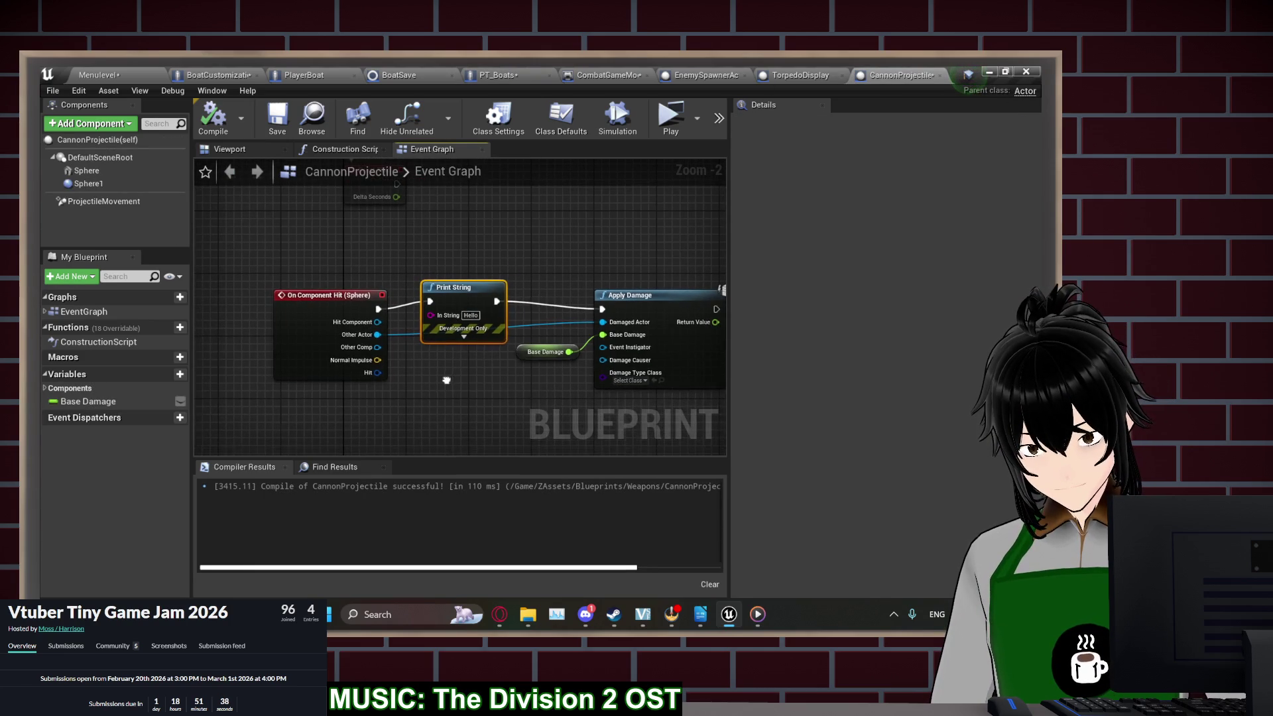
pyautogui.click(92, 184)
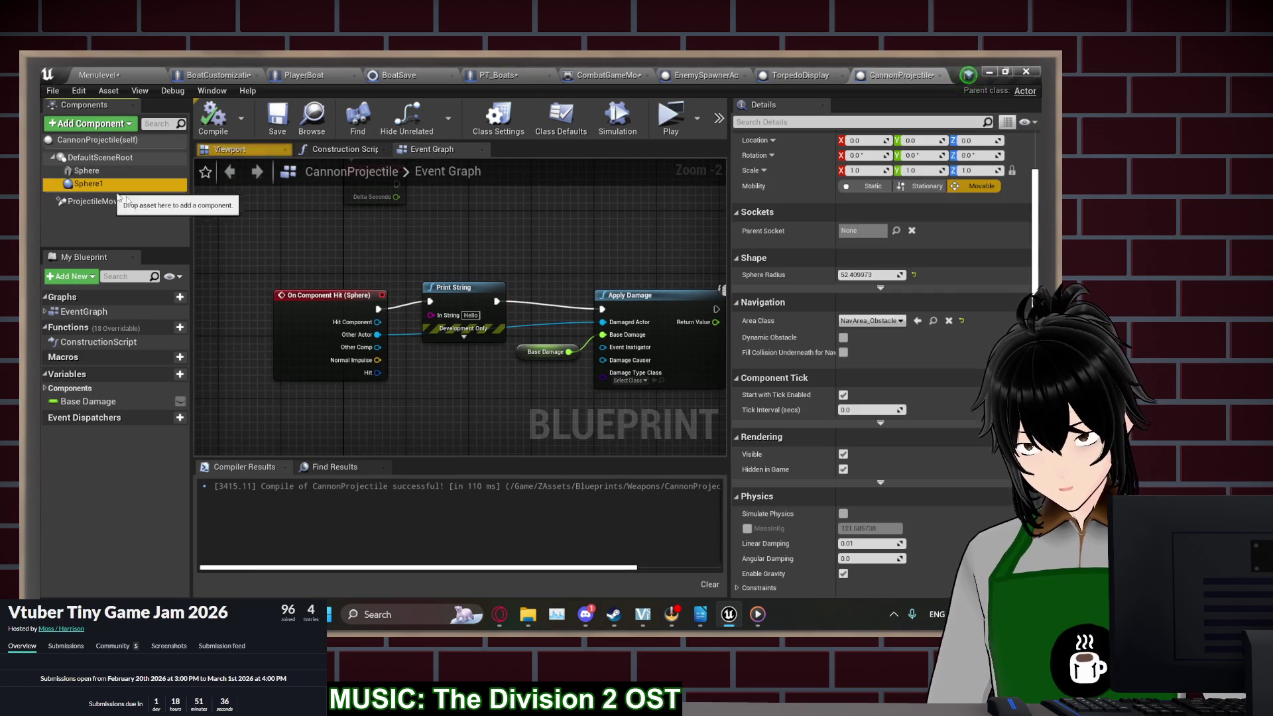
pyautogui.scroll(-10, 791, 509)
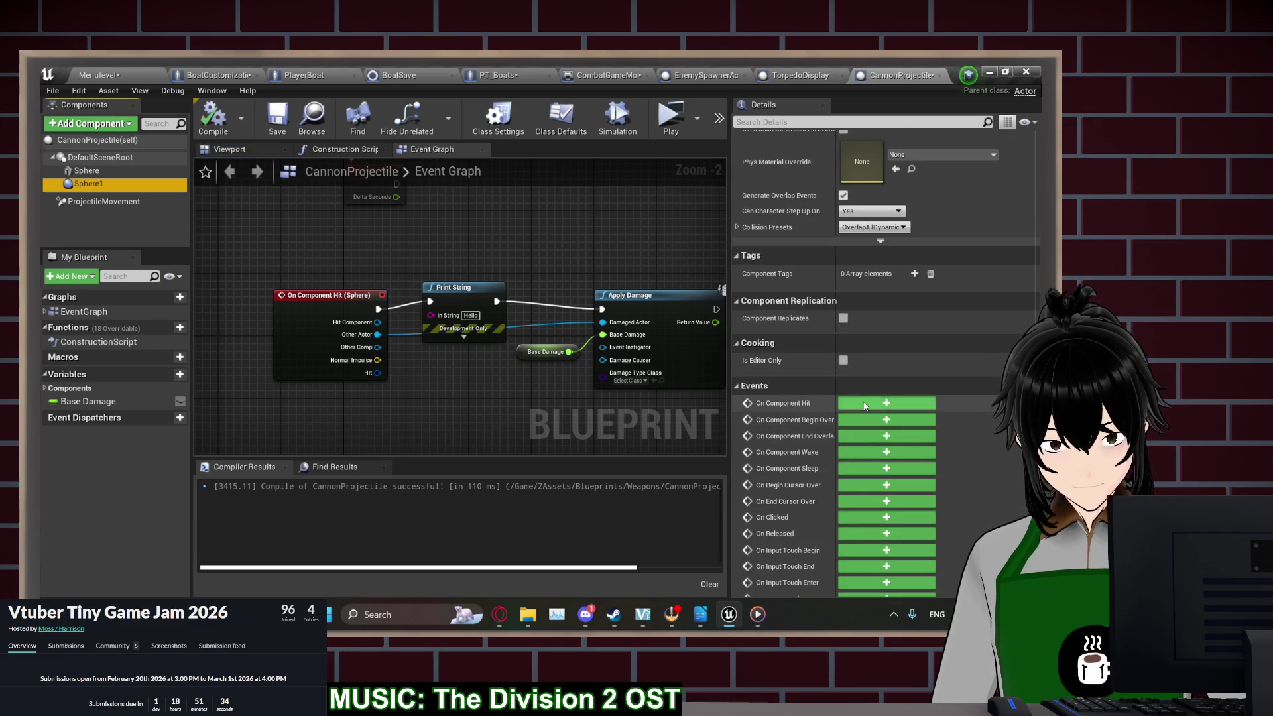
pyautogui.click(863, 406)
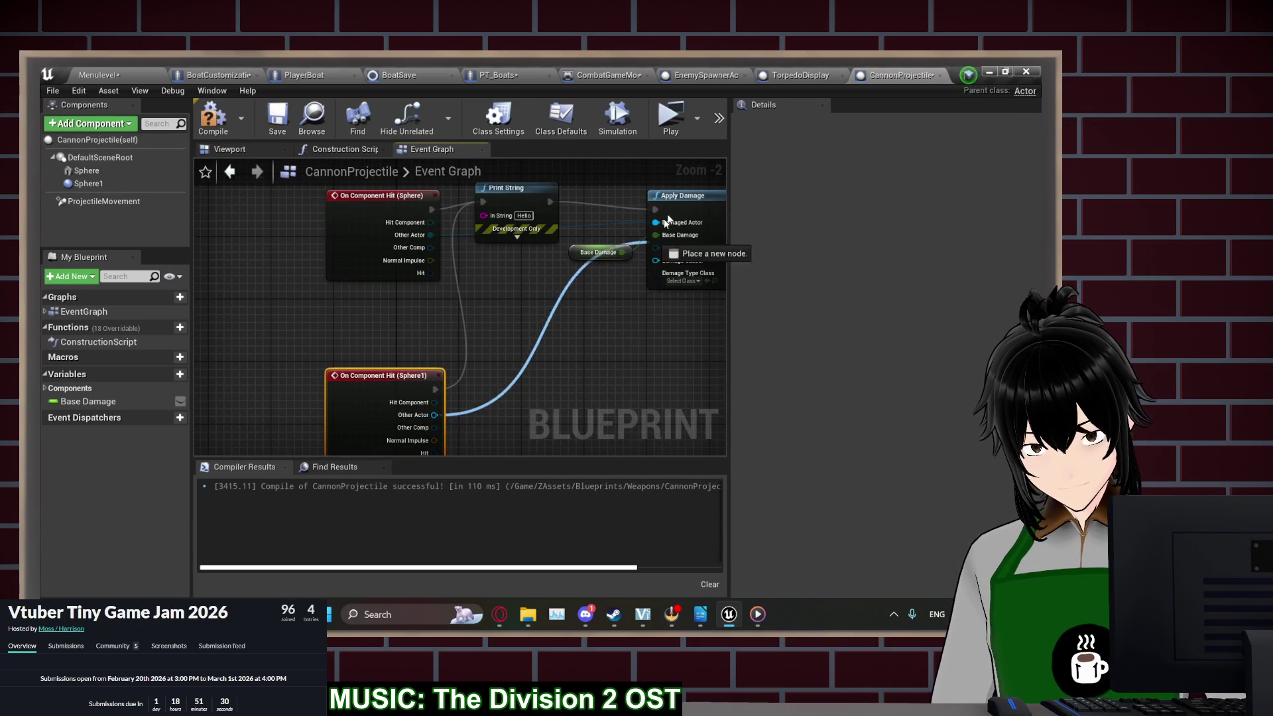
pyautogui.click(666, 134)
pyautogui.click(163, 301)
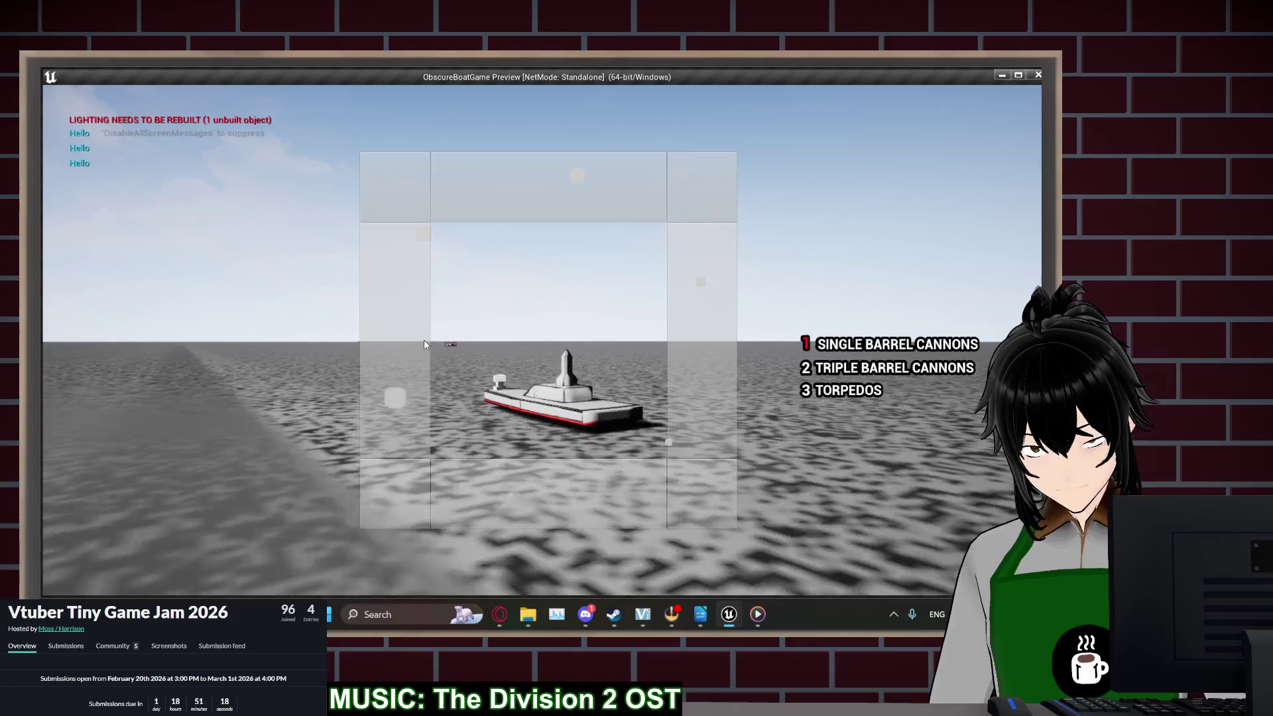
# Switch to the triple barrel cannons in play, then close the preview
pyautogui.press('2')
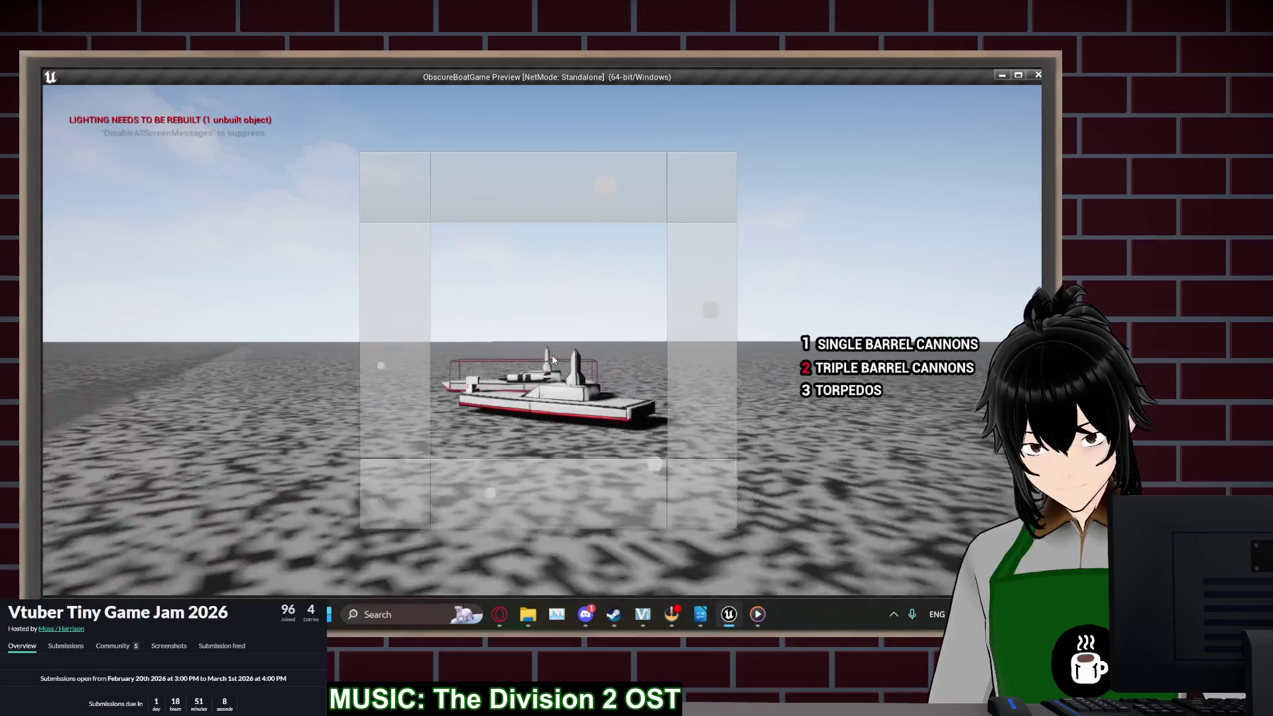
pyautogui.press('Escape')
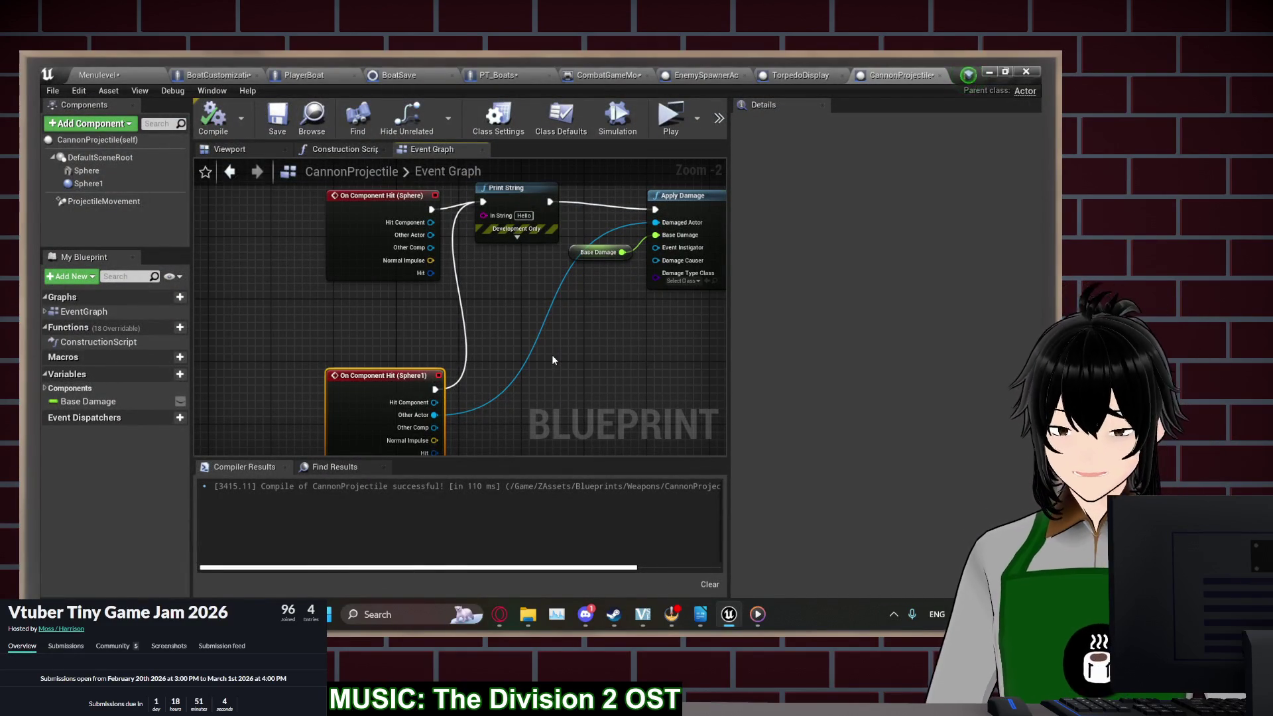
# Delete the Event Tick, Print String and old Sphere hit event nodes
pyautogui.moveTo(563, 382)
pyautogui.mouseDown()
pyautogui.moveTo(474, 333)
pyautogui.moveTo(478, 315)
pyautogui.moveTo(523, 373)
pyautogui.mouseUp()
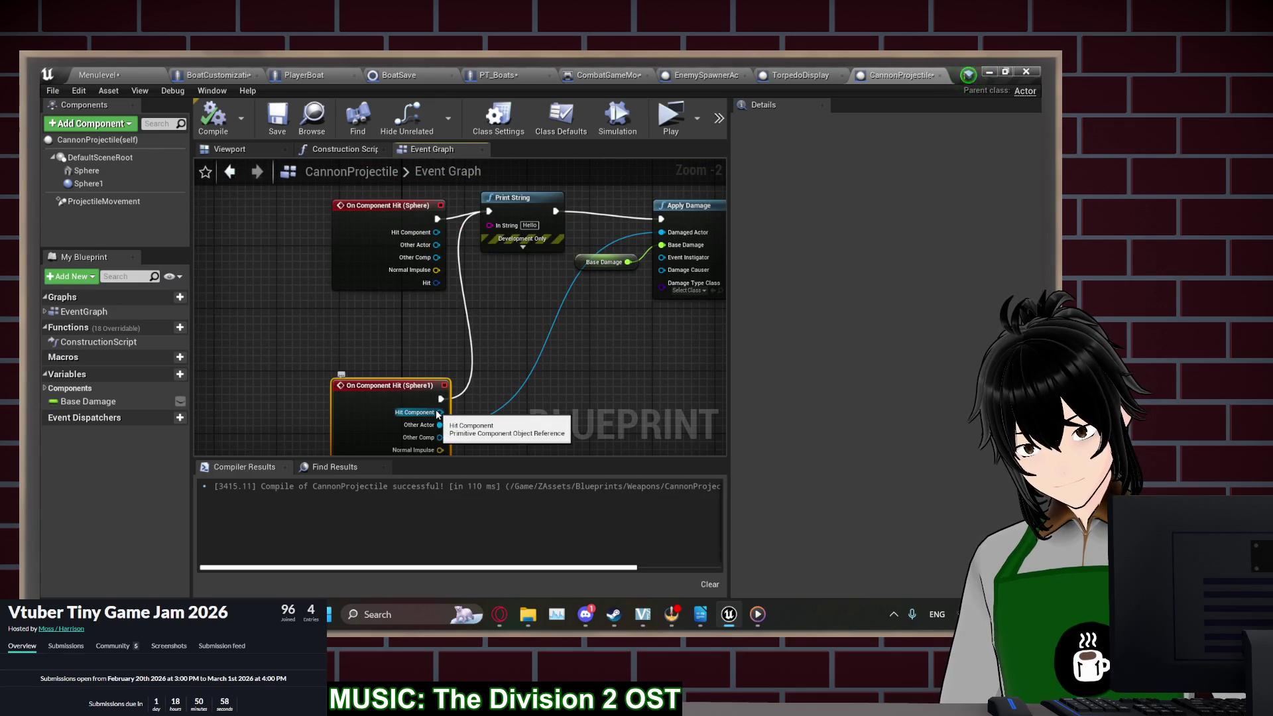
pyautogui.moveTo(455, 313); pyautogui.dragTo(472, 443)
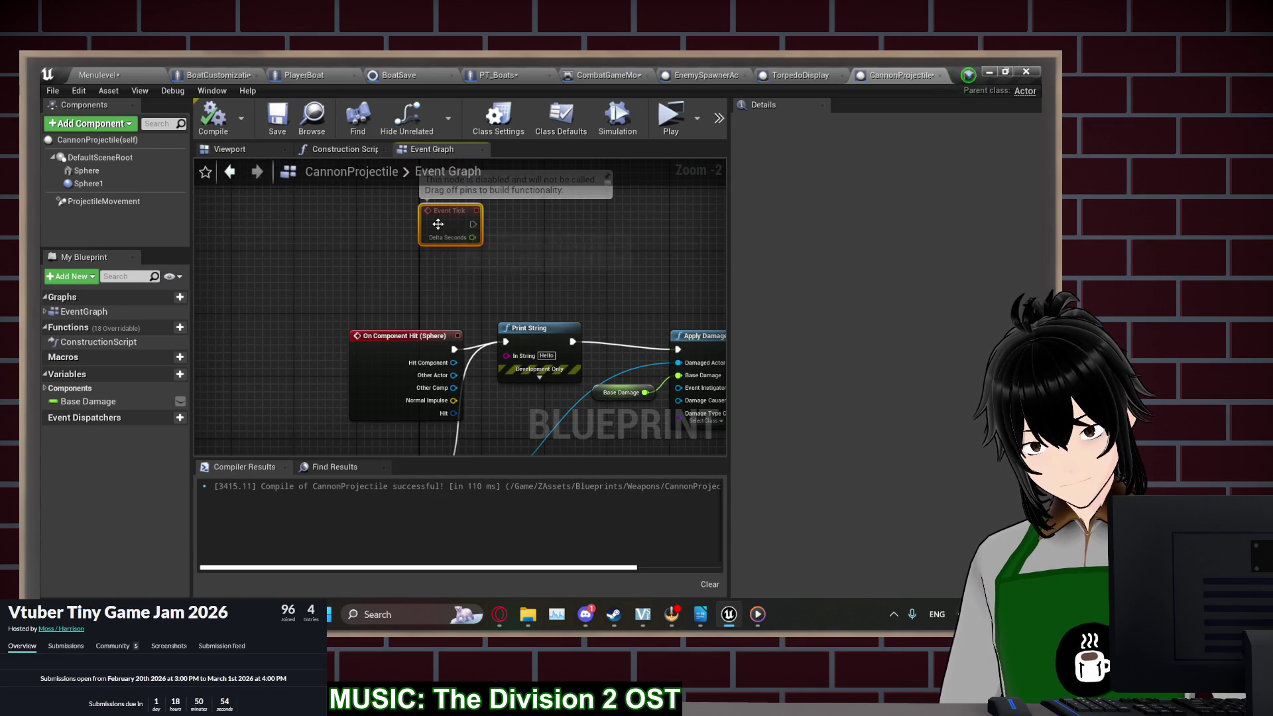
pyautogui.press('Delete')
pyautogui.moveTo(436, 222); pyautogui.dragTo(472, 221)
pyautogui.press('Delete')
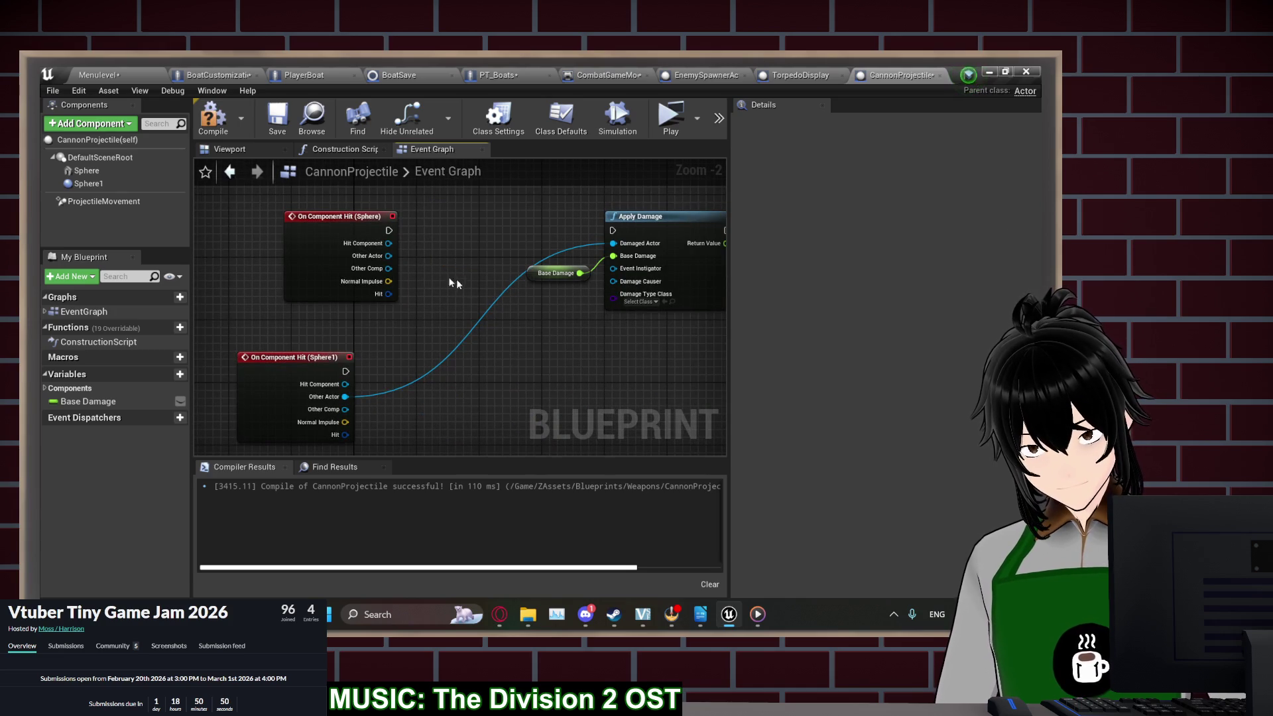
pyautogui.click(305, 209)
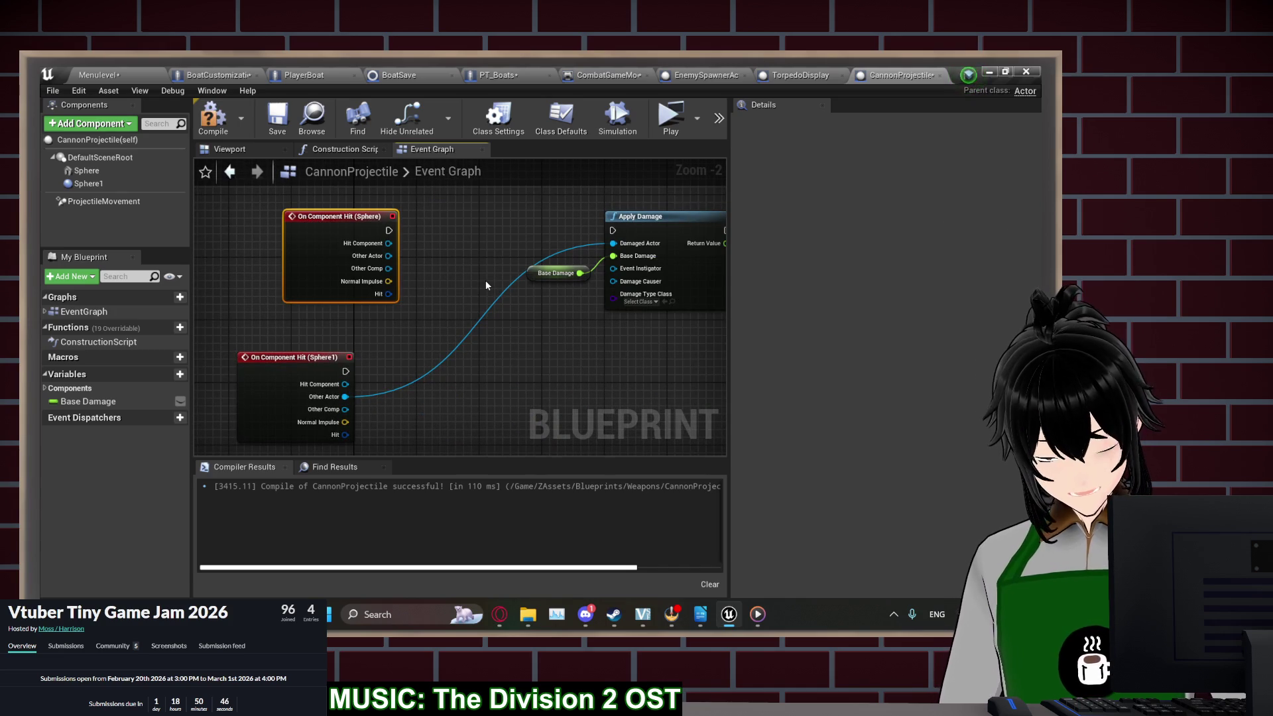
pyautogui.press('Delete')
# Insert a Cast To PT_Boats node from the Sphere1 hit's Other Actor into Apply Damage
pyautogui.moveTo(289, 361); pyautogui.dragTo(340, 212)
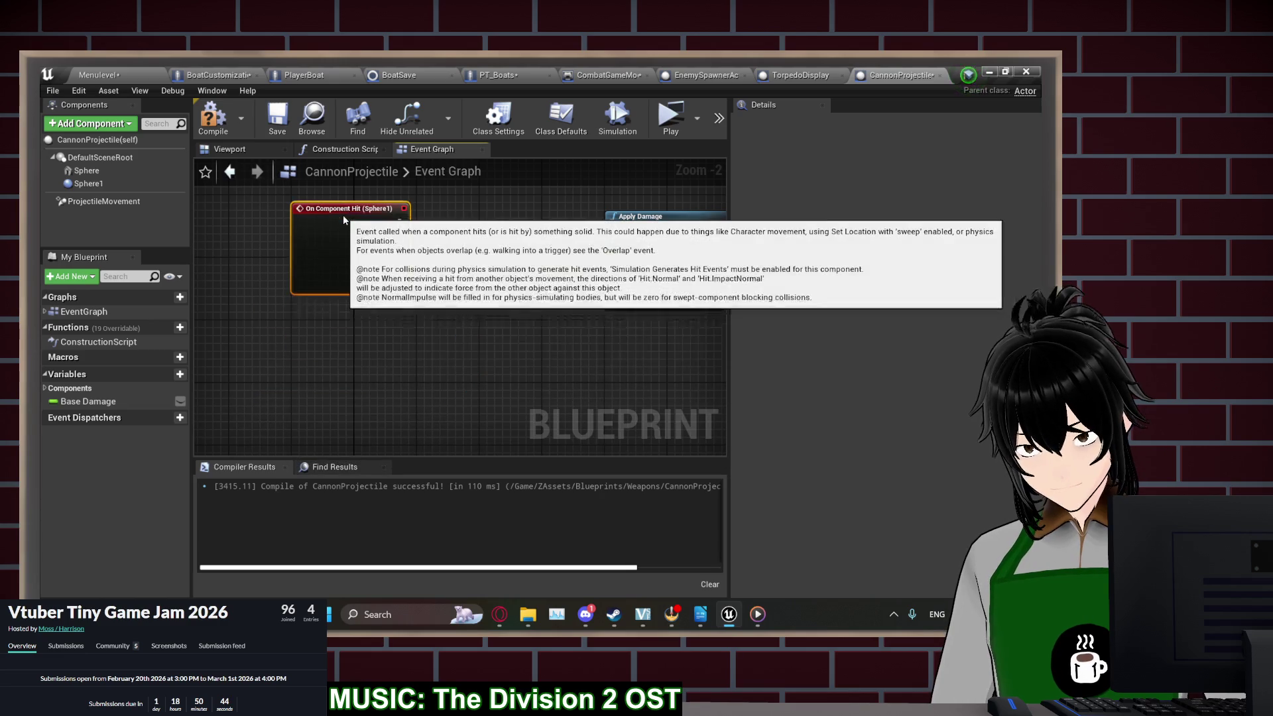
pyautogui.moveTo(382, 331); pyautogui.dragTo(438, 328)
pyautogui.write('cast to')
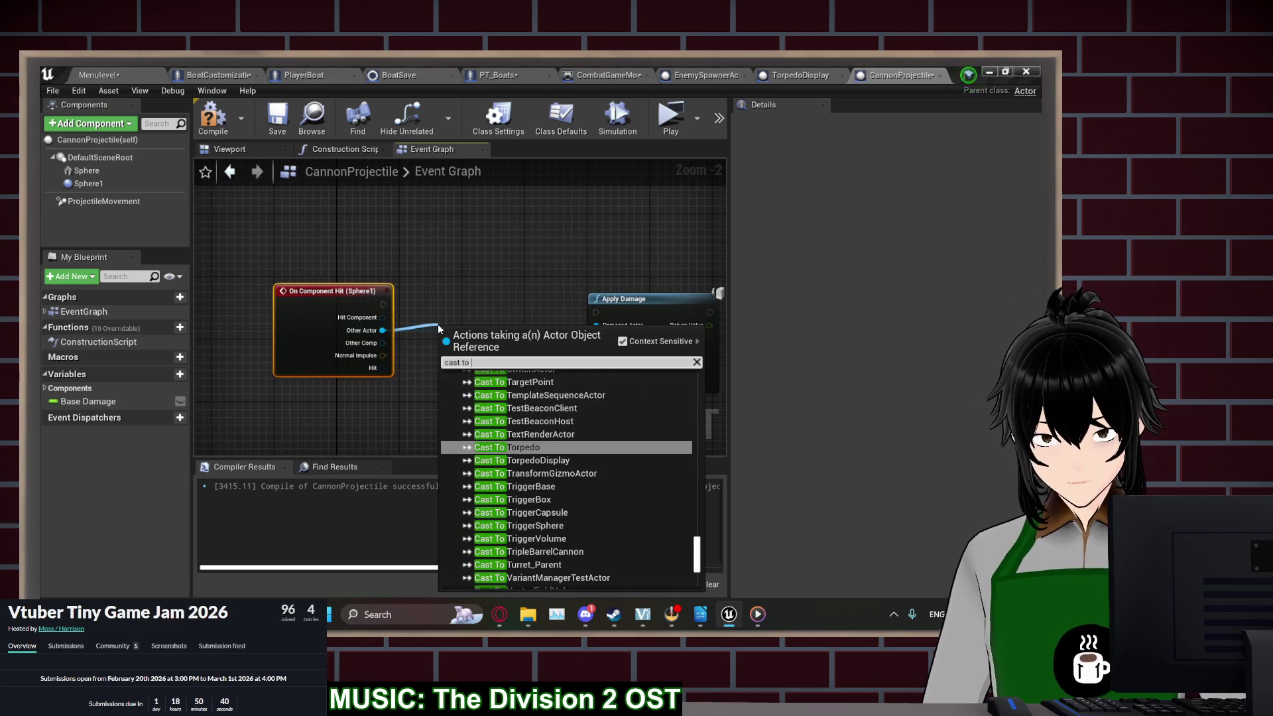
pyautogui.write(' pt')
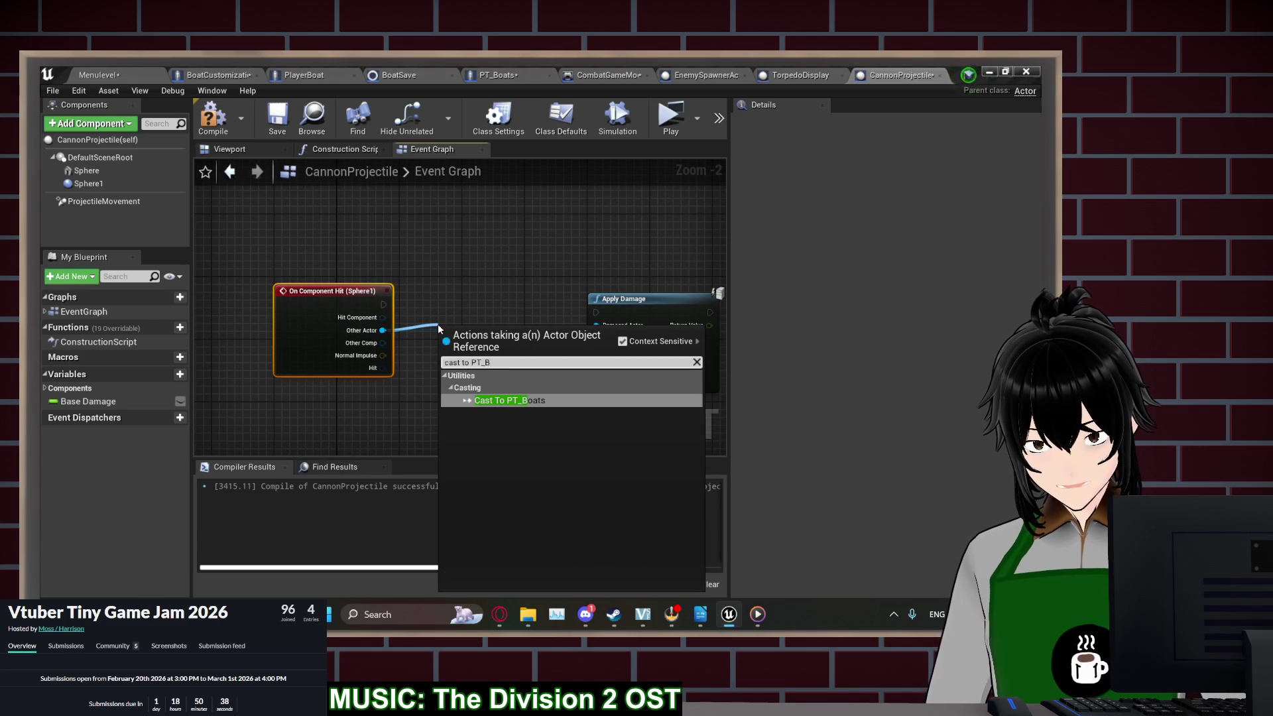
pyautogui.press('Return')
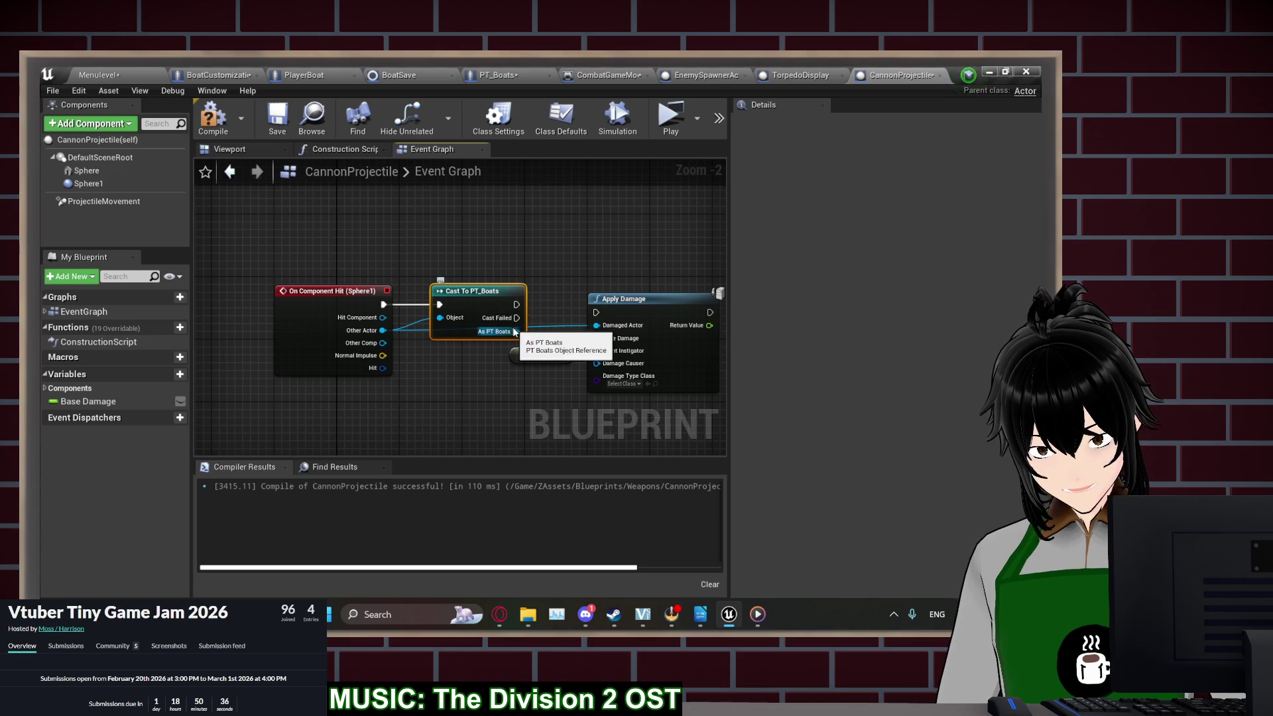
pyautogui.click(595, 313)
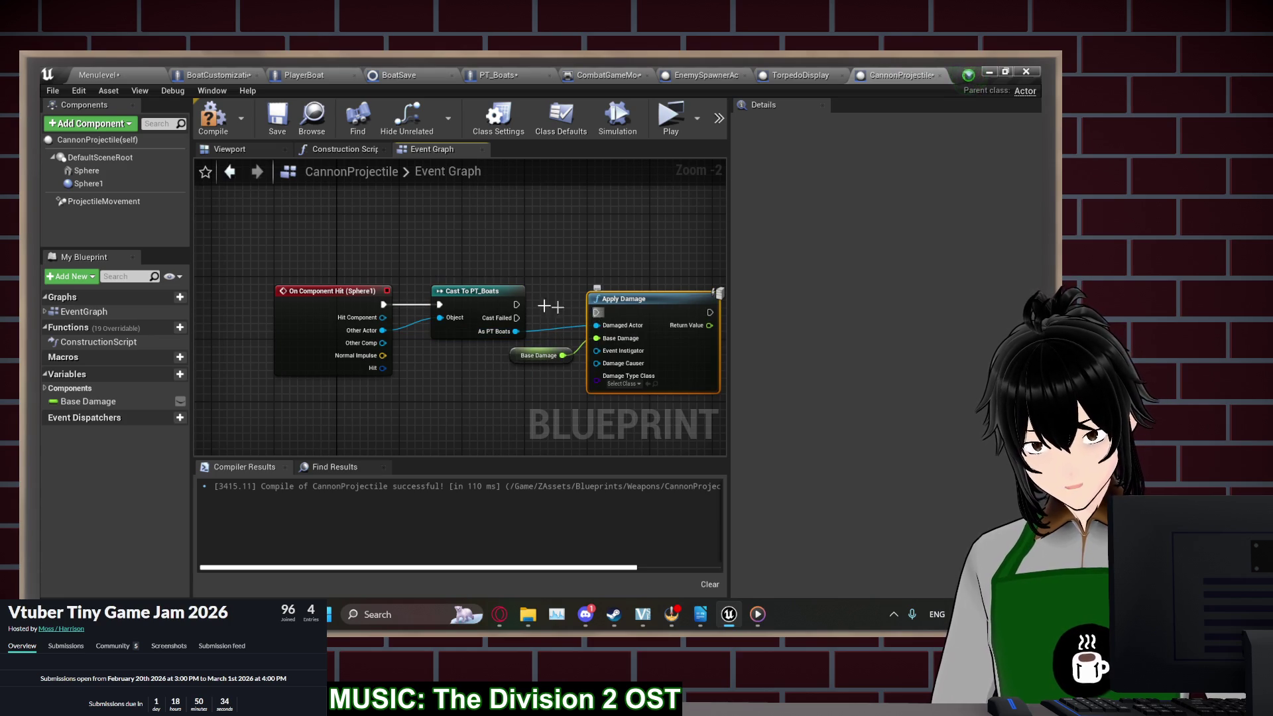
pyautogui.click(615, 276)
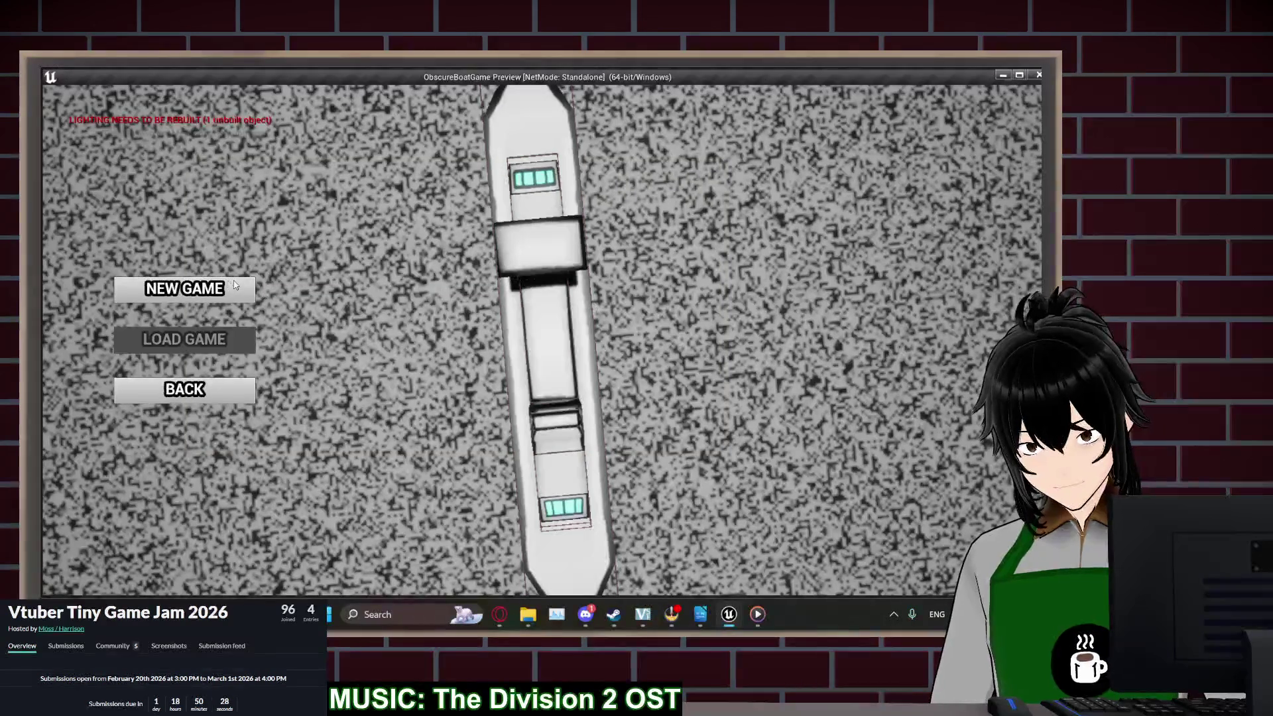
# Start a new game, deploy, fire three cannon shots to test hits, then stop the preview
pyautogui.click(227, 287)
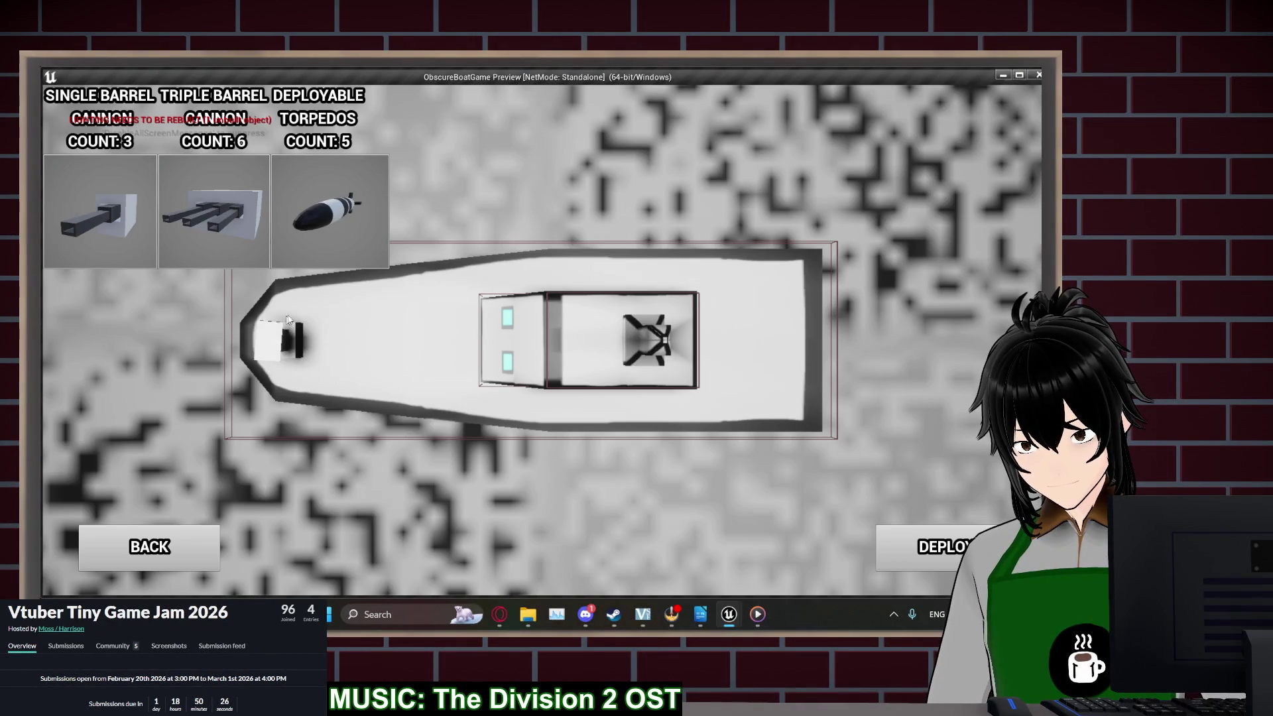
pyautogui.click(928, 547)
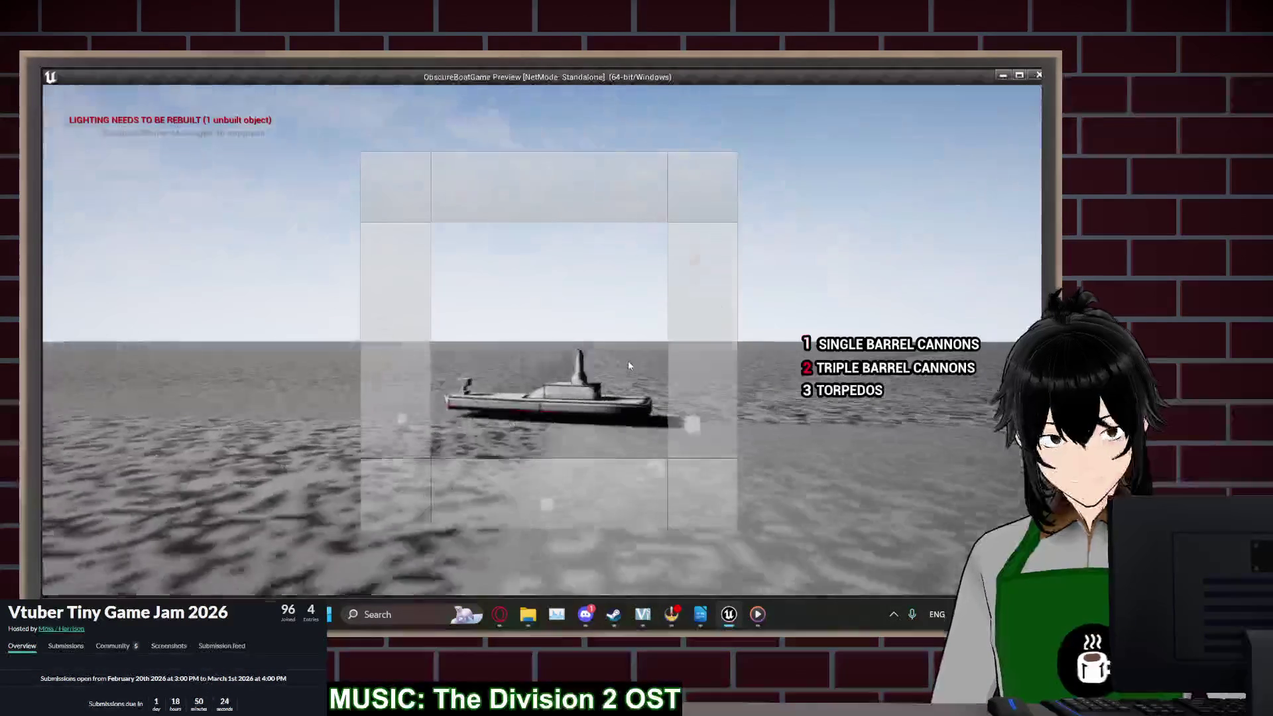
pyautogui.click(610, 355)
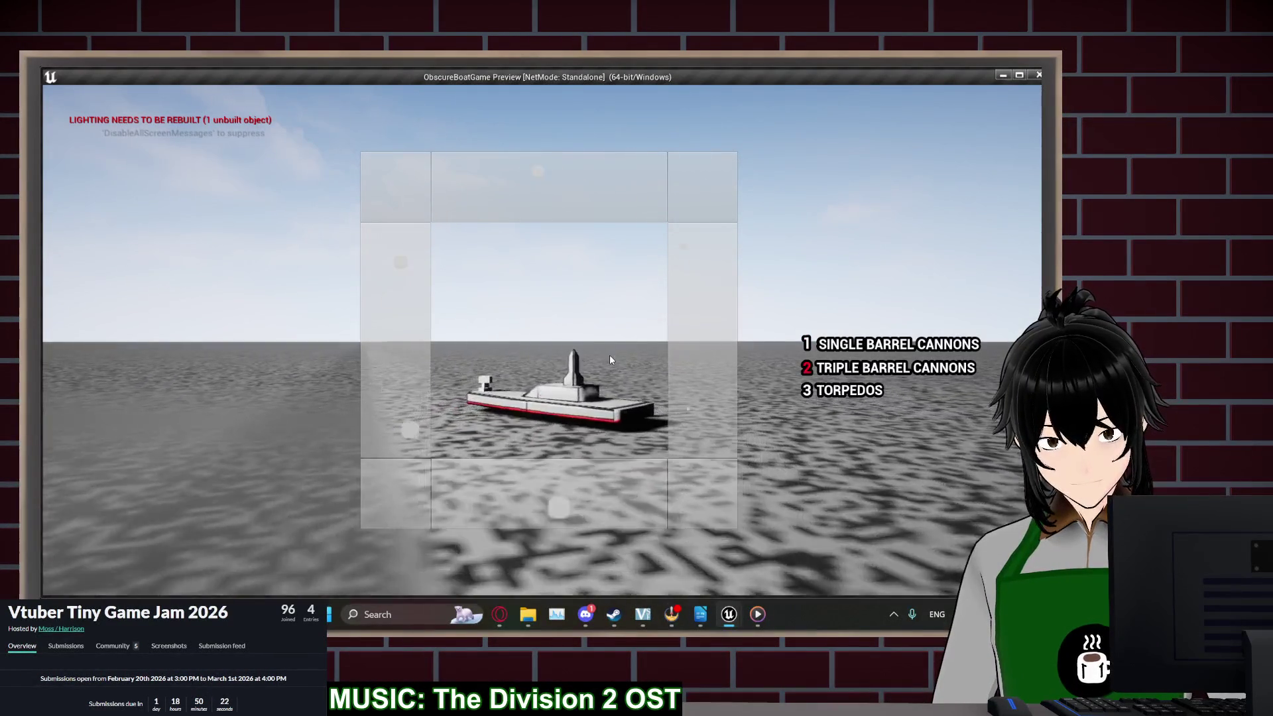
pyautogui.click(597, 354)
pyautogui.click(588, 345)
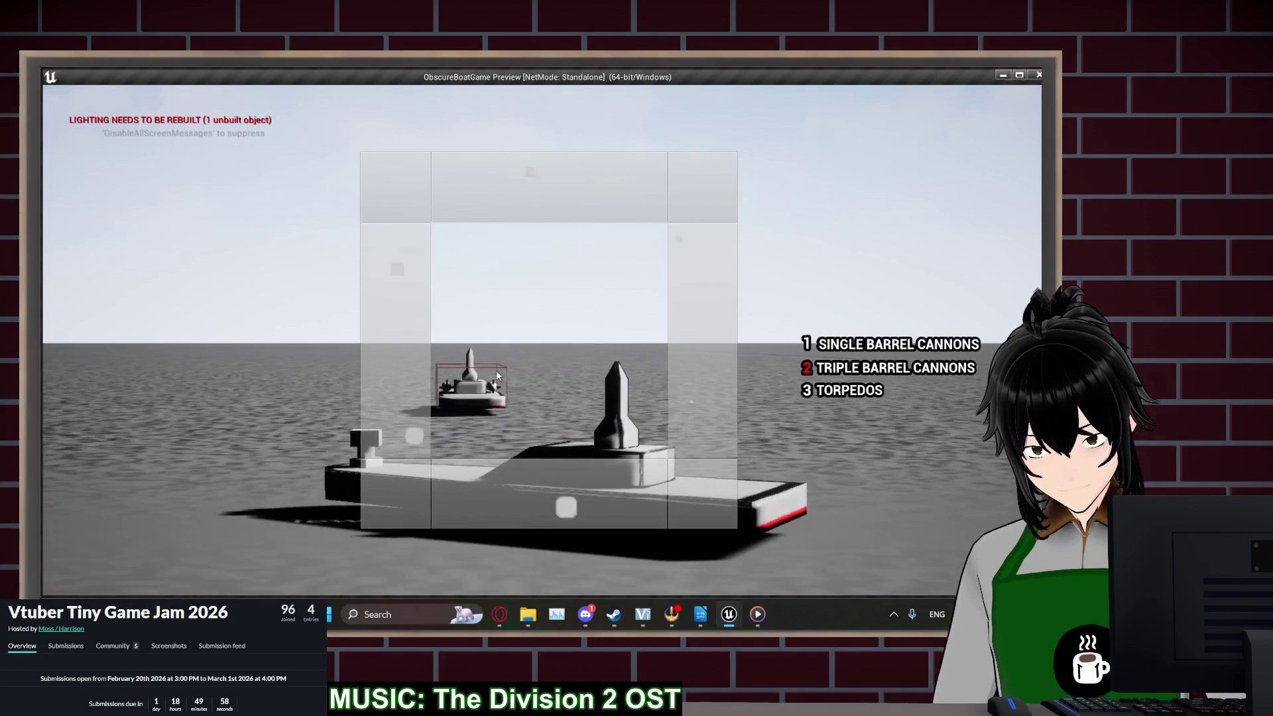
pyautogui.press('Escape')
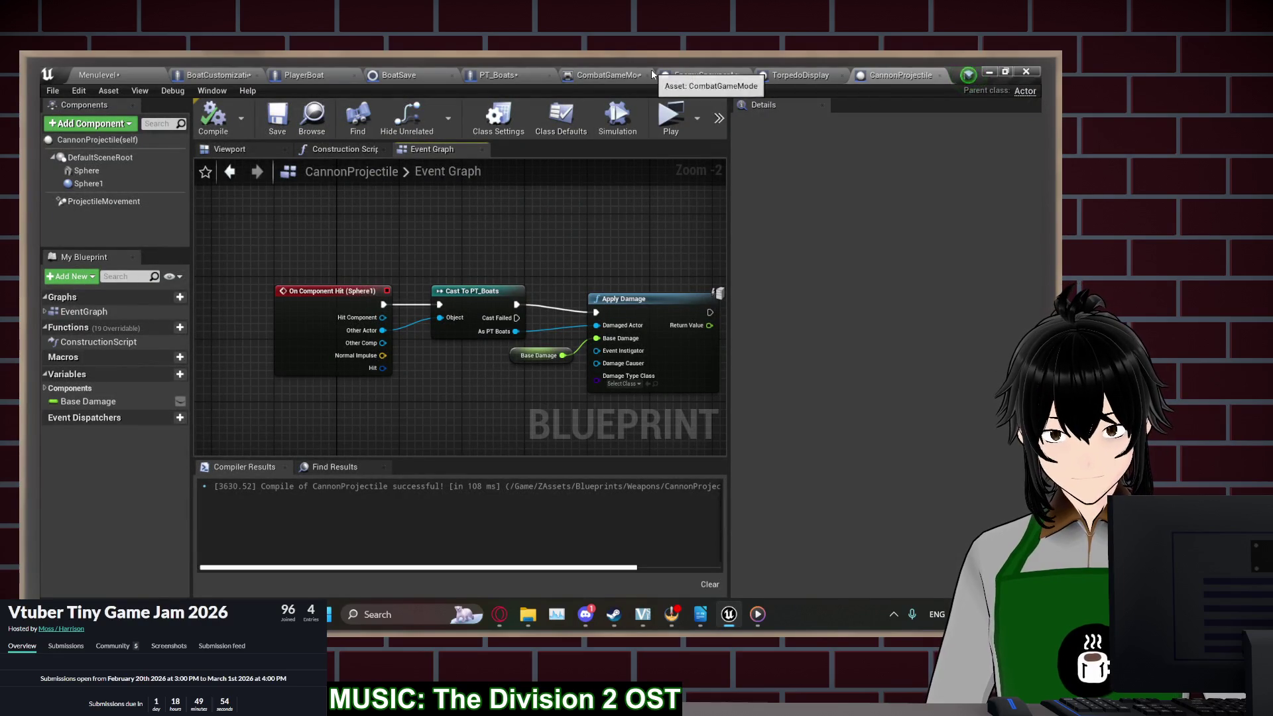
# Shift the cast and damage nodes right and insert a Print String node after On Component Hit
pyautogui.click(524, 72)
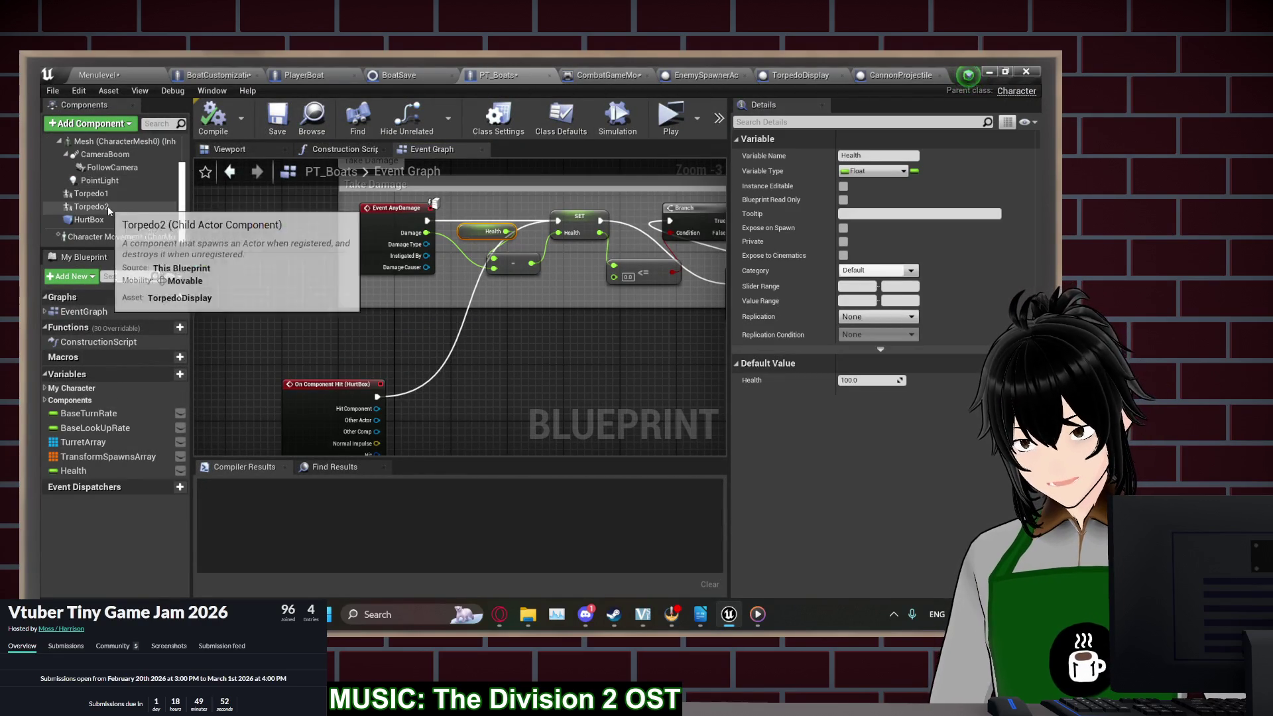
pyautogui.click(890, 78)
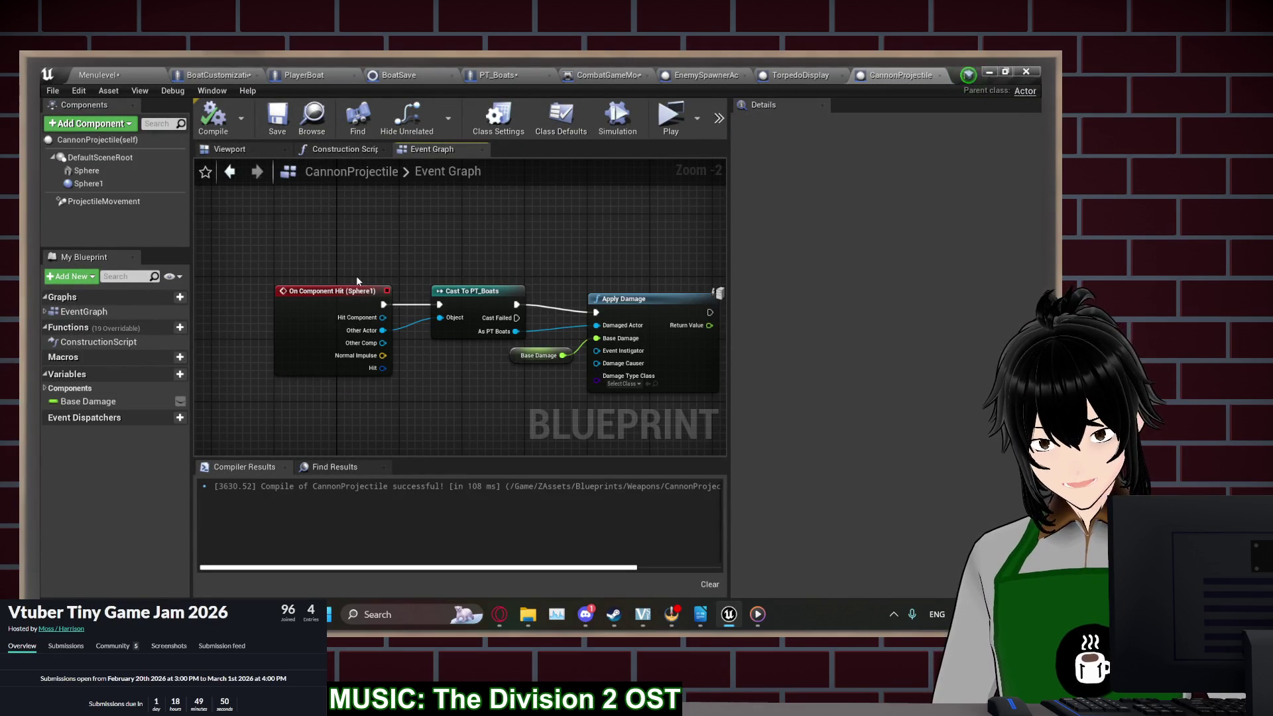
pyautogui.moveTo(506, 283); pyautogui.dragTo(445, 289)
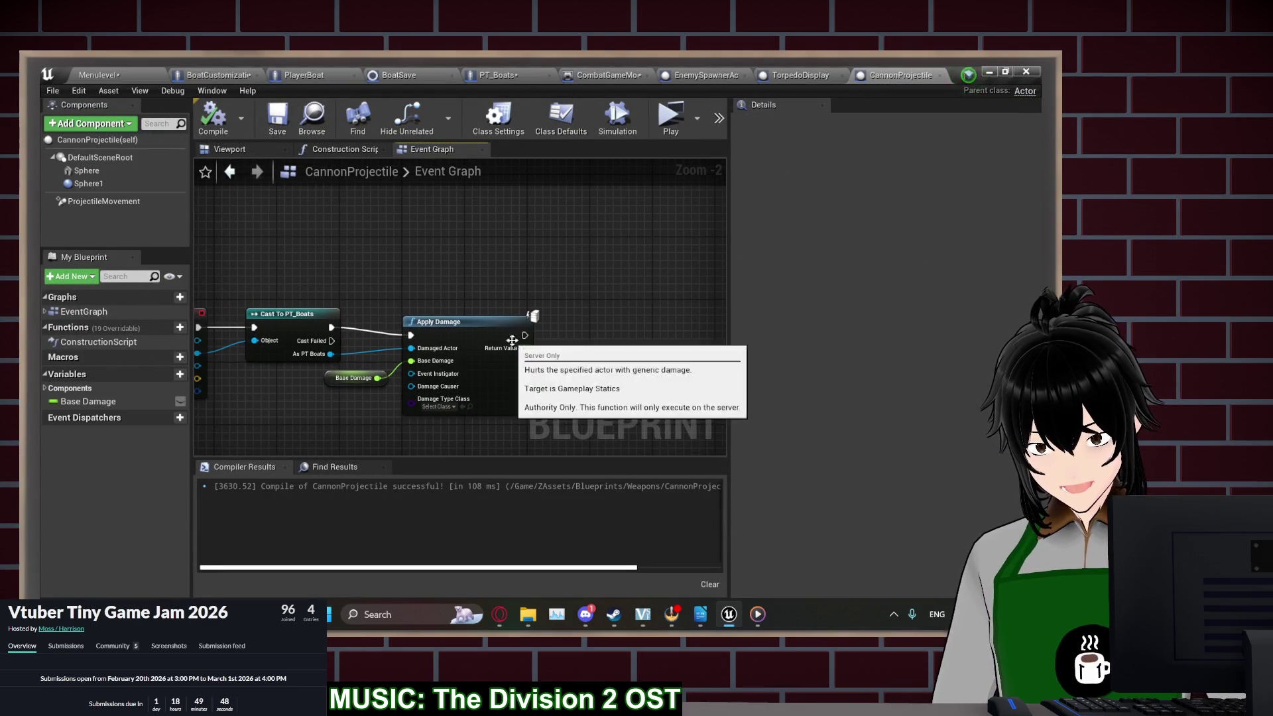
pyautogui.moveTo(411, 391); pyautogui.dragTo(474, 350)
pyautogui.moveTo(398, 312); pyautogui.dragTo(562, 321)
pyautogui.moveTo(290, 314); pyautogui.dragTo(336, 316)
pyautogui.write('print')
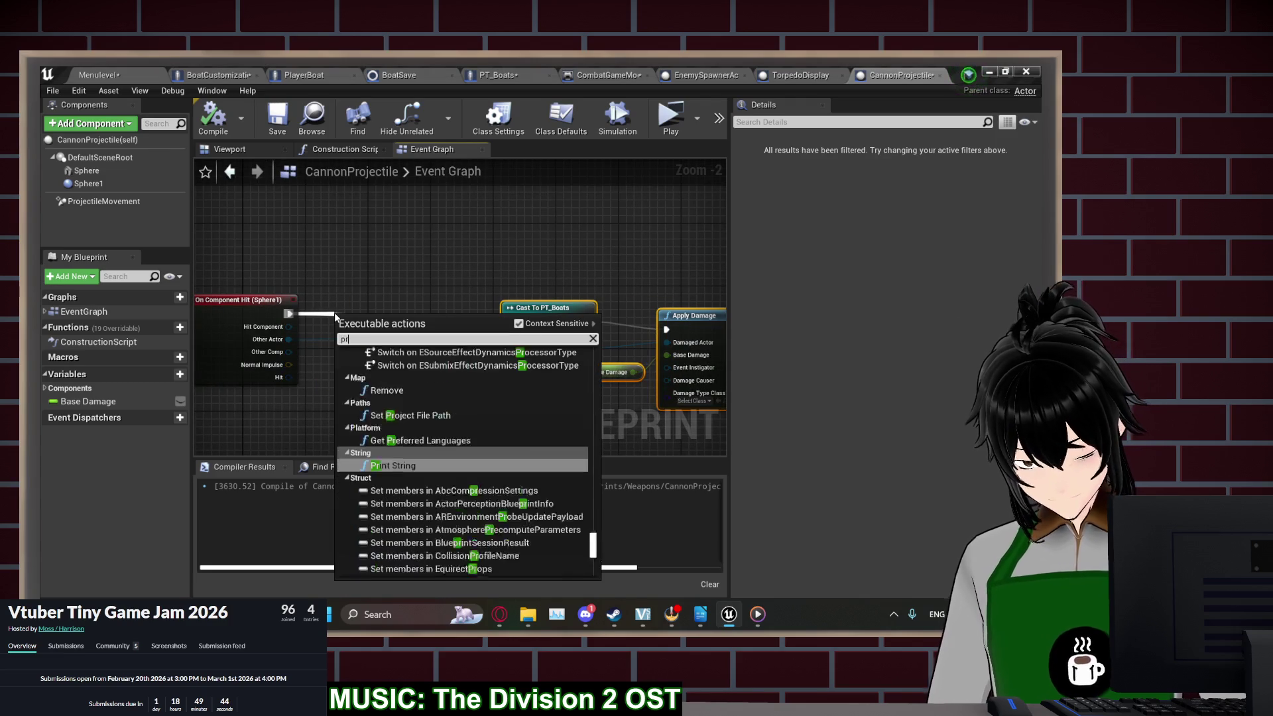
pyautogui.press('Return')
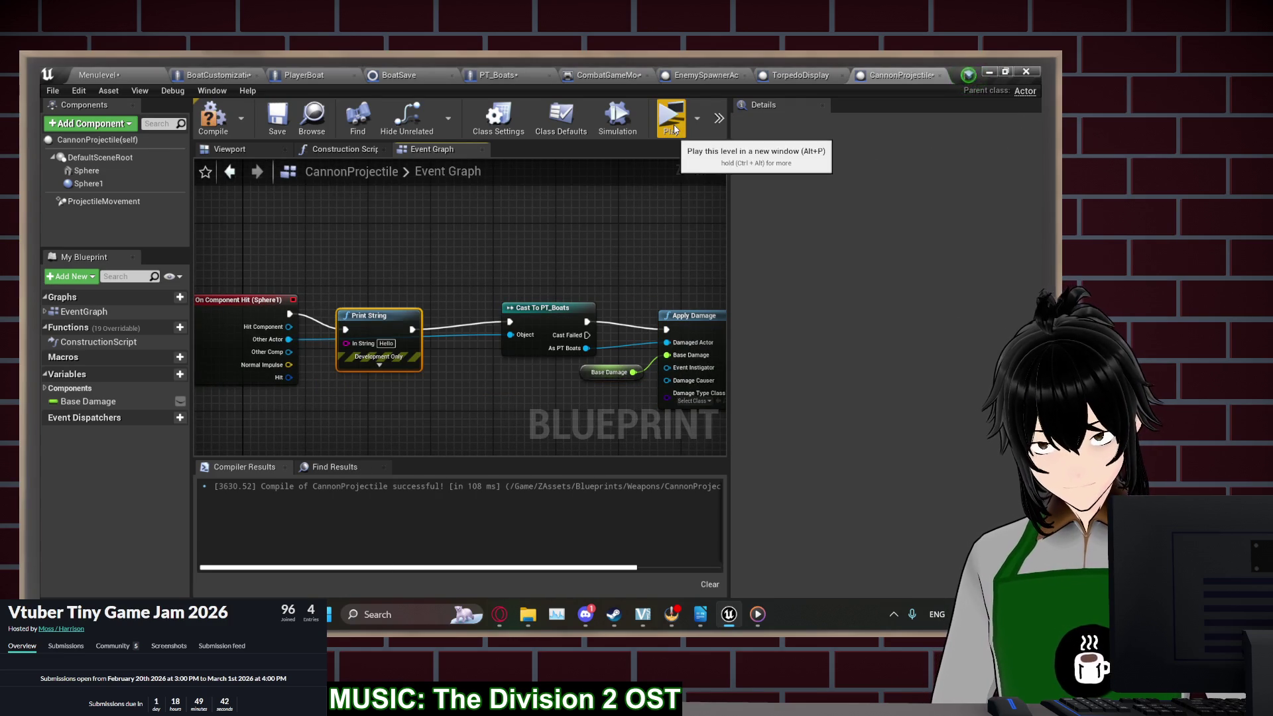
# Check Sphere1's collision presets, leaving it on OverlapAllDynamic
pyautogui.click(88, 183)
pyautogui.scroll(5, 860, 384)
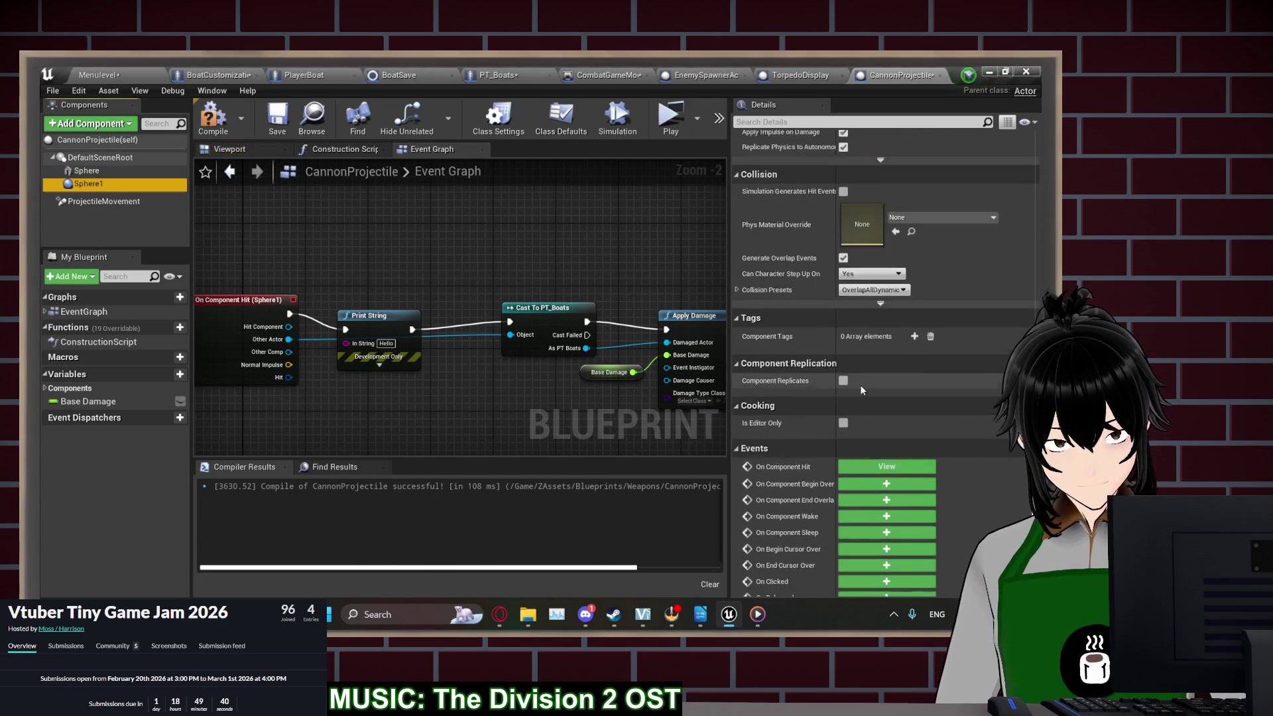
pyautogui.click(865, 374)
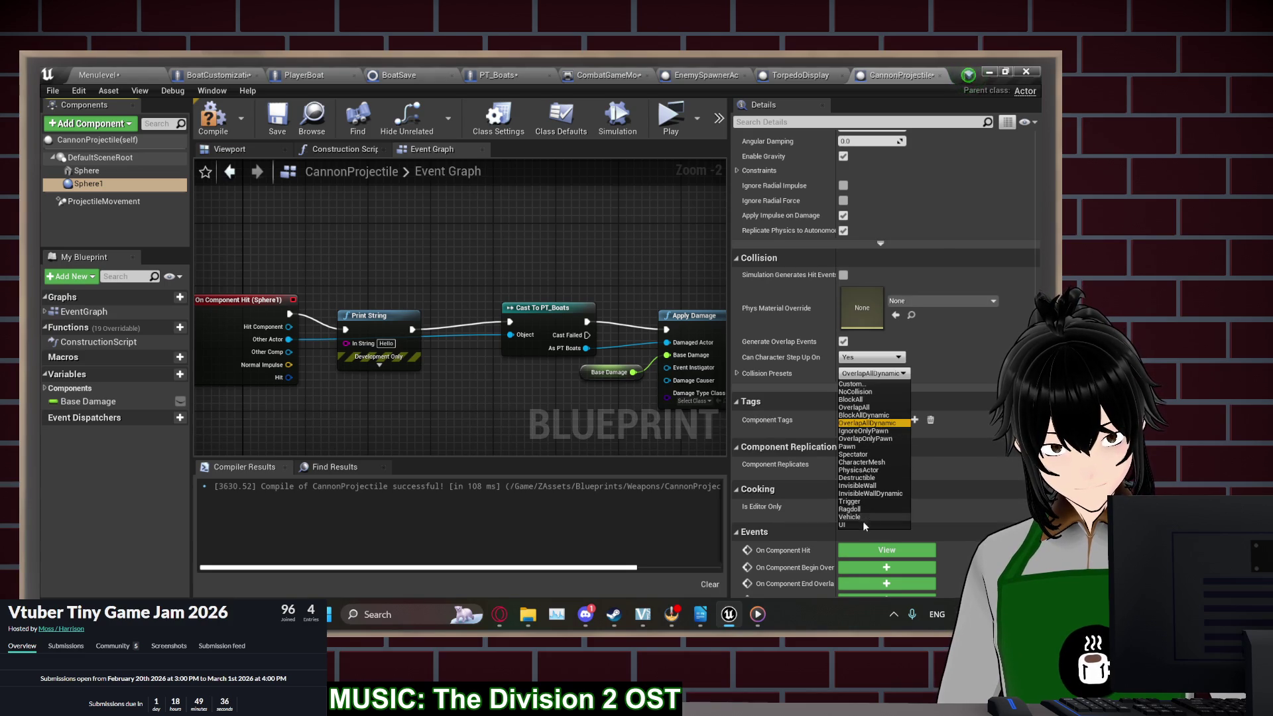
pyautogui.click(673, 129)
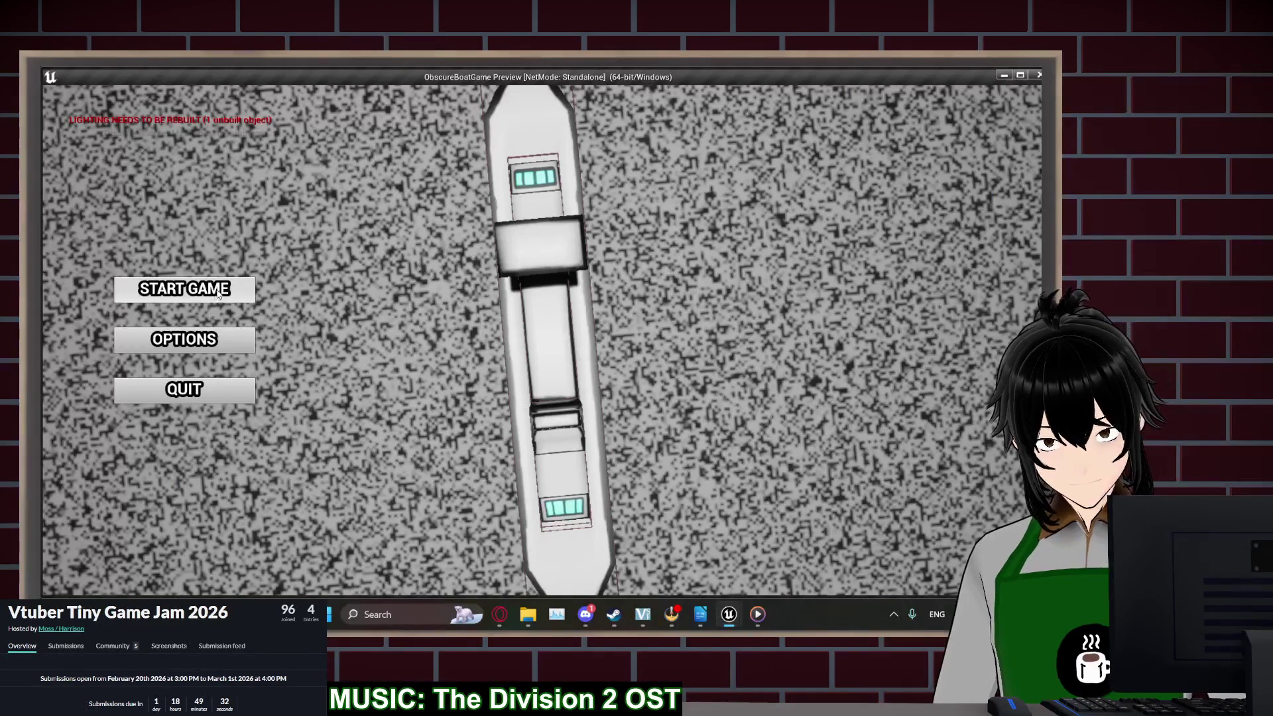
# Start a new game, deploy the boat, and fire several standard cannon shots at the enemy
pyautogui.click(219, 295)
pyautogui.click(219, 292)
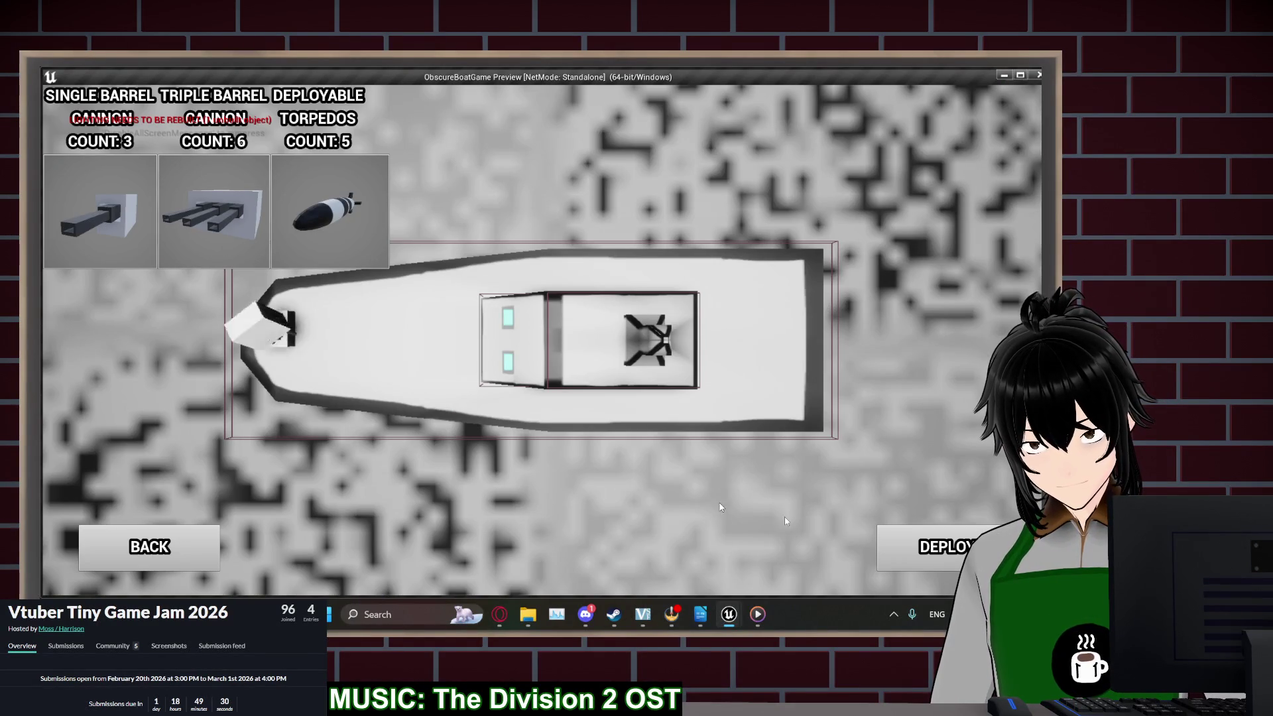
pyautogui.click(925, 547)
pyautogui.press('d')
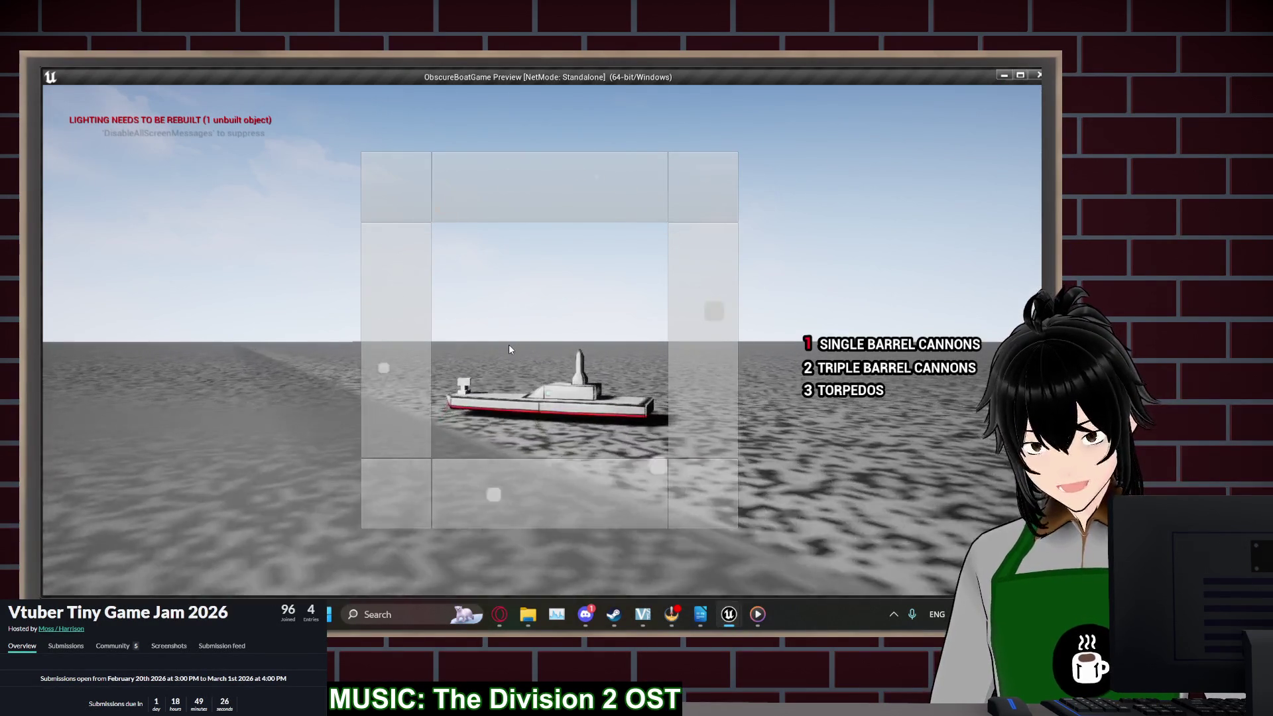
pyautogui.click(508, 344)
pyautogui.click(443, 344)
pyautogui.click(694, 363)
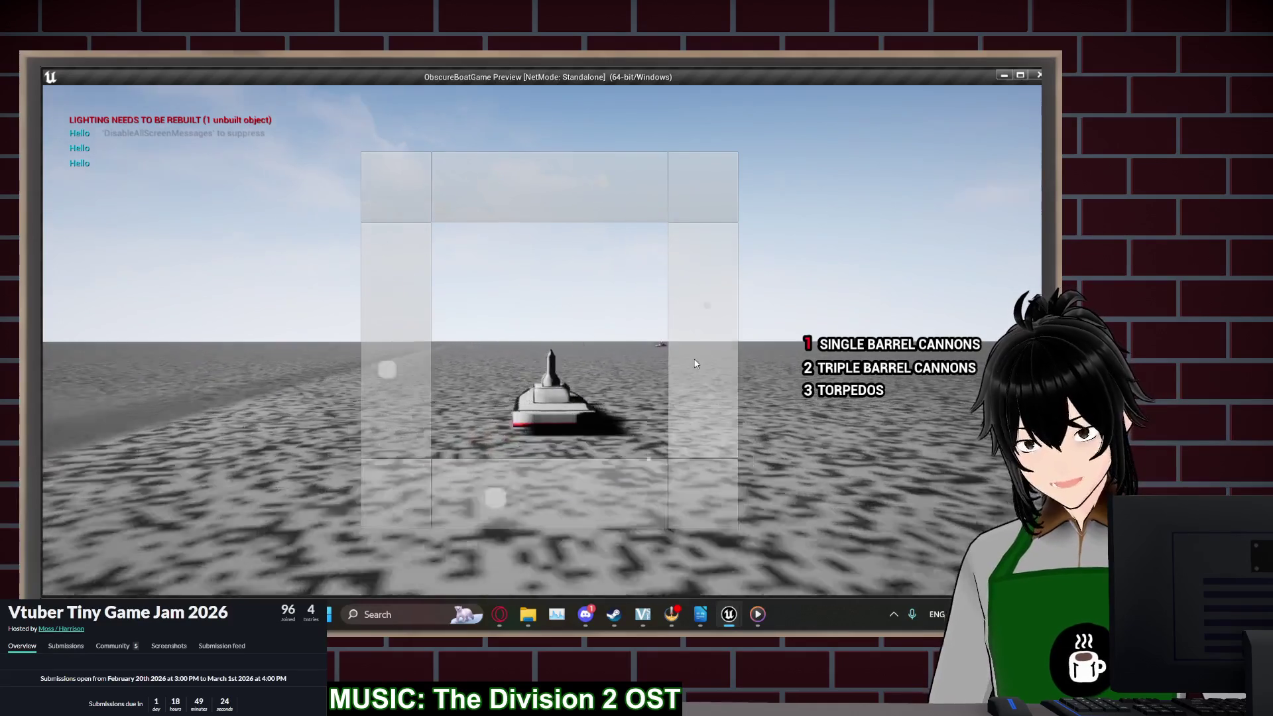
pyautogui.click(492, 345)
pyautogui.scroll(3, 494, 350)
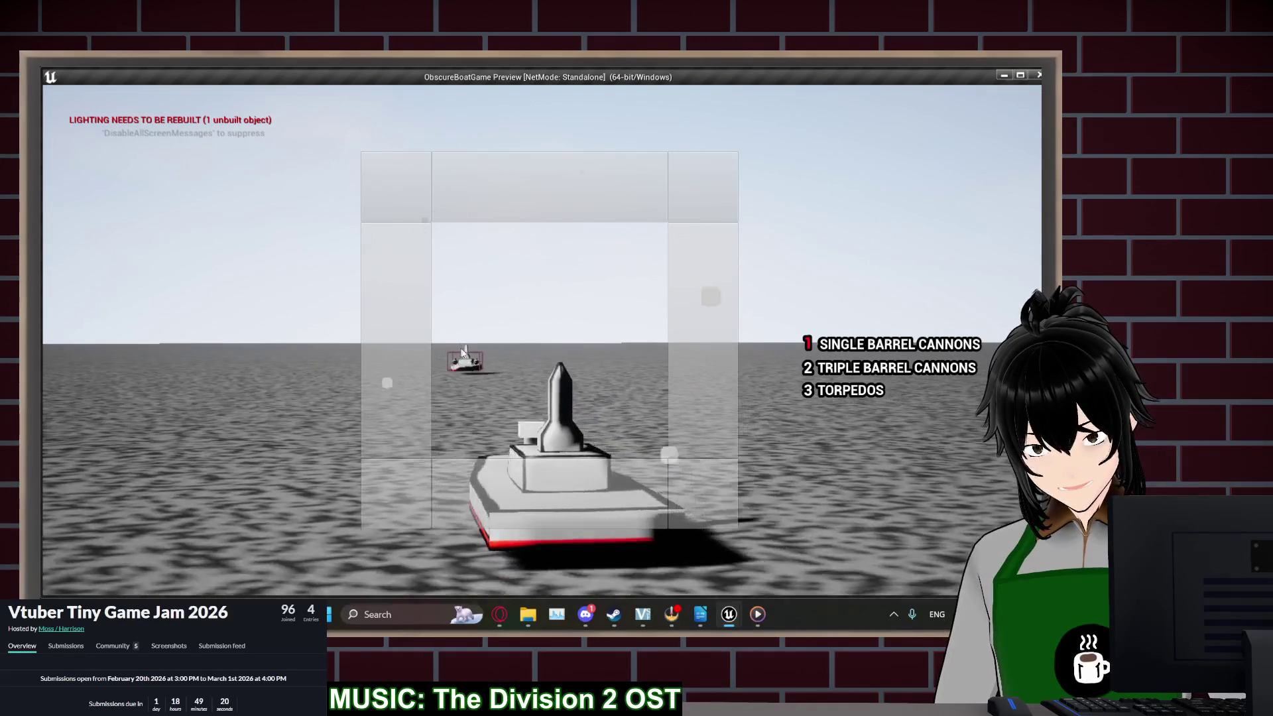
# Switch to the triple barrel cannons, fire a volley, then end the preview
pyautogui.press('2')
pyautogui.click(649, 376)
pyautogui.scroll(-3, 648, 374)
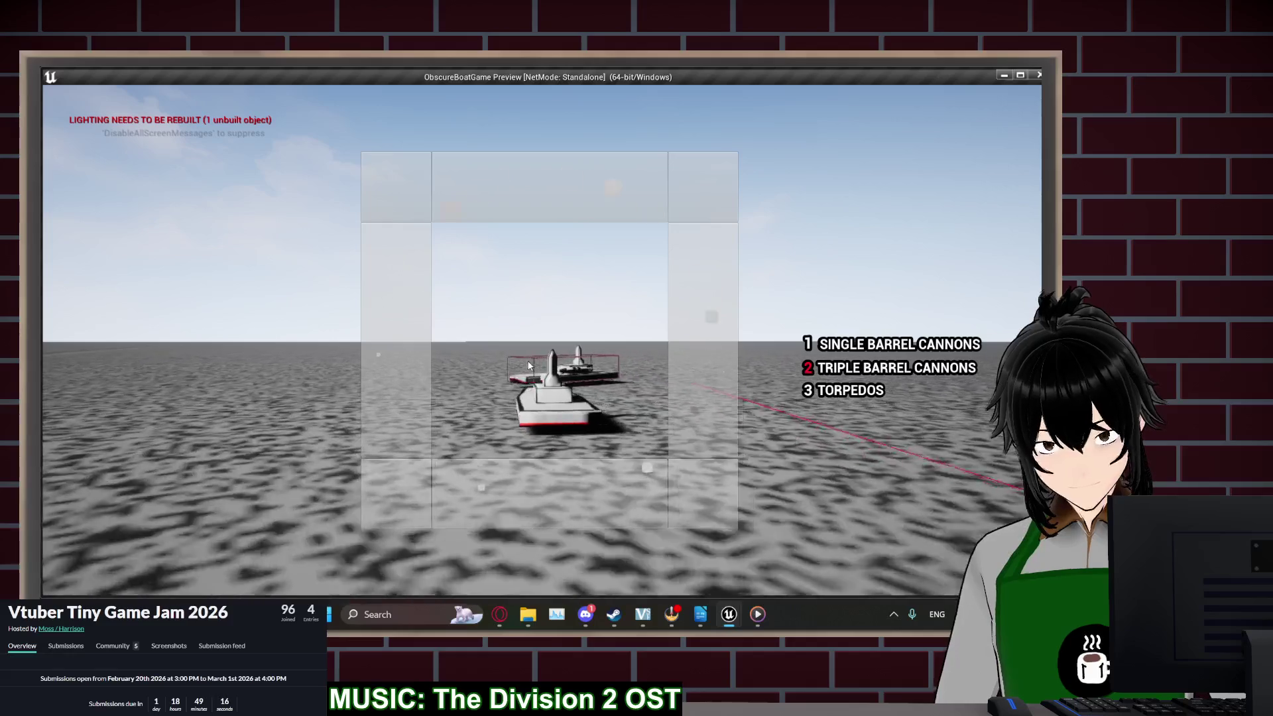
pyautogui.scroll(3, 515, 353)
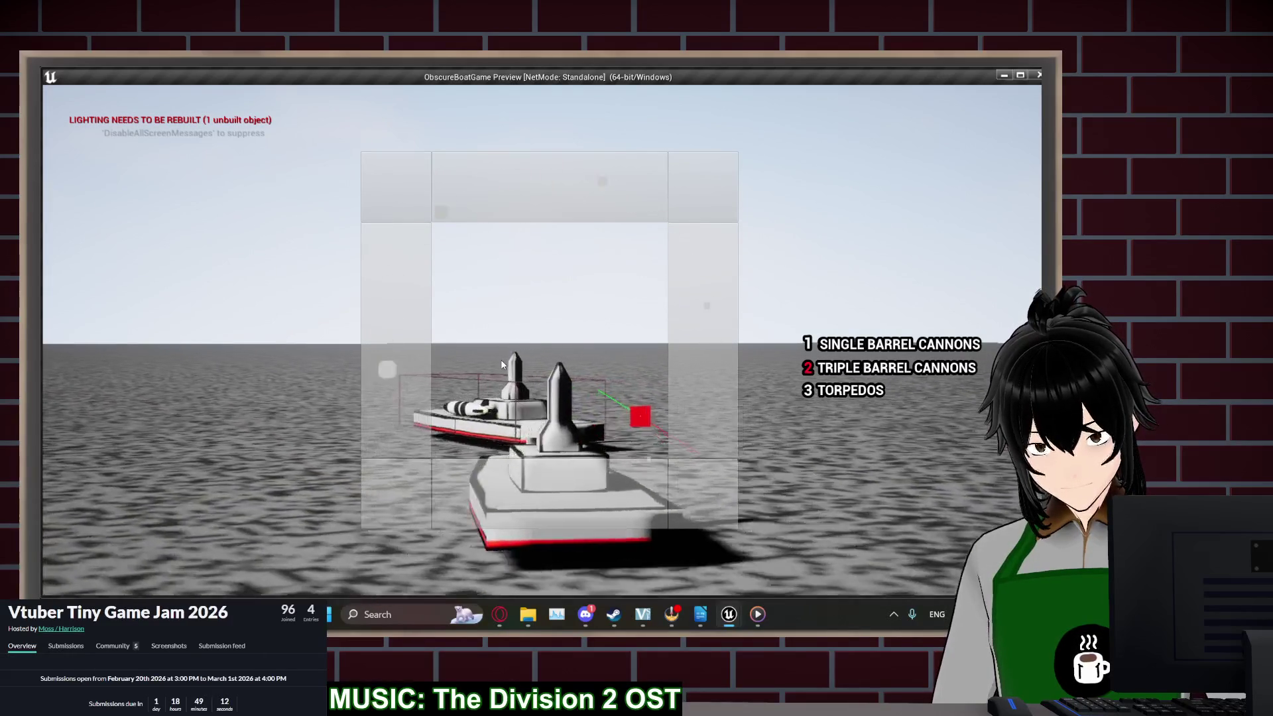
pyautogui.press('Escape')
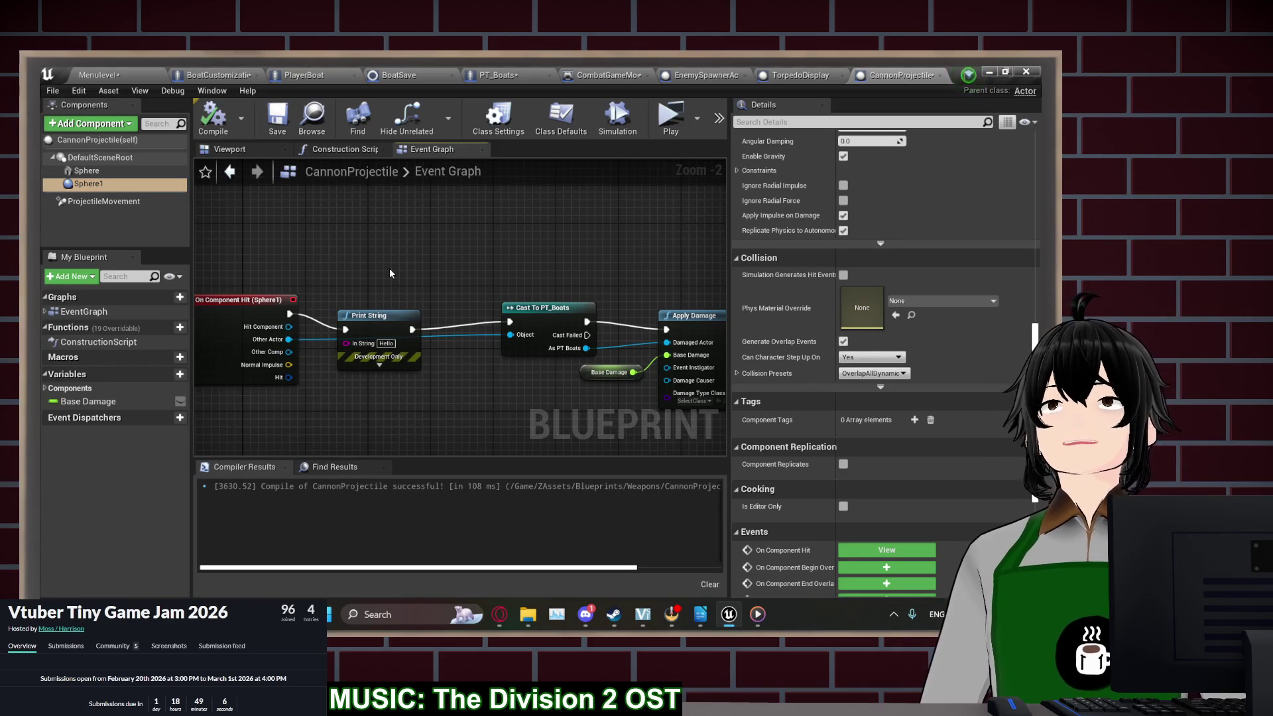
# Close CannonProjectile and open TripleBarrelCannon from the Weapons folder in the Content Browser
pyautogui.click(229, 150)
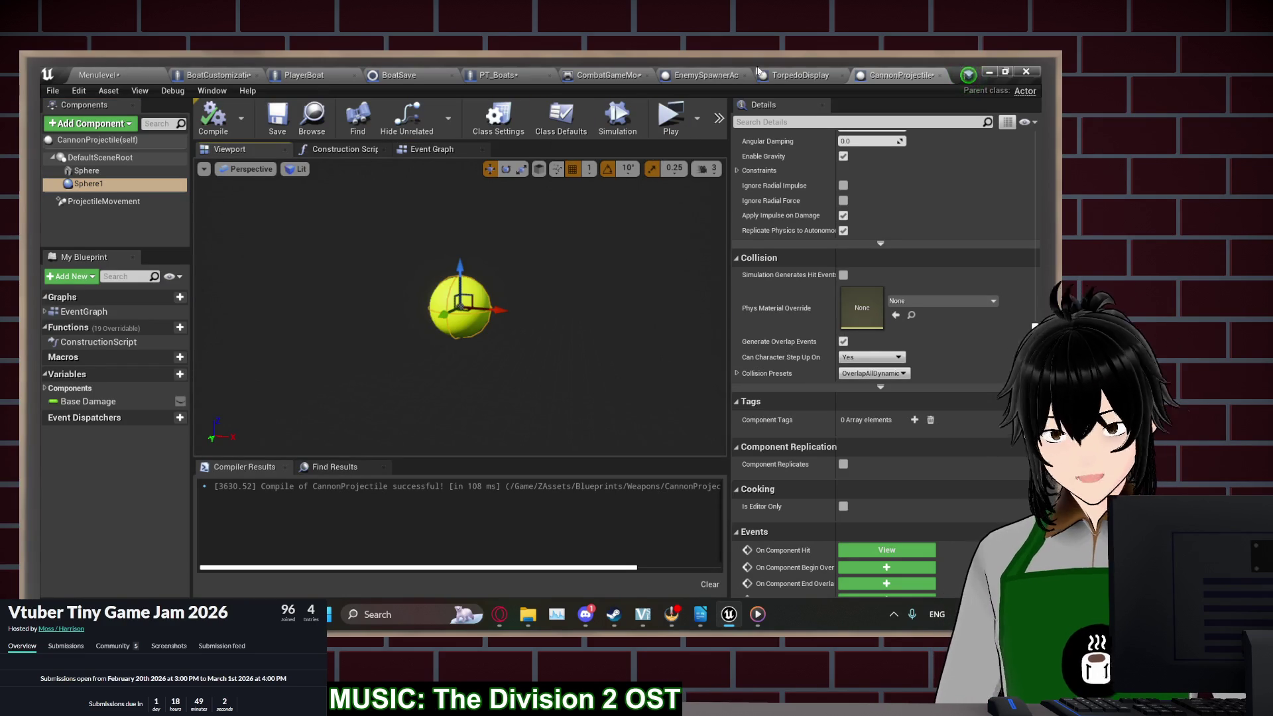
pyautogui.click(940, 75)
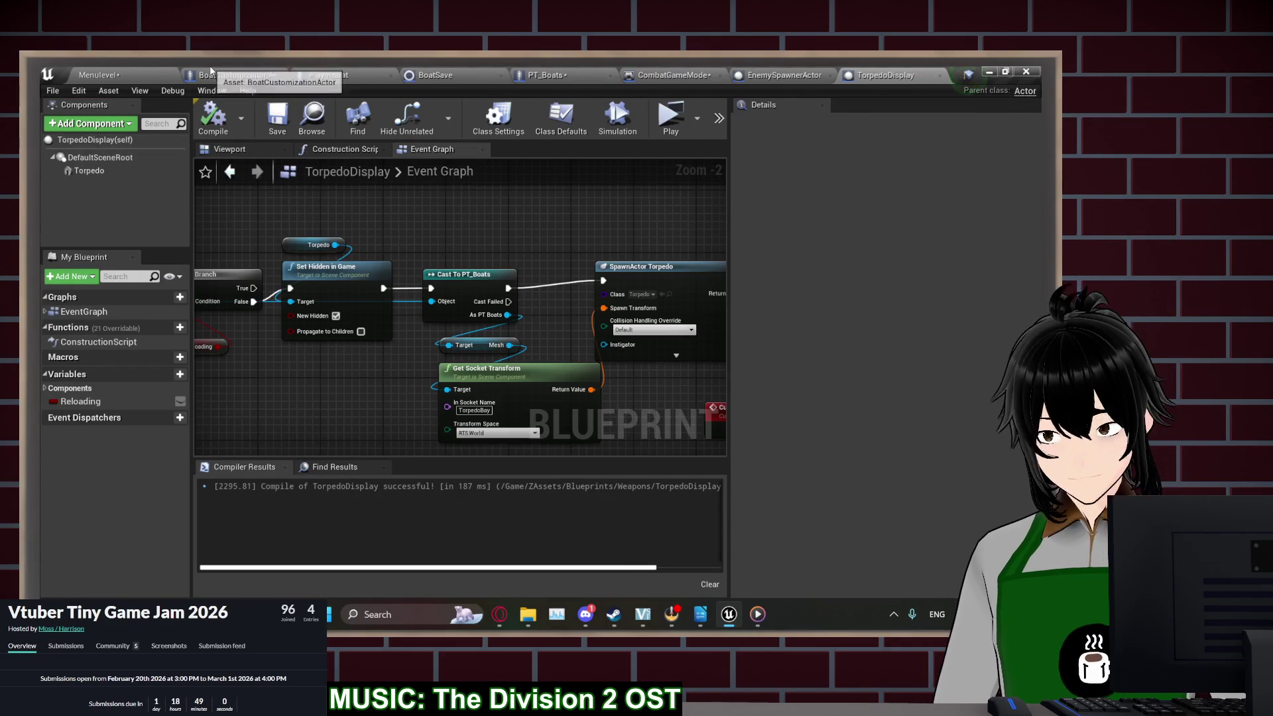
pyautogui.click(125, 69)
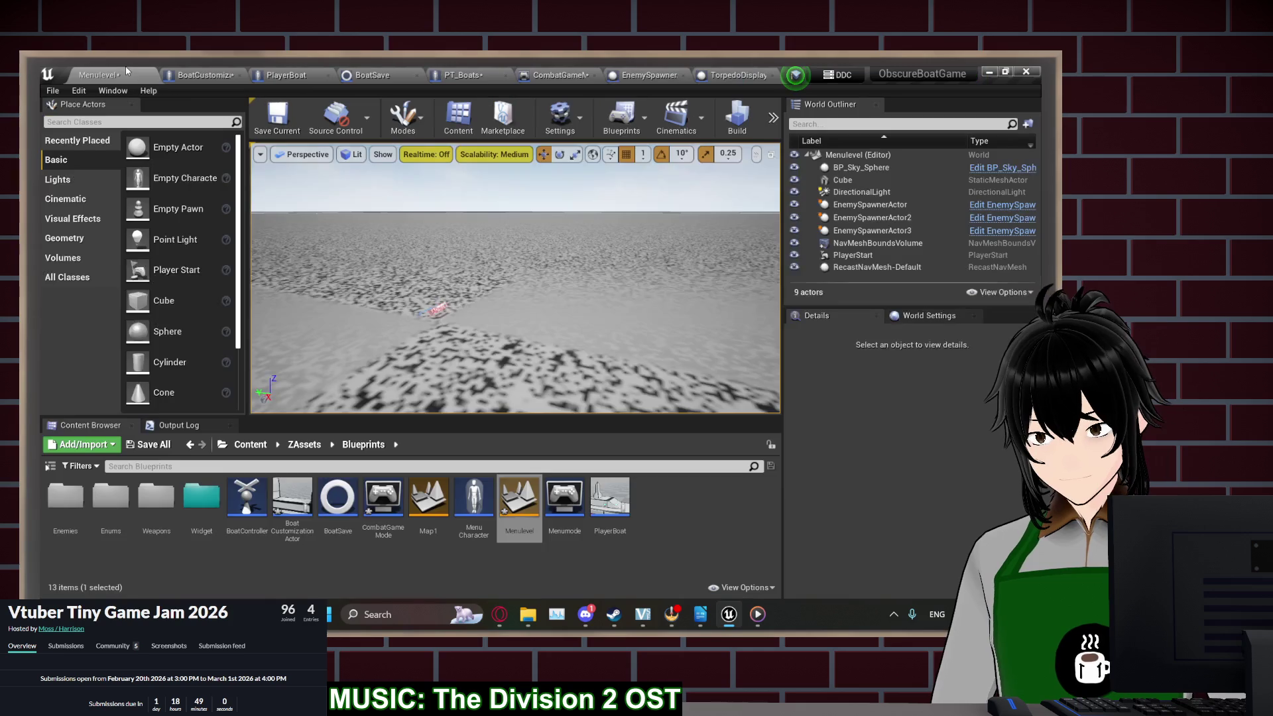
pyautogui.doubleClick(158, 499)
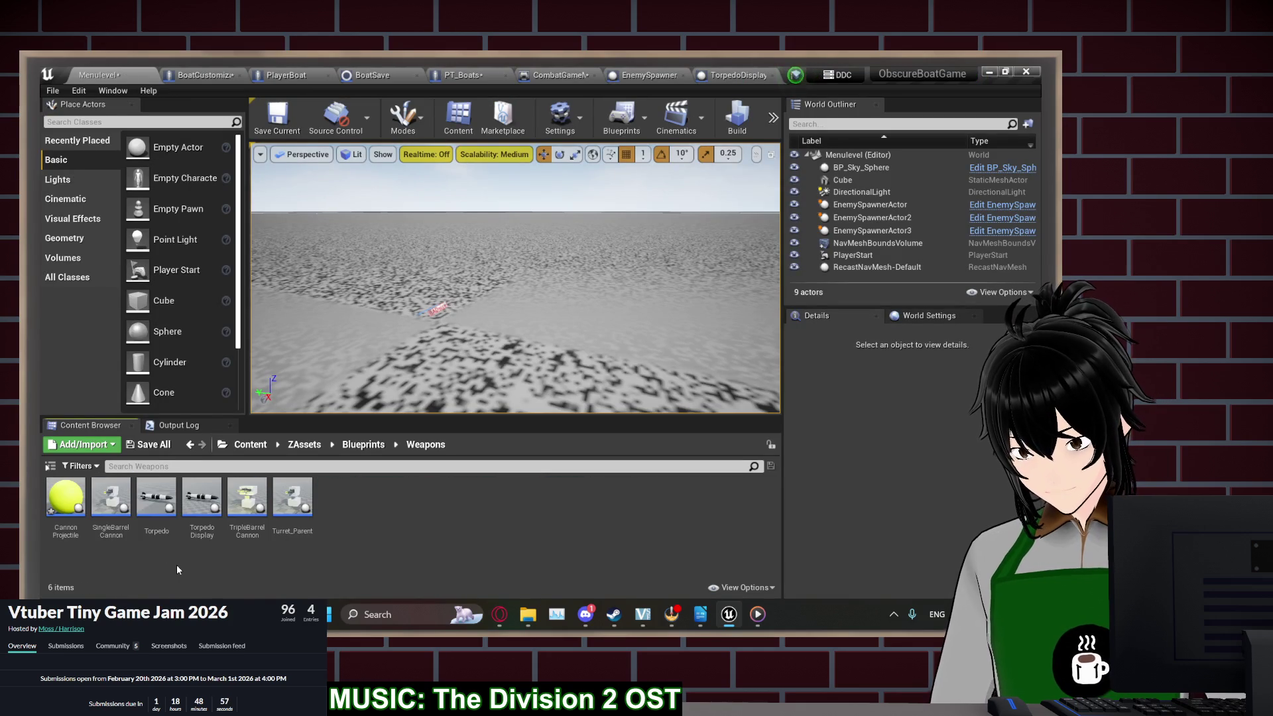
pyautogui.doubleClick(246, 497)
pyautogui.scroll(2, 387, 373)
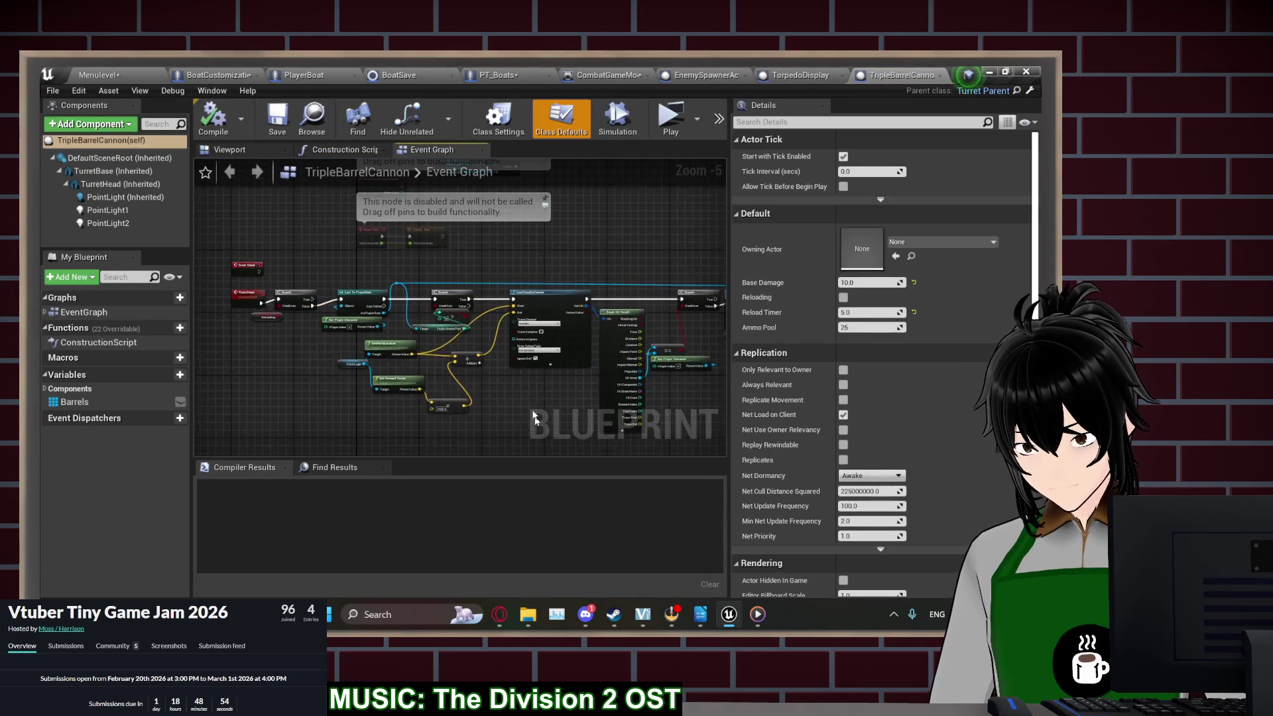
# Extend the line trace length multiplier from 1000 to 100000
pyautogui.moveTo(701, 391); pyautogui.dragTo(377, 265)
pyautogui.moveTo(594, 296); pyautogui.dragTo(242, 297)
pyautogui.moveTo(565, 327); pyautogui.dragTo(196, 336)
pyautogui.moveTo(481, 367)
pyautogui.mouseDown()
pyautogui.moveTo(454, 357)
pyautogui.moveTo(467, 351)
pyautogui.moveTo(397, 239)
pyautogui.mouseUp()
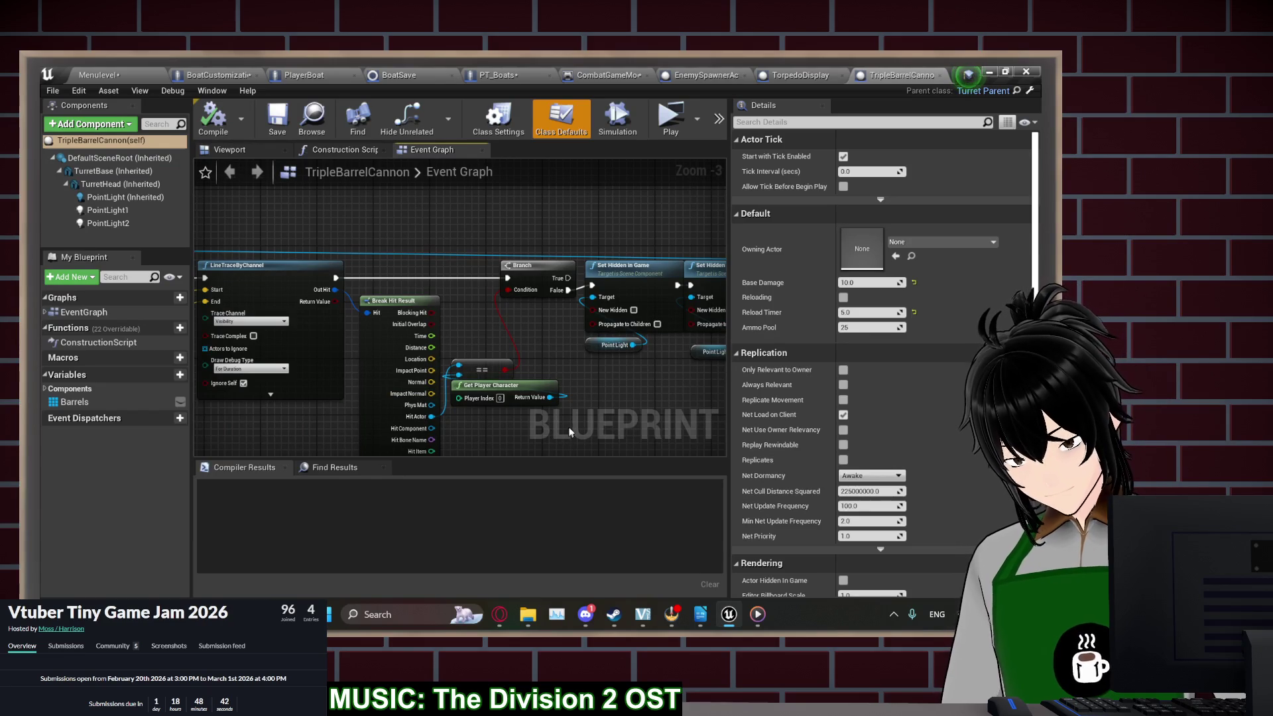
pyautogui.scroll(-1, 610, 413)
pyautogui.moveTo(610, 414)
pyautogui.mouseDown()
pyautogui.moveTo(273, 358)
pyautogui.moveTo(429, 347)
pyautogui.mouseUp()
pyautogui.scroll(1, 265, 358)
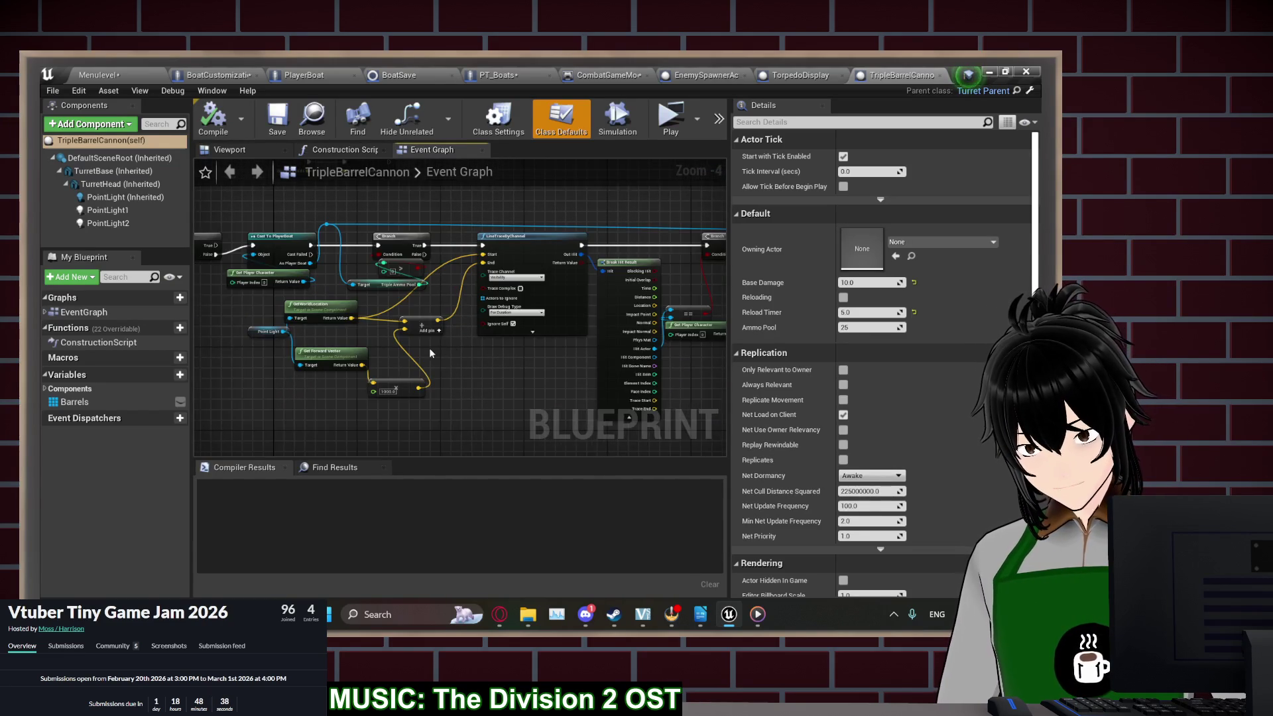
pyautogui.click(371, 406)
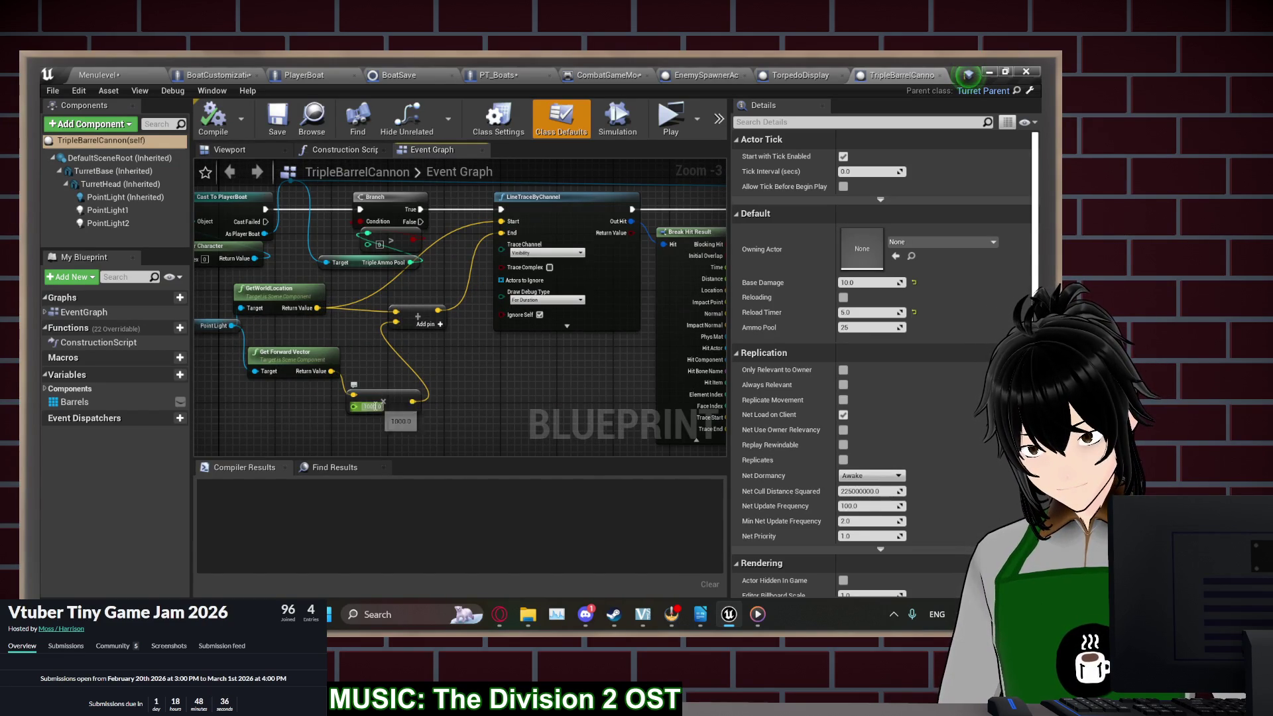
pyautogui.press('Return')
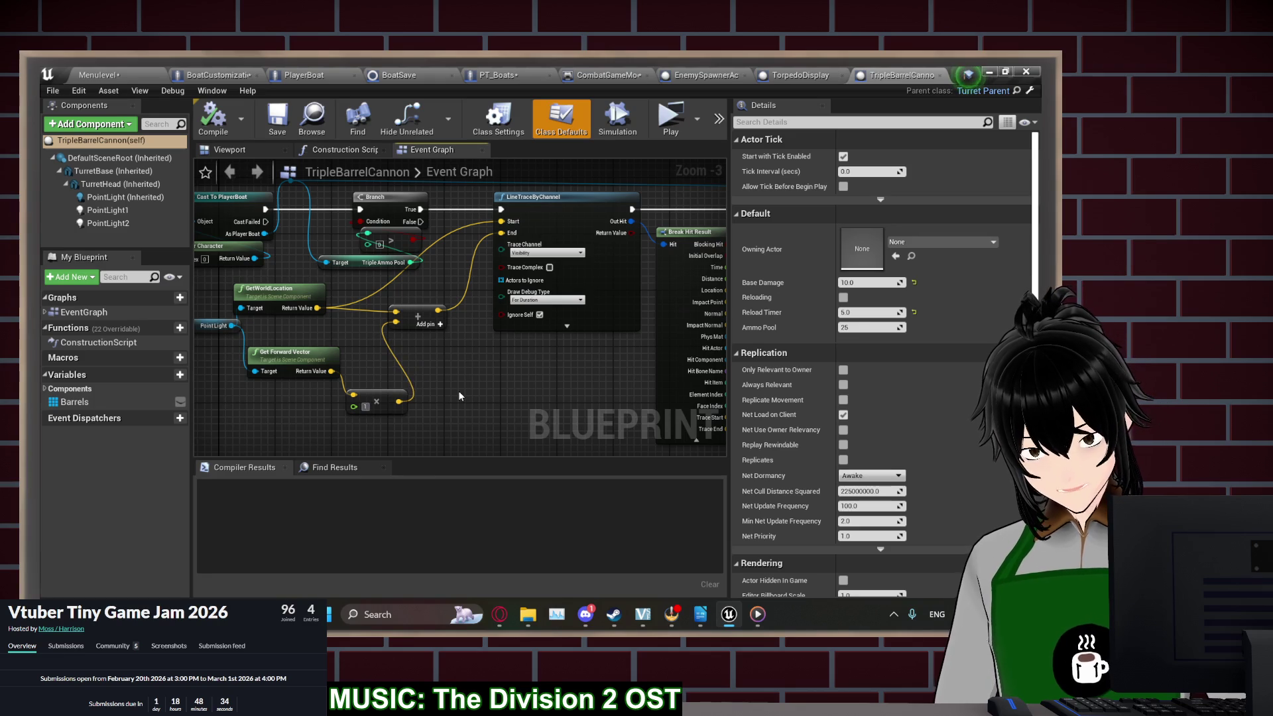
pyautogui.write('00000')
pyautogui.press('Return')
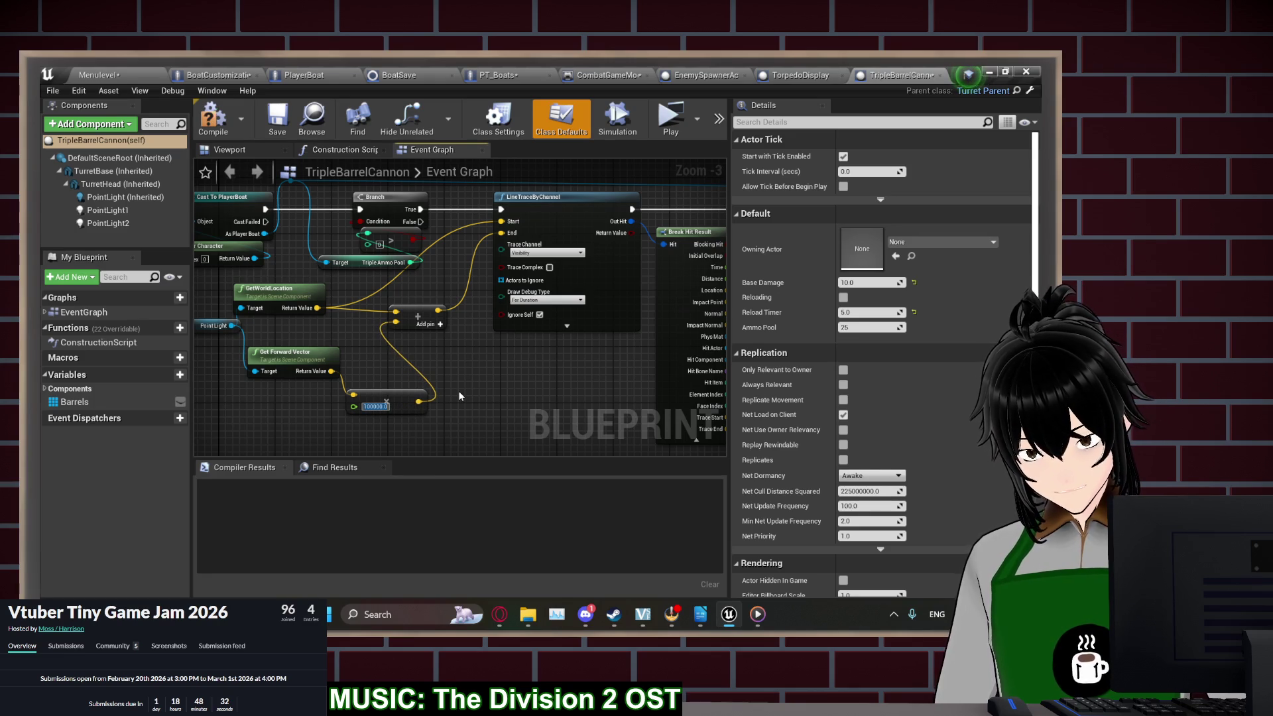
# Add a Cast To PT_Boats from Hit Actor and run it from the For Loop's Loop Body
pyautogui.moveTo(521, 395); pyautogui.dragTo(276, 386)
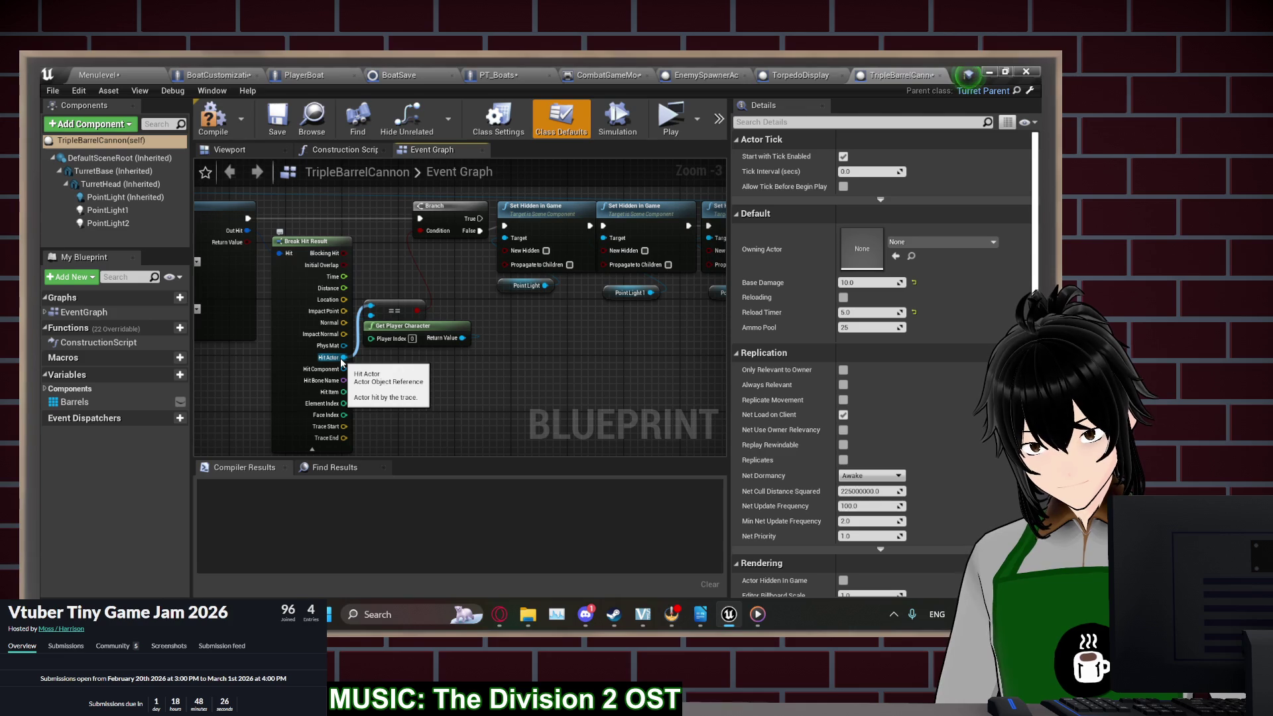
pyautogui.moveTo(344, 361)
pyautogui.mouseDown()
pyautogui.moveTo(732, 389)
pyautogui.moveTo(530, 371)
pyautogui.mouseUp()
pyautogui.moveTo(450, 341)
pyautogui.mouseDown()
pyautogui.moveTo(653, 345)
pyautogui.moveTo(293, 333)
pyautogui.mouseUp()
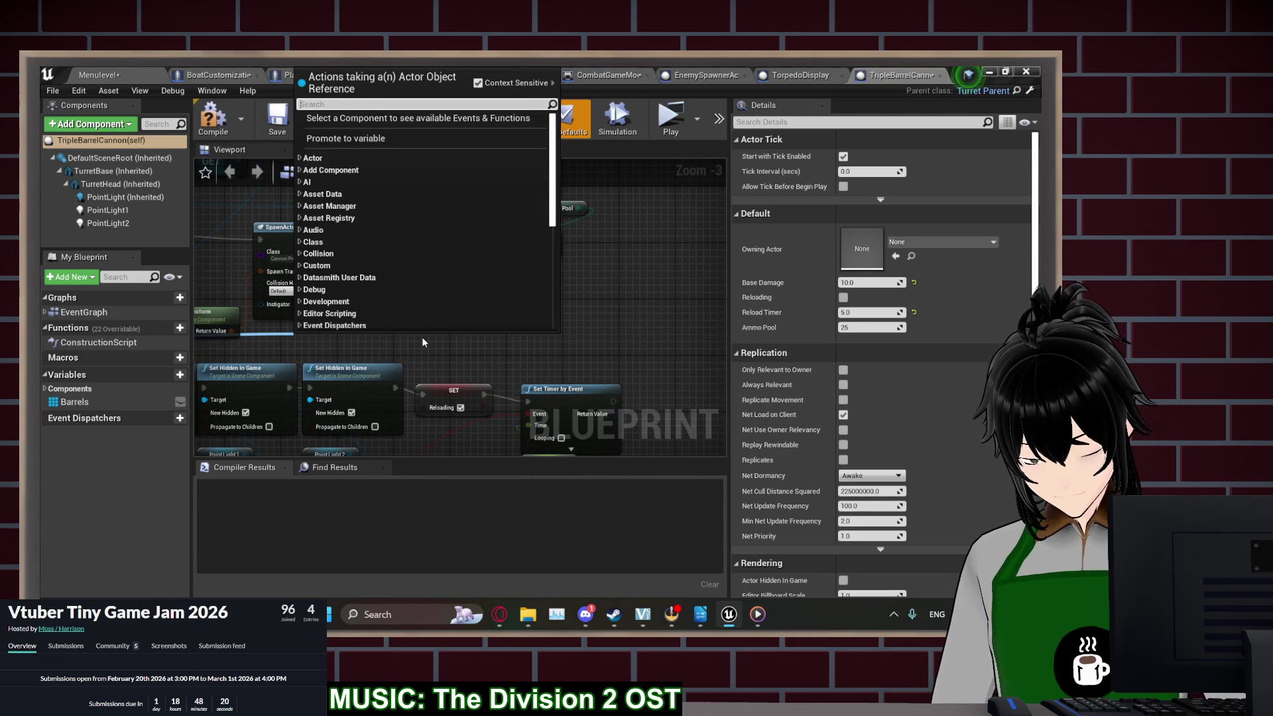
pyautogui.write('cast to pt_')
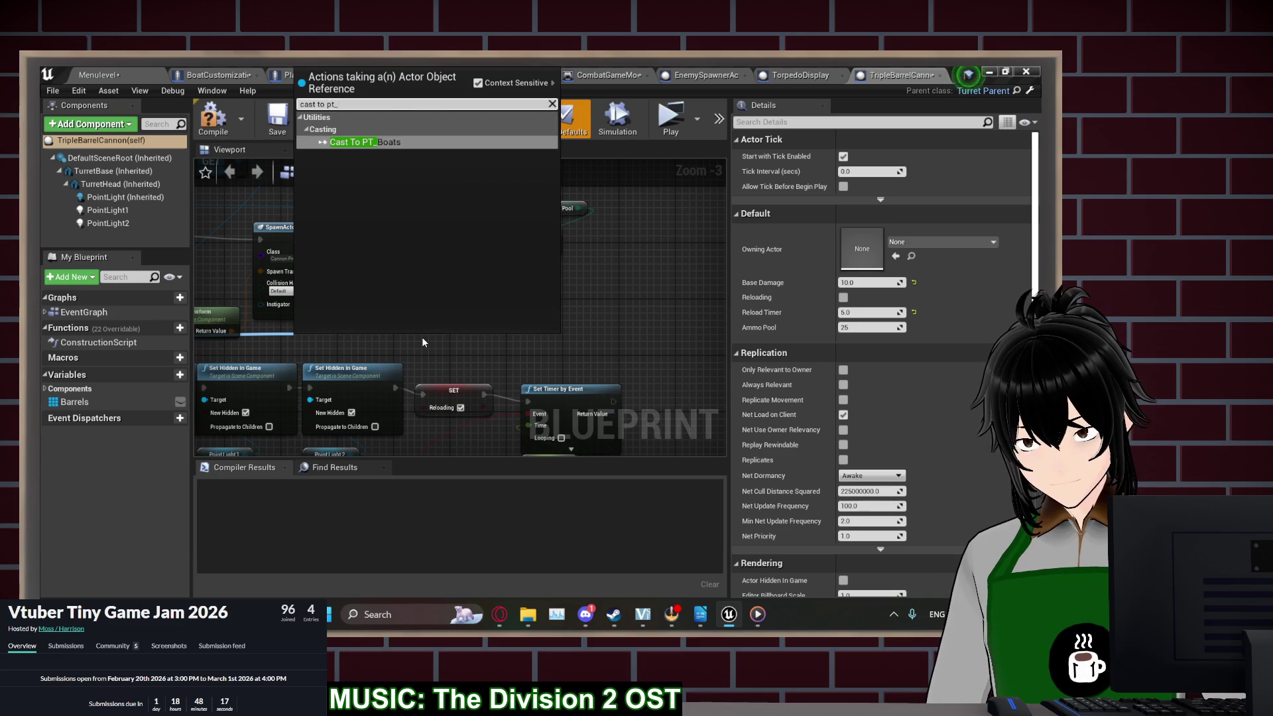
pyautogui.press('Return')
pyautogui.scroll(2, 598, 404)
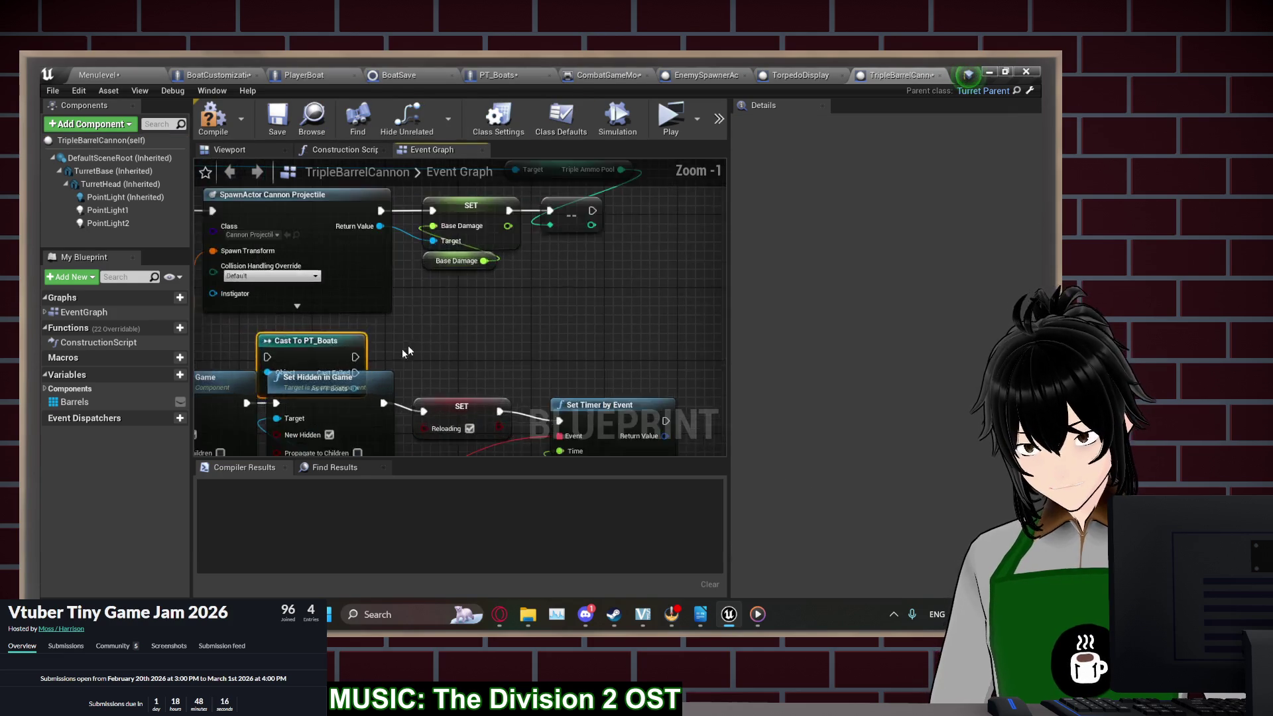
pyautogui.moveTo(471, 385)
pyautogui.mouseDown()
pyautogui.moveTo(335, 284)
pyautogui.moveTo(491, 320)
pyautogui.moveTo(480, 337)
pyautogui.mouseUp()
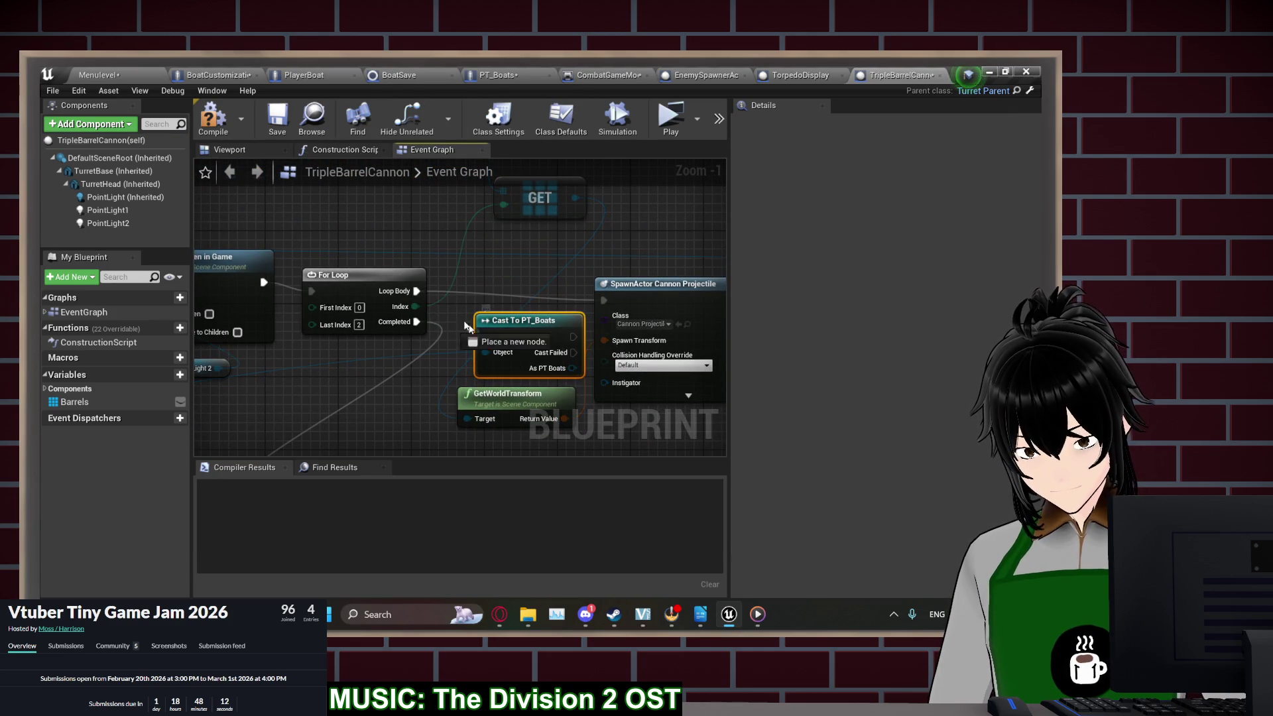
pyautogui.moveTo(417, 294); pyautogui.dragTo(416, 291)
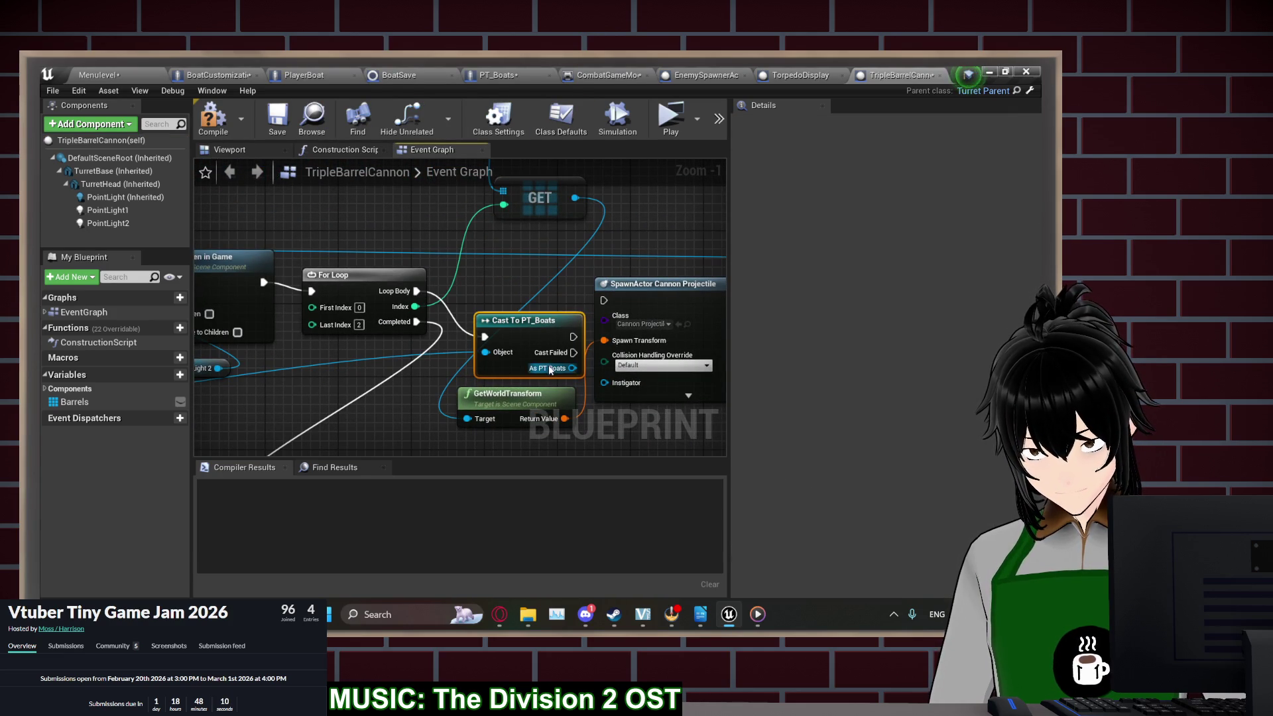
# Rearrange SpawnActor, add an Apply Damage node fed by the cast, and launch a preview
pyautogui.moveTo(621, 374); pyautogui.dragTo(405, 341)
pyautogui.moveTo(328, 367); pyautogui.dragTo(455, 384)
pyautogui.moveTo(561, 403)
pyautogui.mouseDown()
pyautogui.moveTo(373, 280)
pyautogui.moveTo(538, 308)
pyautogui.mouseUp()
pyautogui.scroll(-3, 659, 377)
pyautogui.scroll(2, 347, 319)
pyautogui.moveTo(348, 320); pyautogui.dragTo(462, 357)
pyautogui.write('apply')
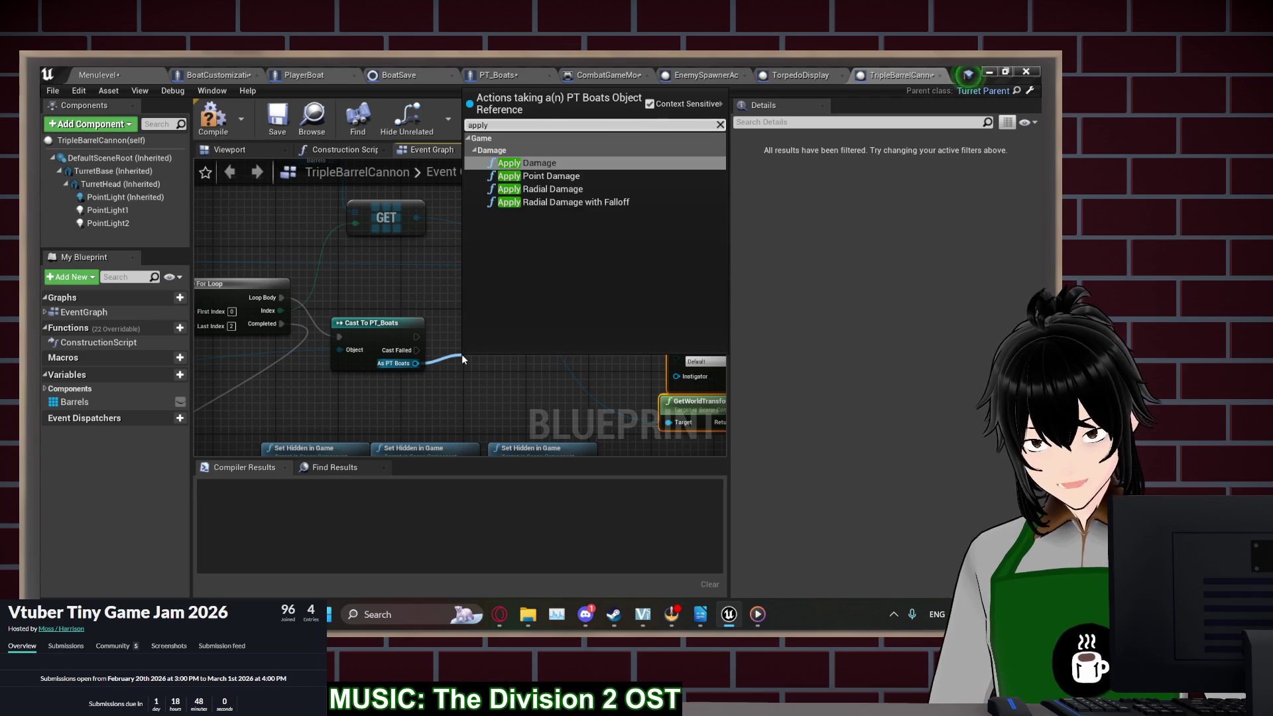
pyautogui.press('Return')
pyautogui.moveTo(502, 379); pyautogui.dragTo(486, 332)
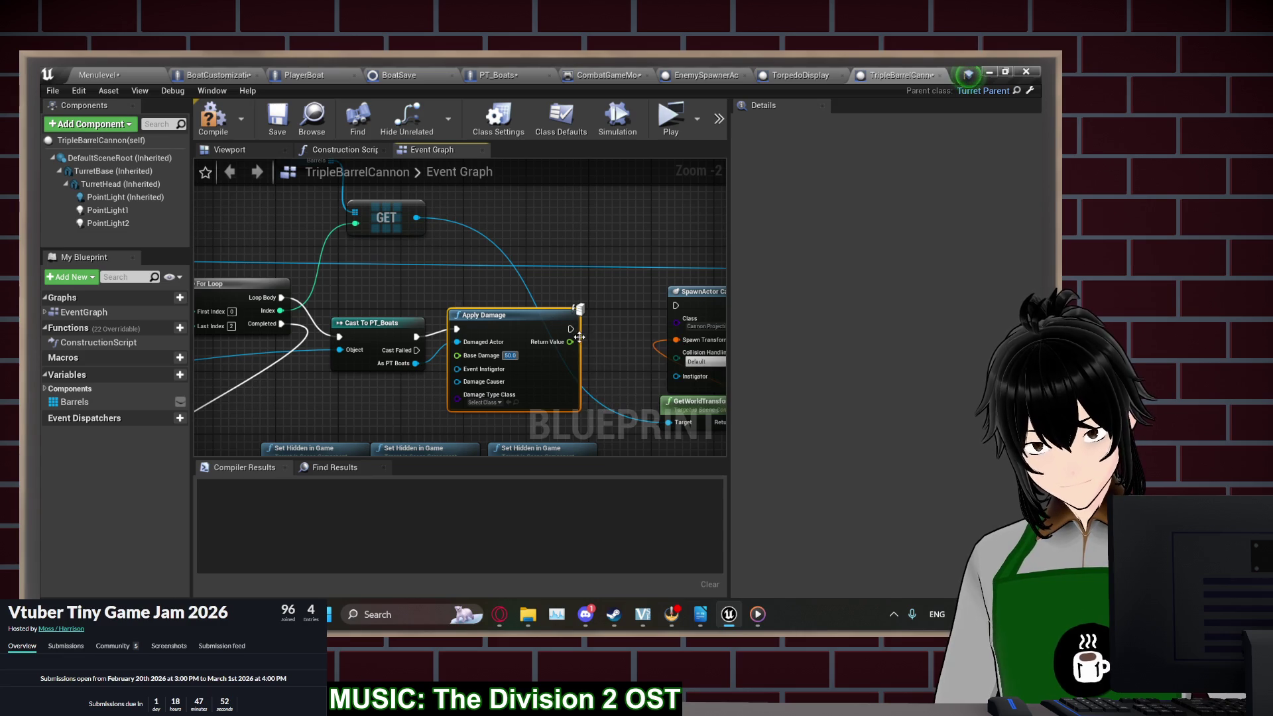
pyautogui.moveTo(571, 329)
pyautogui.mouseDown()
pyautogui.moveTo(592, 320)
pyautogui.moveTo(571, 330)
pyautogui.mouseUp()
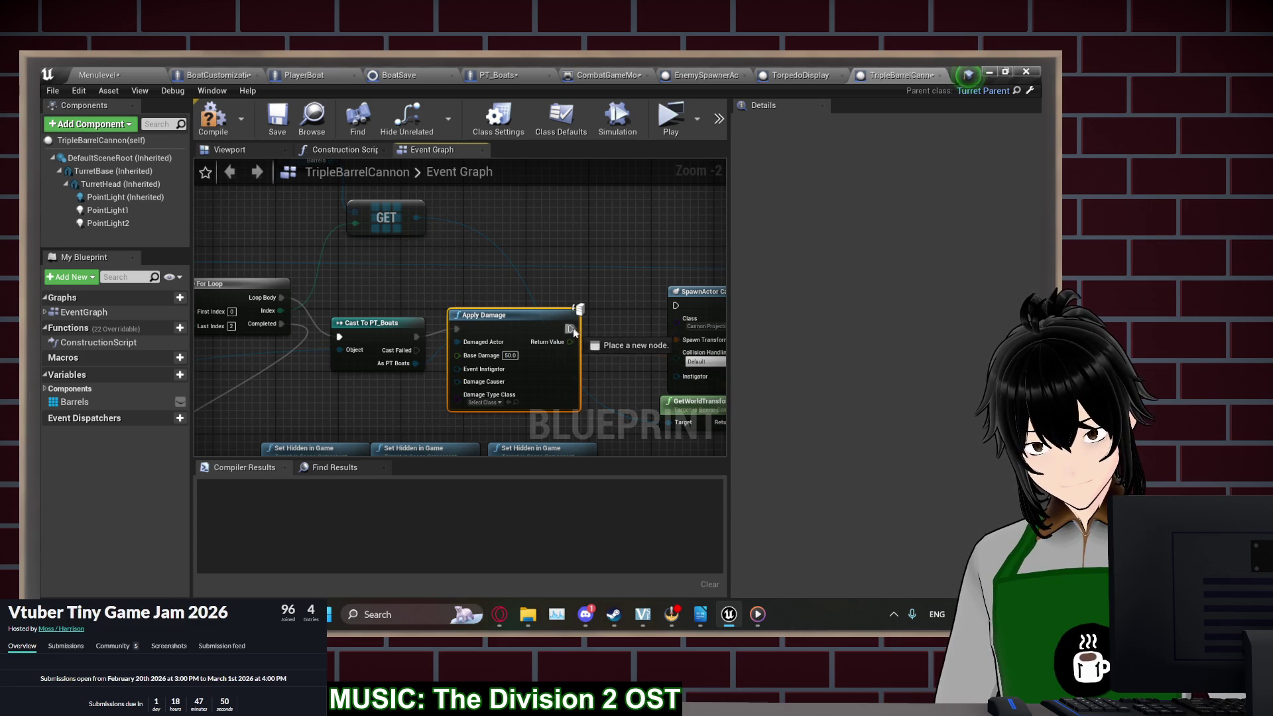
pyautogui.click(670, 116)
pyautogui.click(209, 291)
pyautogui.click(209, 294)
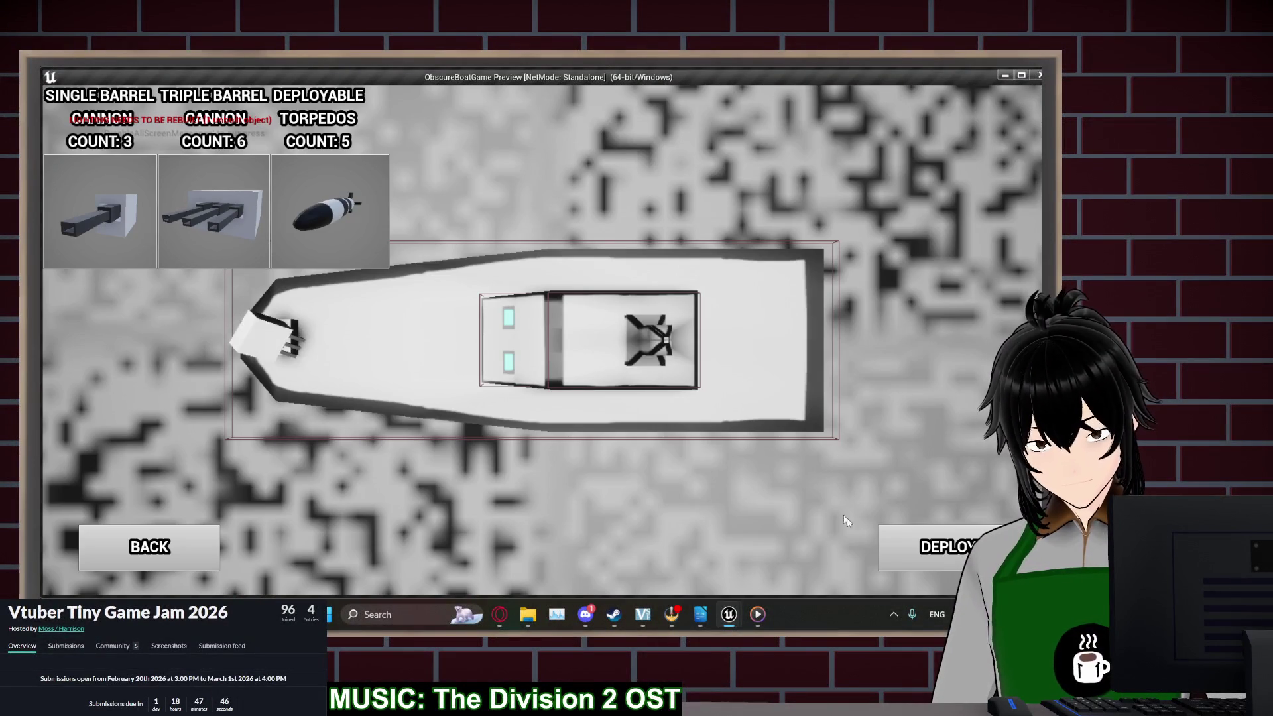
pyautogui.click(915, 547)
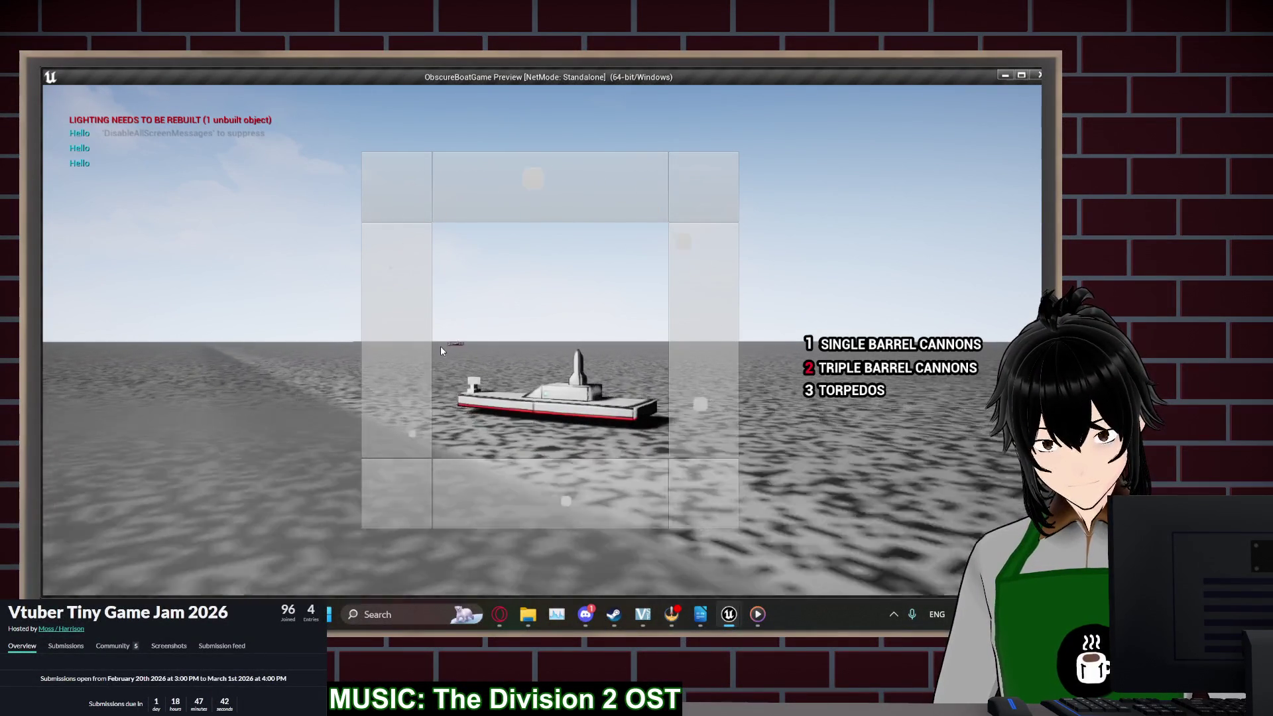
pyautogui.click(450, 344)
pyautogui.scroll(5, 431, 345)
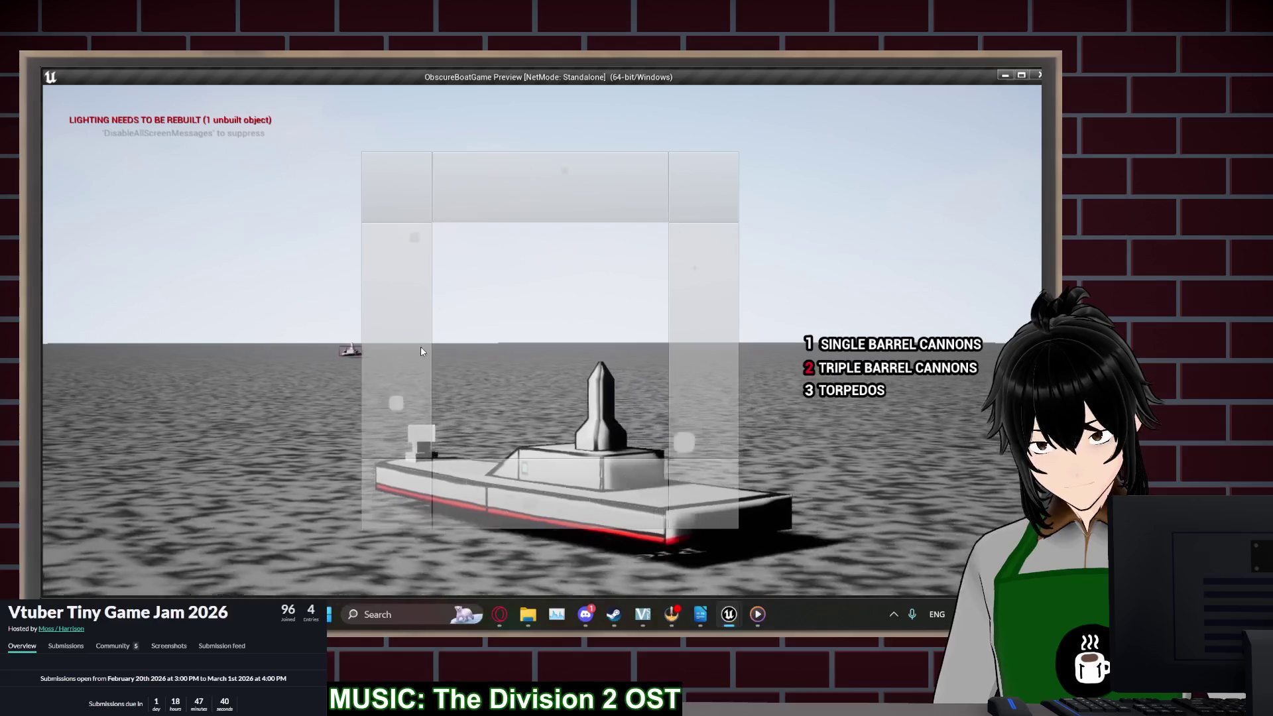
pyautogui.click(419, 352)
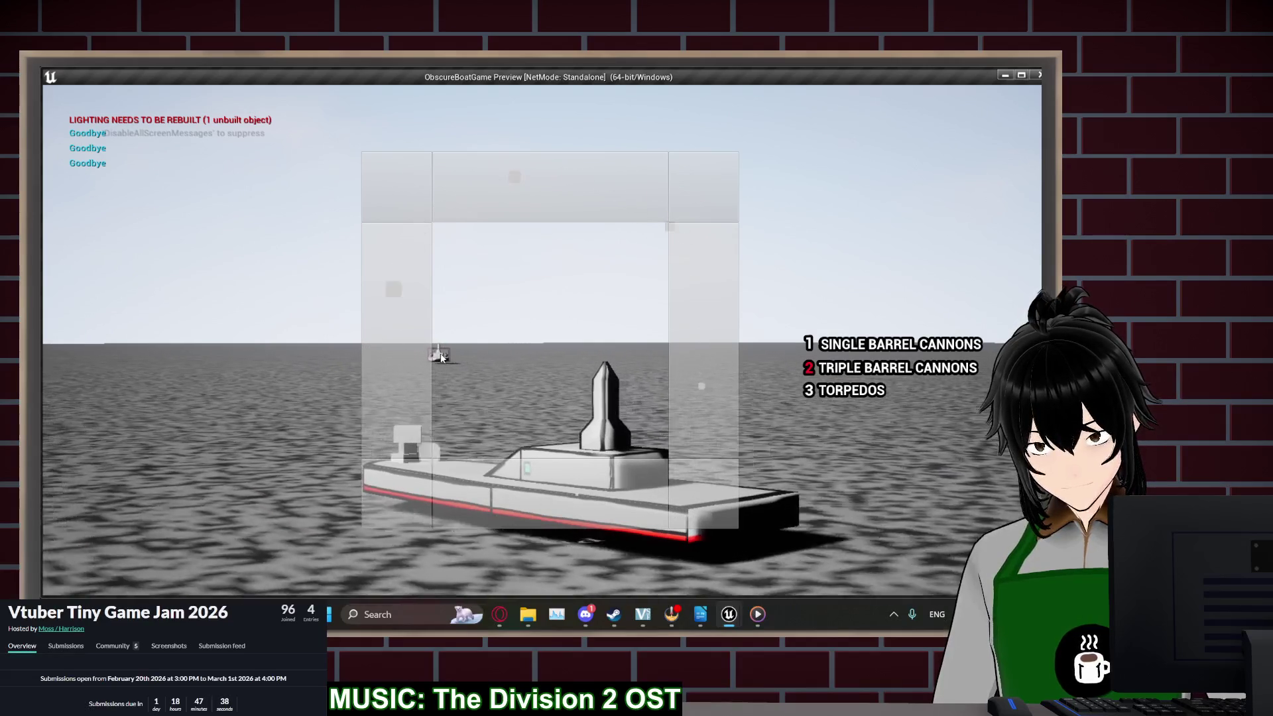
pyautogui.scroll(-5, 477, 363)
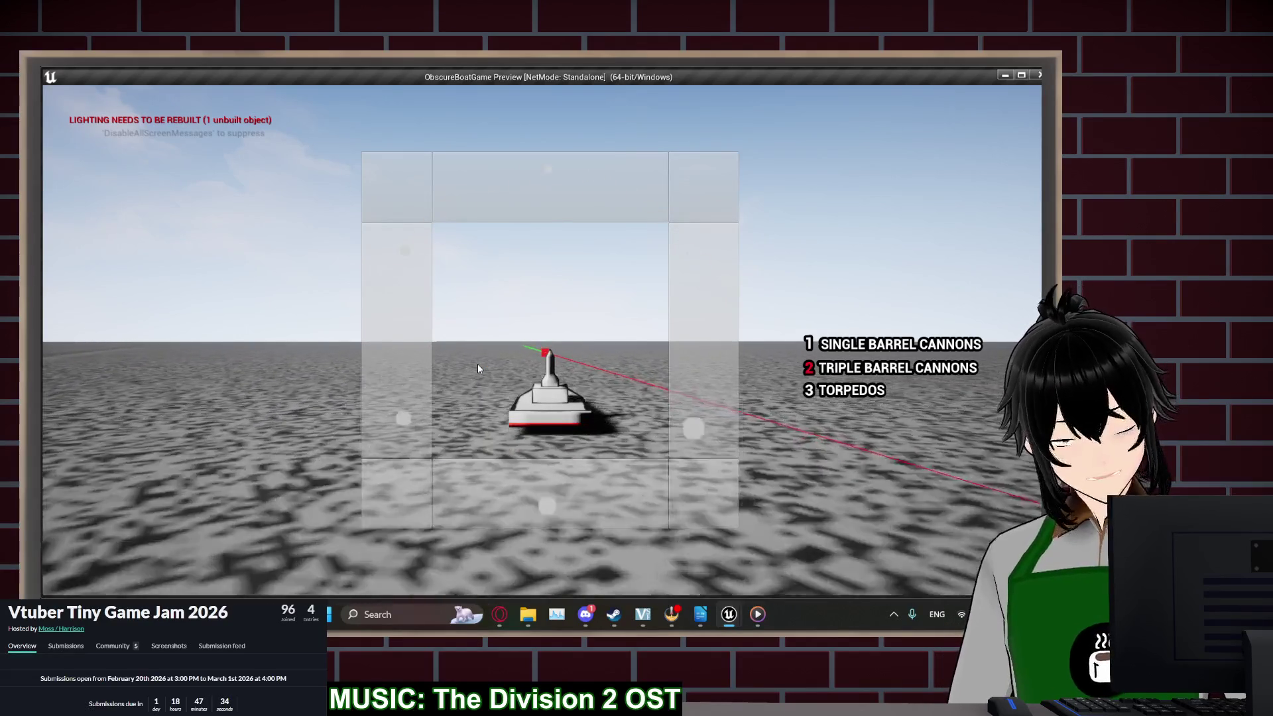
pyautogui.press('Escape')
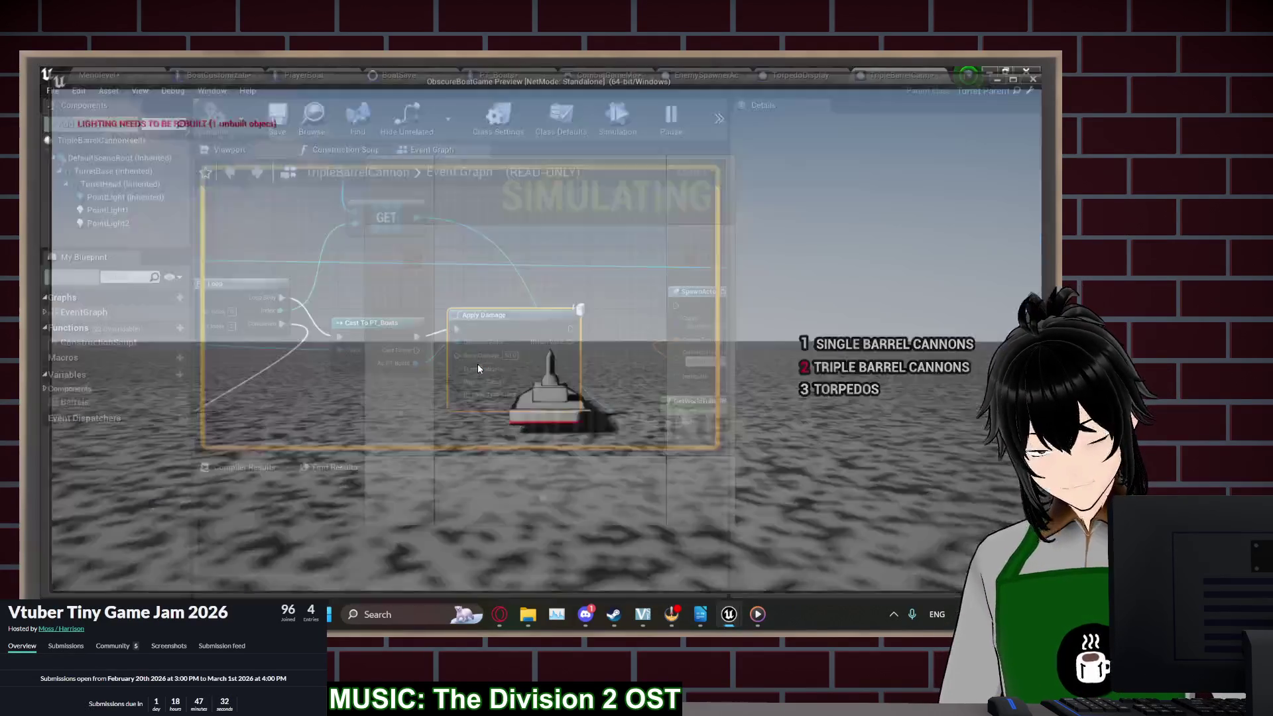
# Delete the Cast To PT_Boats and Apply Damage nodes and wire Loop Body directly to SpawnActor
pyautogui.moveTo(516, 325)
pyautogui.mouseDown()
pyautogui.moveTo(557, 330)
pyautogui.moveTo(512, 309)
pyautogui.mouseUp()
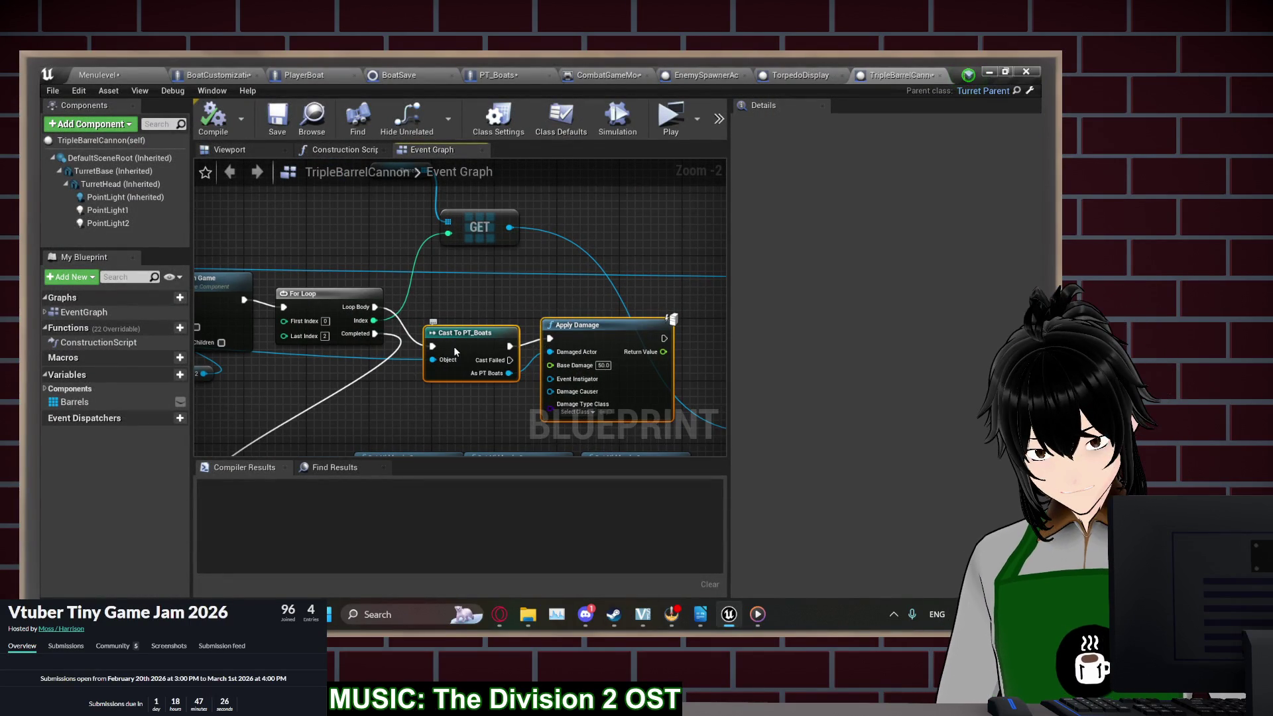
pyautogui.press('Delete')
pyautogui.scroll(-1, 508, 320)
pyautogui.moveTo(574, 283)
pyautogui.mouseDown()
pyautogui.moveTo(236, 244)
pyautogui.moveTo(282, 275)
pyautogui.mouseUp()
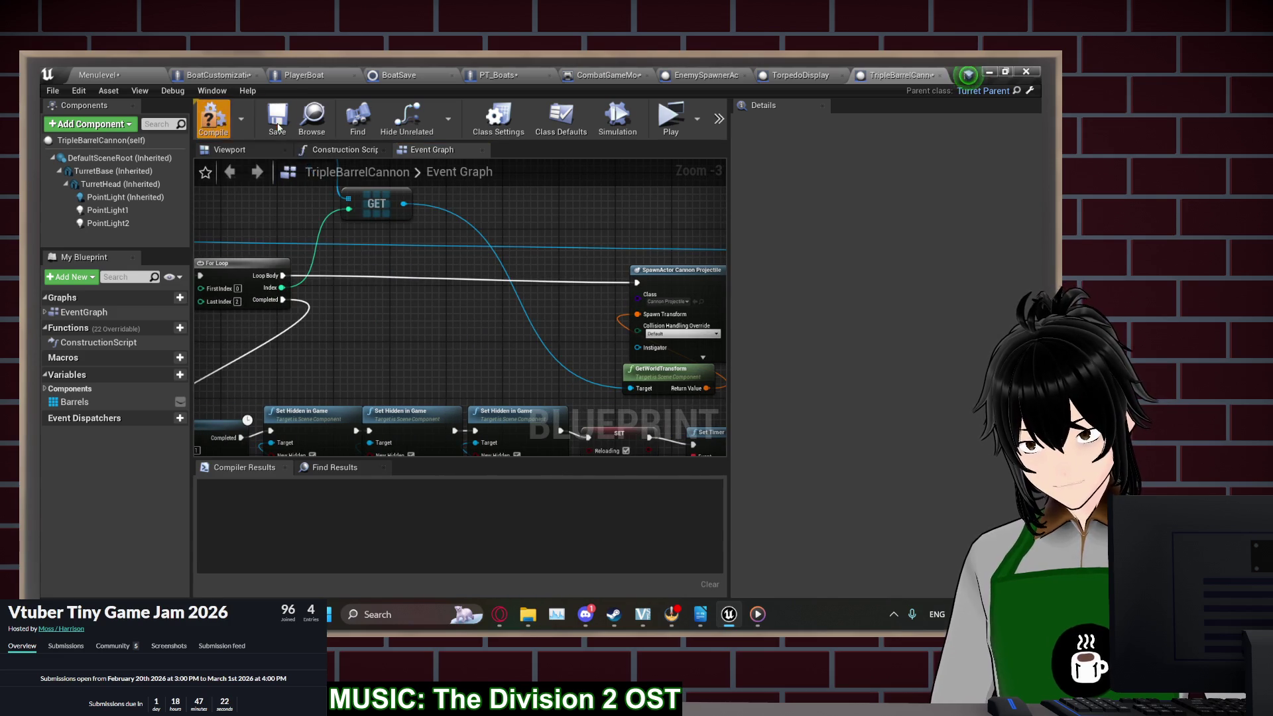
# Review the HurtBox collision settings in the PT_Boats blueprint before moving to TorpedoDisplay
pyautogui.click(490, 74)
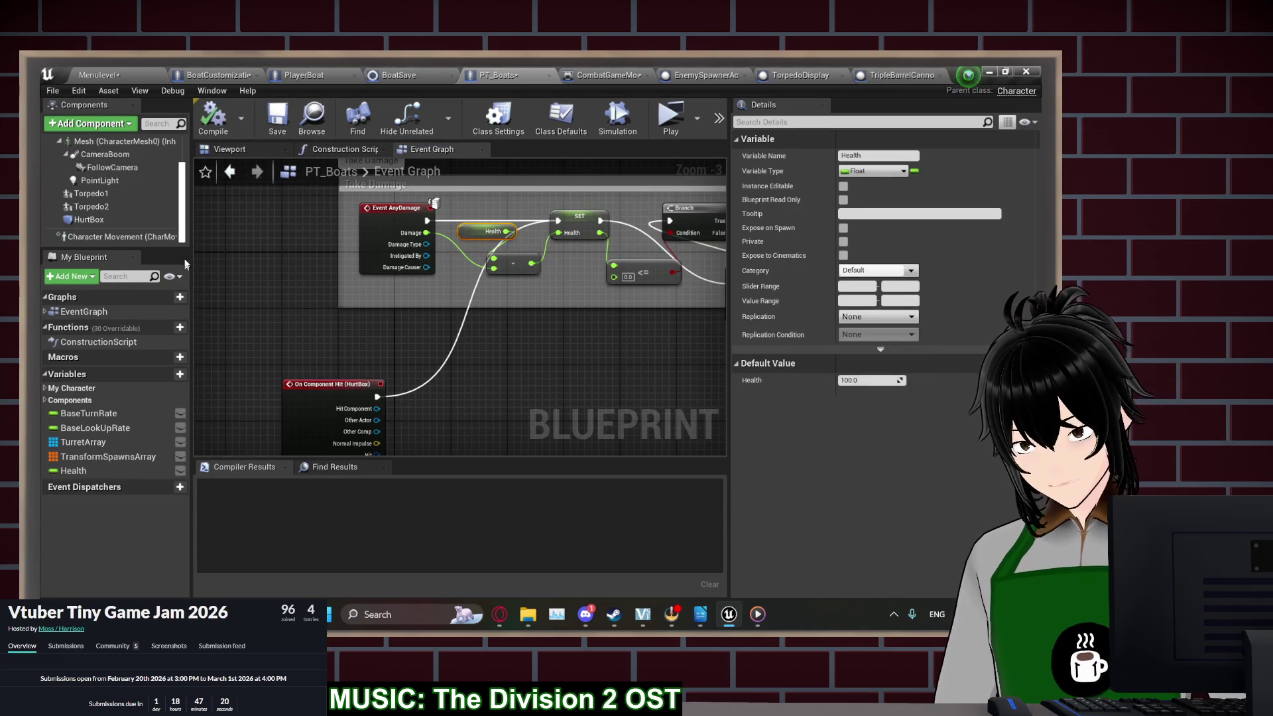
pyautogui.click(168, 220)
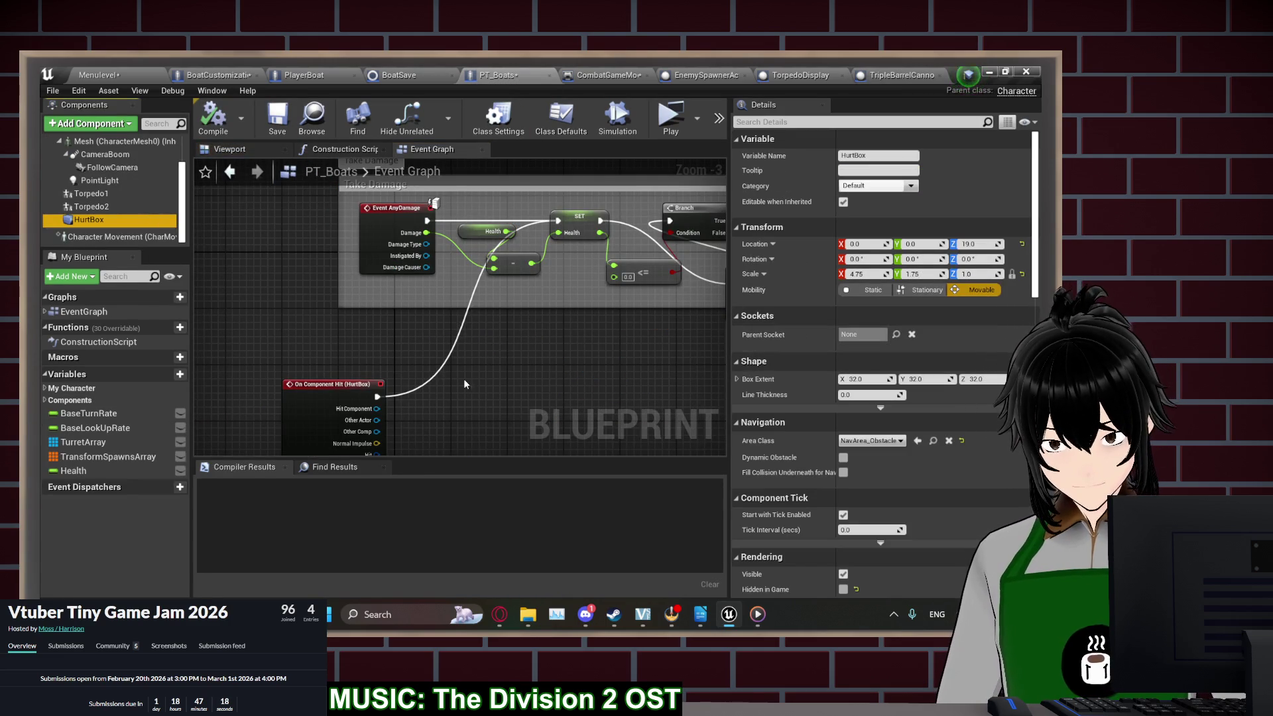
pyautogui.moveTo(325, 385); pyautogui.dragTo(377, 335)
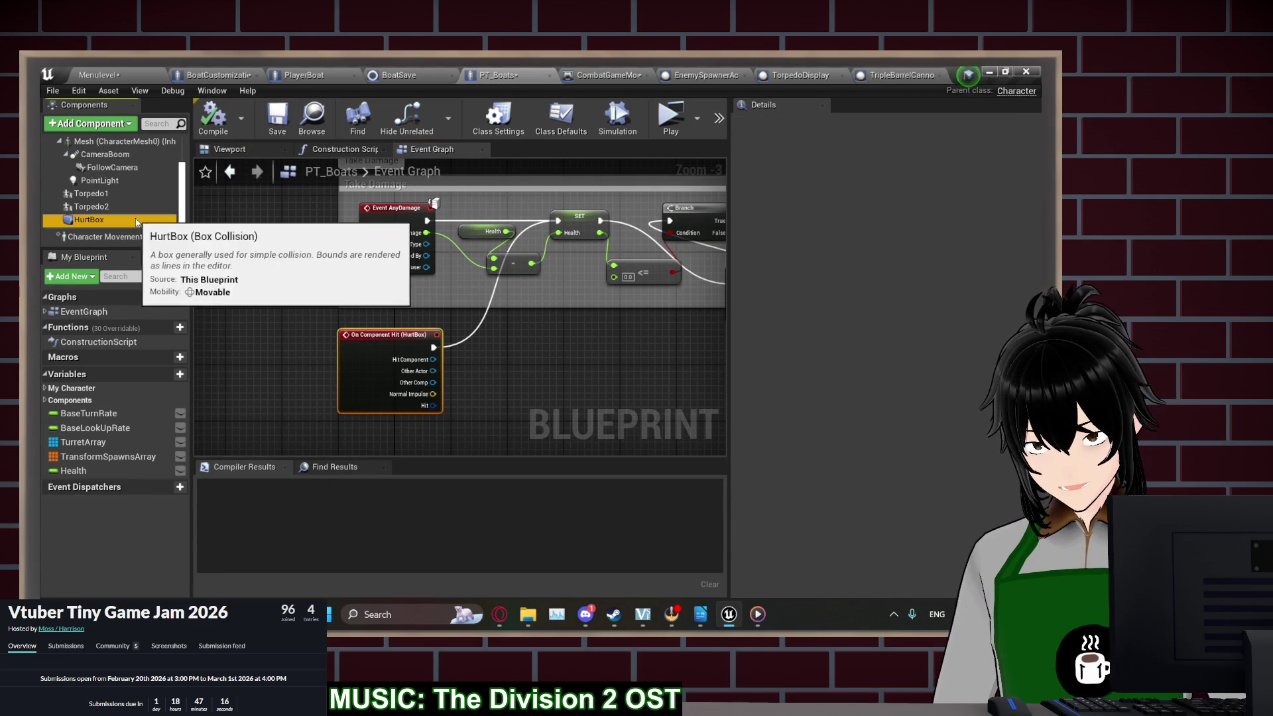
pyautogui.click(136, 221)
pyautogui.scroll(-5, 801, 378)
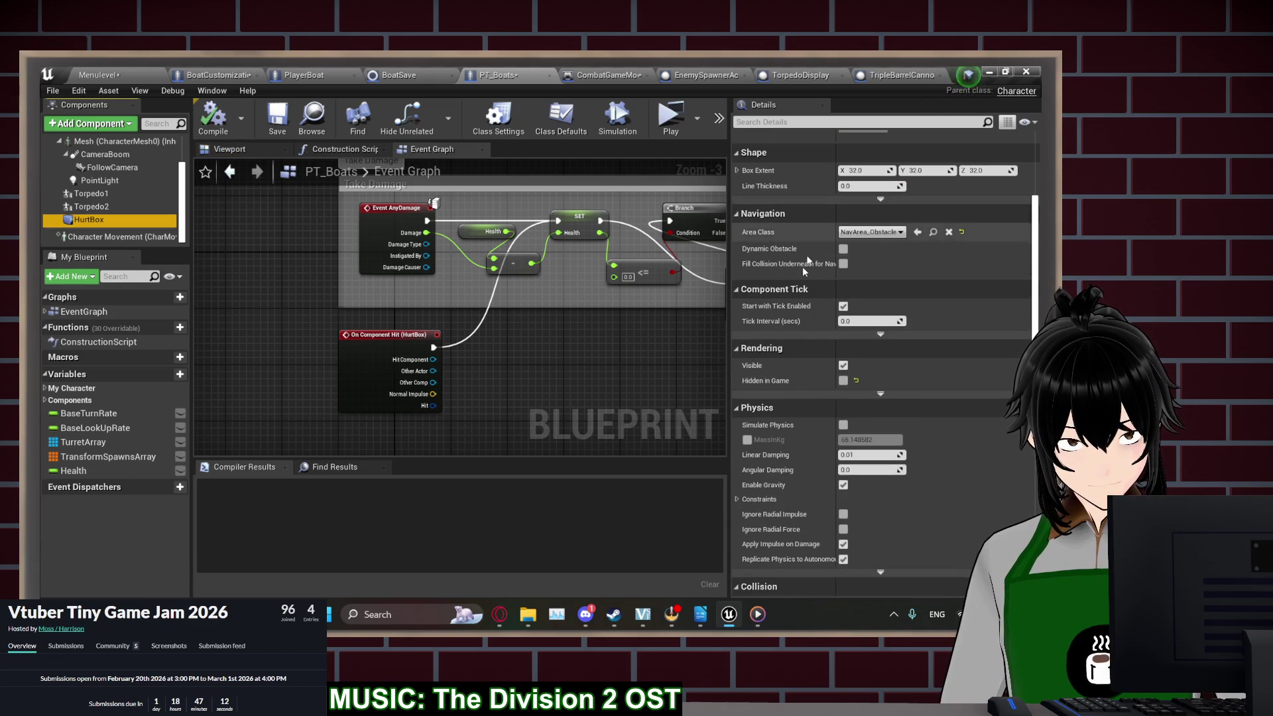
pyautogui.scroll(-5, 794, 318)
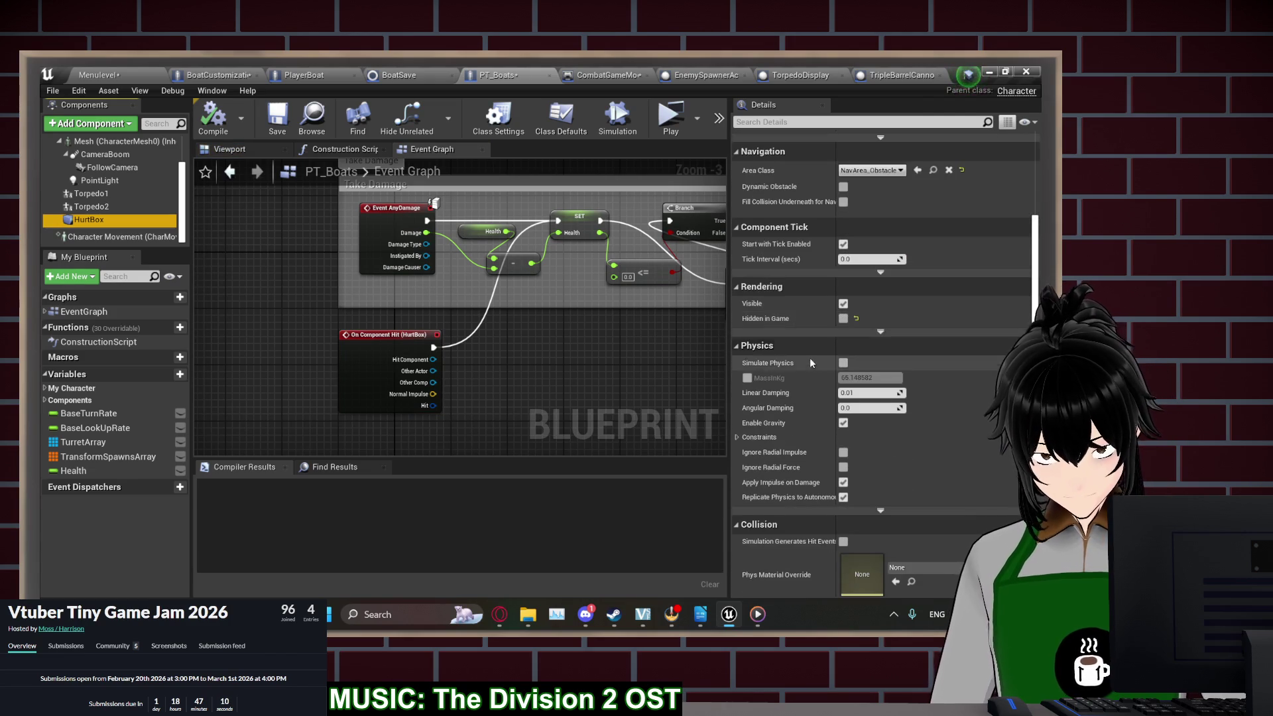
pyautogui.scroll(-4, 803, 431)
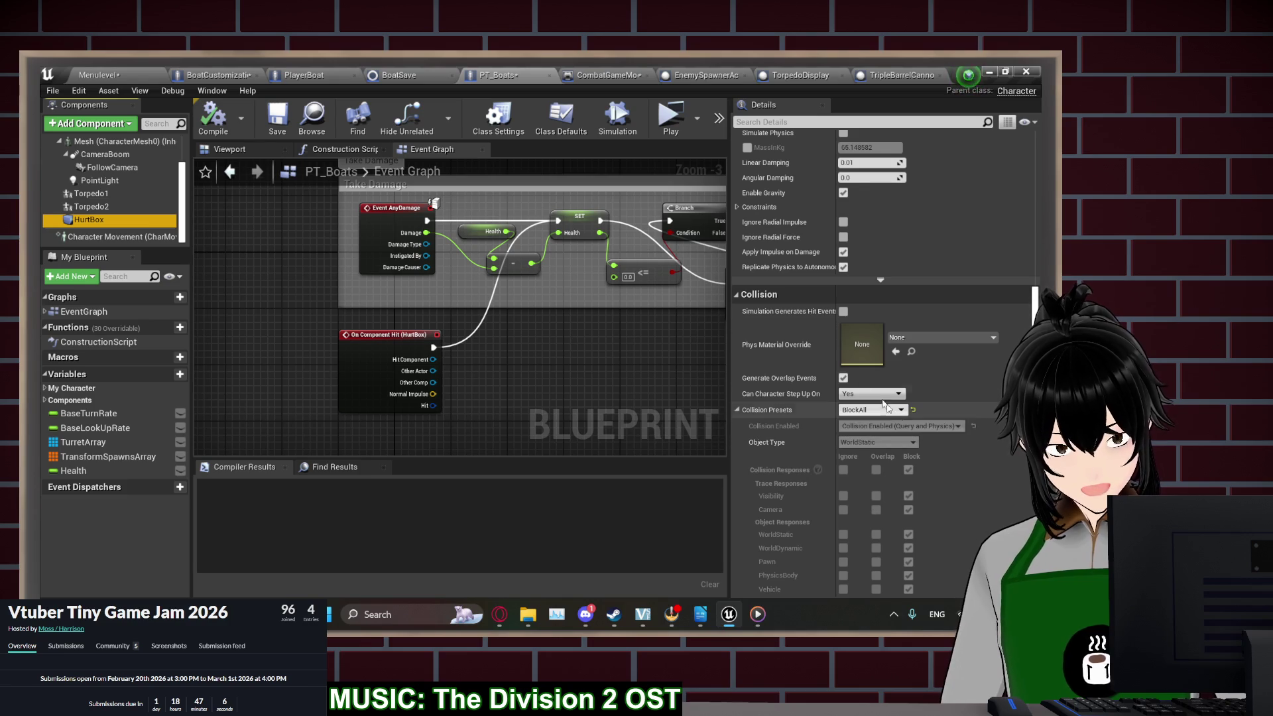
pyautogui.click(802, 75)
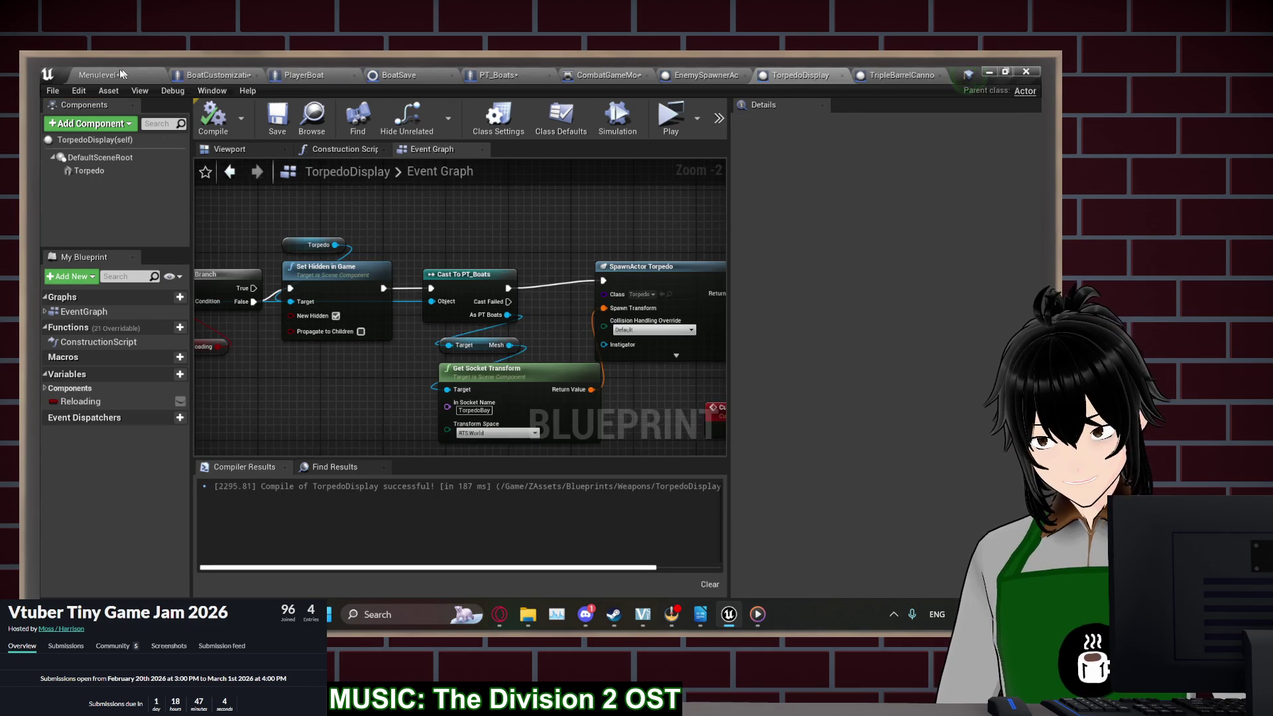
# Set CannonProjectile's Sphere1 collision preset to BlockAll
pyautogui.click(147, 74)
pyautogui.doubleClick(94, 478)
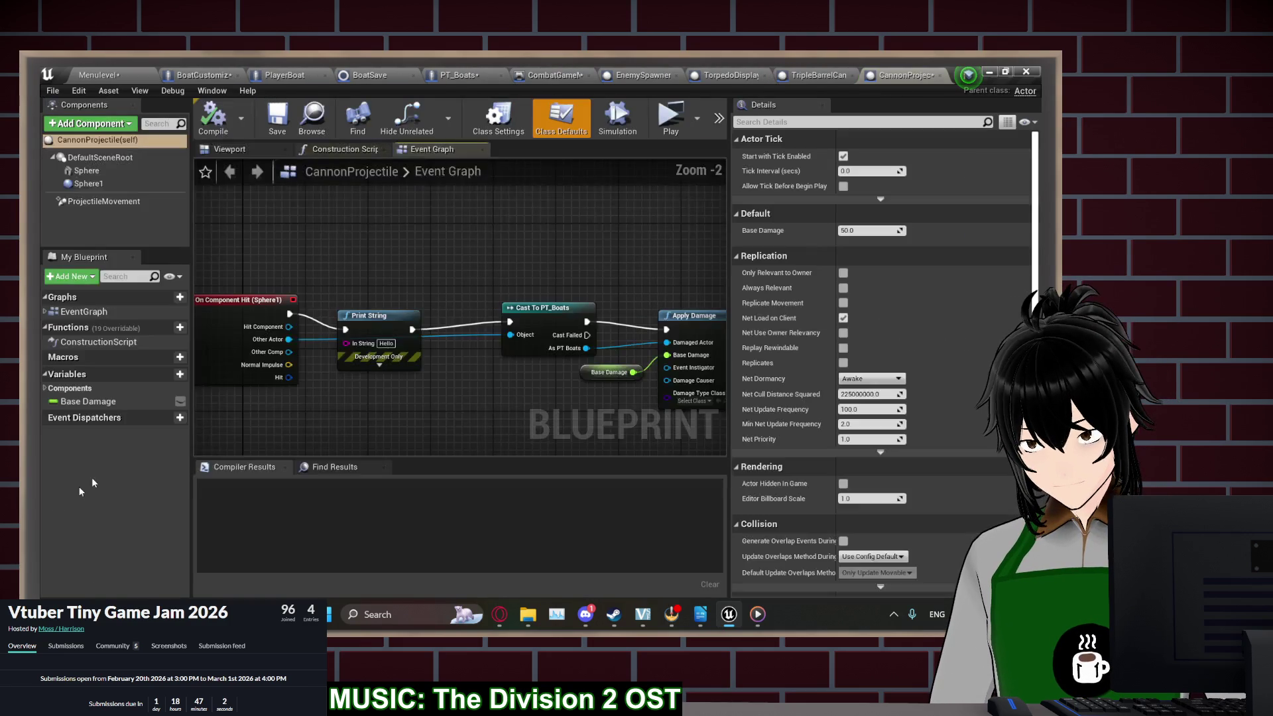
pyautogui.click(89, 184)
pyautogui.scroll(-10, 789, 491)
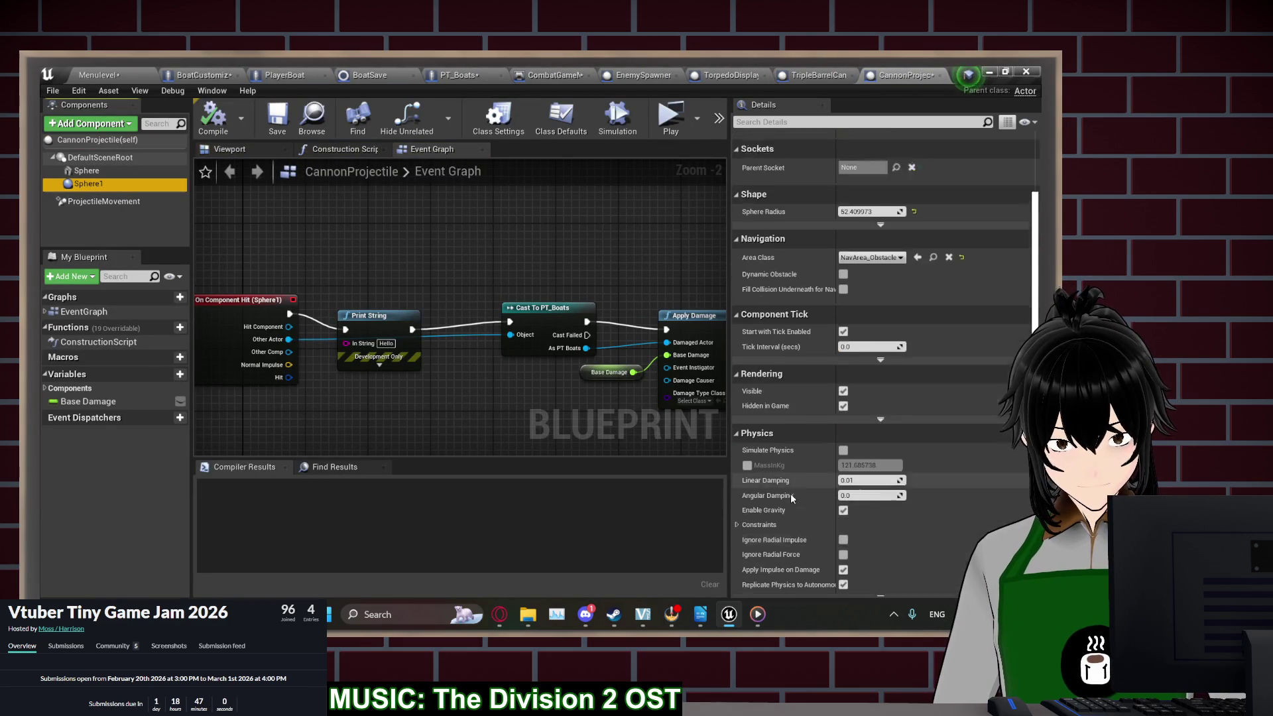
pyautogui.click(872, 435)
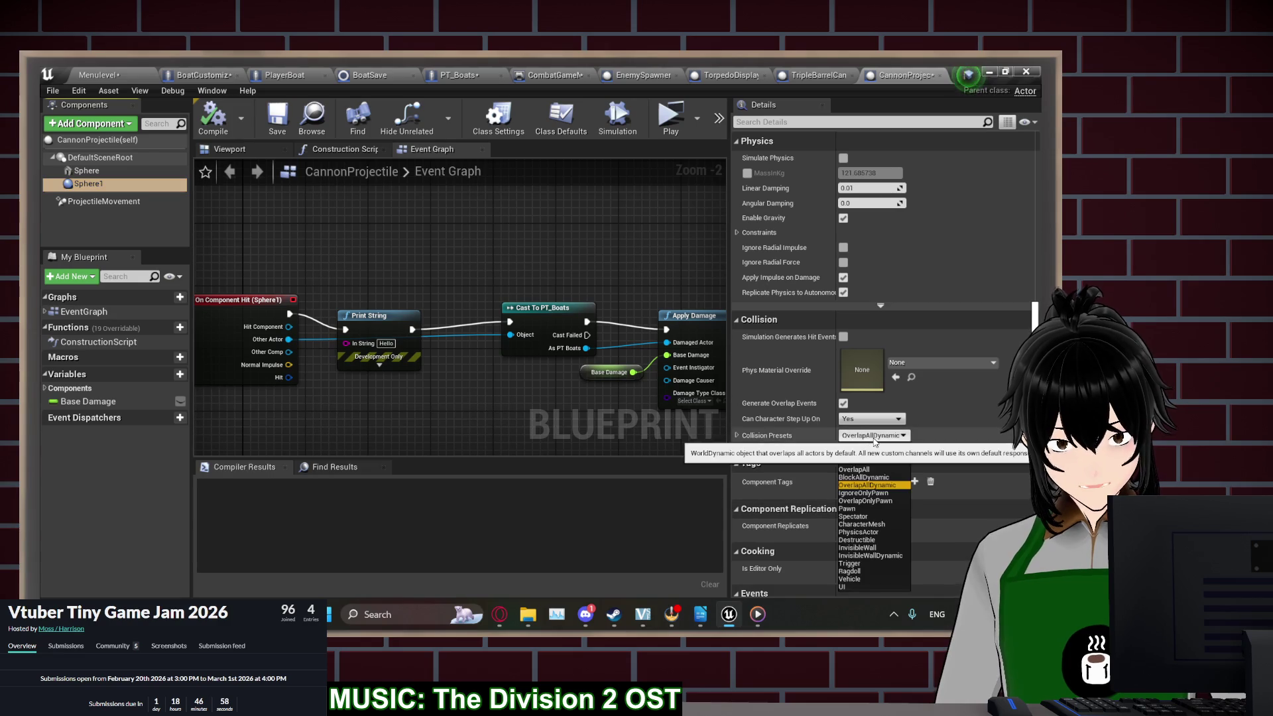
pyautogui.click(872, 464)
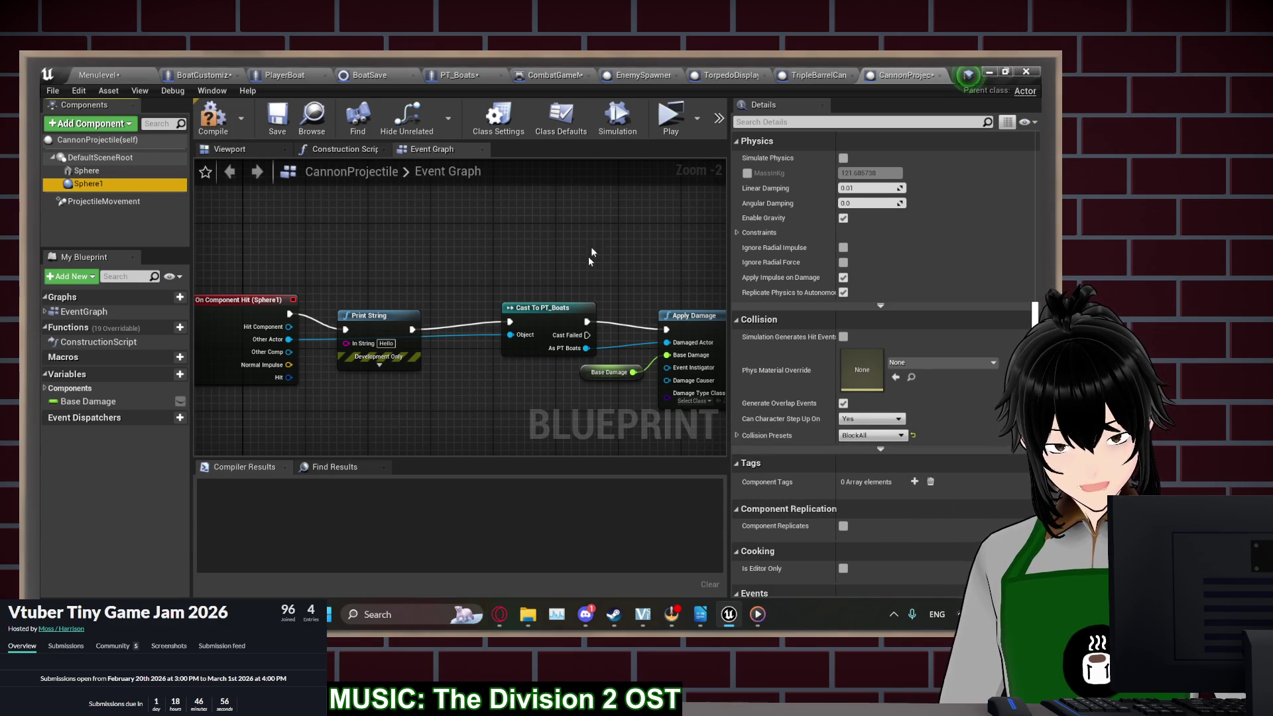
# Launch a test play and go through Start Game and New Game to the loadout
pyautogui.click(670, 126)
pyautogui.click(183, 292)
pyautogui.click(183, 291)
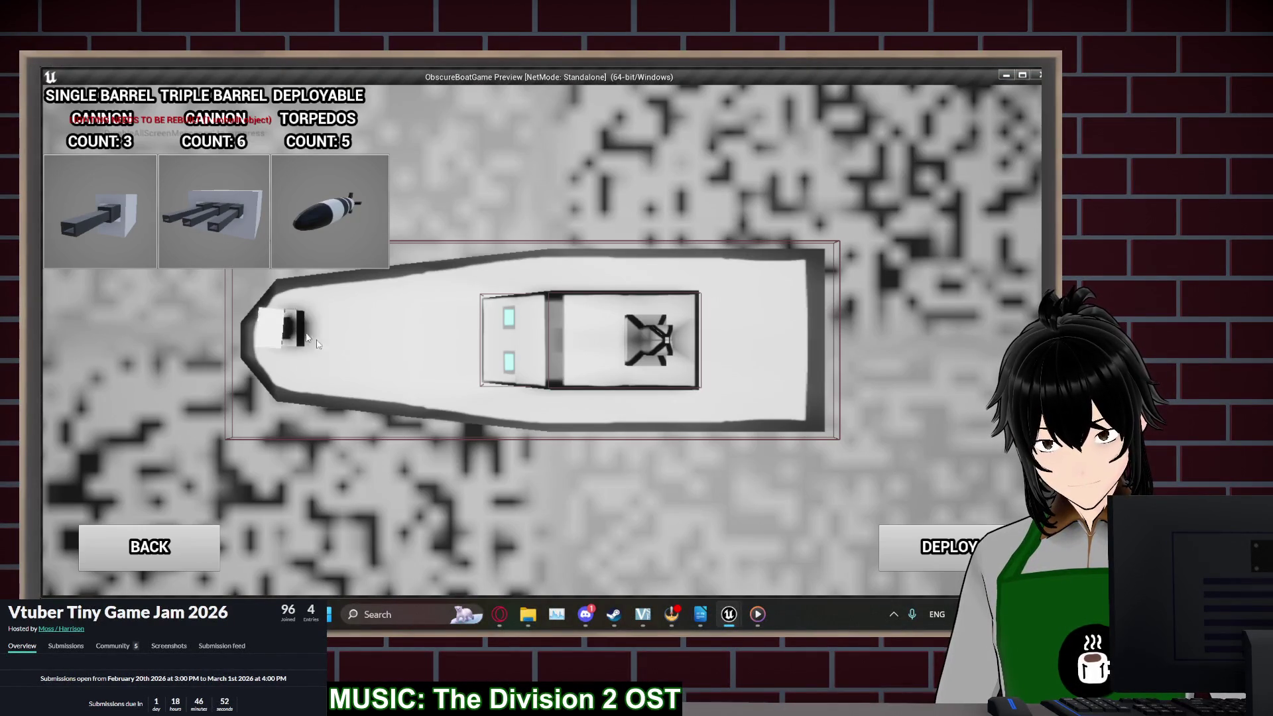
# Deploy the boat, fire the triple barrel cannons at the enemy boat, then stop the preview
pyautogui.click(948, 546)
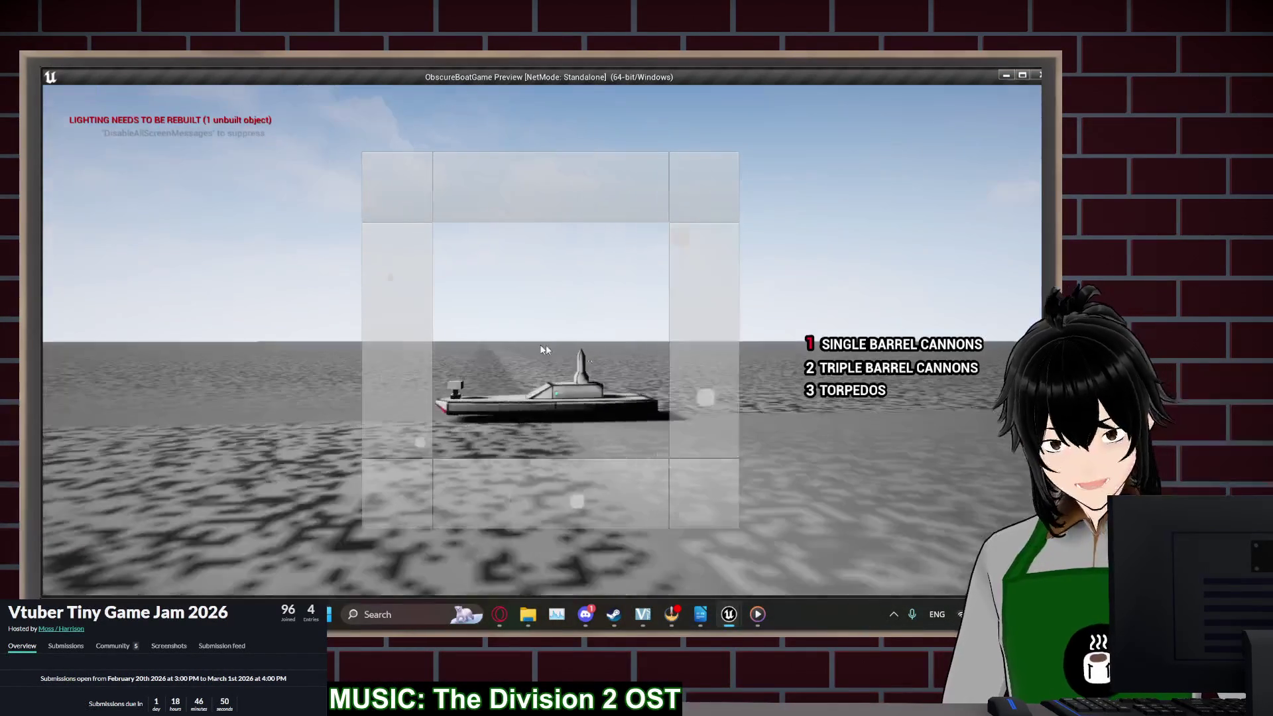
pyautogui.press('2')
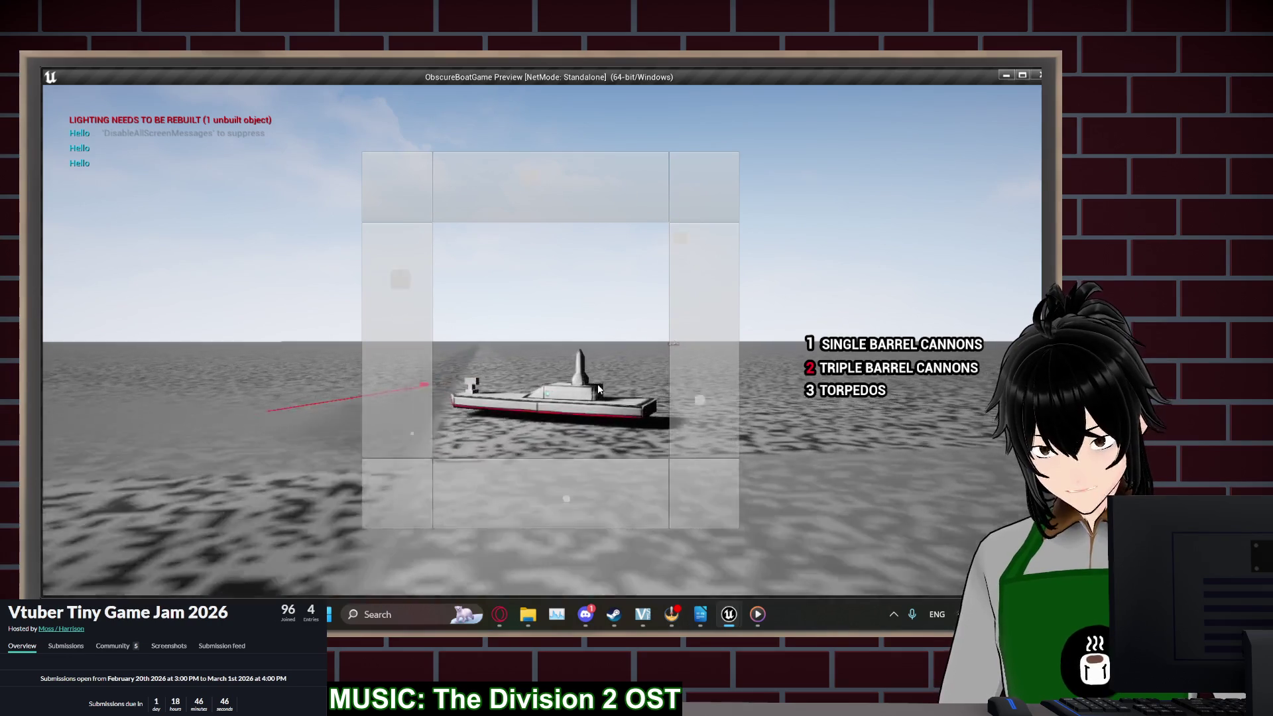
pyautogui.click(499, 414)
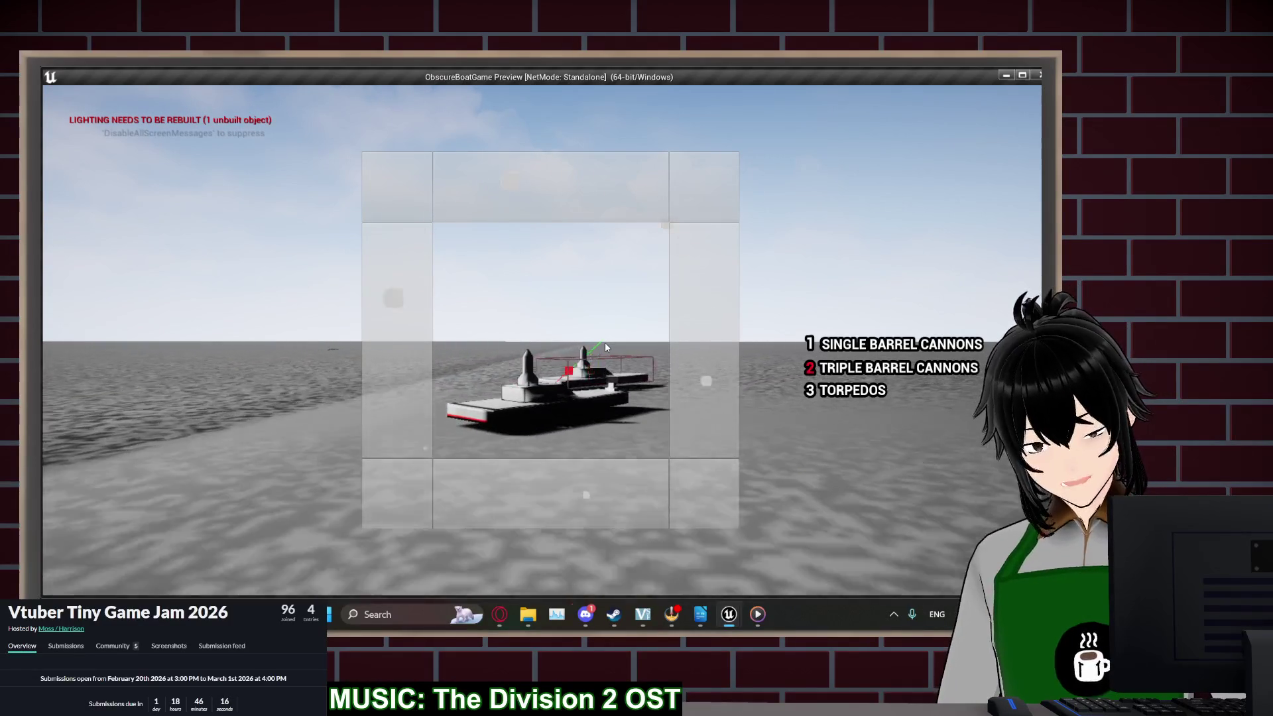
pyautogui.press('Escape')
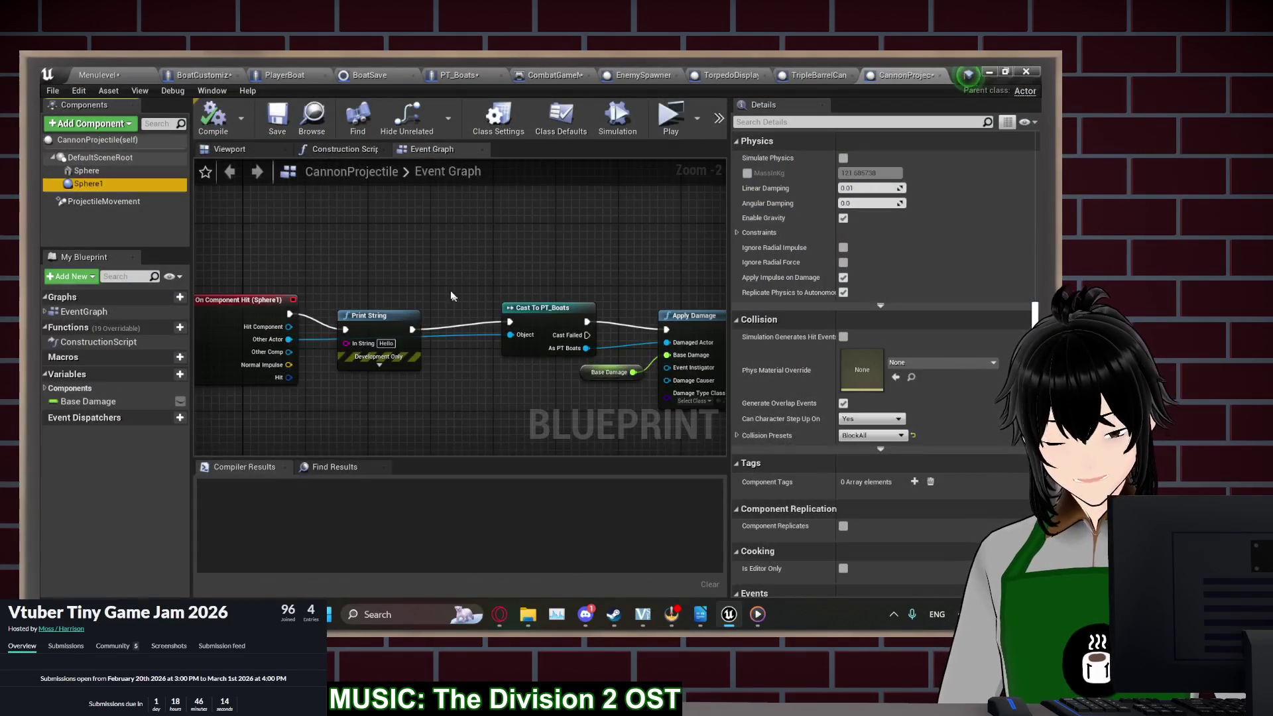
# Select CannonProjectile's Sphere1 and look over its collision settings
pyautogui.click(405, 297)
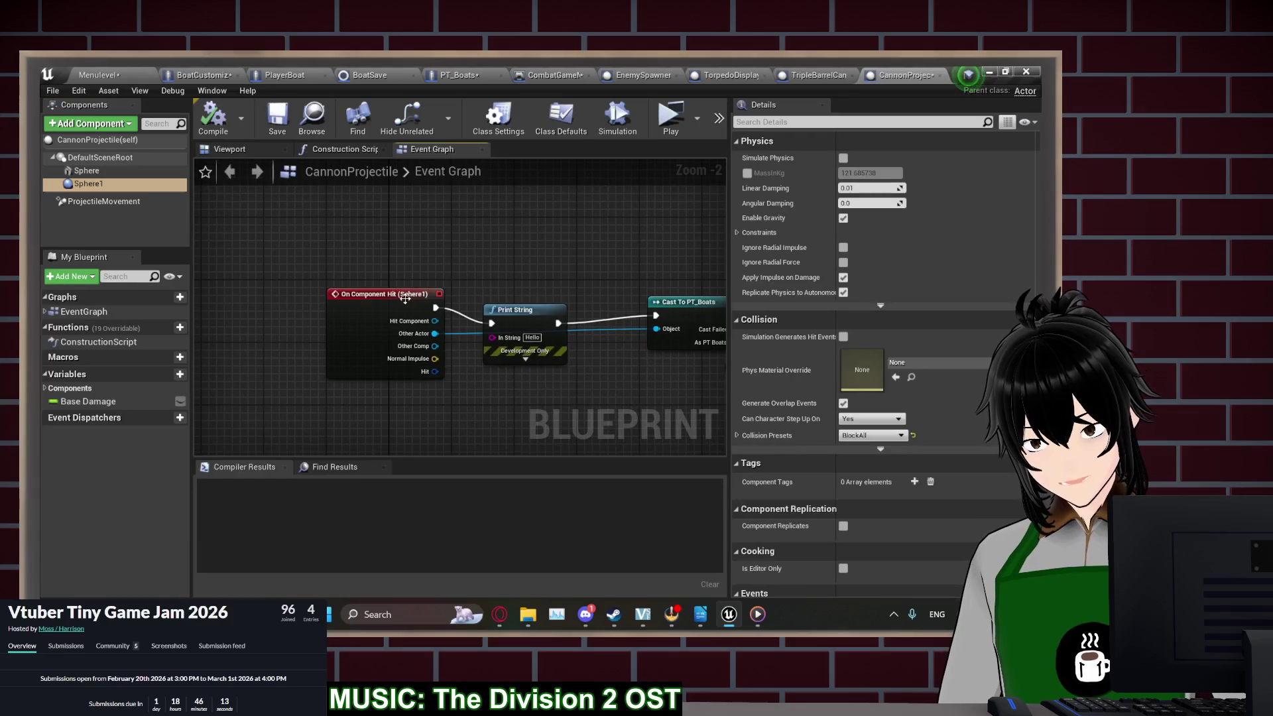
pyautogui.click(117, 187)
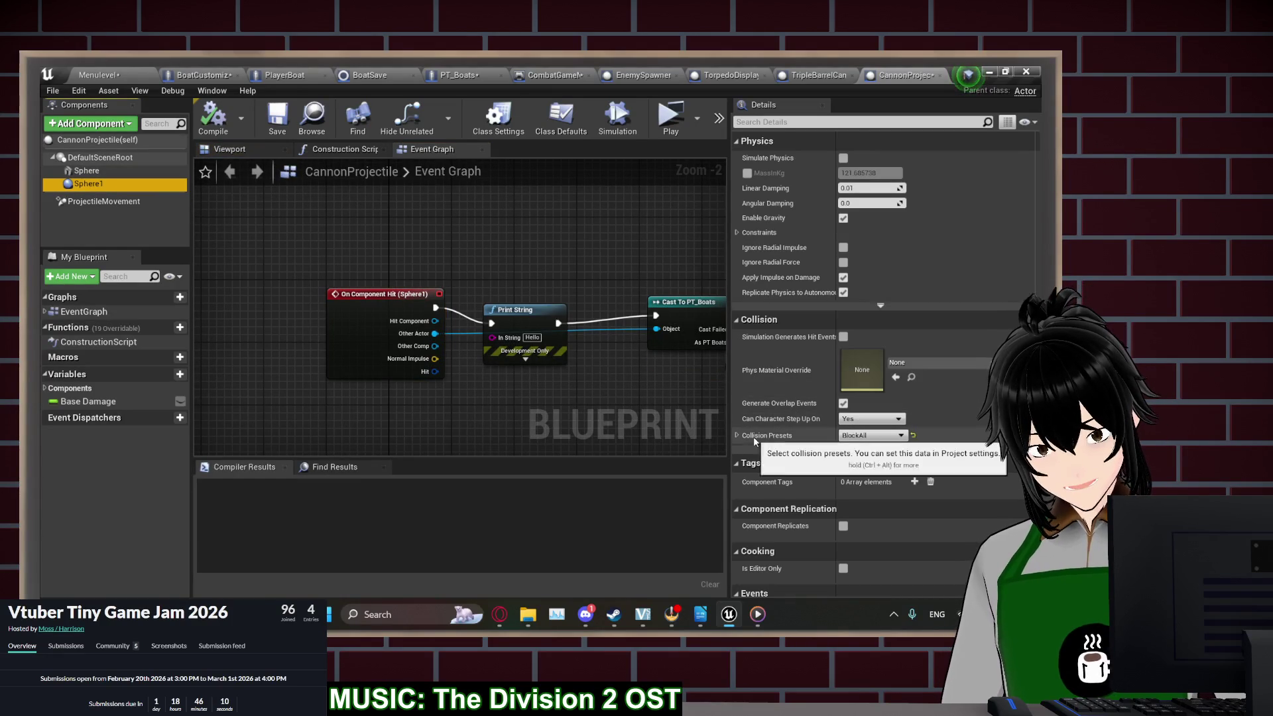
pyautogui.scroll(-5, 759, 433)
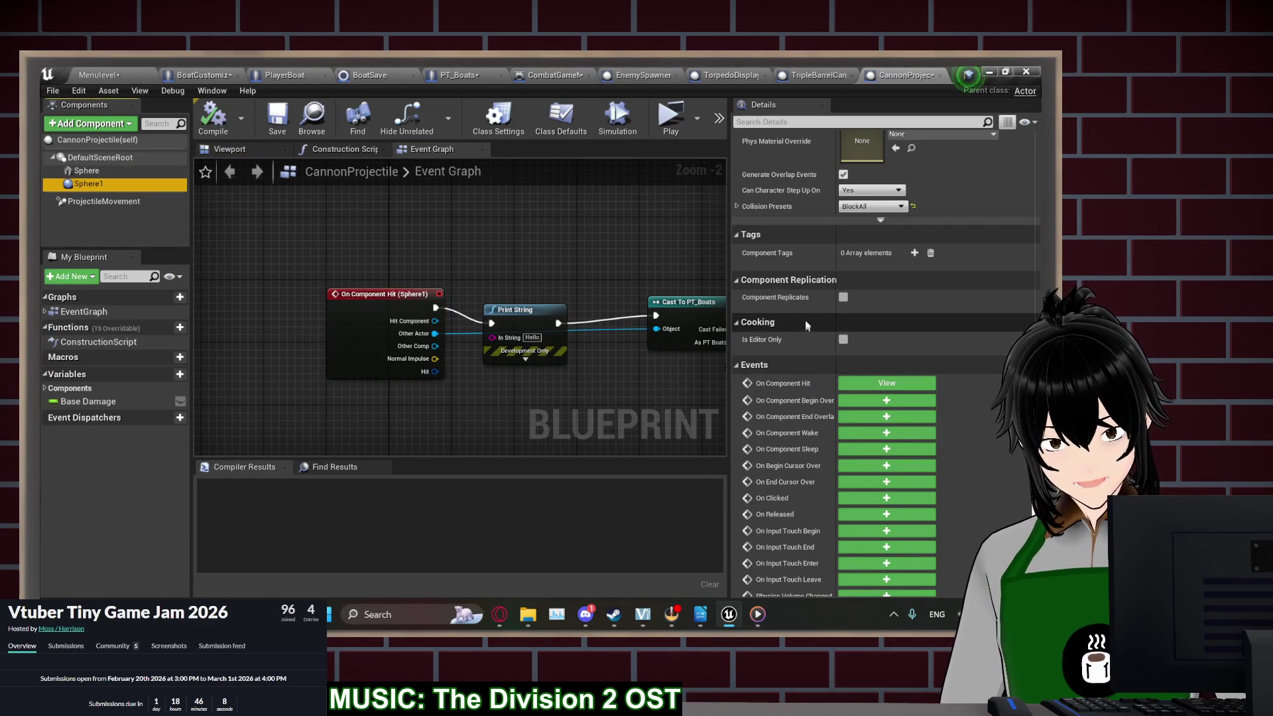
pyautogui.scroll(4, 814, 301)
pyautogui.scroll(-3, 647, 366)
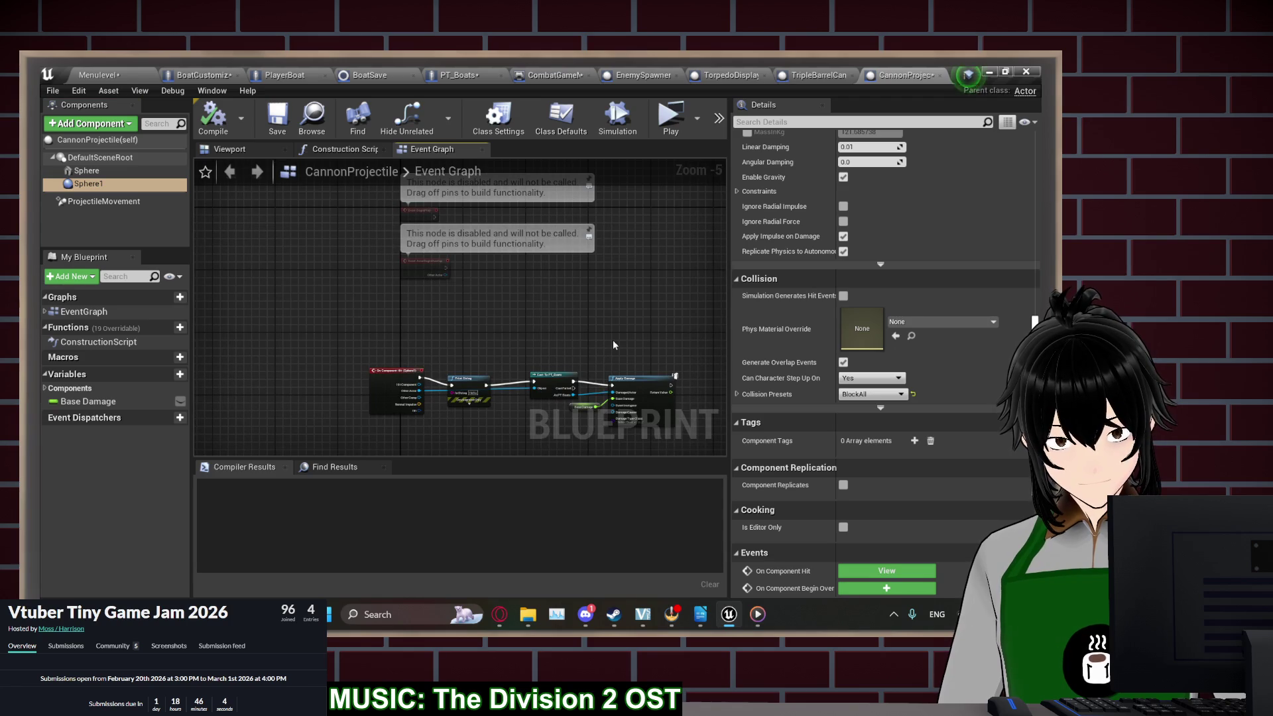
pyautogui.moveTo(638, 336)
pyautogui.mouseDown()
pyautogui.moveTo(621, 250)
pyautogui.moveTo(622, 346)
pyautogui.mouseUp()
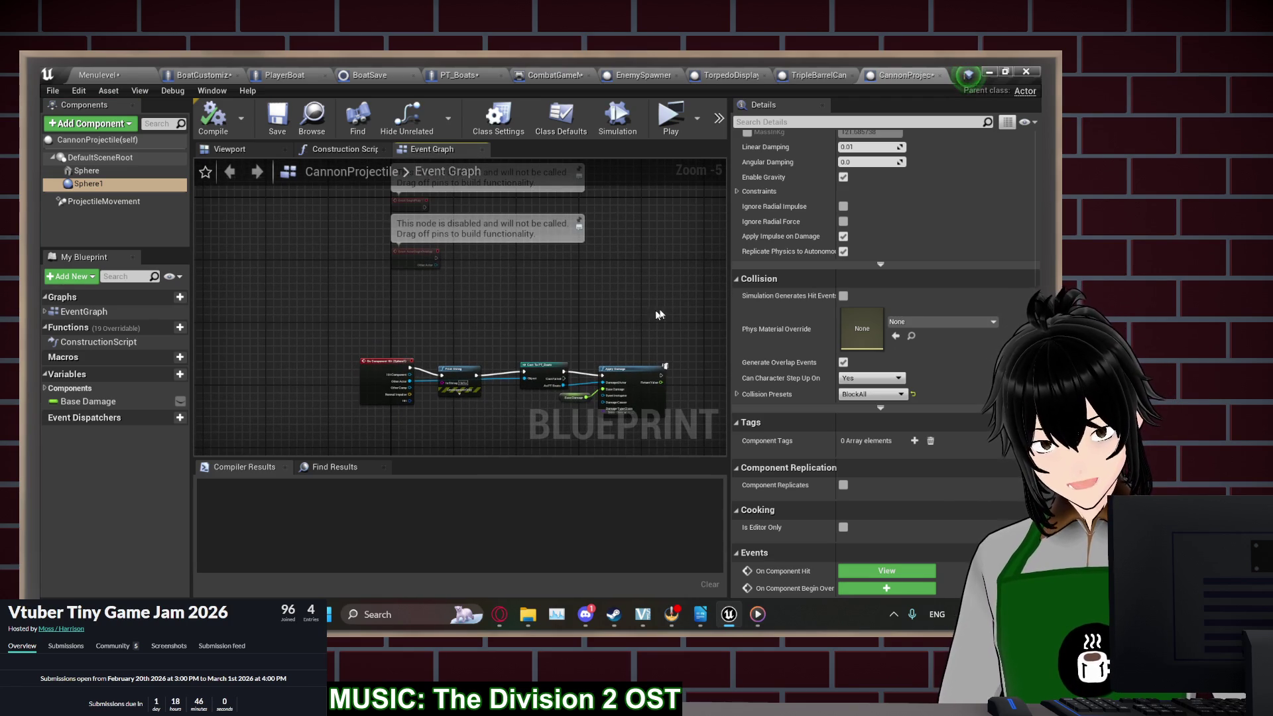
pyautogui.scroll(2, 786, 318)
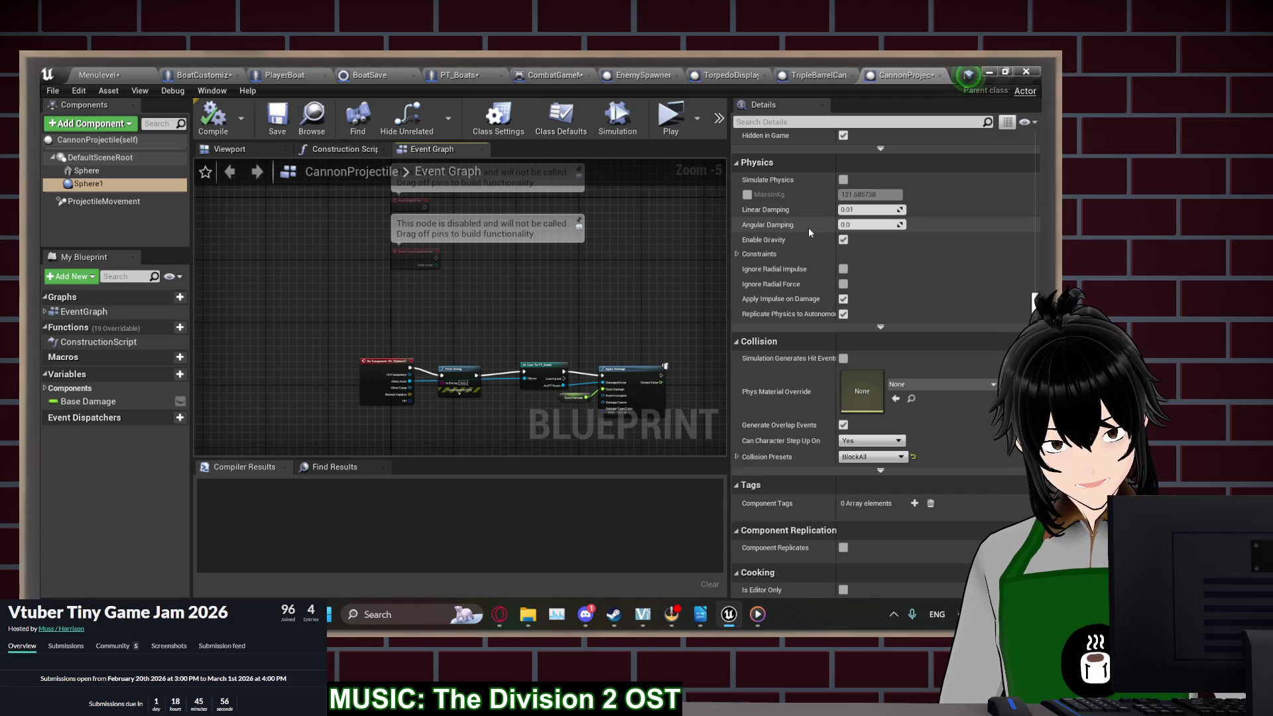
pyautogui.scroll(2, 809, 285)
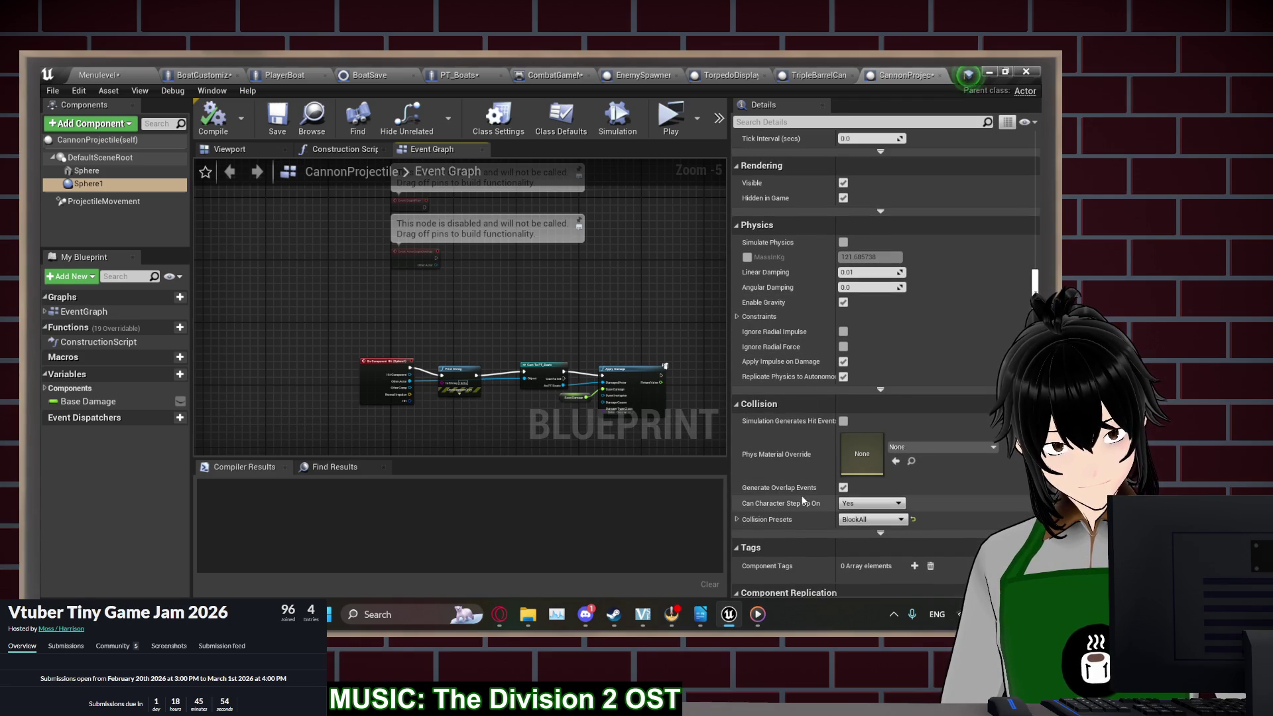
# Change Sphere1's collision preset to Custom with WorldDynamic object type
pyautogui.click(738, 520)
pyautogui.scroll(-3, 753, 507)
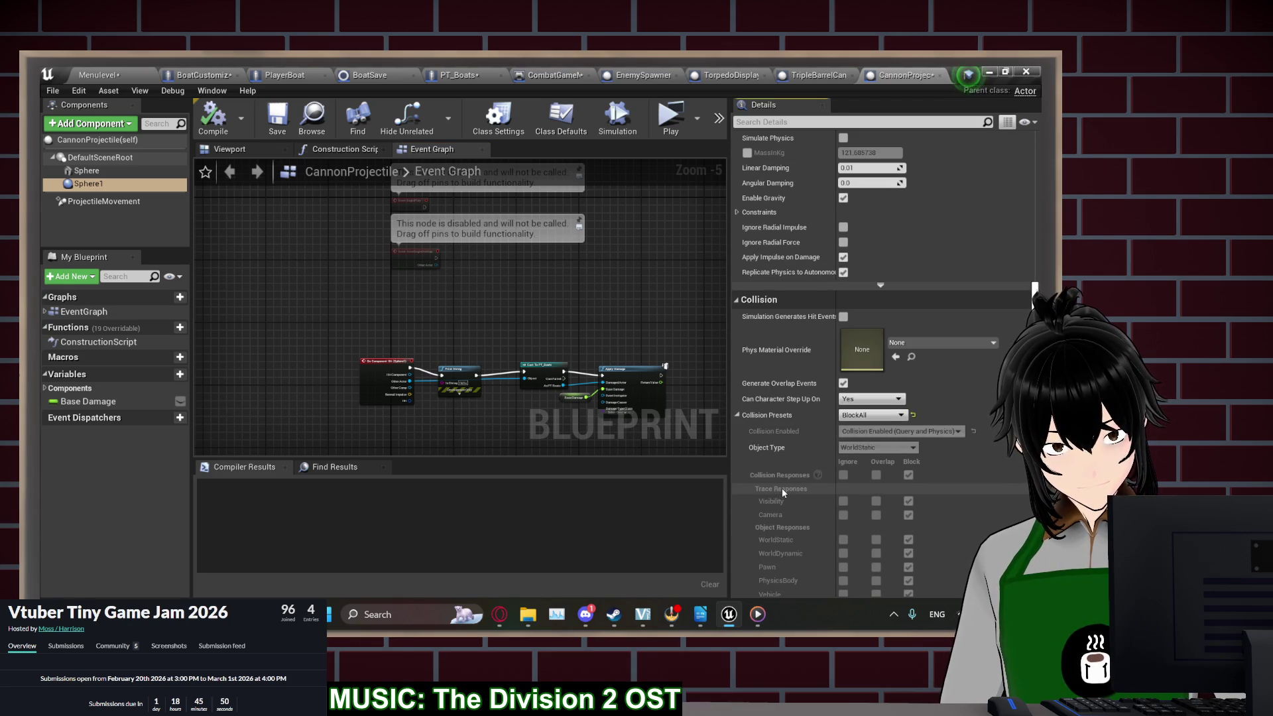
pyautogui.click(871, 415)
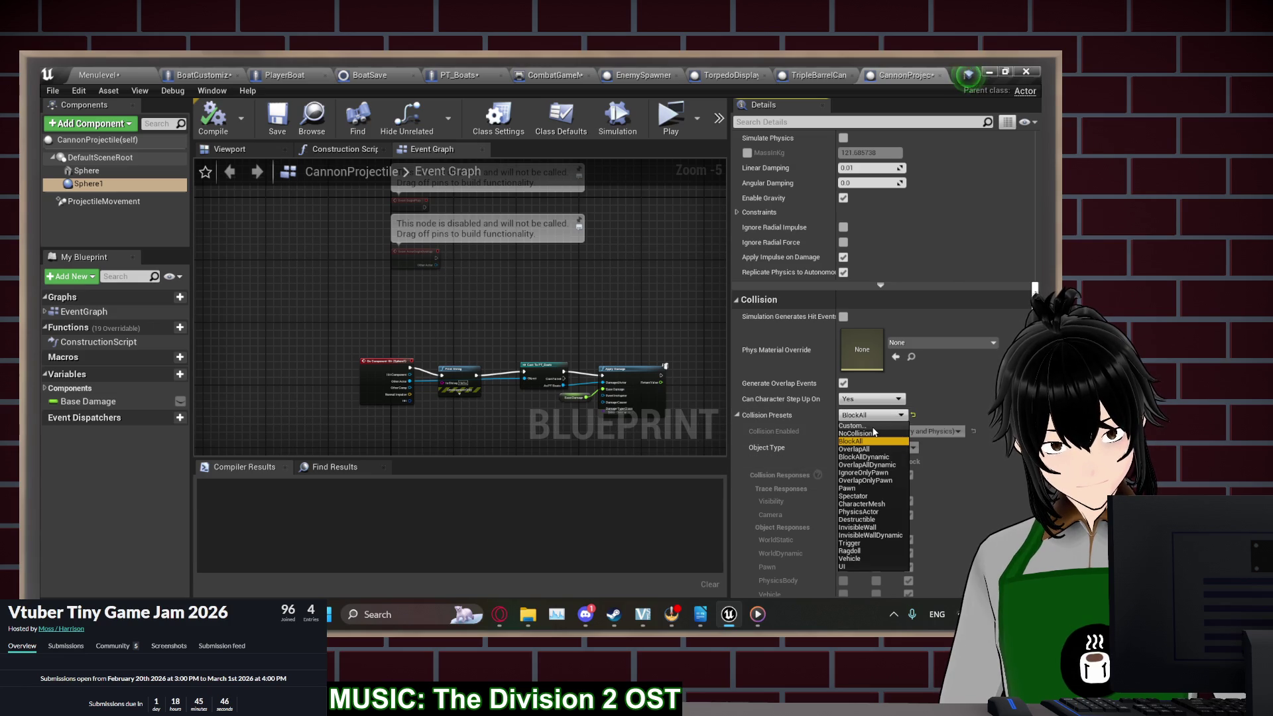
pyautogui.click(872, 425)
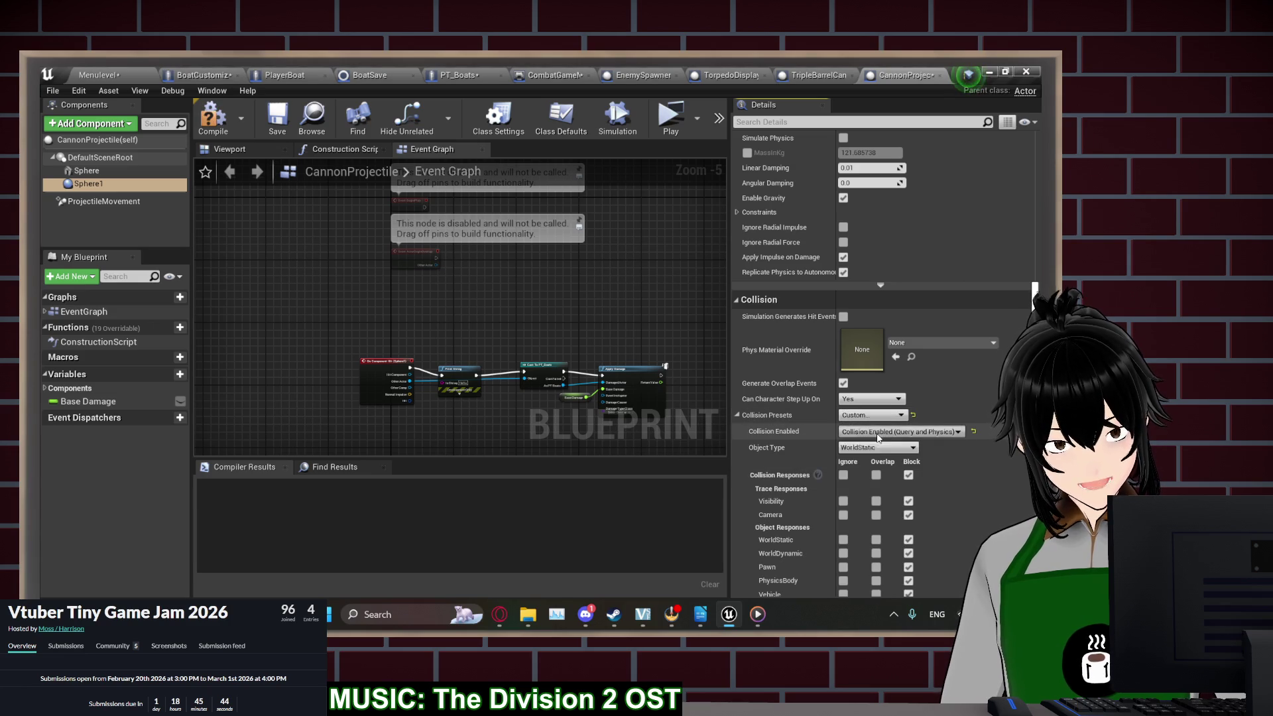
pyautogui.click(875, 447)
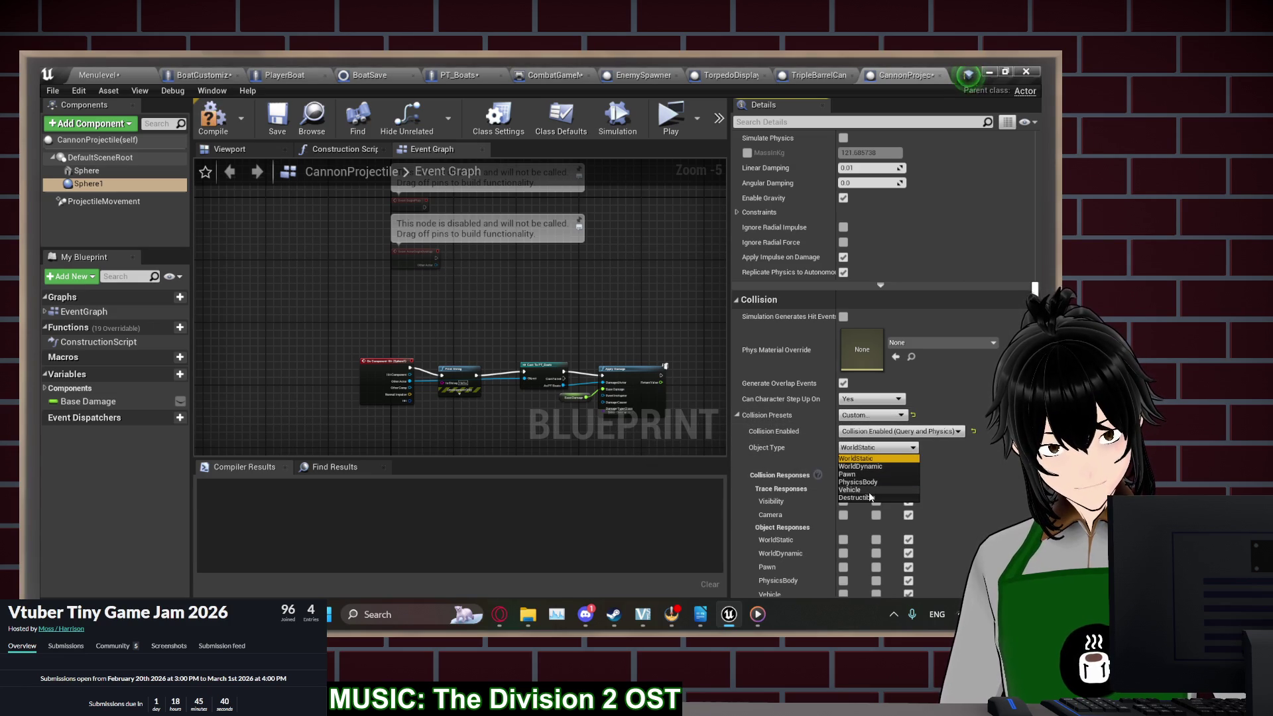
pyautogui.click(861, 466)
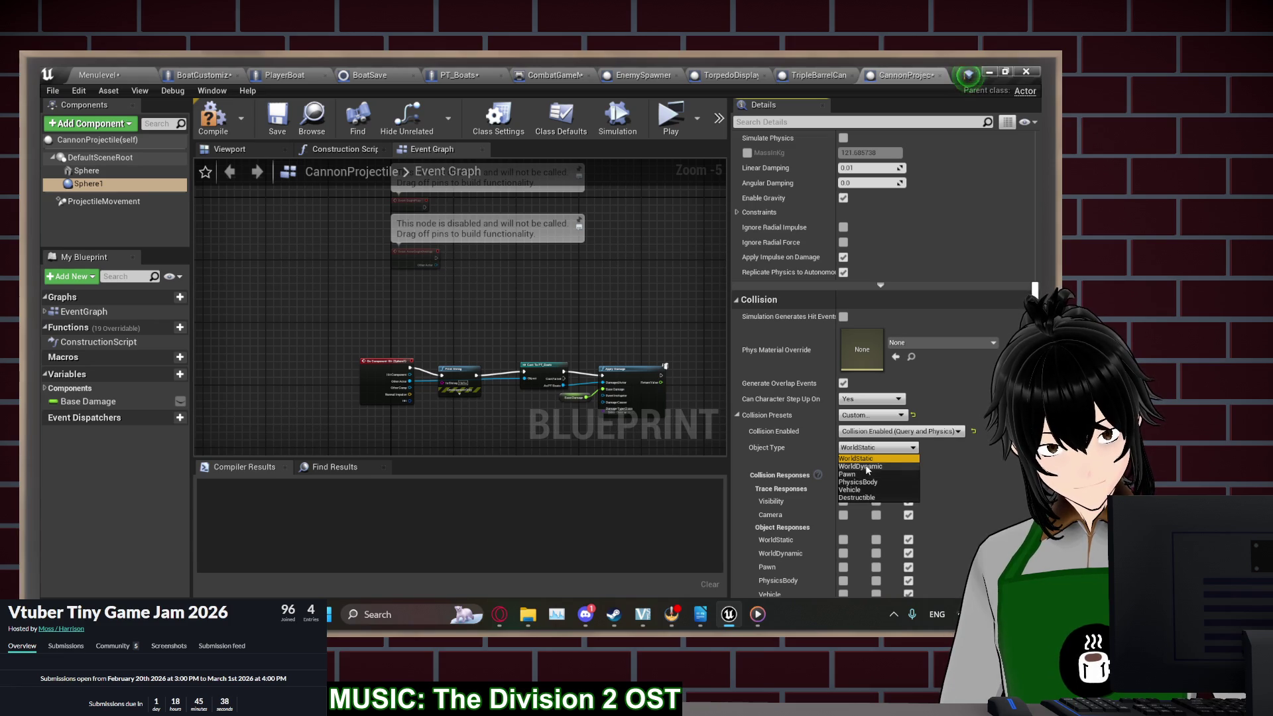
# Compile CannonProjectile and launch a test play through to the loadout screen
pyautogui.click(213, 117)
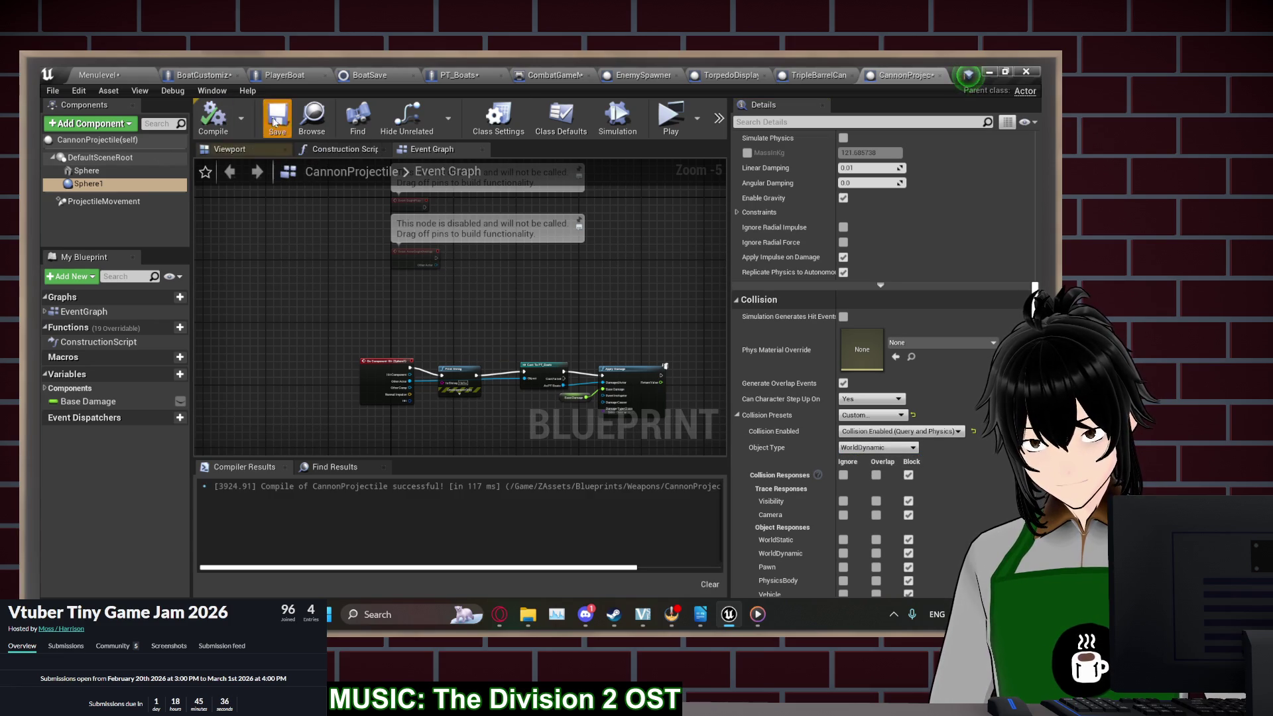
pyautogui.click(671, 118)
pyautogui.click(199, 292)
pyautogui.click(199, 295)
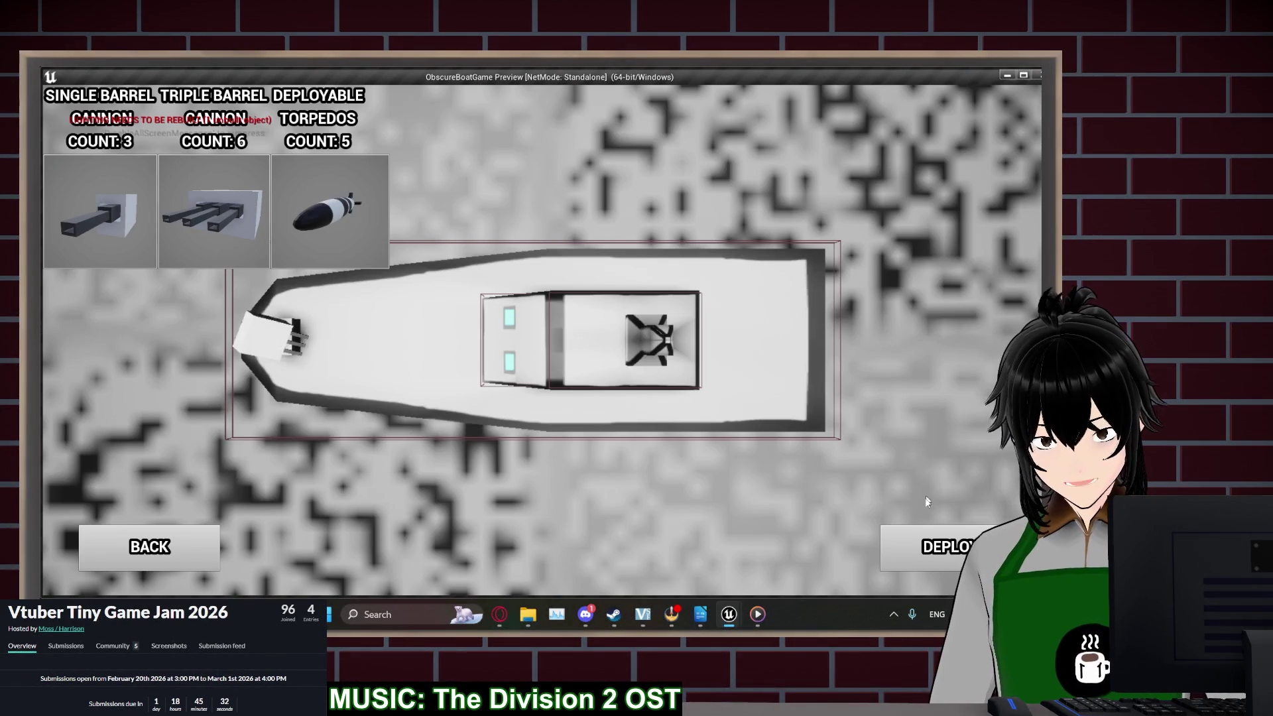
# Deploy the boat, turn broadside, switch to the triple barrel cannons, then end the test
pyautogui.click(917, 555)
pyautogui.press('a')
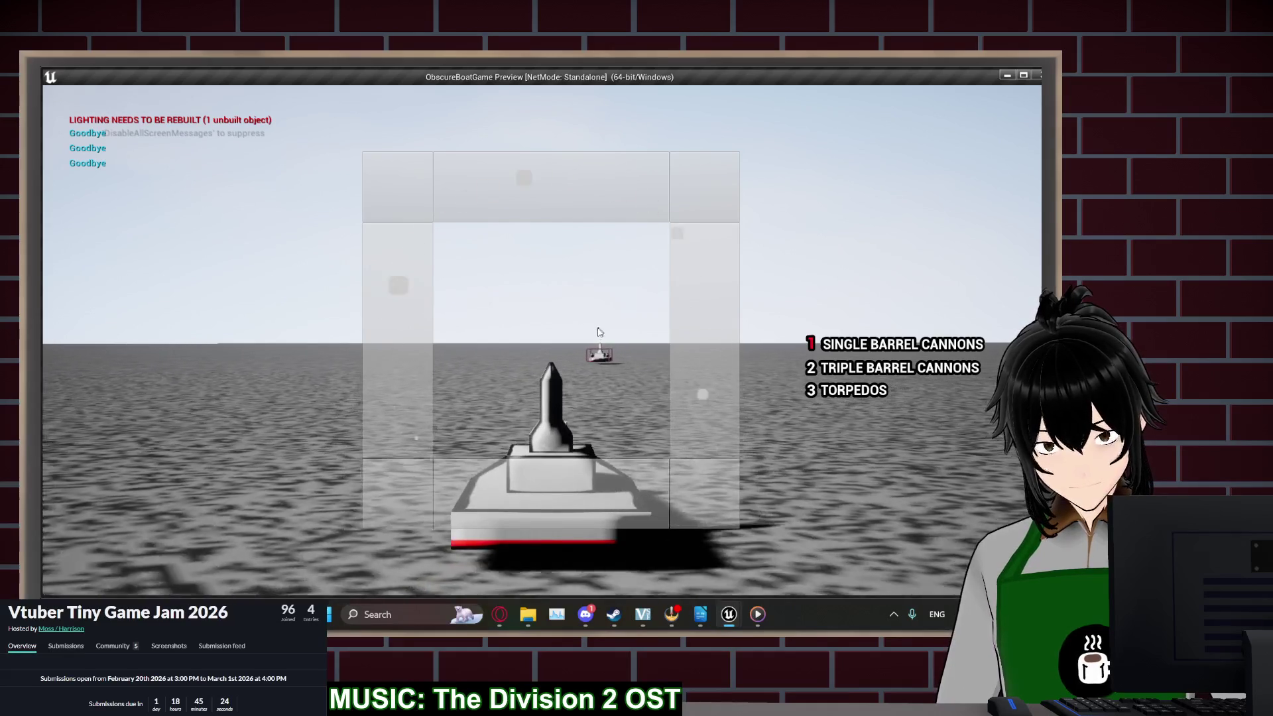
pyautogui.press('2')
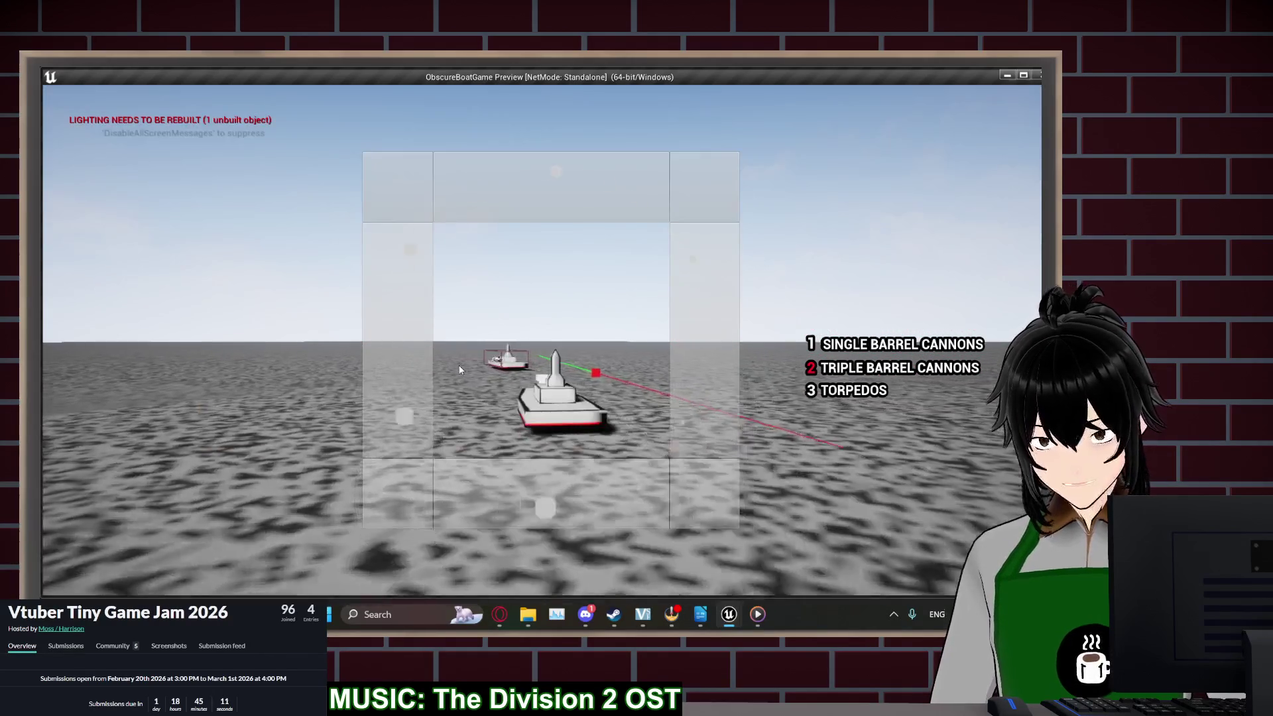
pyautogui.press('Escape')
# Nudge the Print String node slightly, then save the blueprints from PT_Boats
pyautogui.click(459, 369)
pyautogui.scroll(4, 463, 371)
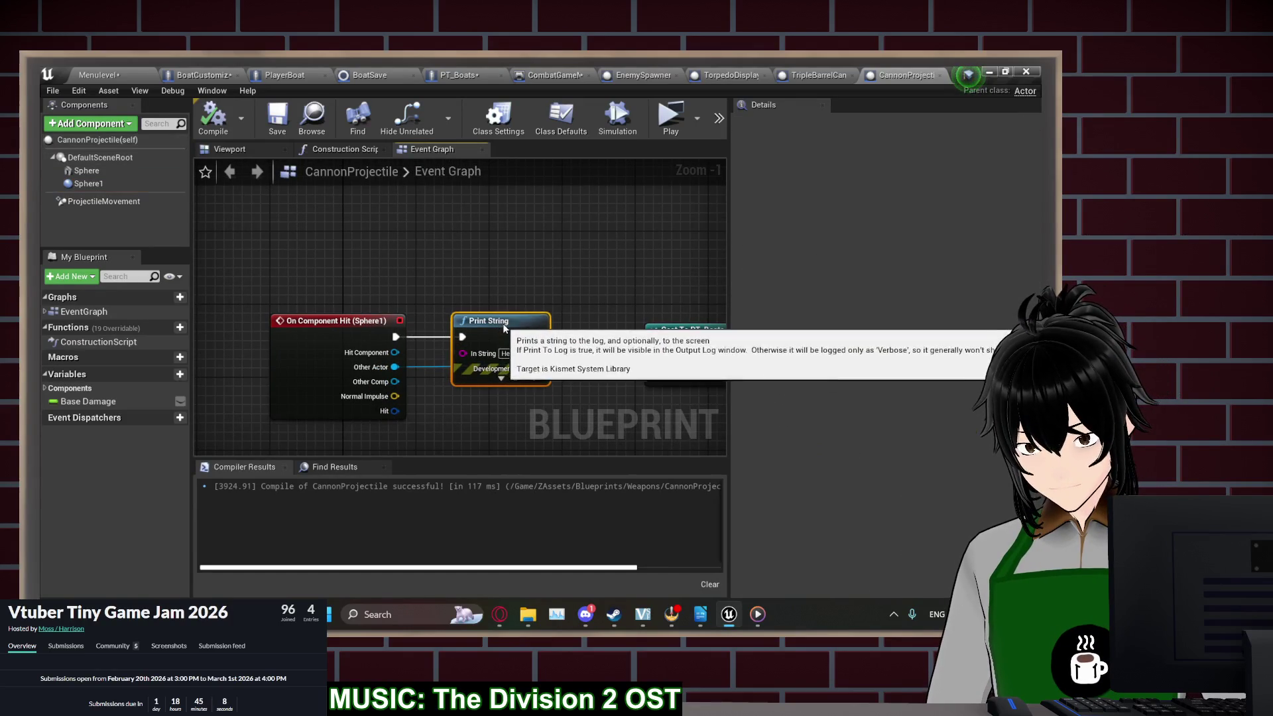
pyautogui.moveTo(502, 325); pyautogui.dragTo(503, 317)
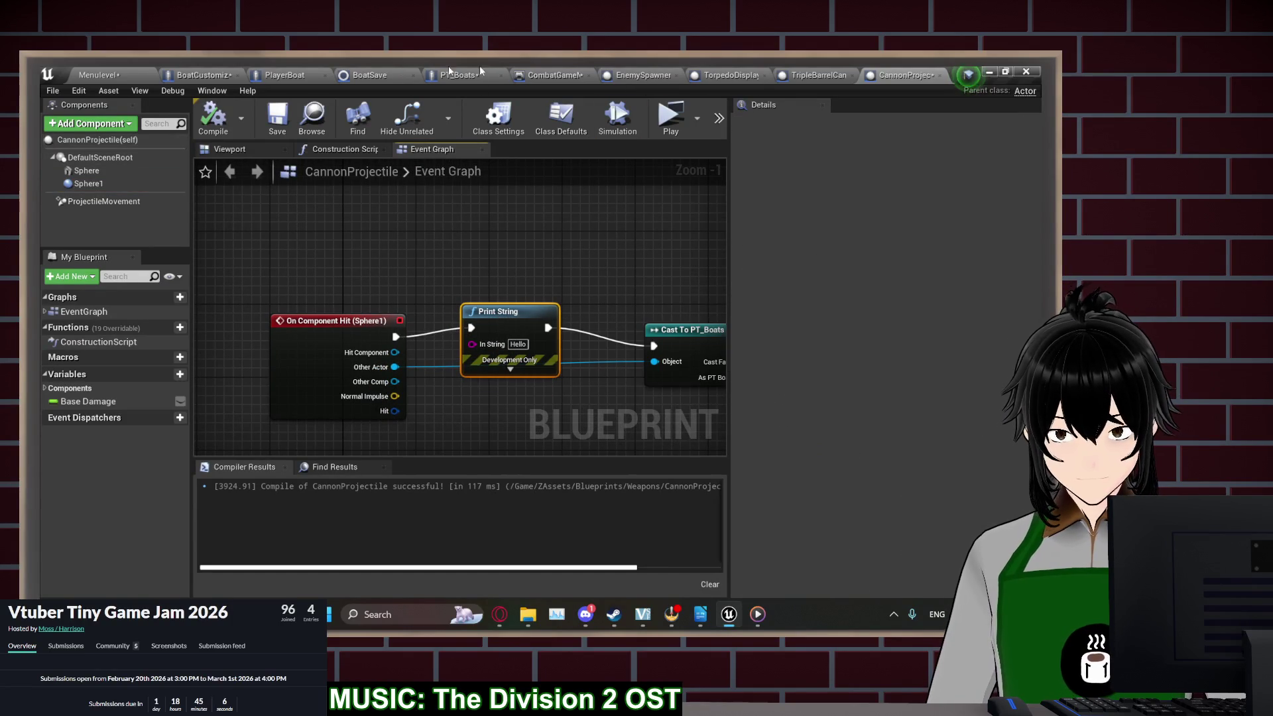
pyautogui.click(439, 74)
pyautogui.click(277, 118)
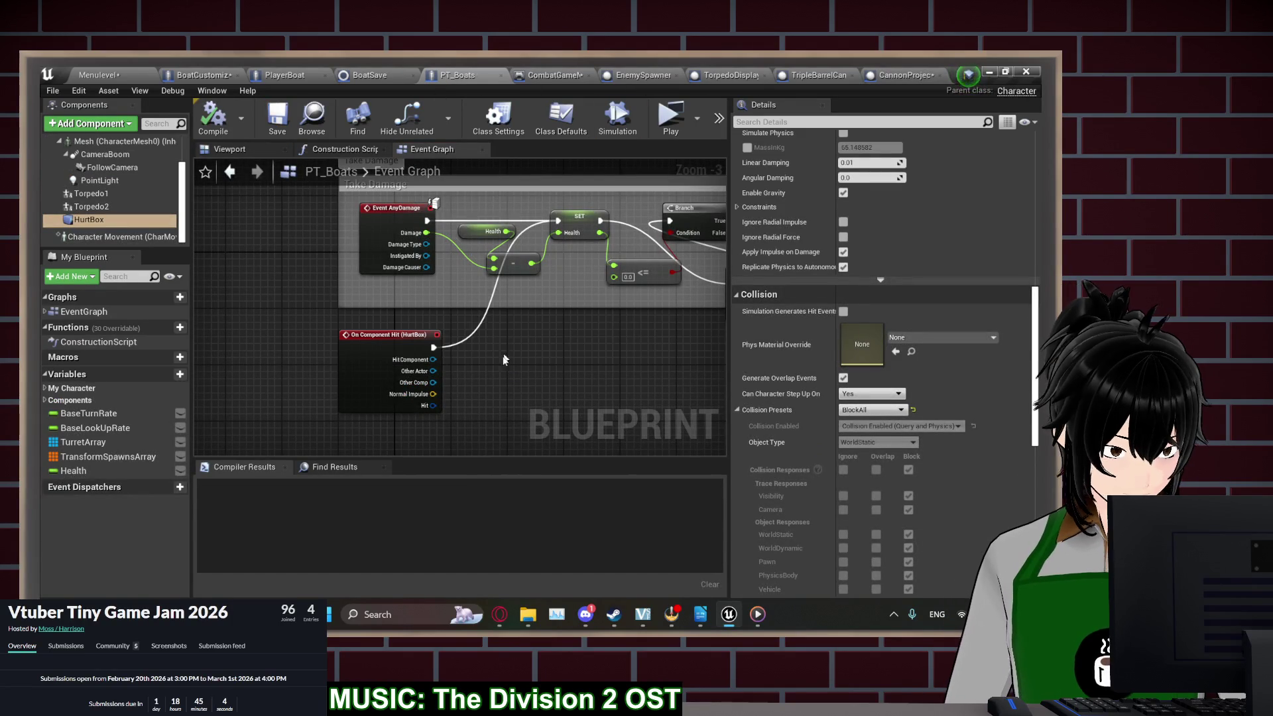
# In the design document, end the torpedo goal with a period and add an 'Added PT_Boat Enemy AI' bullet
pyautogui.moveTo(523, 377); pyautogui.dragTo(449, 394)
pyautogui.click(699, 616)
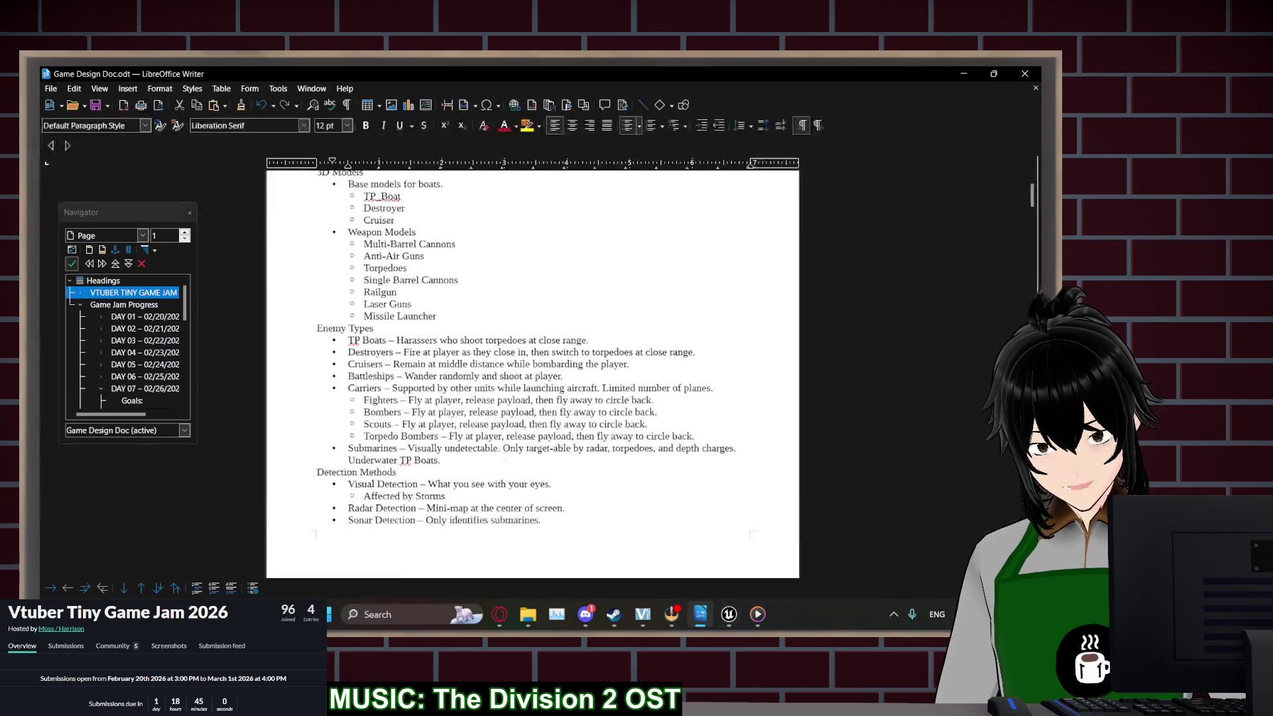
pyautogui.scroll(-15, 817, 383)
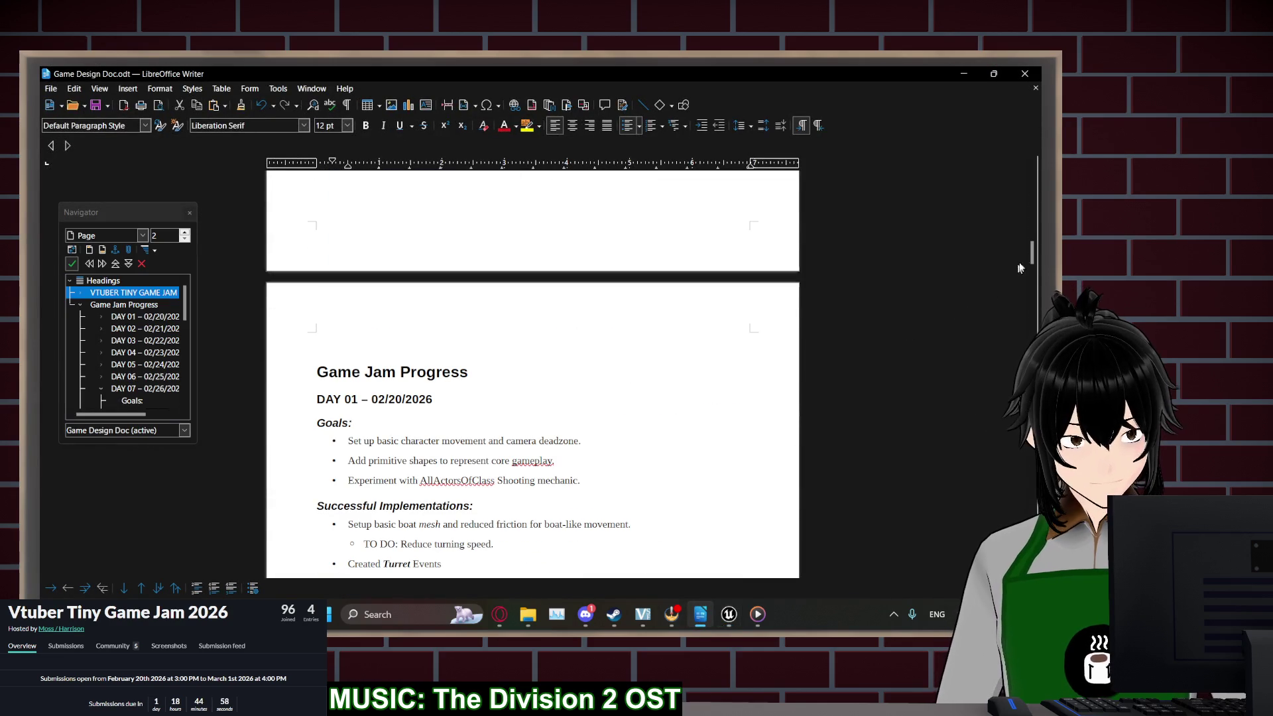
pyautogui.moveTo(1032, 254)
pyautogui.mouseDown()
pyautogui.moveTo(1031, 553)
pyautogui.moveTo(1050, 545)
pyautogui.mouseUp()
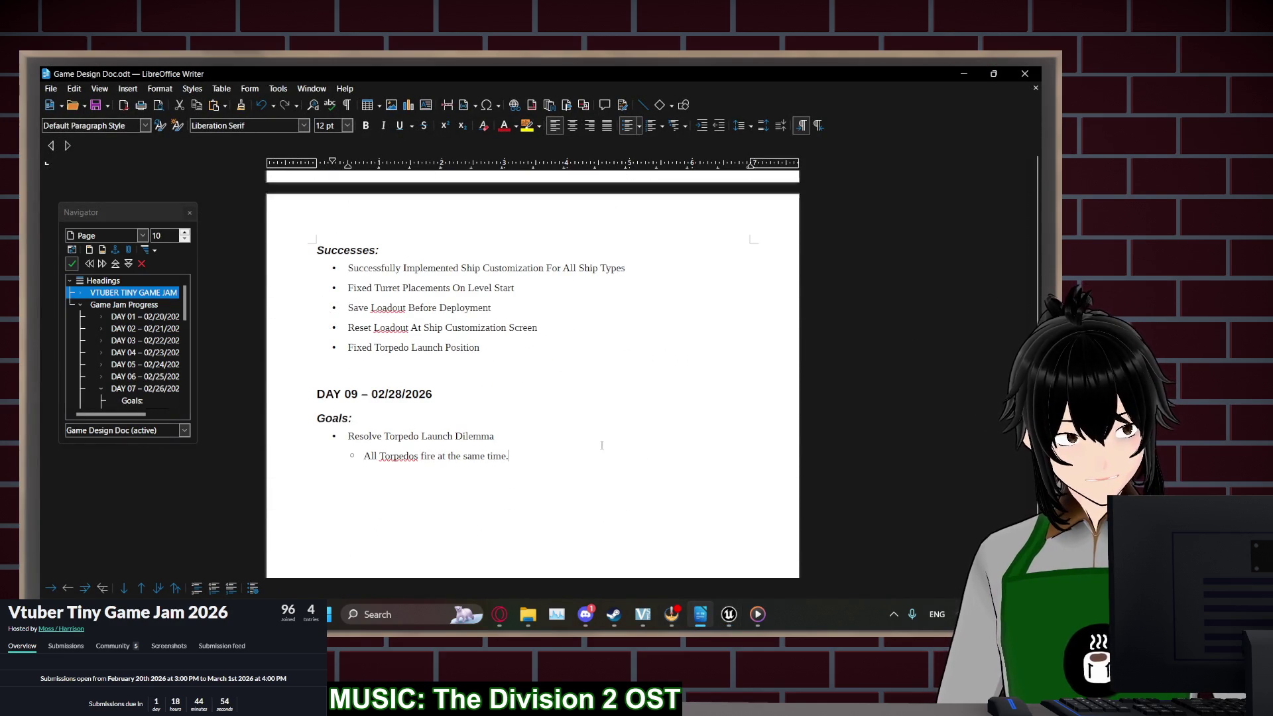
pyautogui.click(511, 457)
pyautogui.write('.')
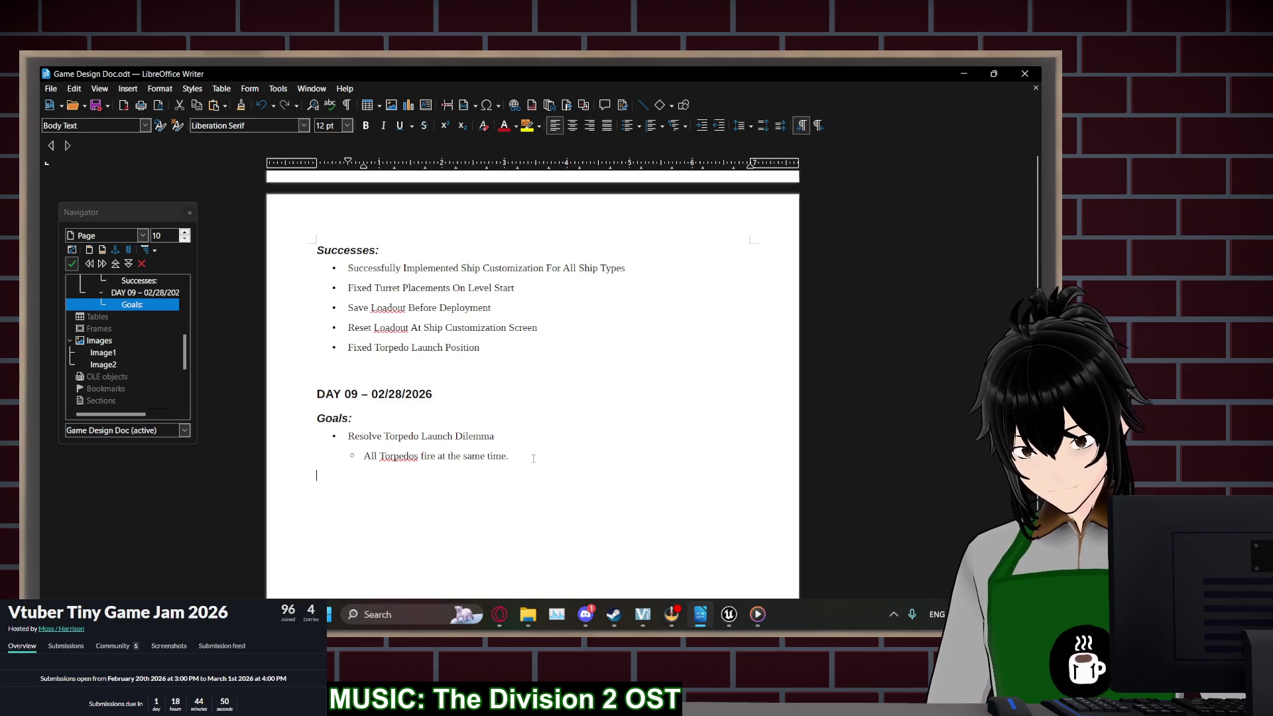
pyautogui.press('Return')
pyautogui.write('Added PT_Boat Enemy AI')
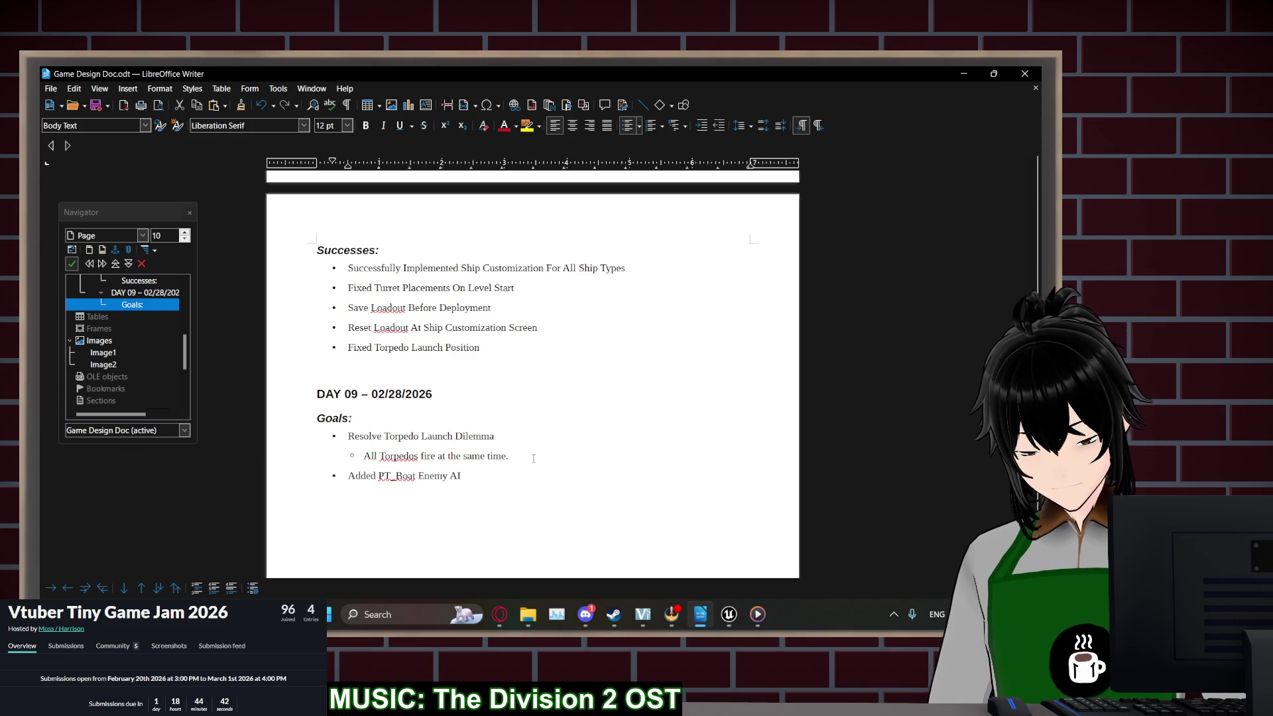
pyautogui.hotkey('alt', 'Tab')
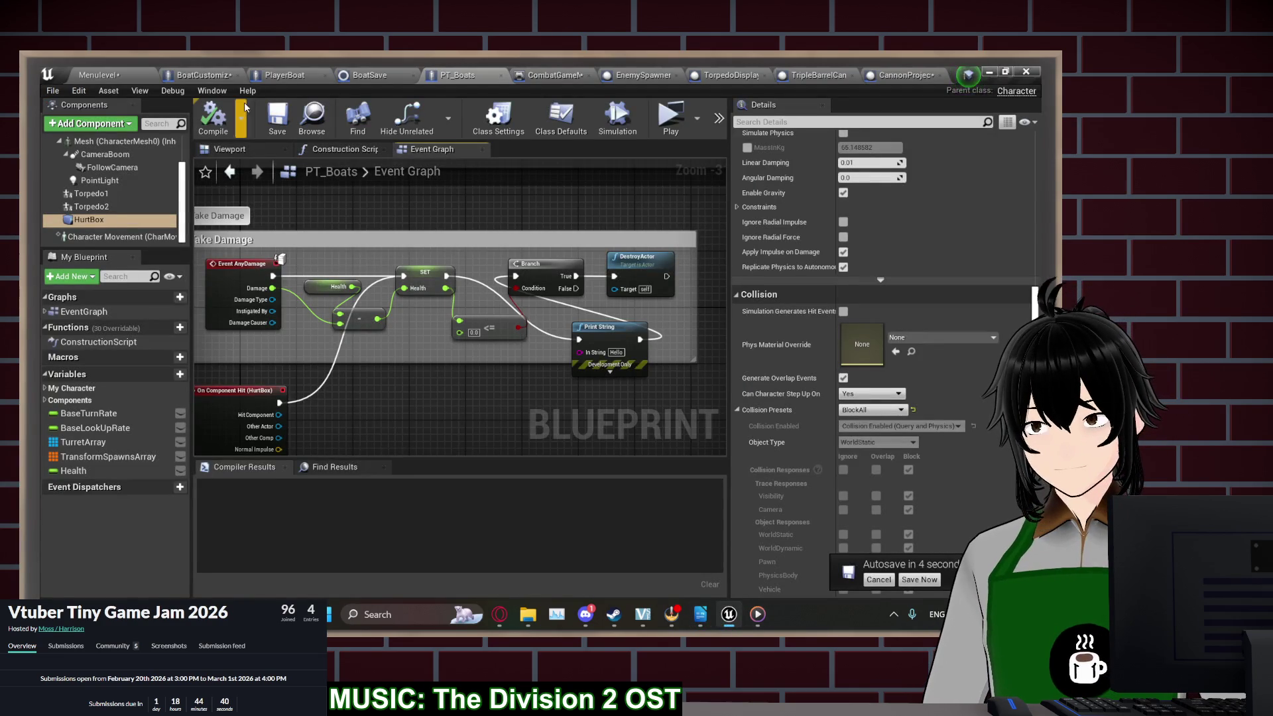
# Add a Box Collision component named HurtBox to the PlayerBoat blueprint
pyautogui.click(285, 75)
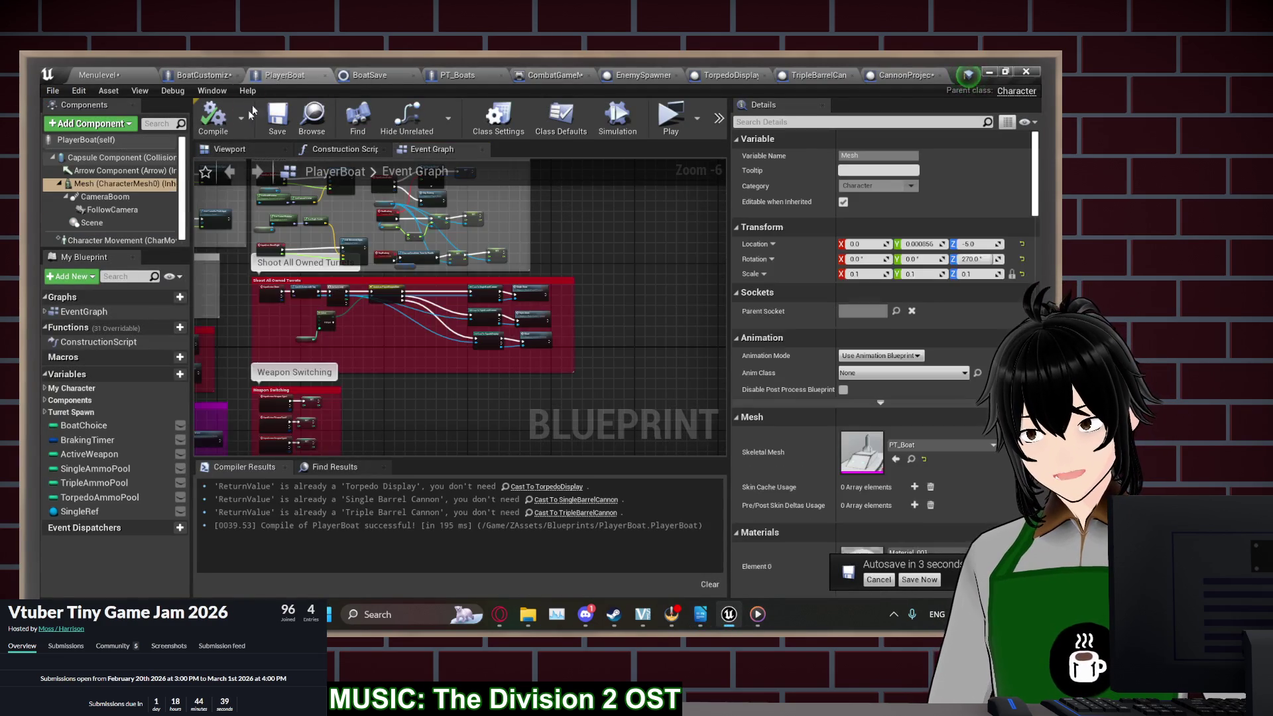
pyautogui.click(105, 125)
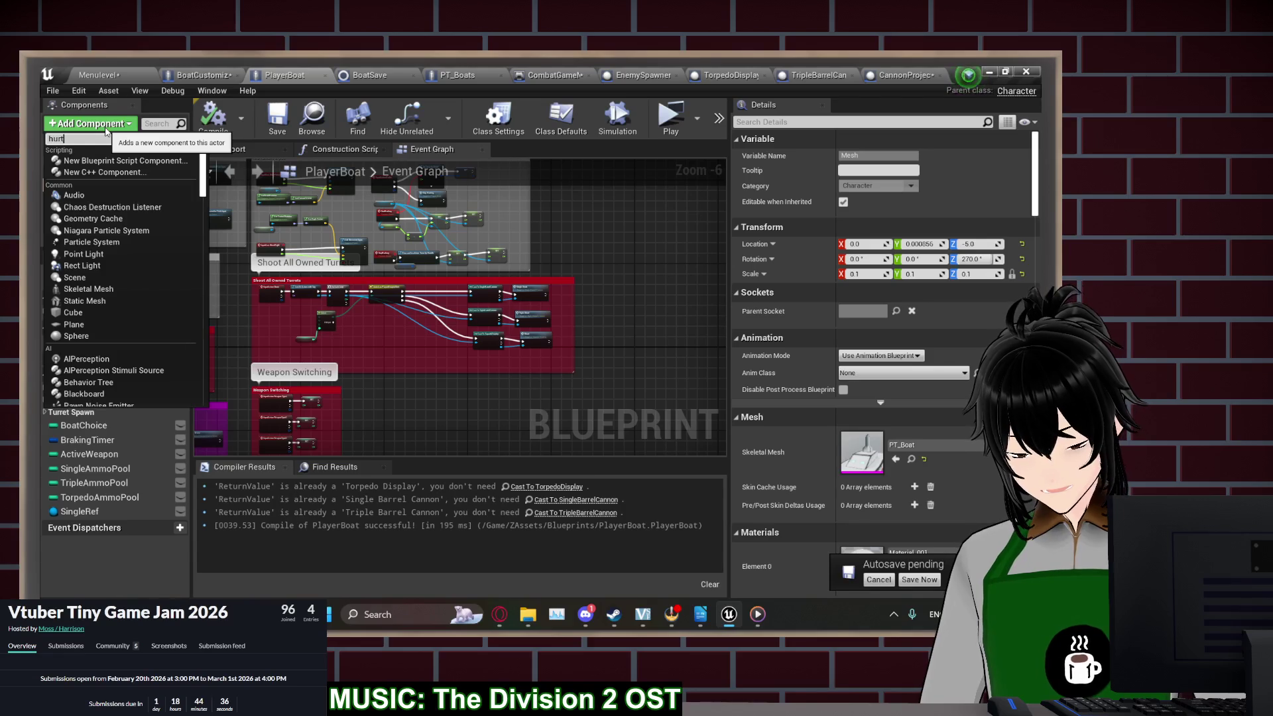
pyautogui.write('box')
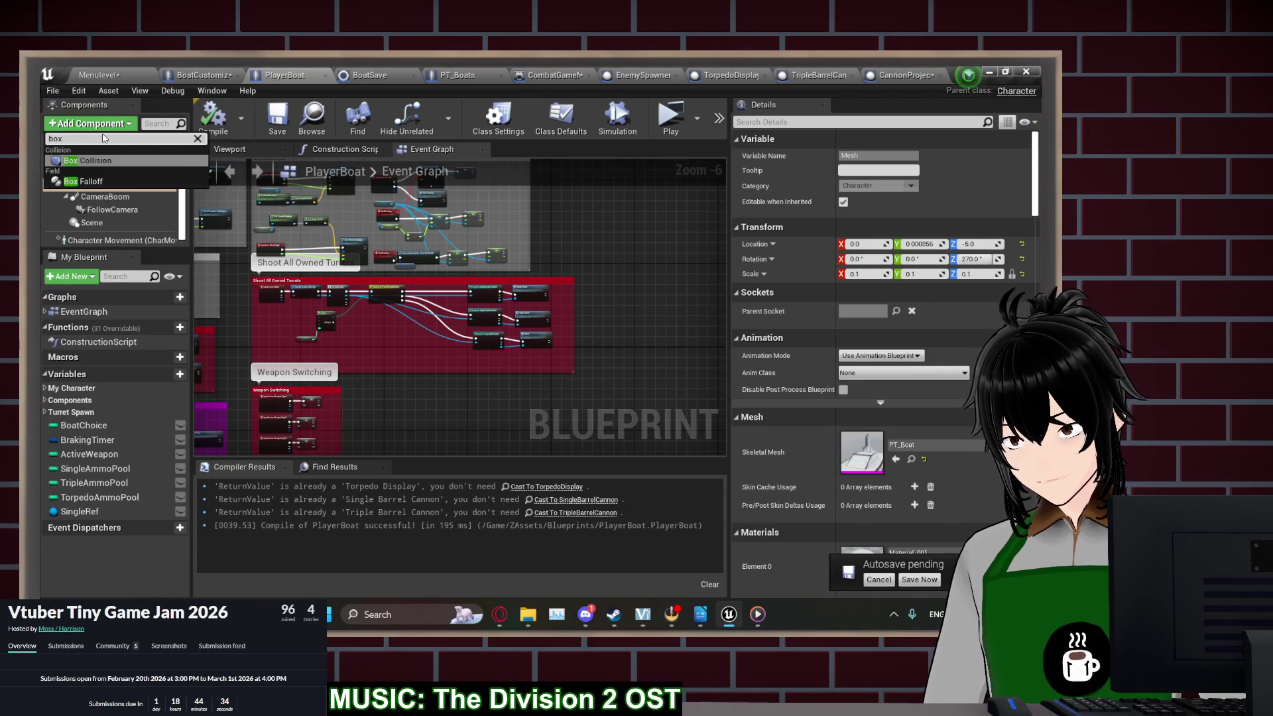
pyautogui.click(100, 160)
pyautogui.write('H')
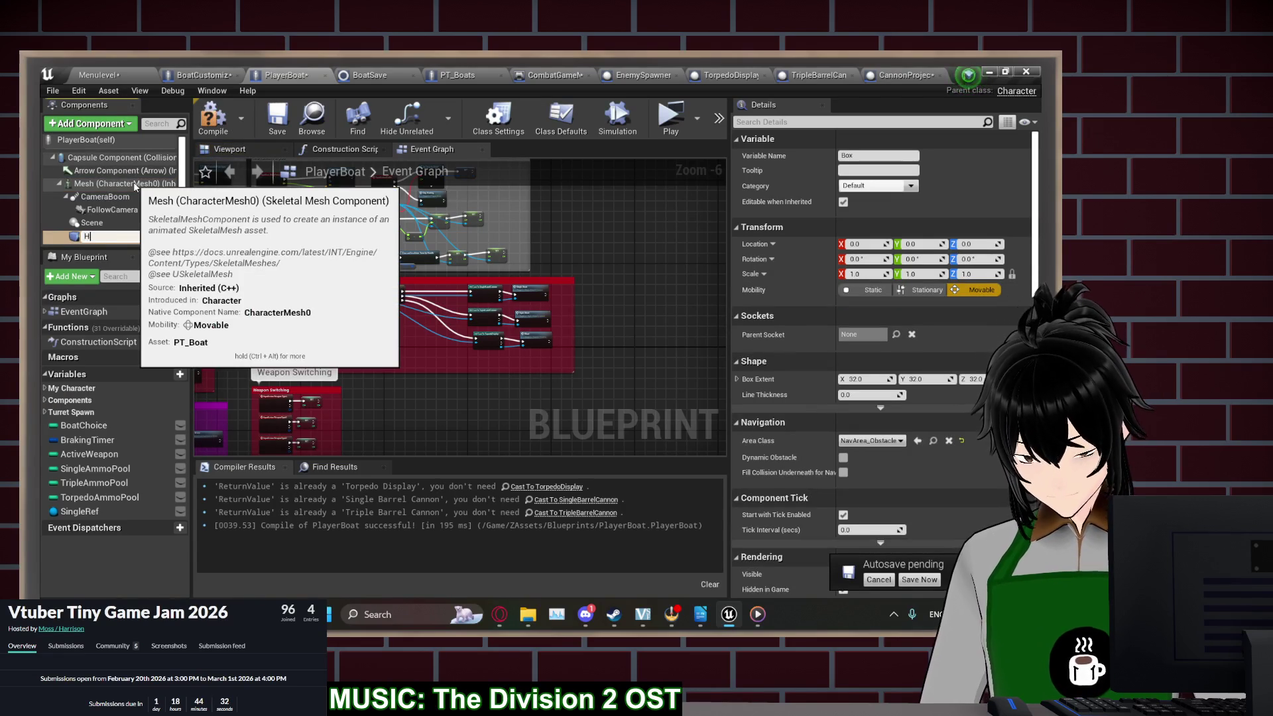
pyautogui.write('urtBox')
pyautogui.press('Return')
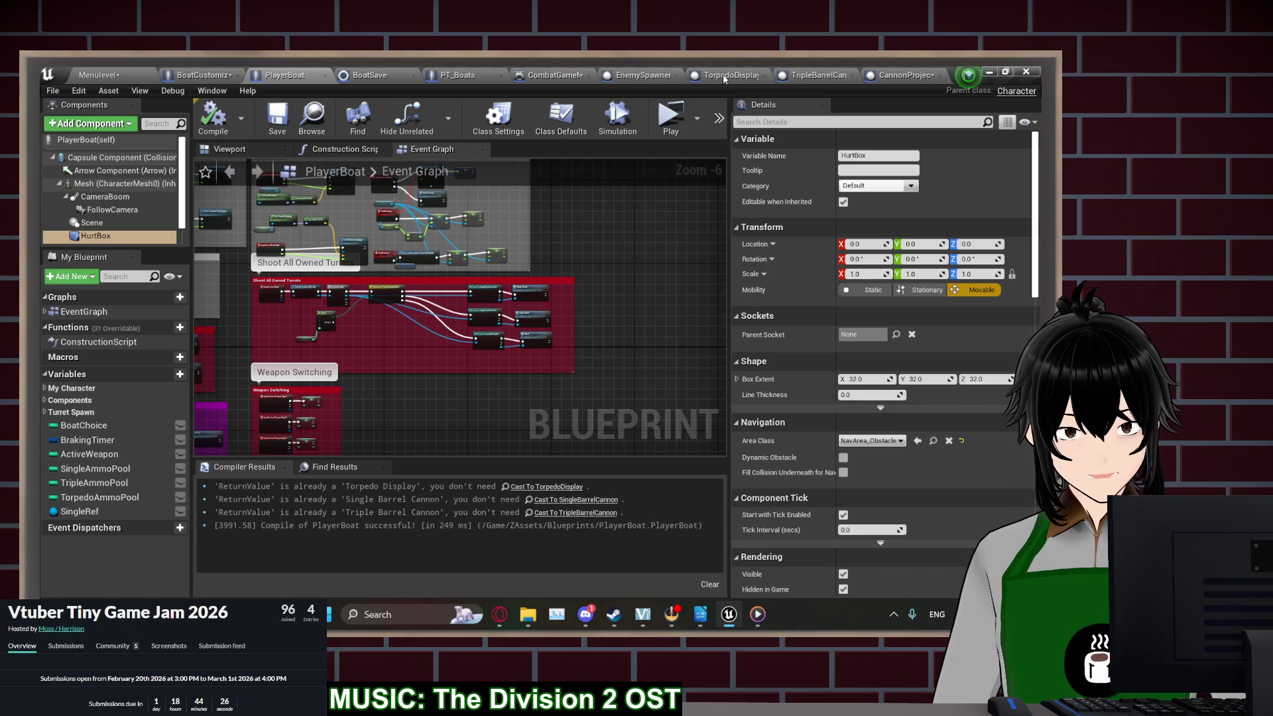
# Close the TripleBarrelCannon and CannonProjectile editors and return to the Menulevel level
pyautogui.click(853, 76)
pyautogui.click(938, 76)
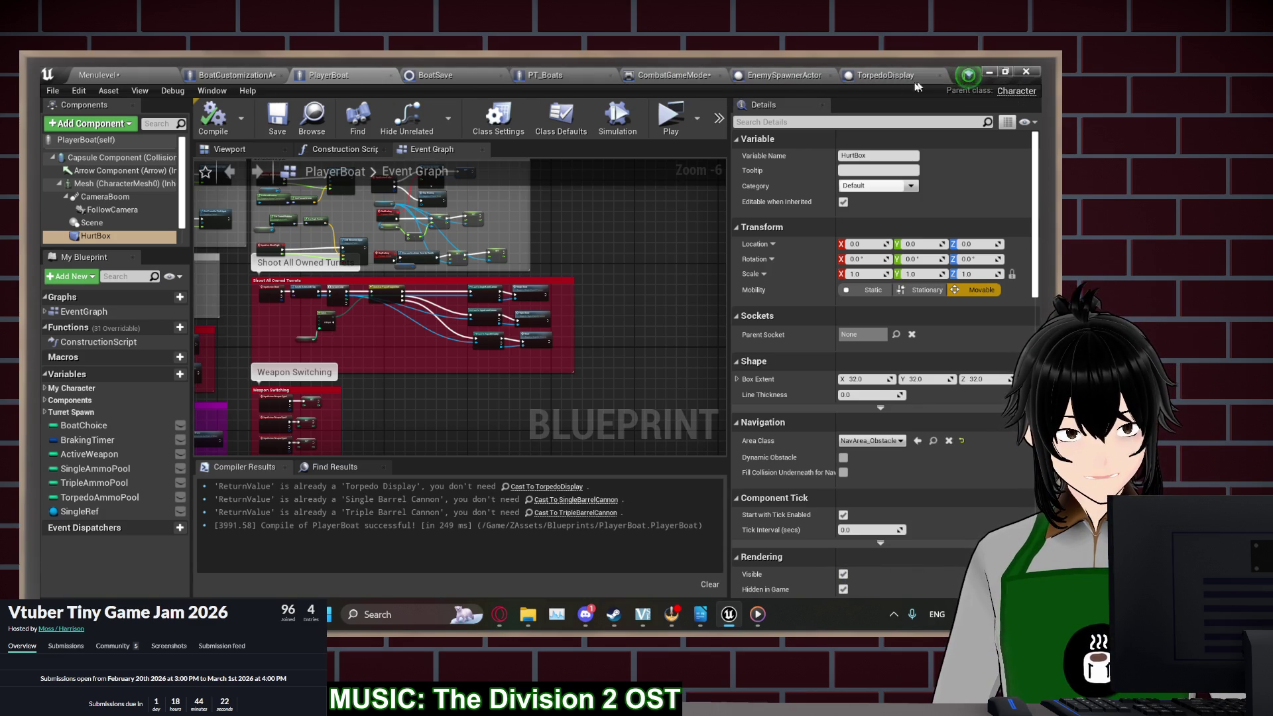
pyautogui.click(117, 71)
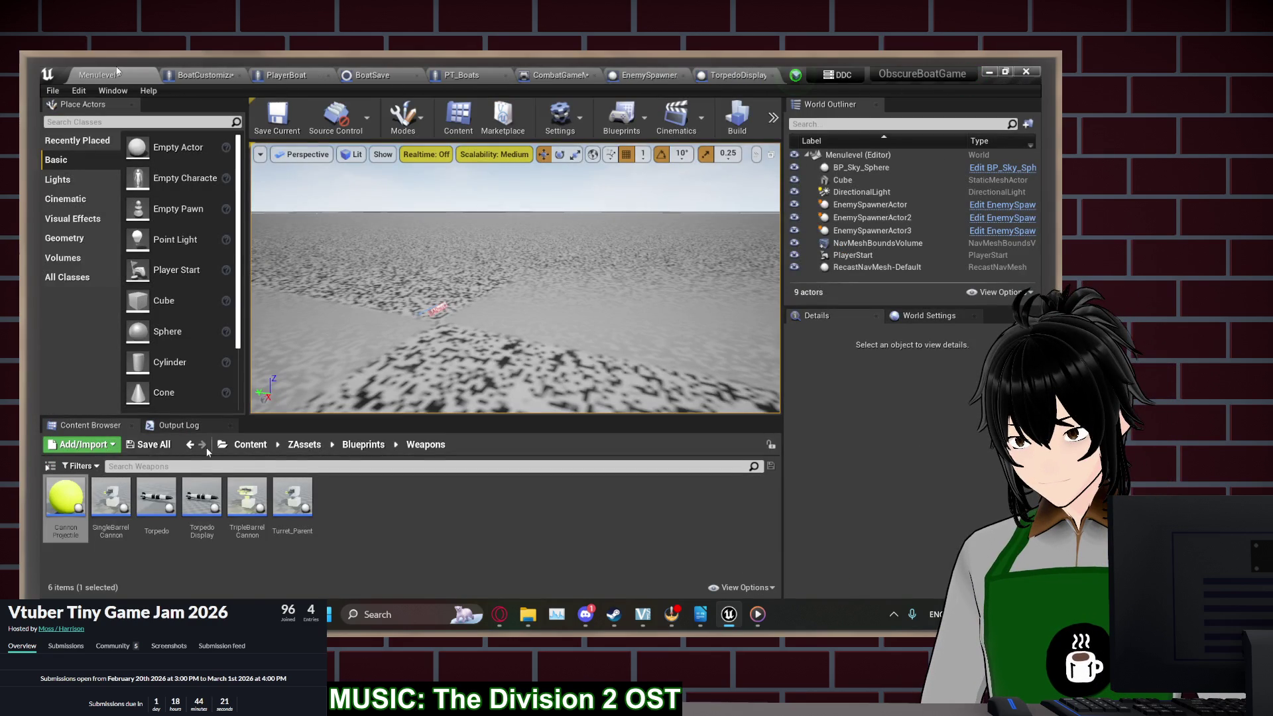
# Review the Torpedo blueprint's 40-damage Apply Damage overlap, then return to PlayerBoat's event graph
pyautogui.doubleClick(154, 503)
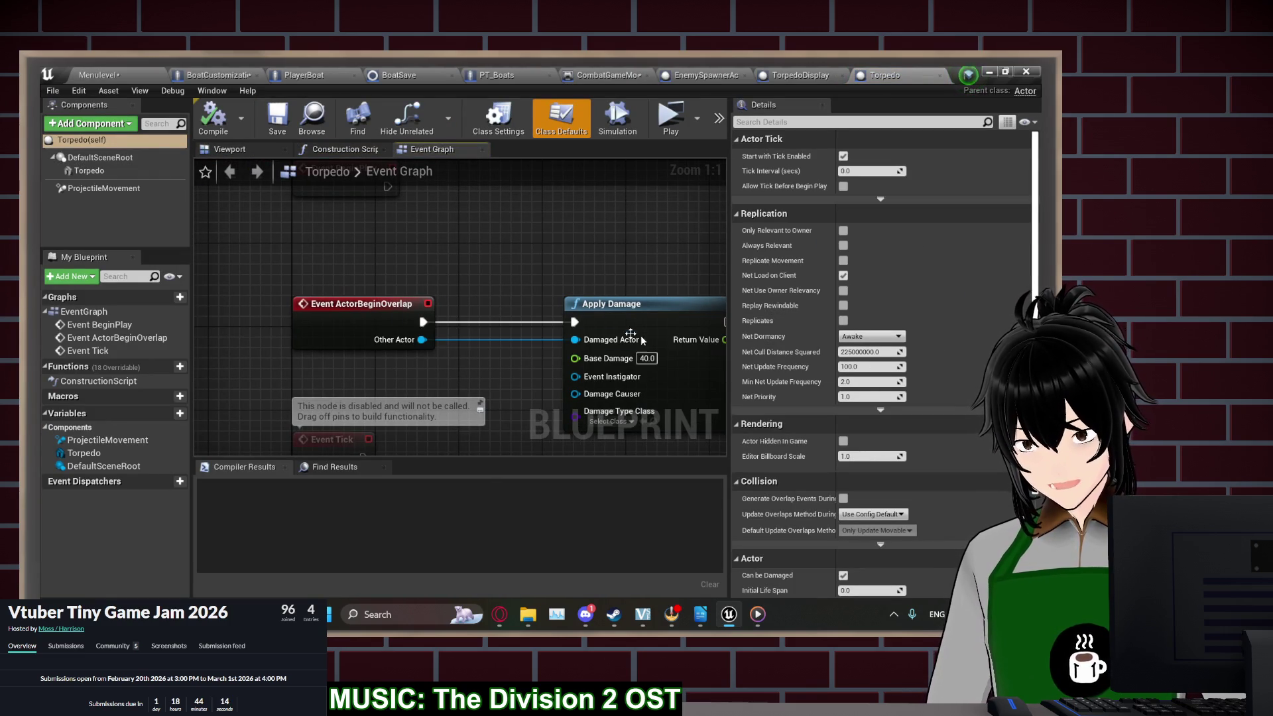
pyautogui.click(315, 72)
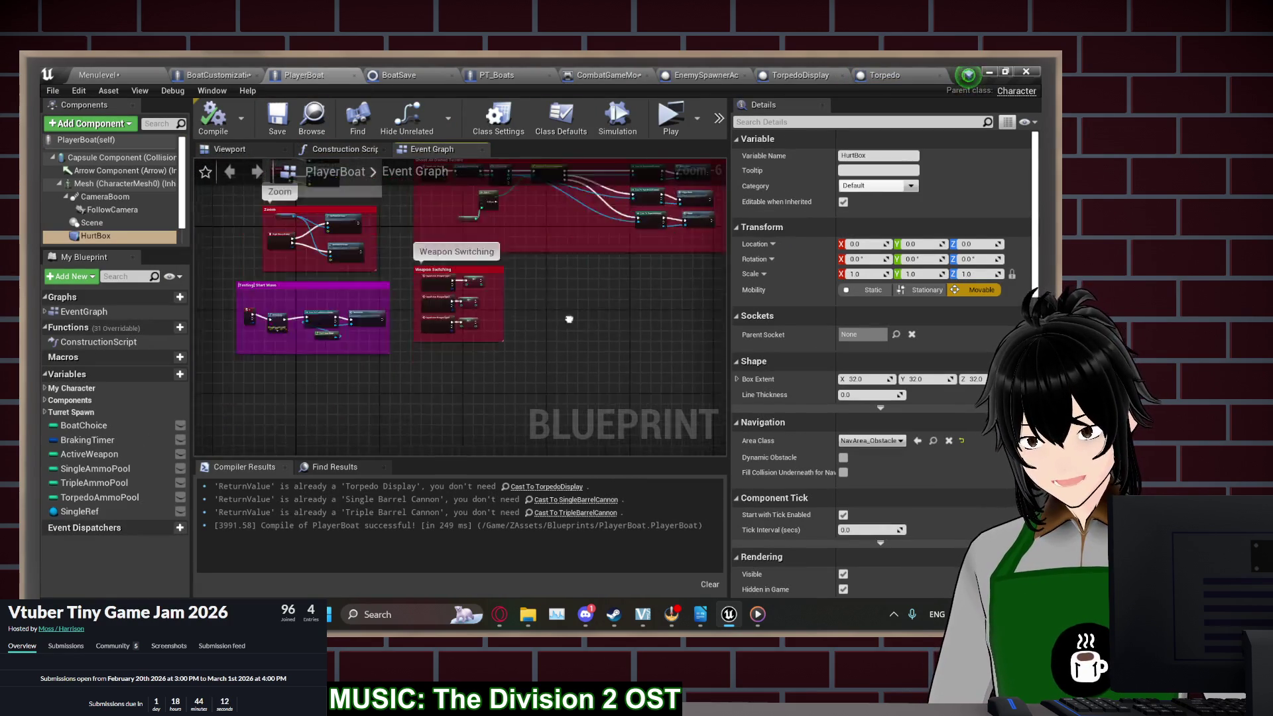
# Add an Event AnyDamage node to the PlayerBoat graph
pyautogui.scroll(3, 521, 324)
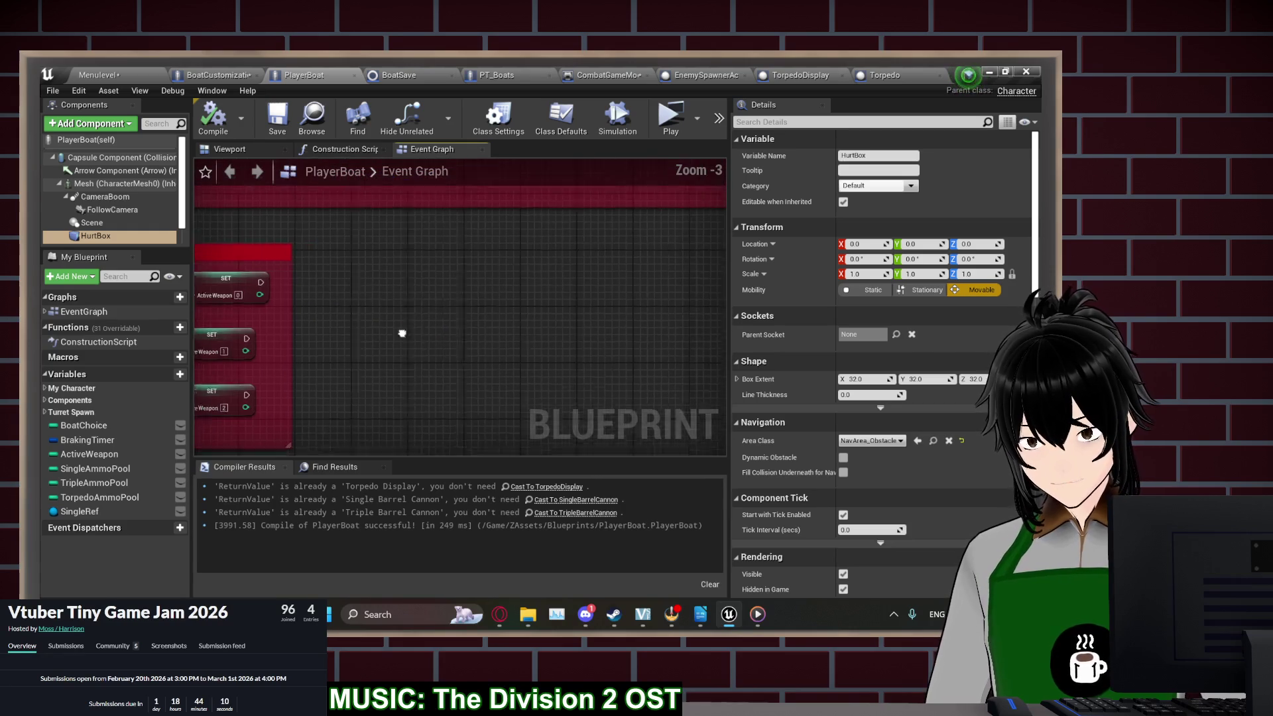
pyautogui.rightClick(391, 297)
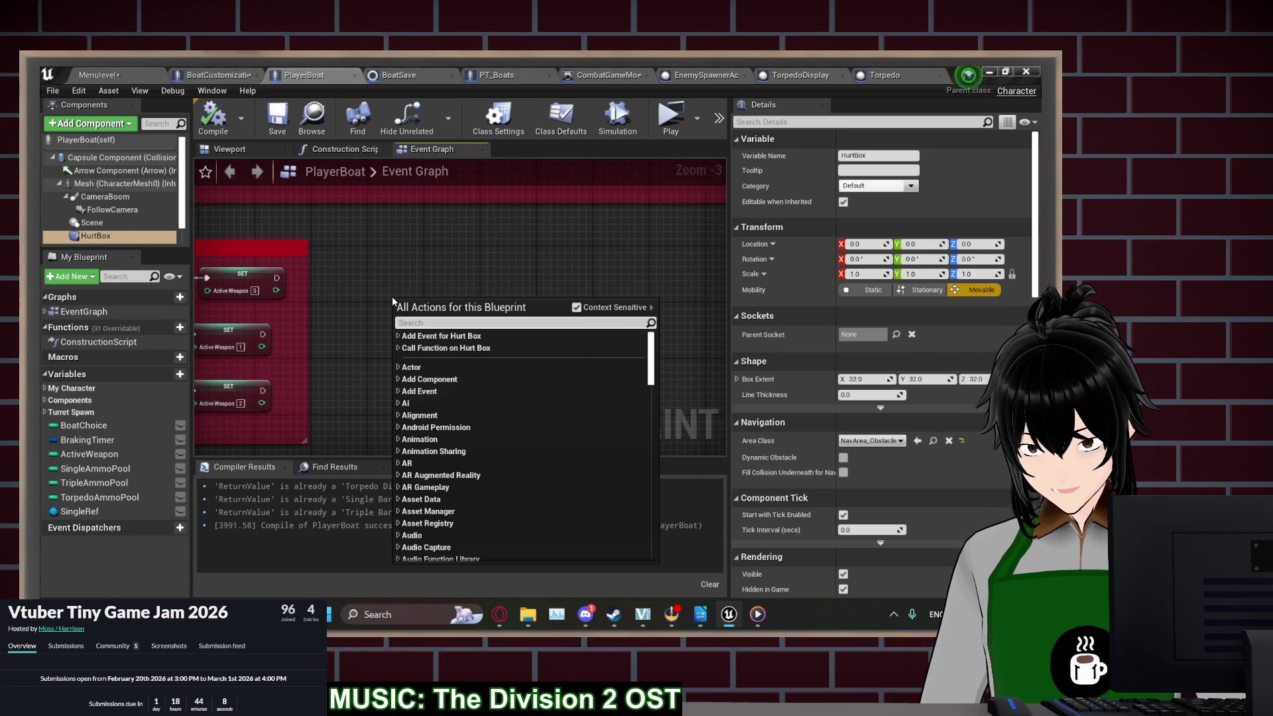
pyautogui.scroll(-15, 392, 296)
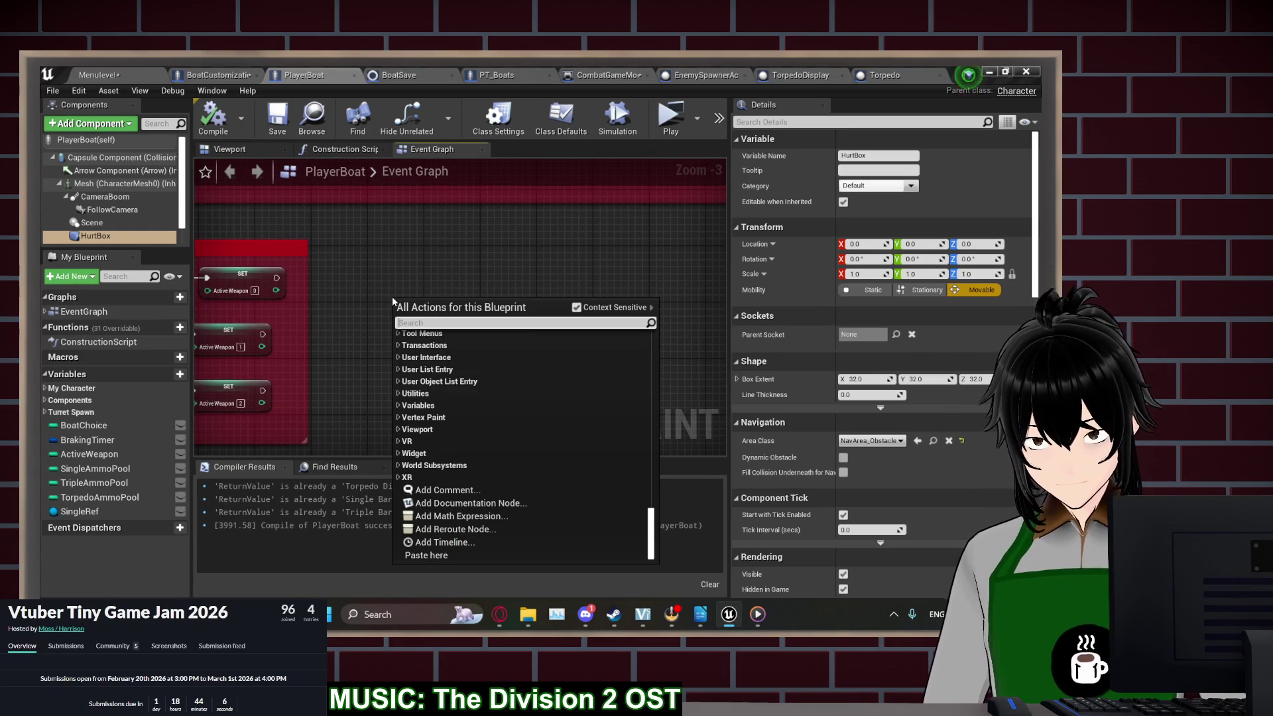
pyautogui.write('event anyd')
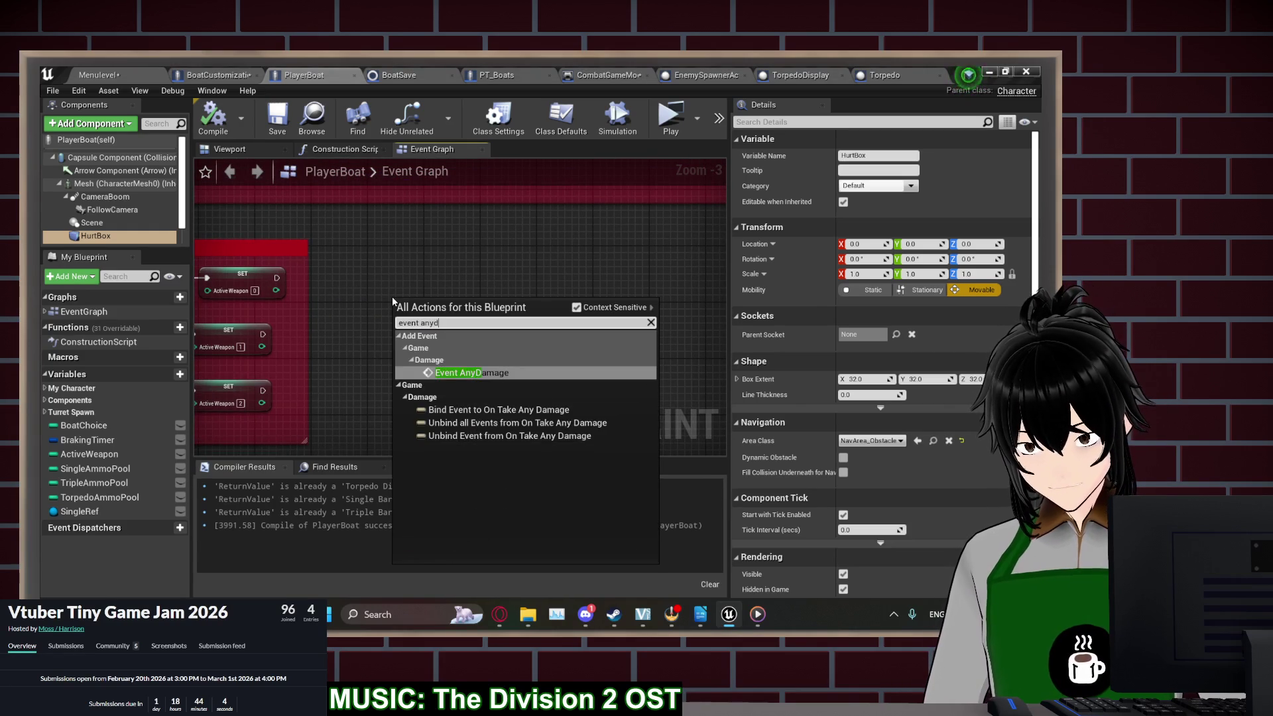
pyautogui.press('Return')
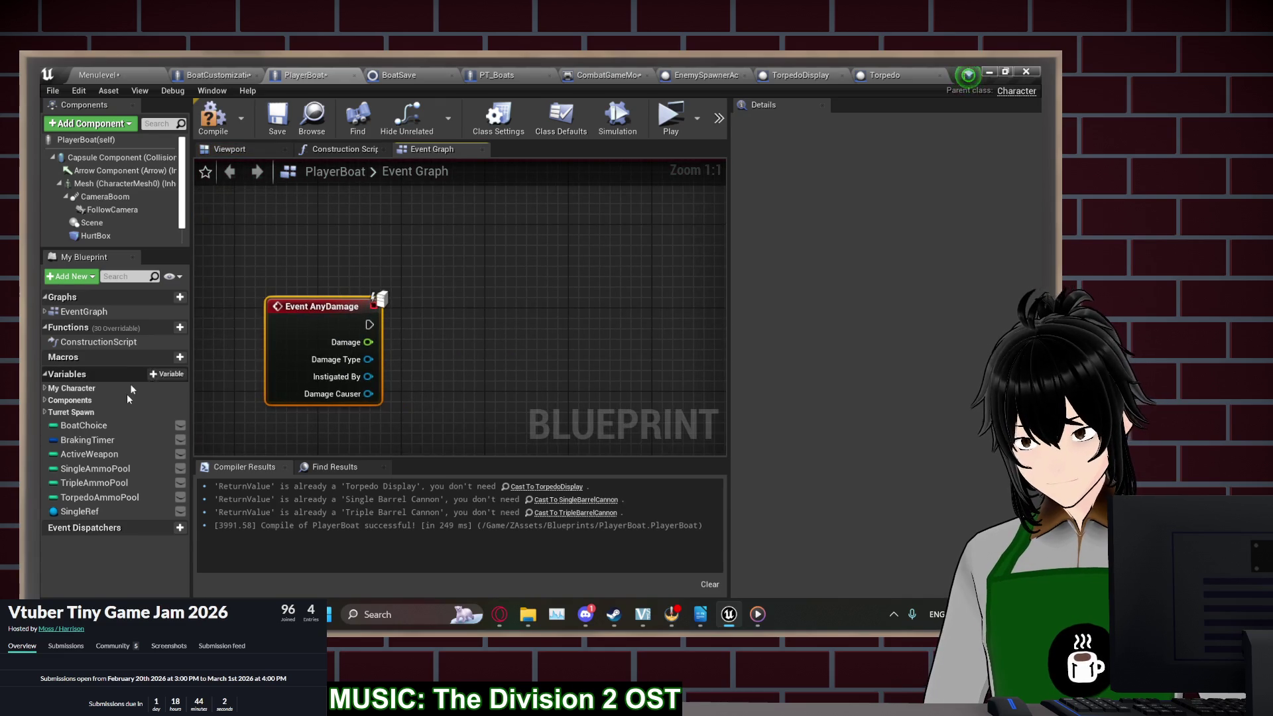
# Create a Float variable Health with default 100, compiling and saving the blueprint
pyautogui.click(170, 374)
pyautogui.write('Heal')
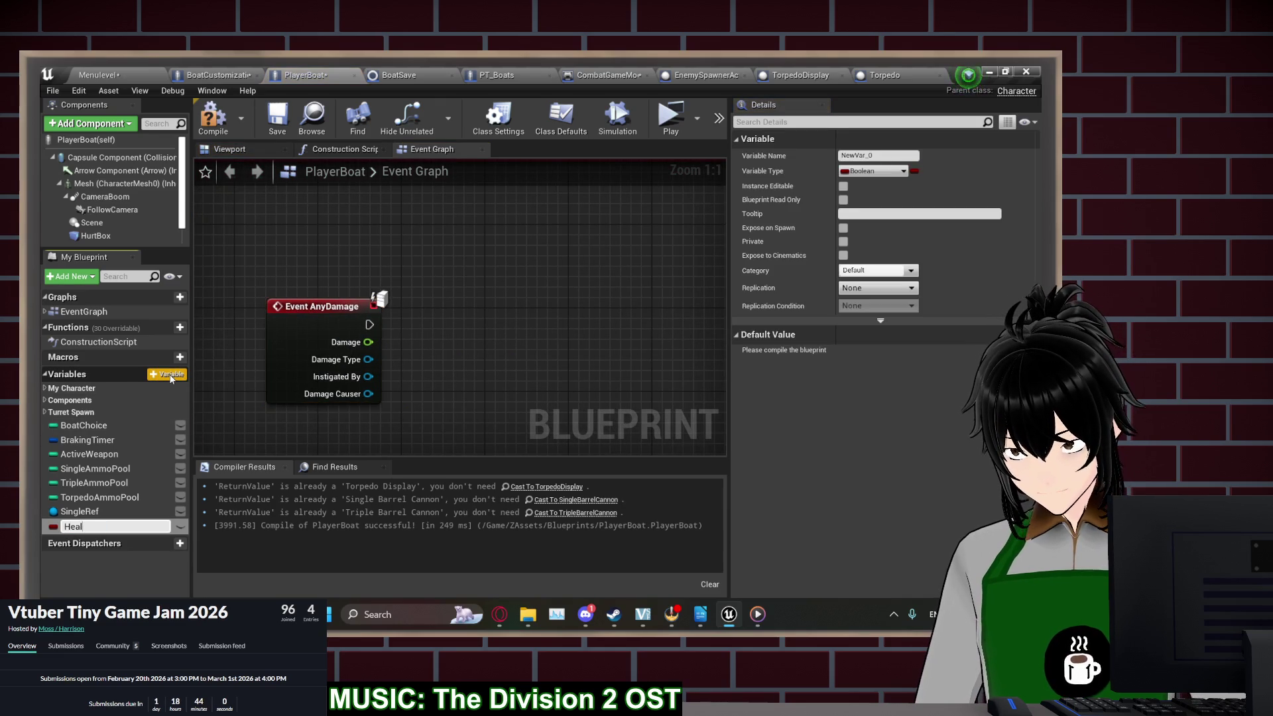
pyautogui.write('th')
pyautogui.press('Return')
pyautogui.click(873, 171)
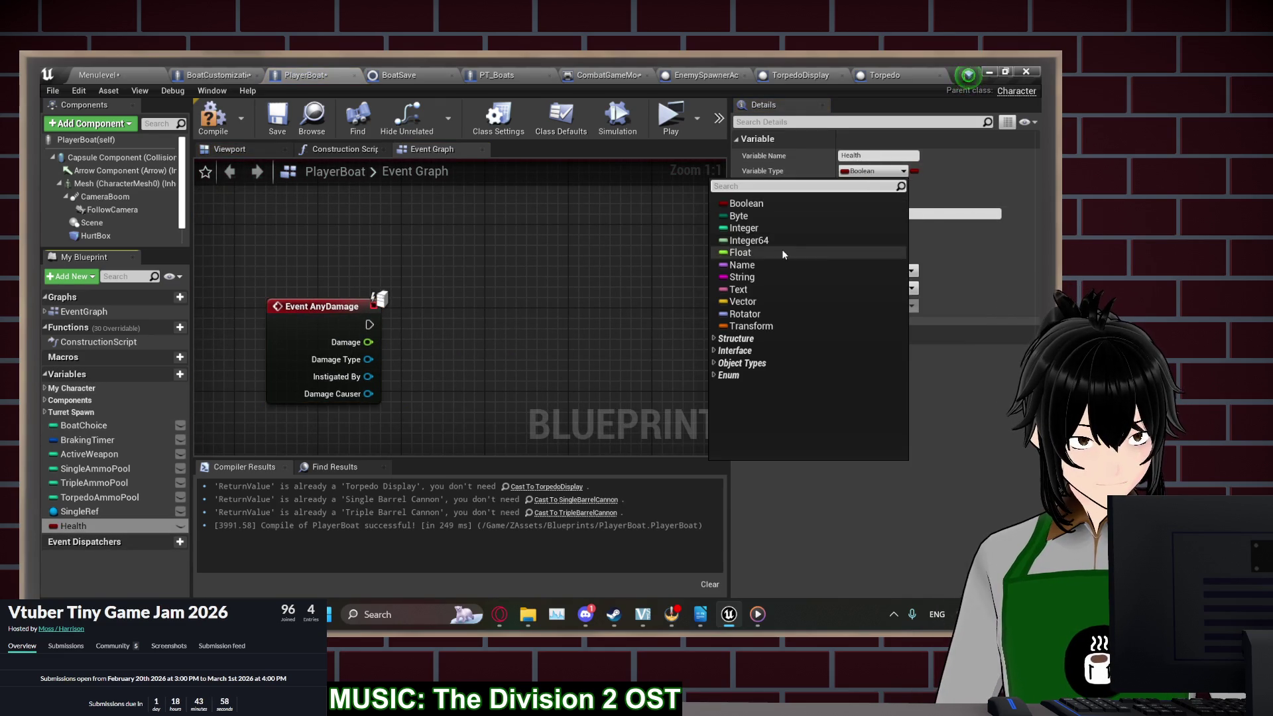
pyautogui.click(756, 252)
pyautogui.click(229, 124)
pyautogui.click(278, 118)
pyautogui.write('1000')
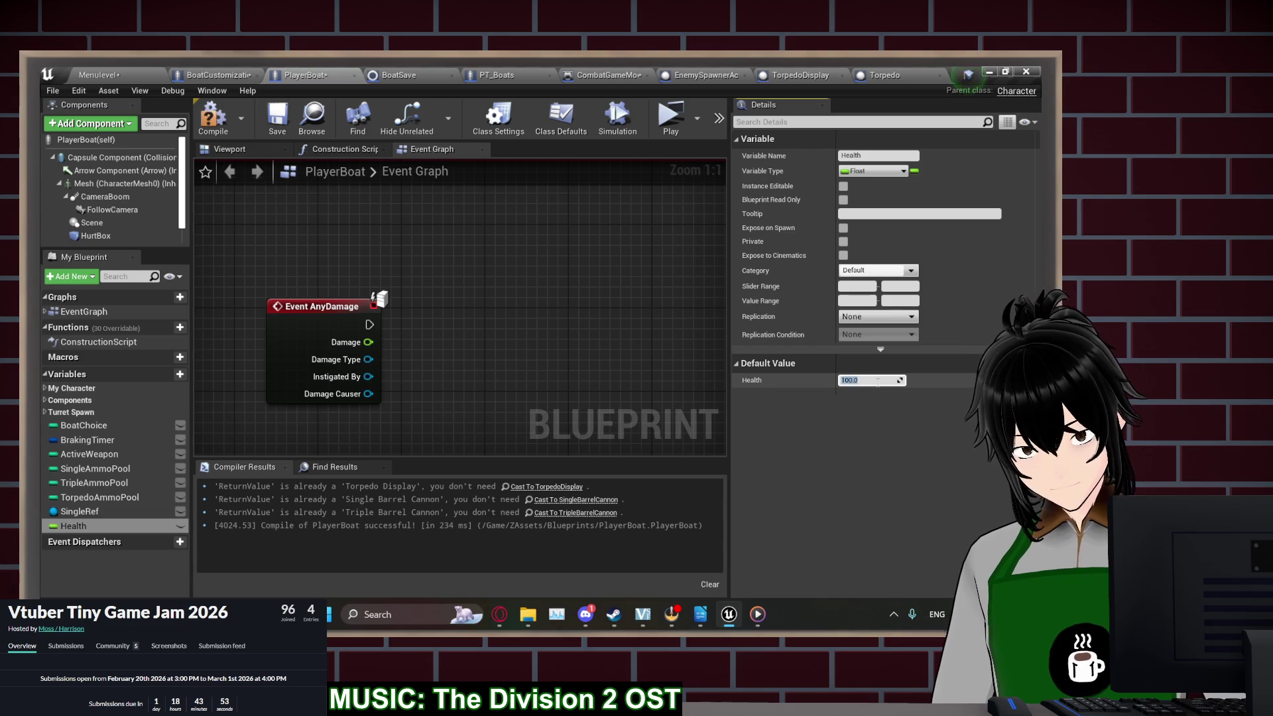
pyautogui.press('Return')
pyautogui.scroll(-7, 431, 377)
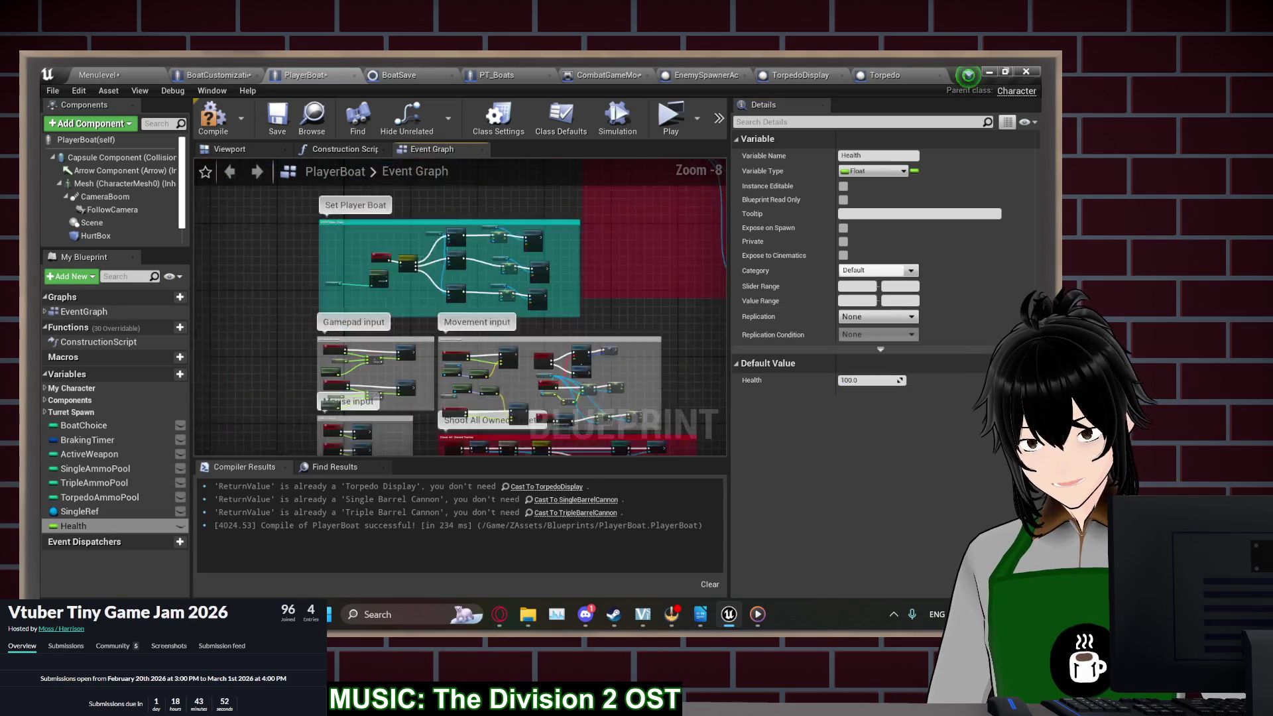
# Widen the Set Player Boat comment and add a SET Health 100 node after the first boat's location
pyautogui.scroll(4, 515, 302)
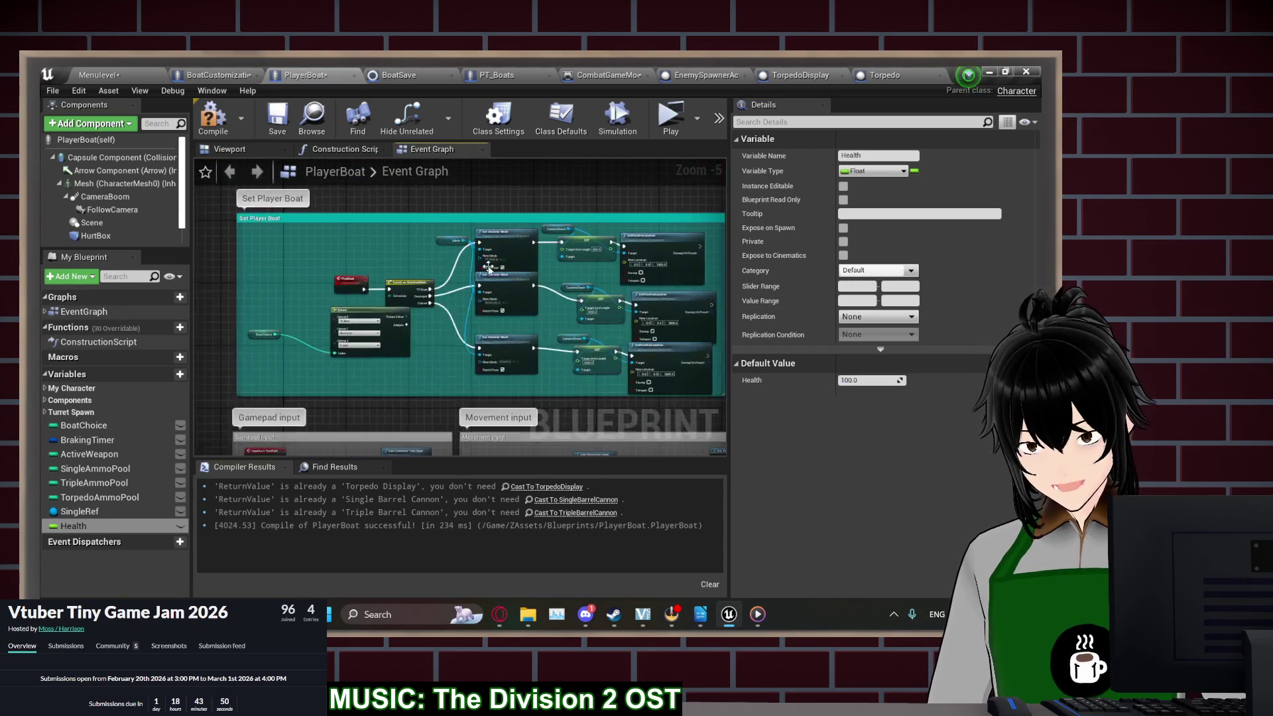
pyautogui.scroll(-3, 430, 366)
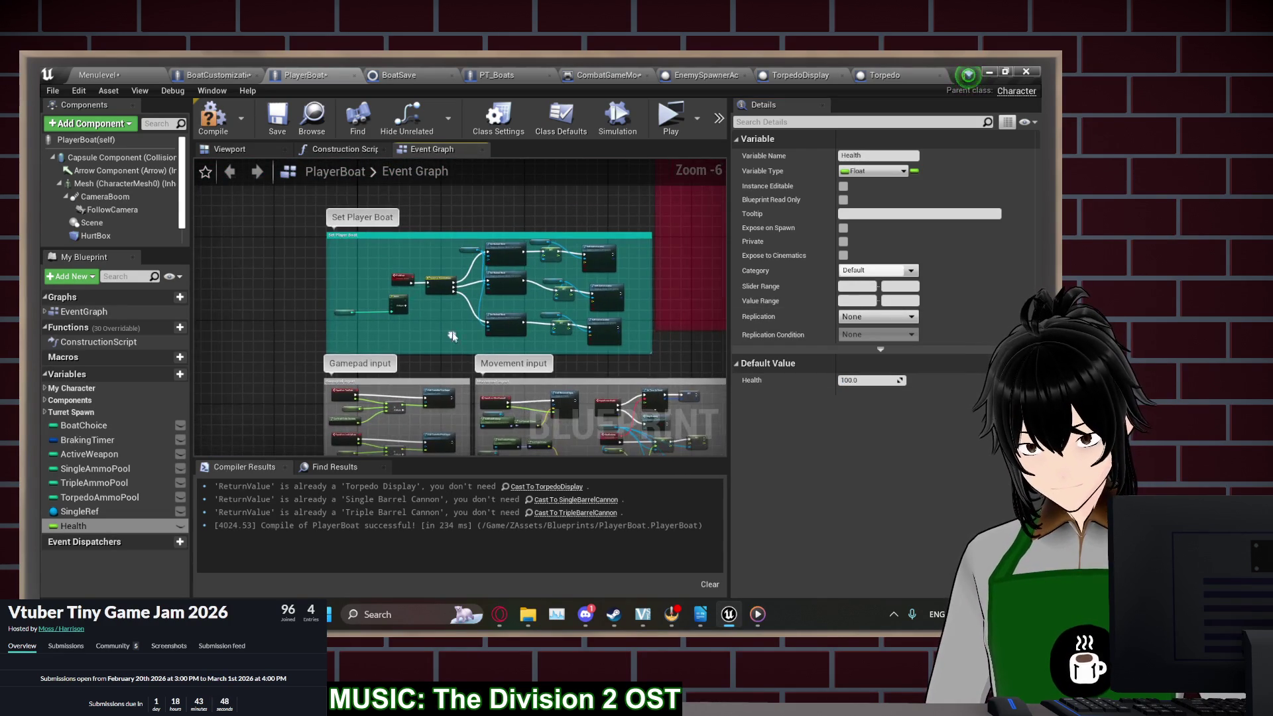
pyautogui.moveTo(454, 237); pyautogui.dragTo(384, 231)
pyautogui.scroll(3, 577, 270)
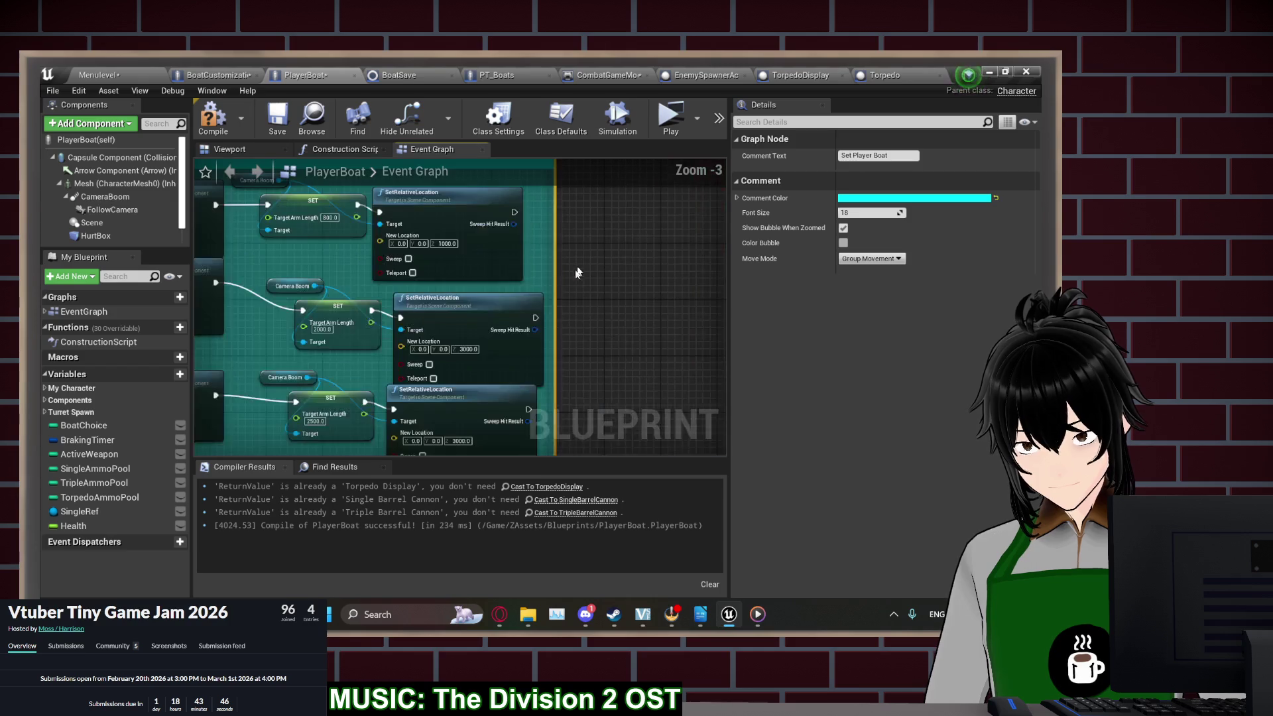
pyautogui.moveTo(554, 289)
pyautogui.mouseDown()
pyautogui.moveTo(708, 289)
pyautogui.moveTo(527, 337)
pyautogui.mouseUp()
pyautogui.moveTo(89, 529)
pyautogui.mouseDown()
pyautogui.moveTo(517, 289)
pyautogui.moveTo(525, 270)
pyautogui.mouseUp()
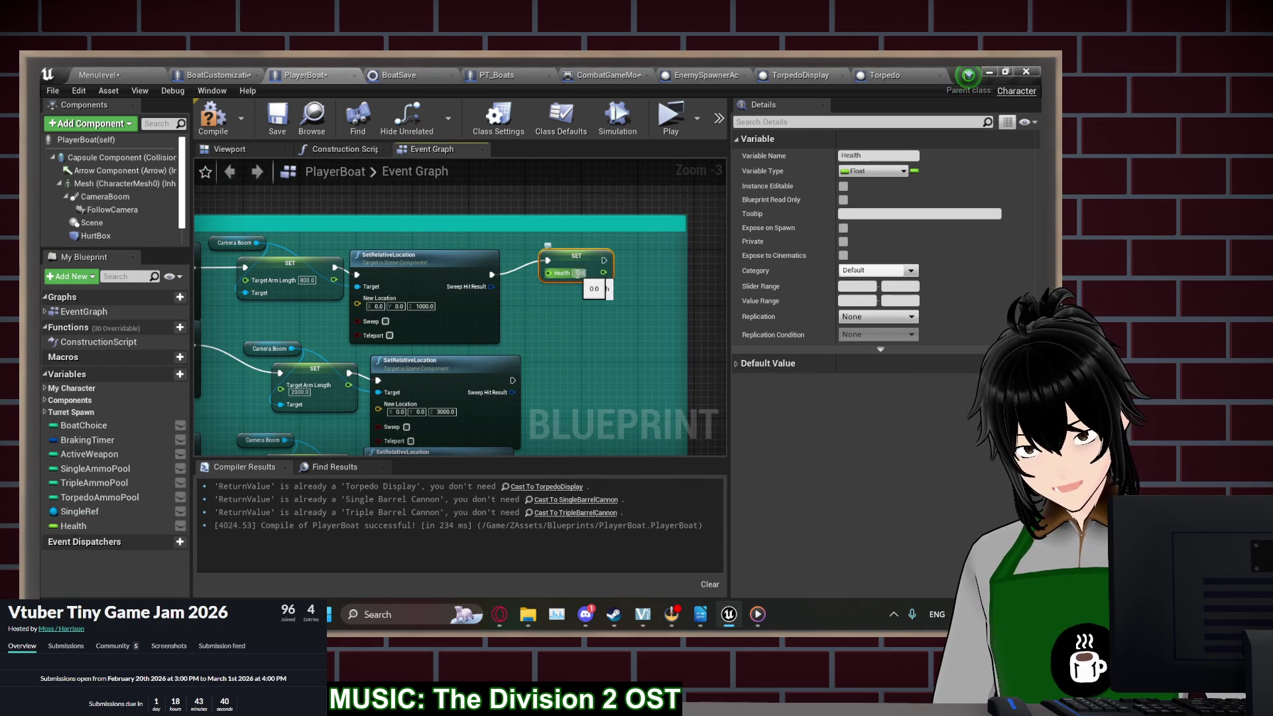
# Add SET Health copies of 500 and 1000 after the second and third boats, then compile and save
pyautogui.hotkey('ctrl', 'c')
pyautogui.hotkey('ctrl', 'v')
pyautogui.moveTo(567, 336); pyautogui.dragTo(509, 339)
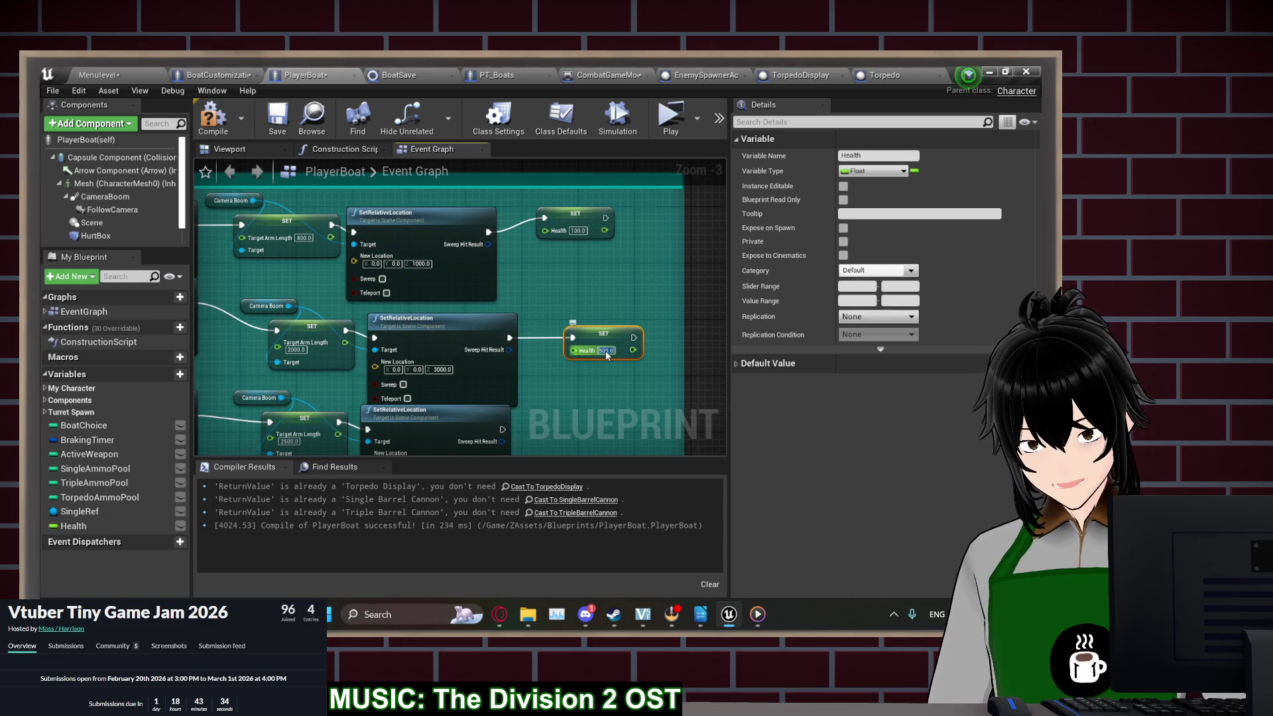
pyautogui.press('Return')
pyautogui.hotkey('ctrl', 'v')
pyautogui.moveTo(558, 352); pyautogui.dragTo(499, 347)
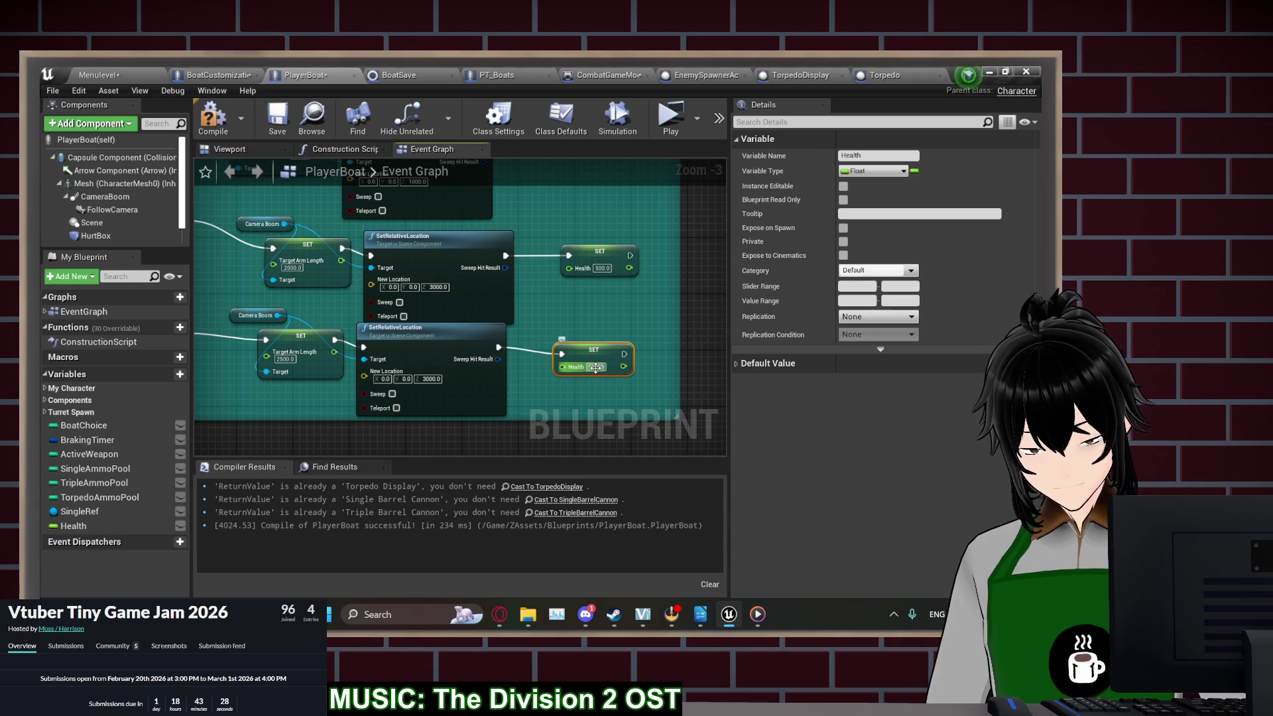
pyautogui.press('Return')
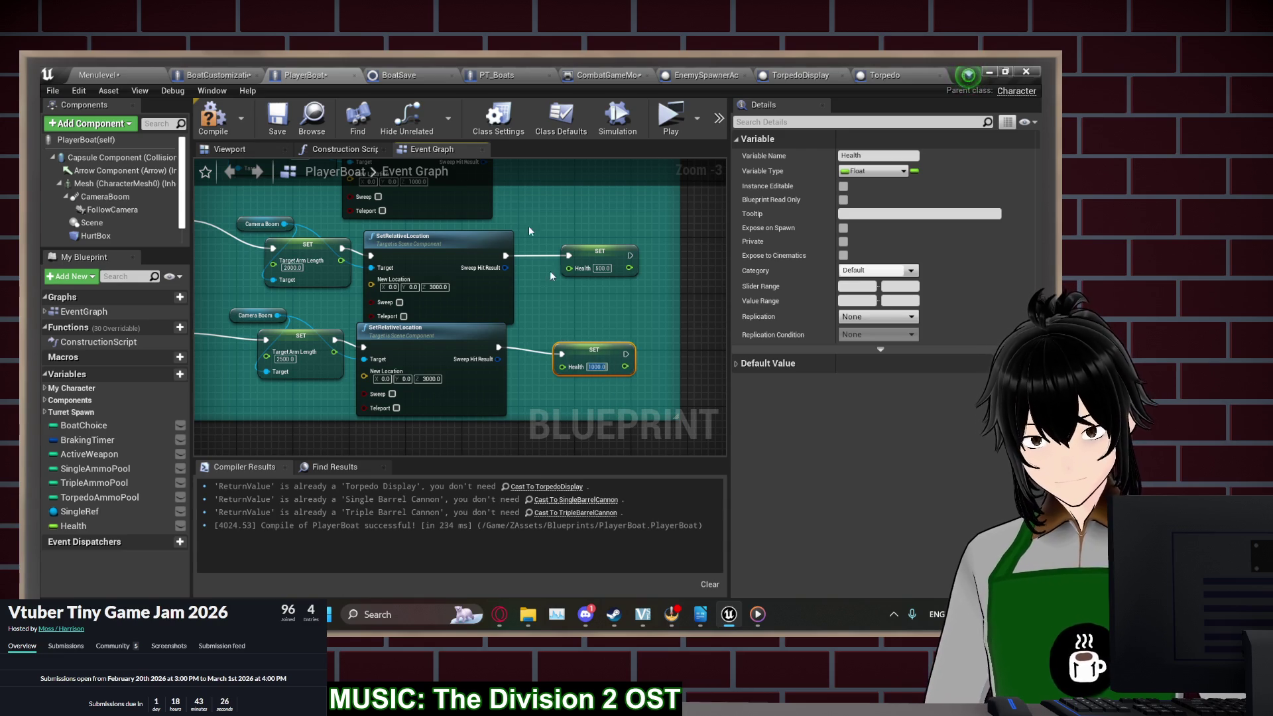
pyautogui.click(212, 119)
pyautogui.click(276, 129)
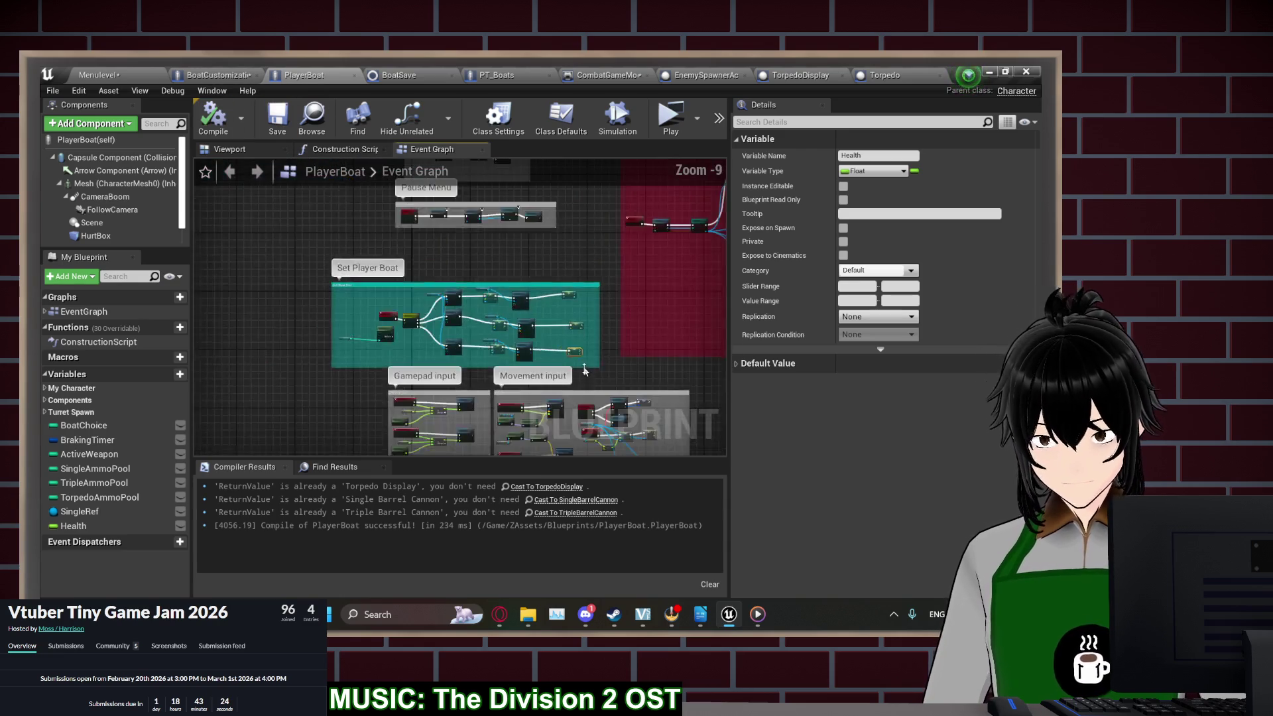
pyautogui.scroll(-6, 380, 326)
pyautogui.scroll(7, 380, 326)
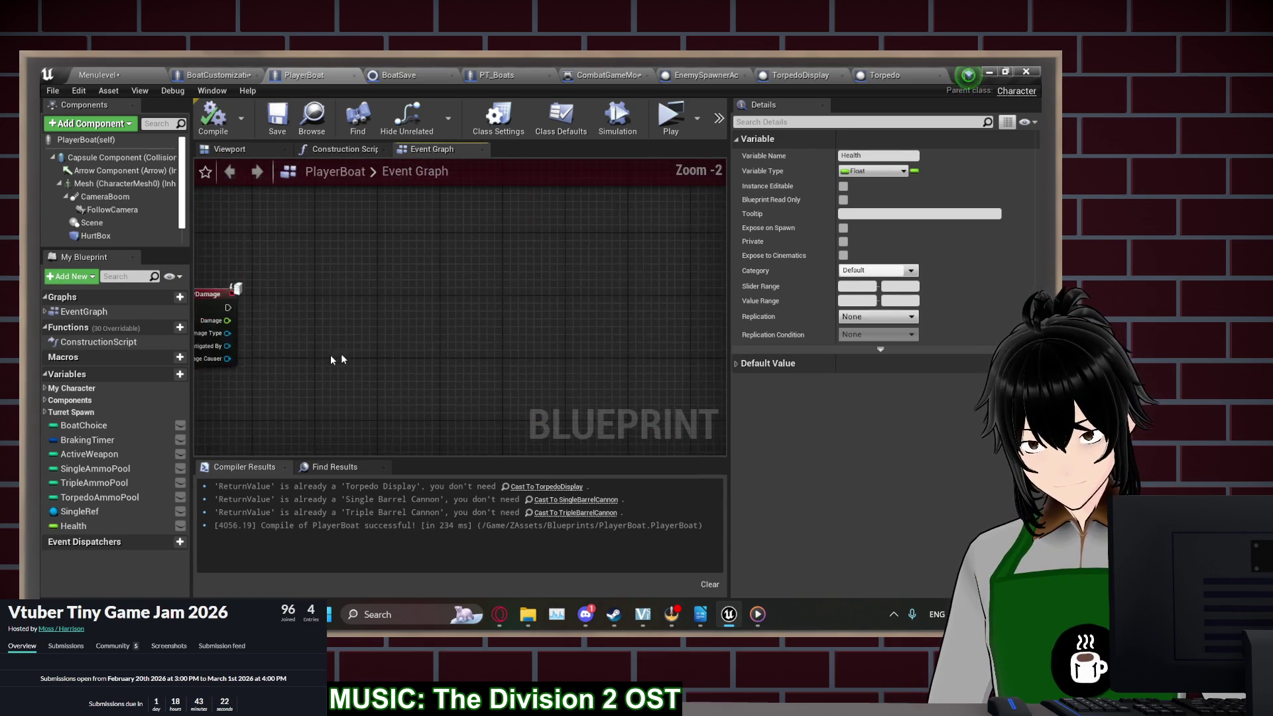
# Make Event AnyDamage set Health to Health minus Damage
pyautogui.moveTo(93, 526)
pyautogui.mouseDown()
pyautogui.moveTo(398, 295)
pyautogui.moveTo(394, 282)
pyautogui.moveTo(477, 285)
pyautogui.moveTo(83, 525)
pyautogui.moveTo(350, 255)
pyautogui.moveTo(378, 315)
pyautogui.mouseUp()
pyautogui.click(414, 295)
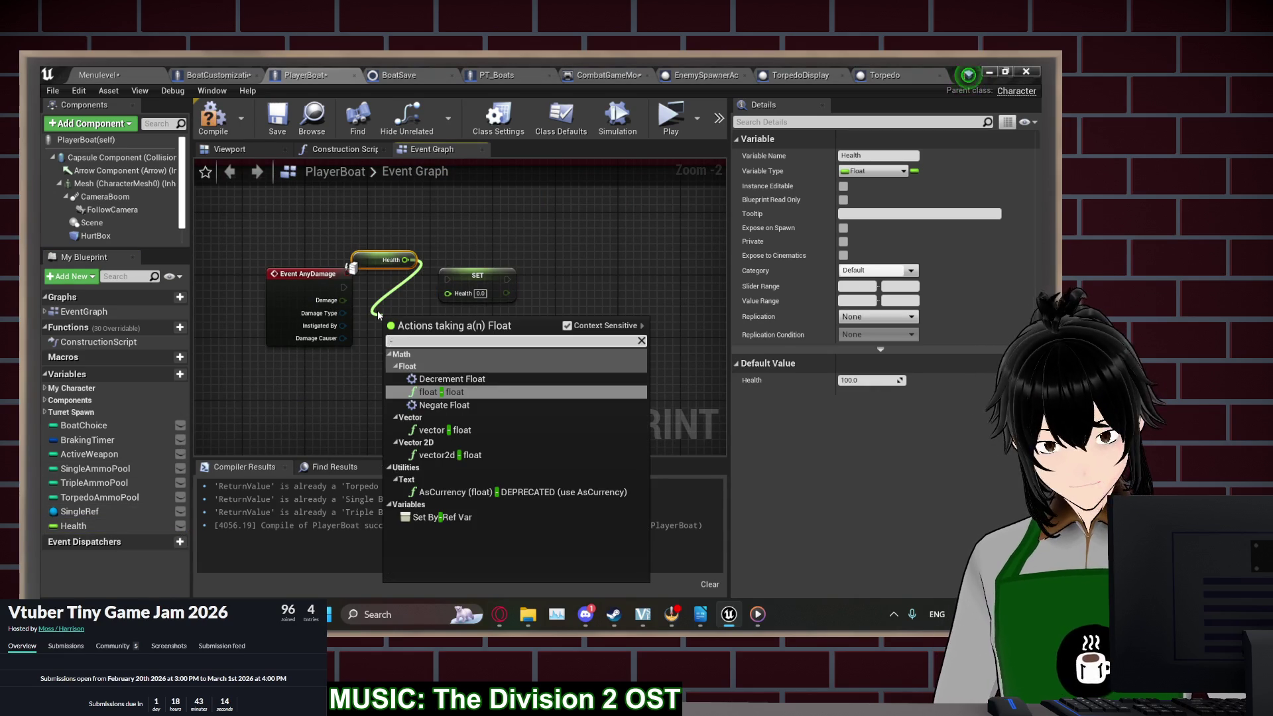
pyautogui.press('Return')
pyautogui.moveTo(346, 304); pyautogui.dragTo(343, 300)
pyautogui.moveTo(433, 326); pyautogui.dragTo(419, 313)
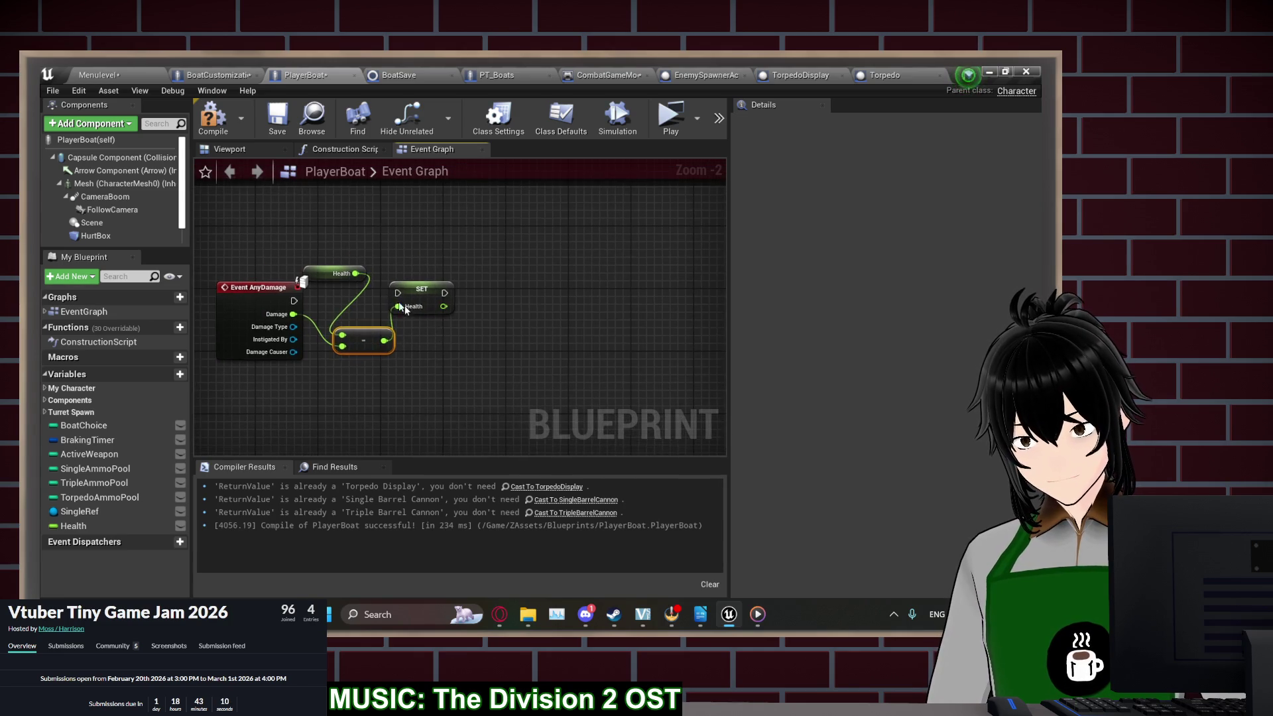
pyautogui.click(404, 296)
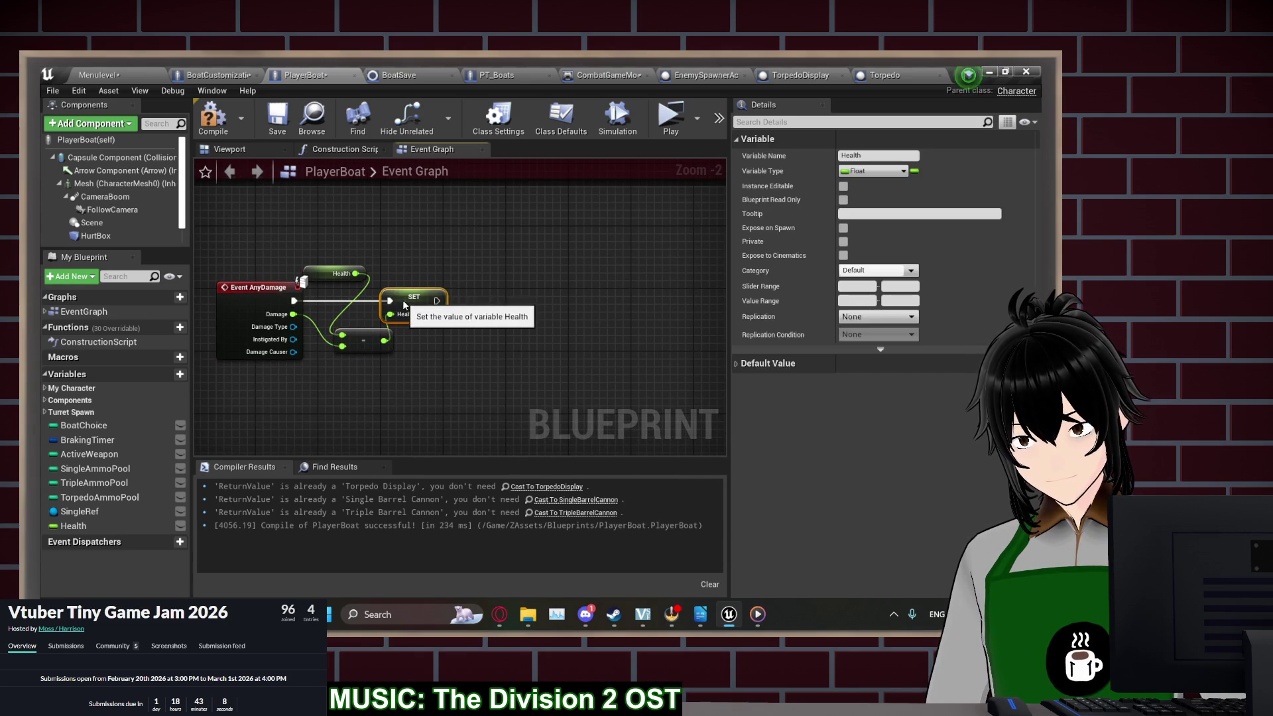
pyautogui.moveTo(437, 301)
pyautogui.mouseDown()
pyautogui.moveTo(490, 300)
pyautogui.moveTo(465, 343)
pyautogui.mouseUp()
# Add a Health <= 0 comparison driving a Branch
pyautogui.click(475, 257)
pyautogui.write('<')
pyautogui.press('Down')
pyautogui.press('Return')
pyautogui.moveTo(540, 359)
pyautogui.mouseDown()
pyautogui.moveTo(549, 368)
pyautogui.moveTo(514, 315)
pyautogui.moveTo(519, 292)
pyautogui.moveTo(427, 301)
pyautogui.mouseUp()
pyautogui.write('bran')
pyautogui.press('Return')
# Add a Set Game Paused node after the Branch
pyautogui.moveTo(576, 314)
pyautogui.mouseDown()
pyautogui.moveTo(428, 301)
pyautogui.moveTo(563, 248)
pyautogui.mouseUp()
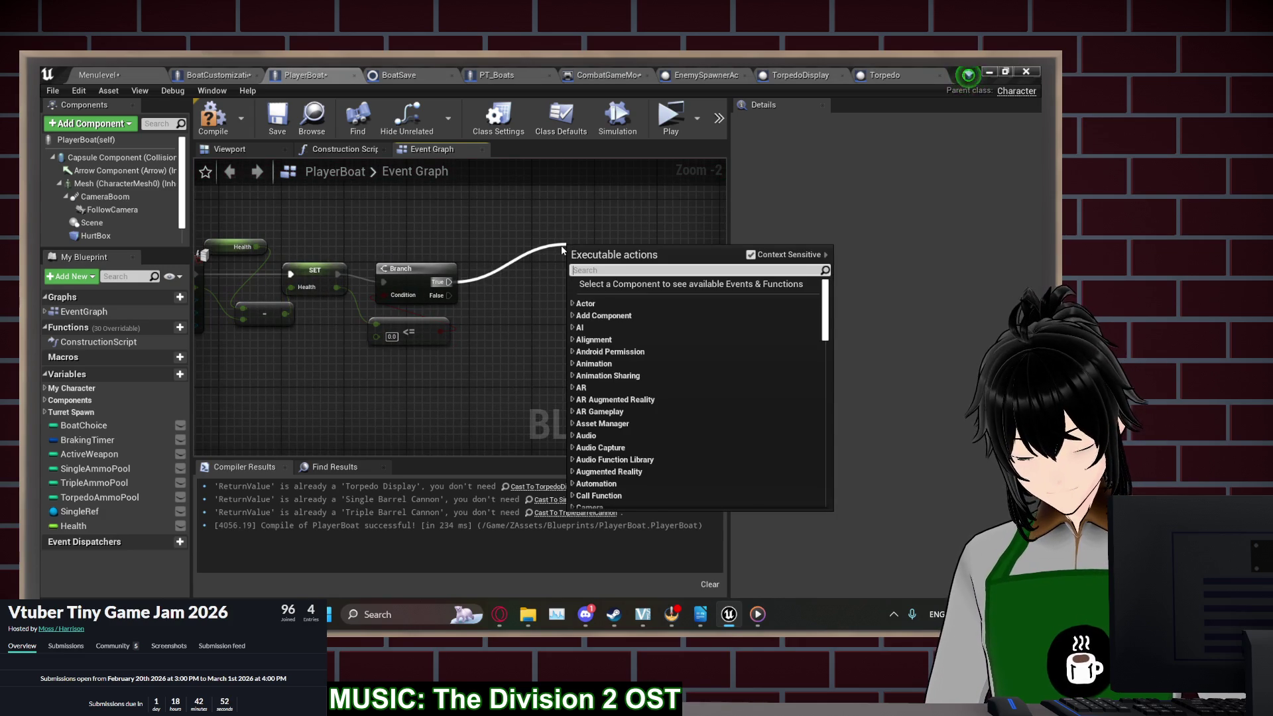
pyautogui.write('pause game')
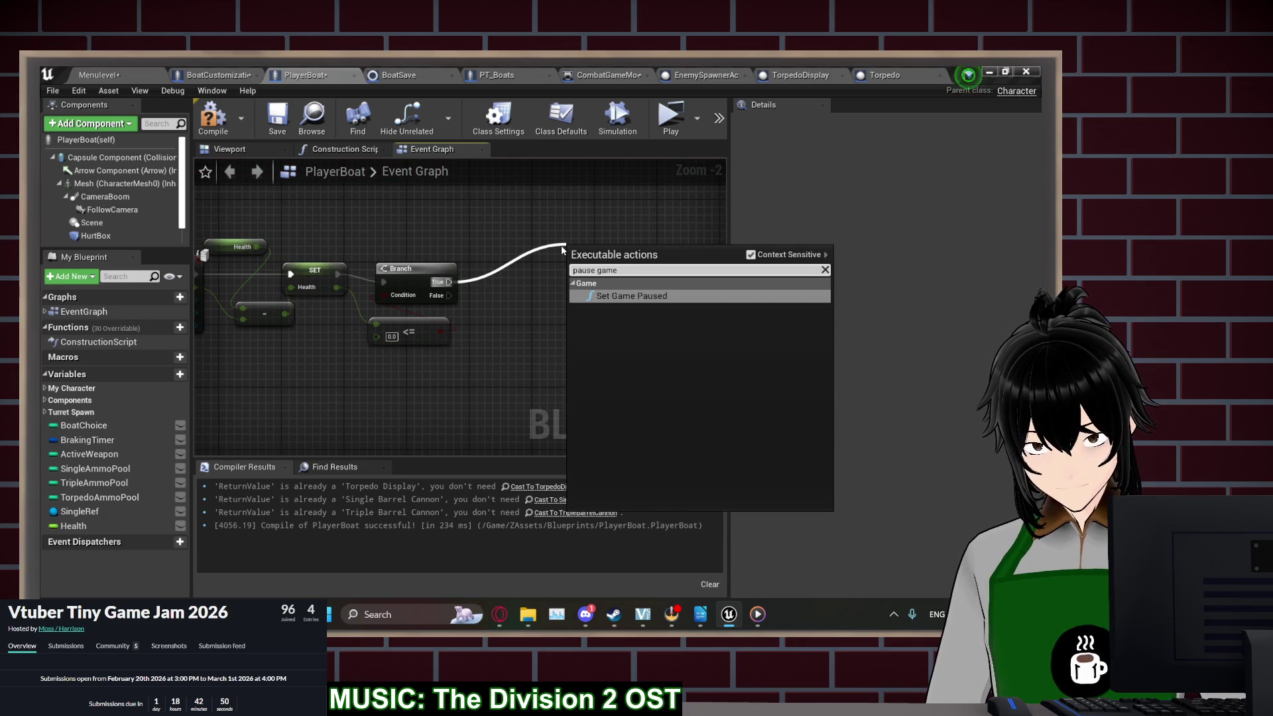
pyautogui.press('Return')
pyautogui.scroll(-6, 512, 252)
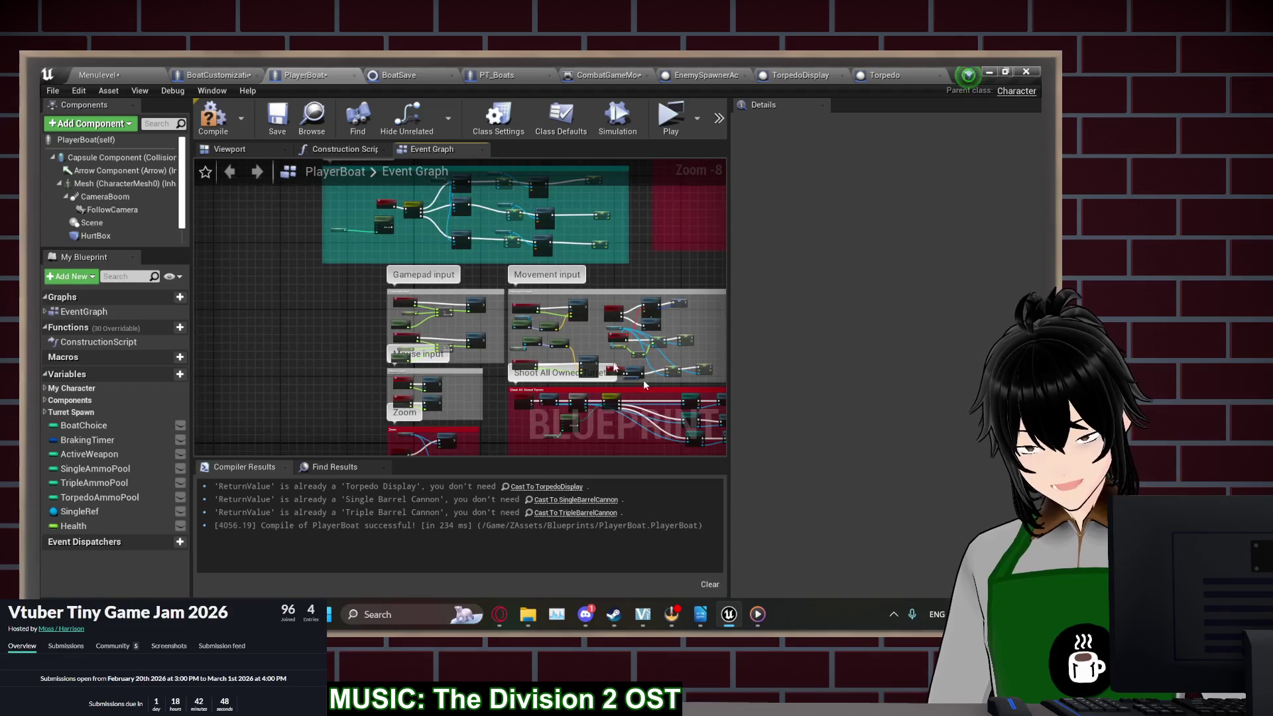
# Add a custom event named Pause beside the Pause Menu nodes, wired into Remove All Widgets
pyautogui.scroll(3, 669, 407)
pyautogui.moveTo(464, 398); pyautogui.dragTo(464, 199)
pyautogui.moveTo(531, 298)
pyautogui.mouseDown()
pyautogui.moveTo(319, 292)
pyautogui.moveTo(292, 251)
pyautogui.moveTo(292, 364)
pyautogui.moveTo(262, 414)
pyautogui.mouseUp()
pyautogui.moveTo(464, 265)
pyautogui.mouseDown()
pyautogui.moveTo(504, 275)
pyautogui.moveTo(531, 450)
pyautogui.mouseUp()
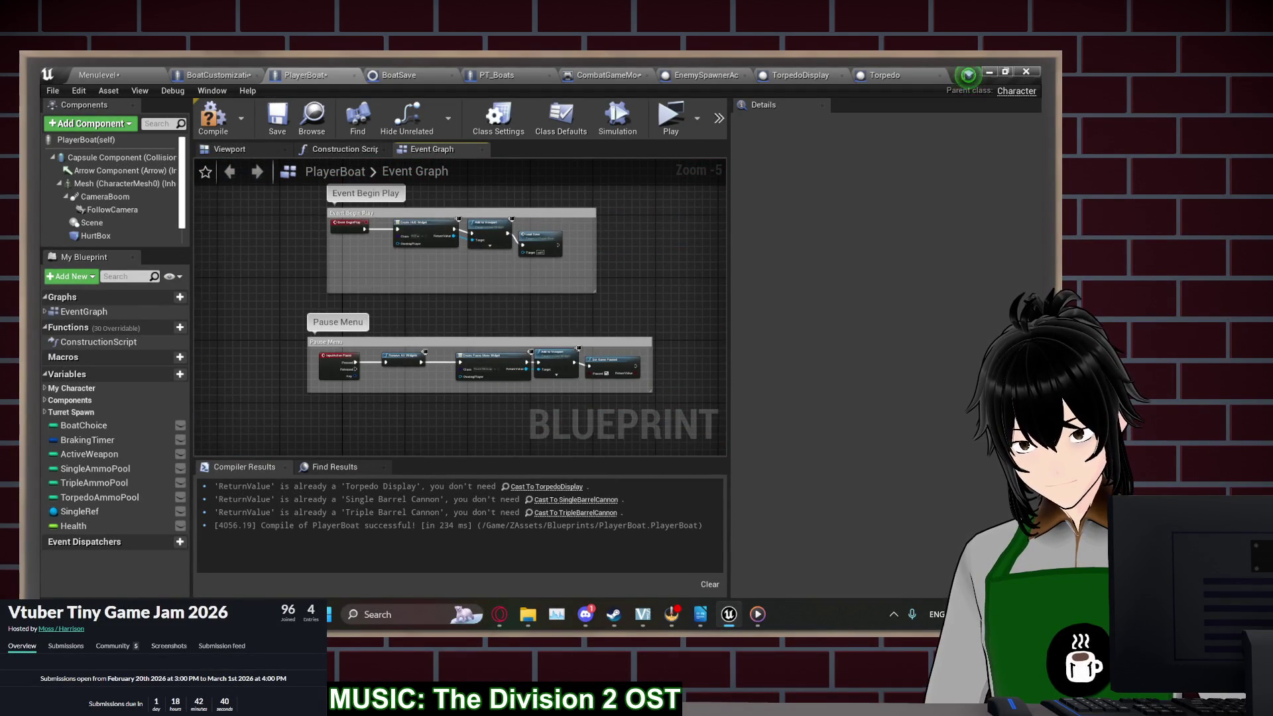
pyautogui.scroll(5, 319, 389)
pyautogui.scroll(-12, 318, 389)
pyautogui.moveTo(556, 416); pyautogui.dragTo(526, 332)
pyautogui.scroll(9, 426, 330)
pyautogui.moveTo(426, 329); pyautogui.dragTo(356, 327)
pyautogui.rightClick(281, 393)
pyautogui.write('cust')
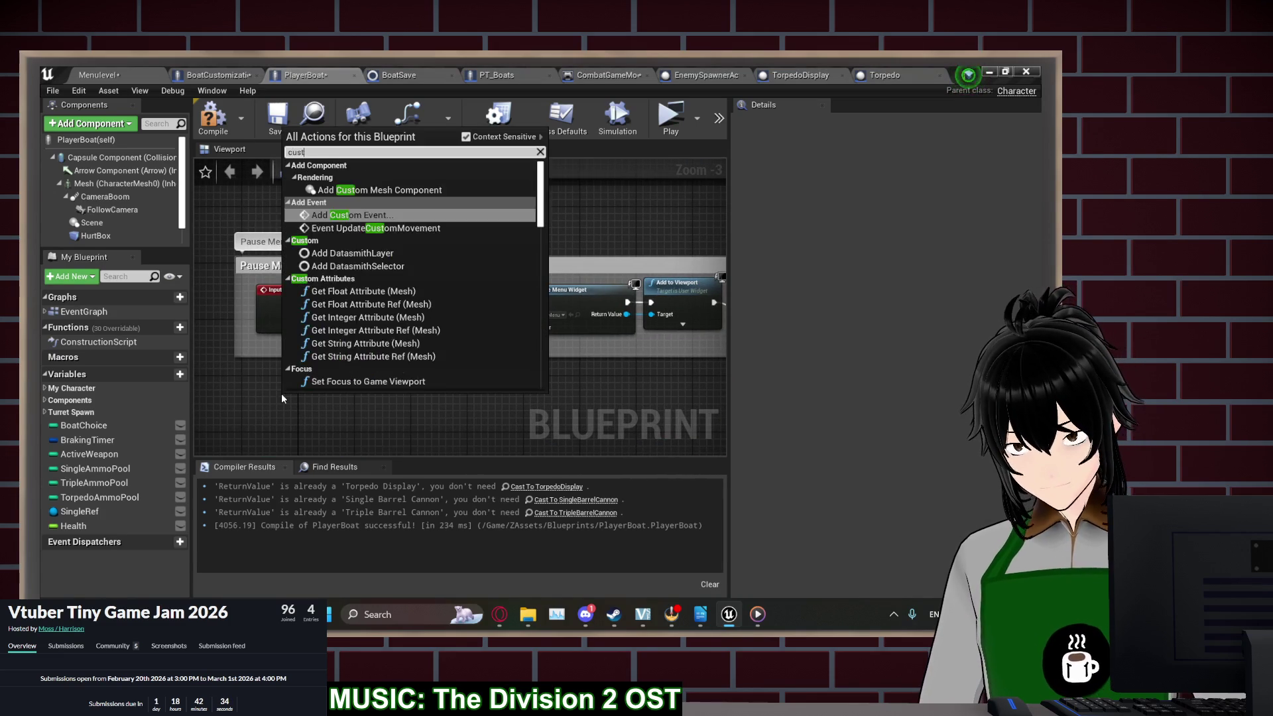
pyautogui.write('om event')
pyautogui.press('Return')
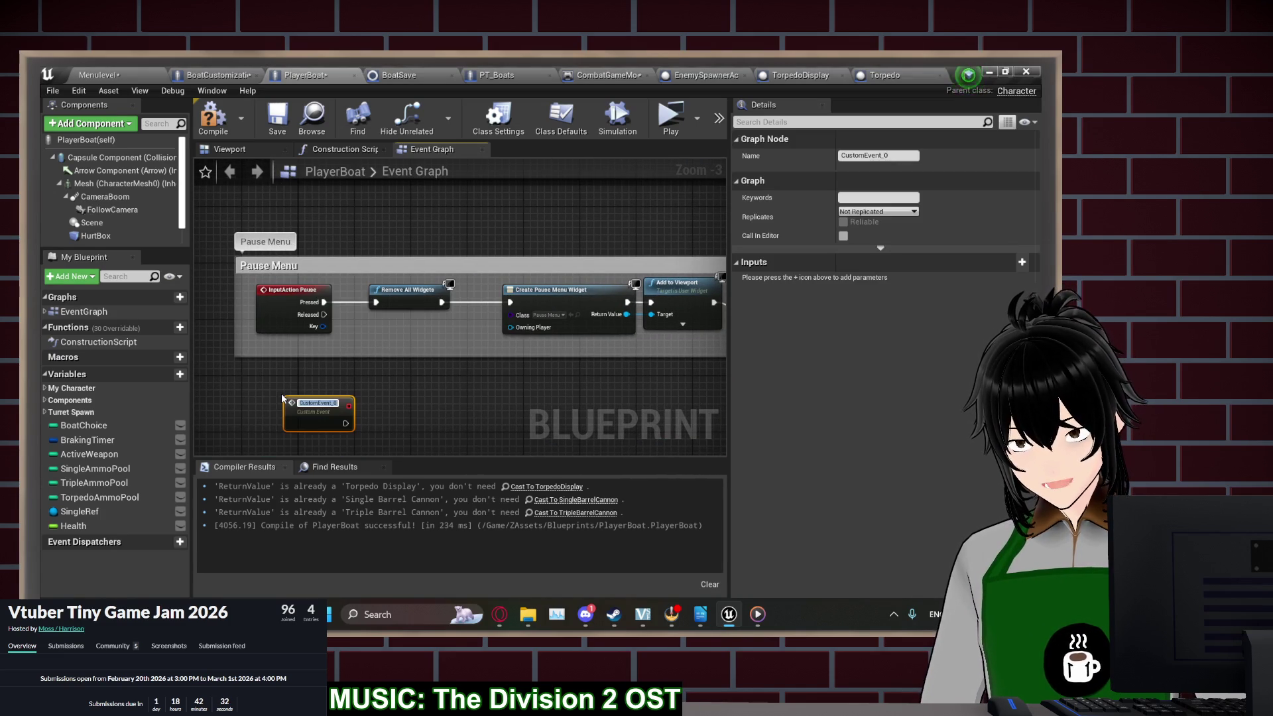
pyautogui.write('Pause')
pyautogui.press('Return')
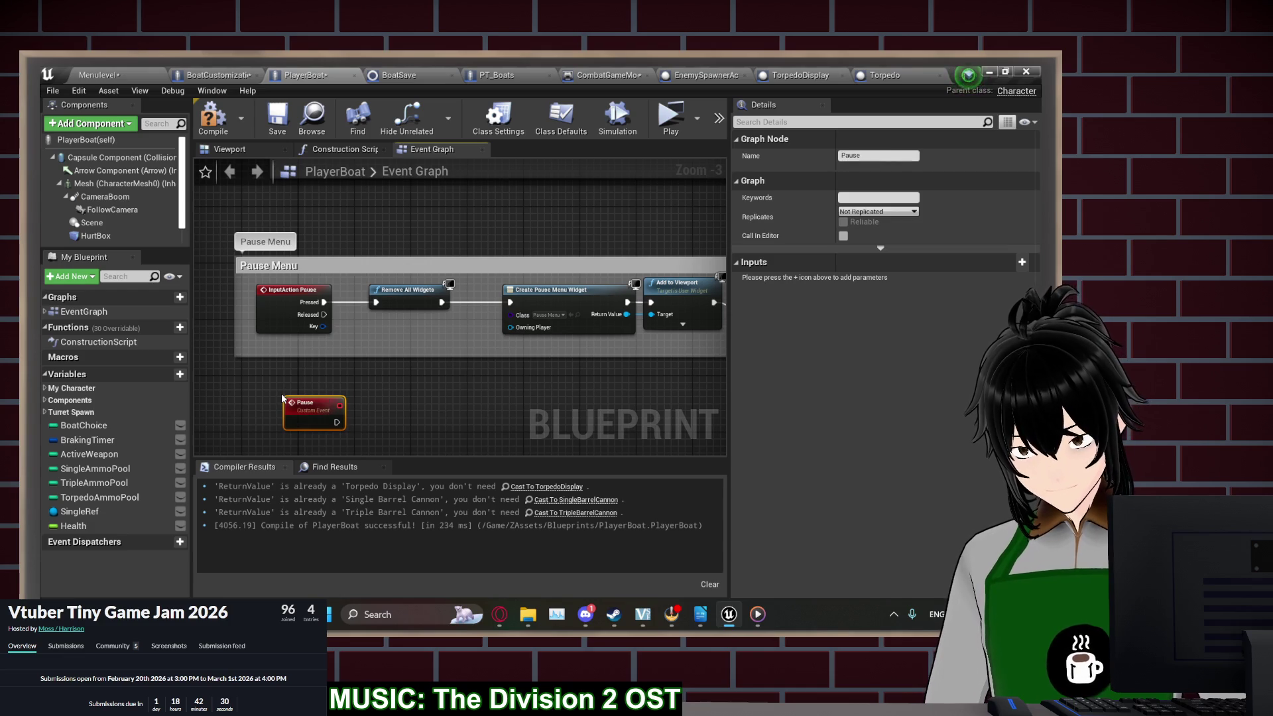
pyautogui.moveTo(337, 422)
pyautogui.mouseDown()
pyautogui.moveTo(361, 402)
pyautogui.moveTo(376, 305)
pyautogui.mouseUp()
pyautogui.moveTo(537, 430)
pyautogui.mouseDown()
pyautogui.moveTo(398, 358)
pyautogui.moveTo(358, 279)
pyautogui.moveTo(348, 165)
pyautogui.moveTo(298, 318)
pyautogui.moveTo(407, 418)
pyautogui.moveTo(537, 325)
pyautogui.moveTo(531, 305)
pyautogui.mouseUp()
# Call the Pause event from the Branch's True output, then compile and save PlayerBoat
pyautogui.write('pause')
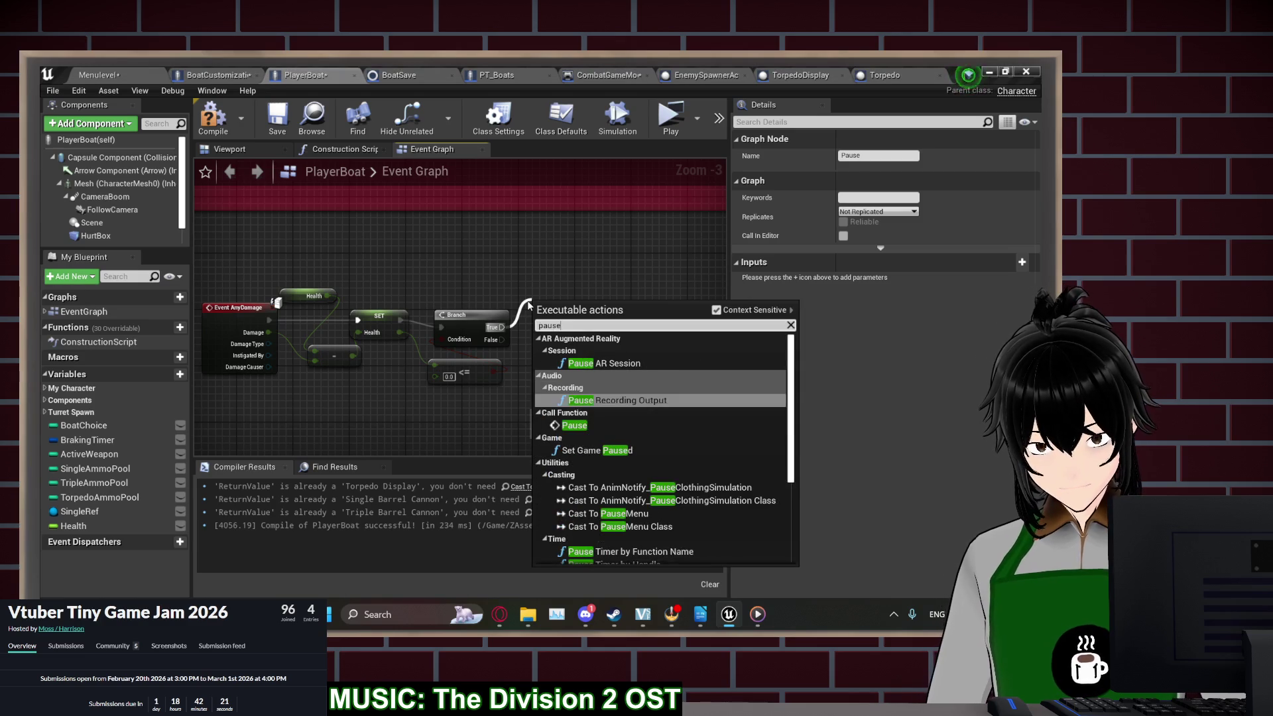
pyautogui.press('Down')
pyautogui.press('Return')
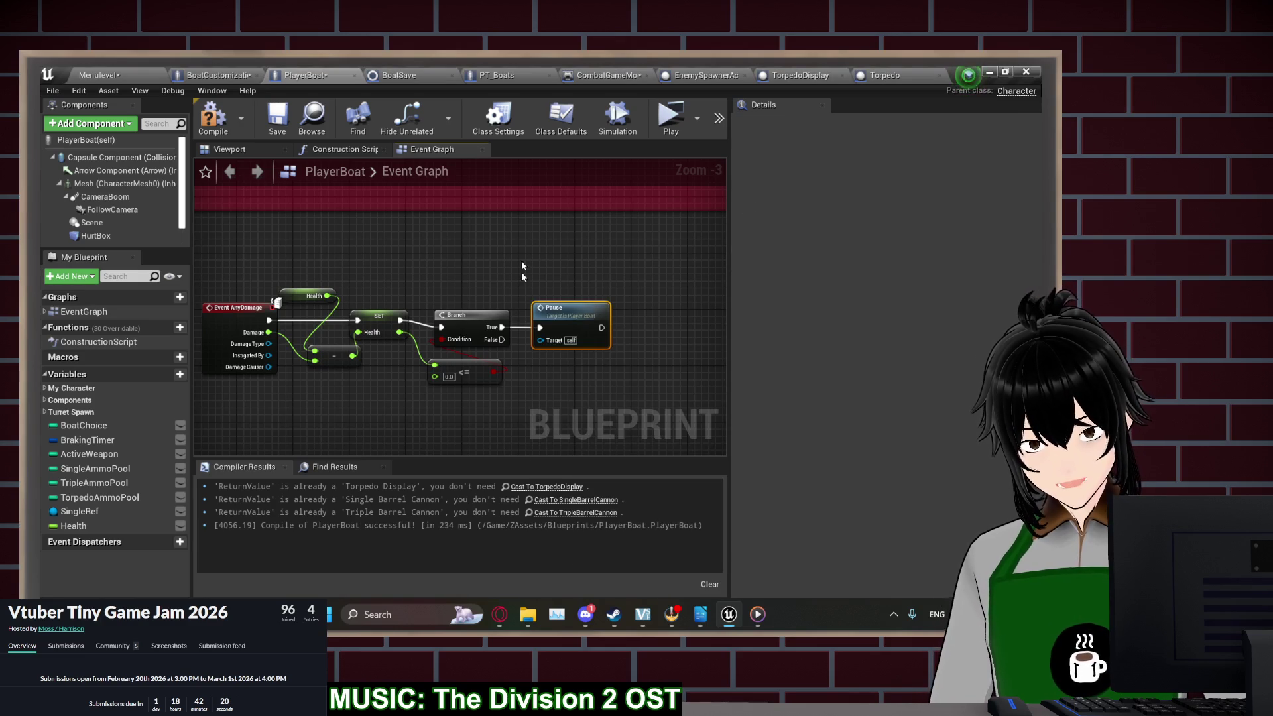
pyautogui.click(277, 116)
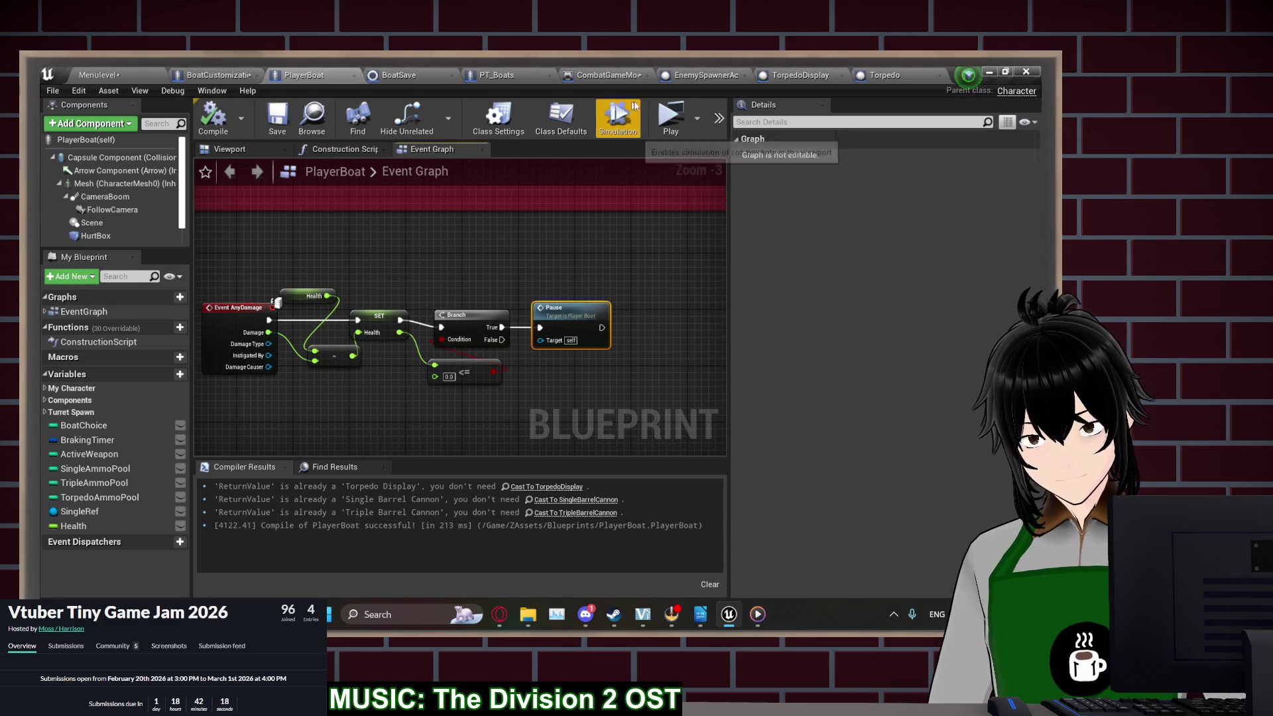
# Test in a play session by starting a new game from the main menu, then stop
pyautogui.click(672, 118)
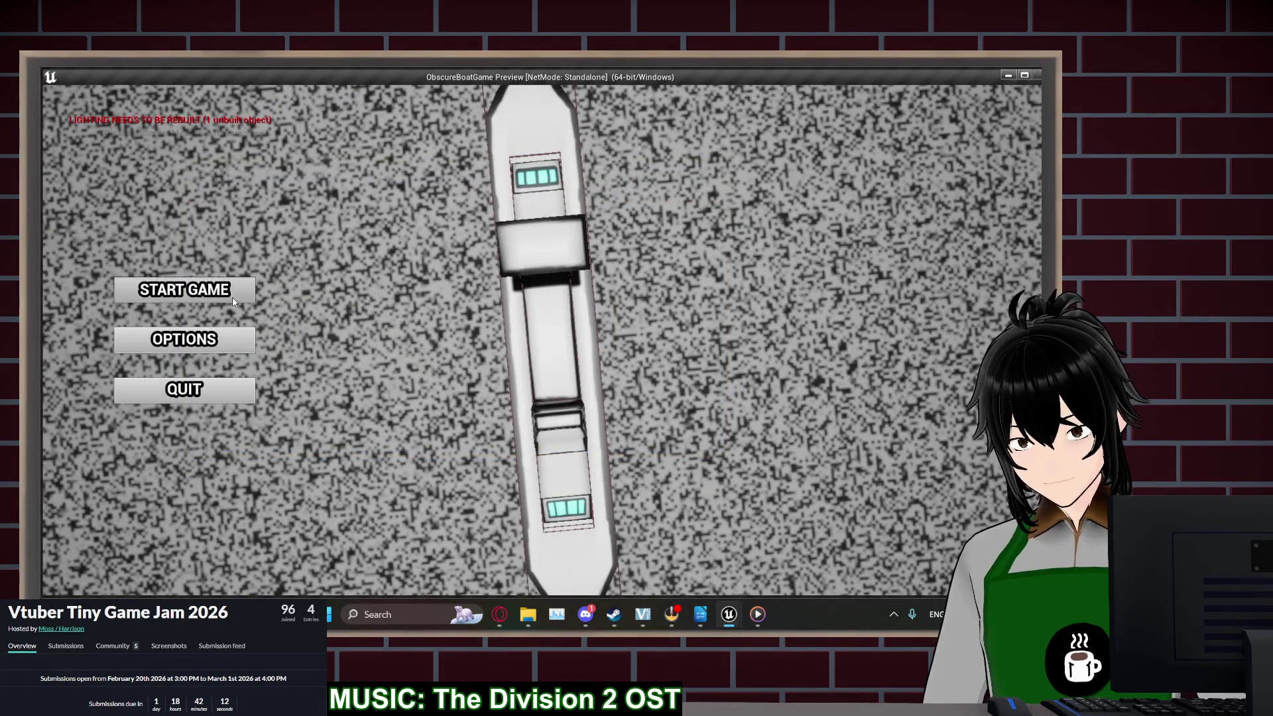
pyautogui.click(232, 300)
pyautogui.click(220, 290)
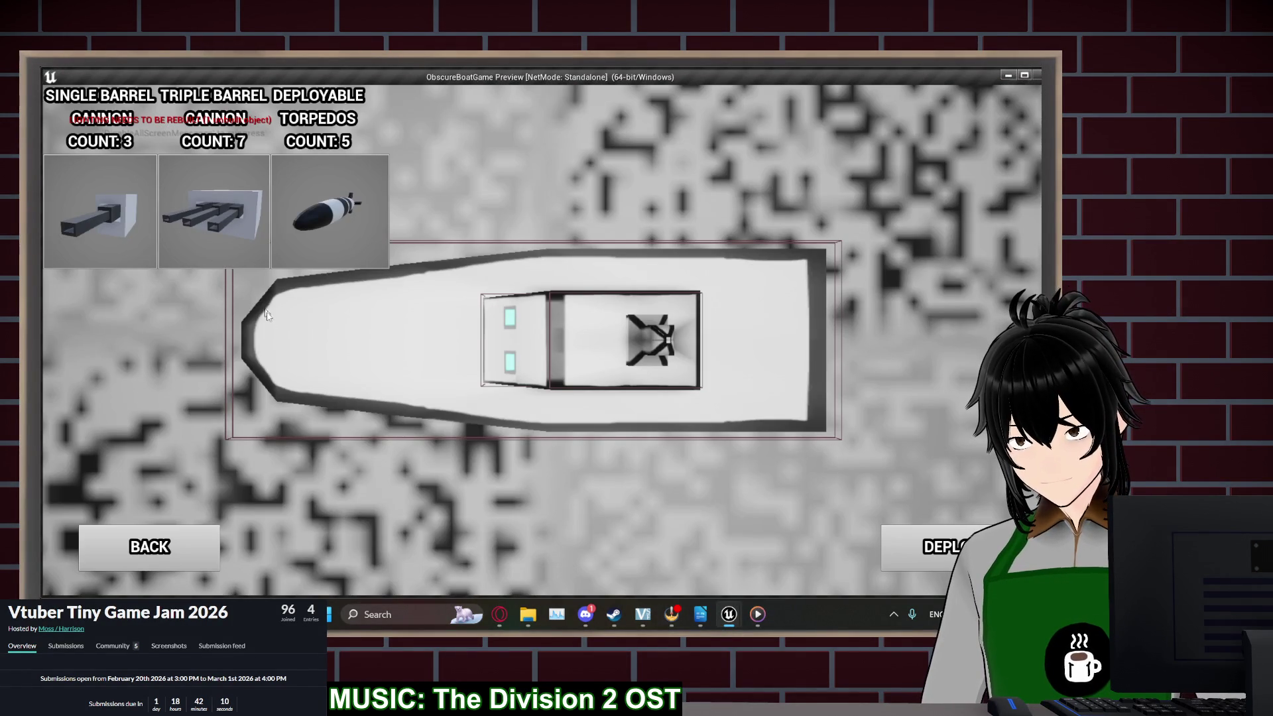
pyautogui.click(273, 332)
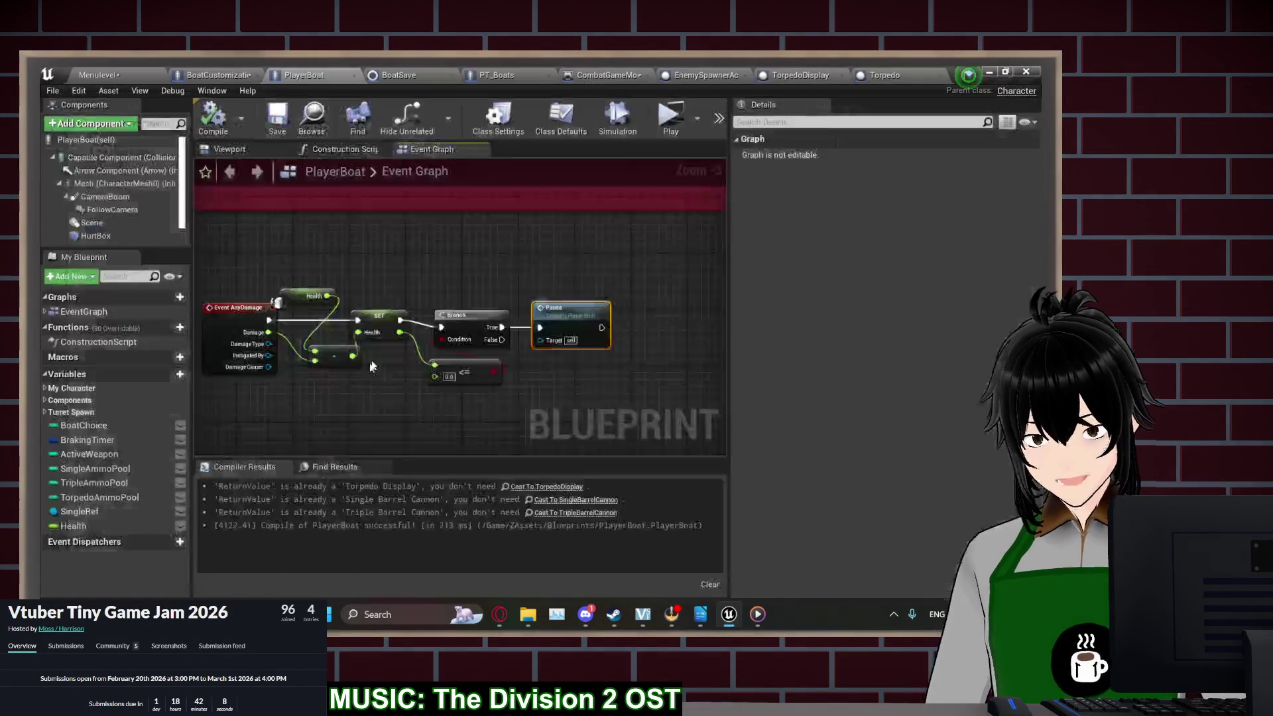
# Review the PickBoat and Set Player Boat nodes, then inspect HurtBox (extent 32 per axis) in the viewport
pyautogui.click(96, 235)
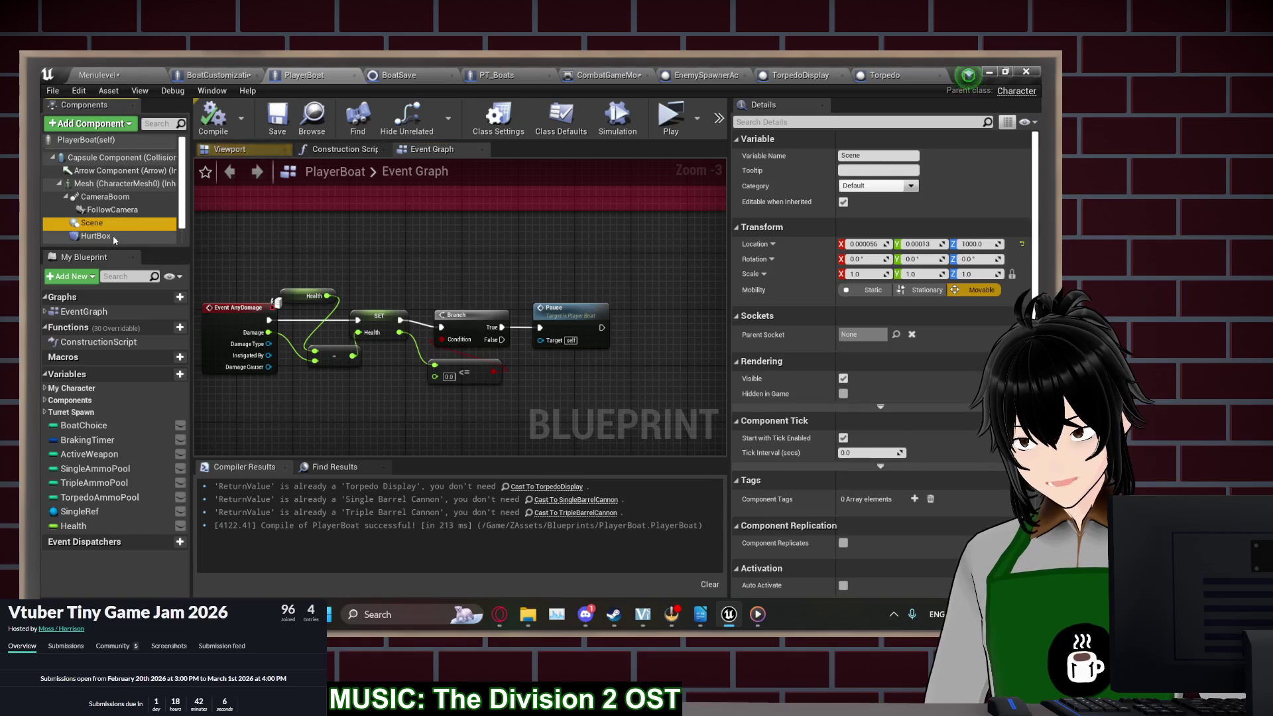
pyautogui.moveTo(266, 229)
pyautogui.mouseDown()
pyautogui.moveTo(515, 459)
pyautogui.moveTo(581, 265)
pyautogui.moveTo(708, 179)
pyautogui.moveTo(497, 288)
pyautogui.moveTo(423, 289)
pyautogui.mouseUp()
pyautogui.scroll(-1, 515, 460)
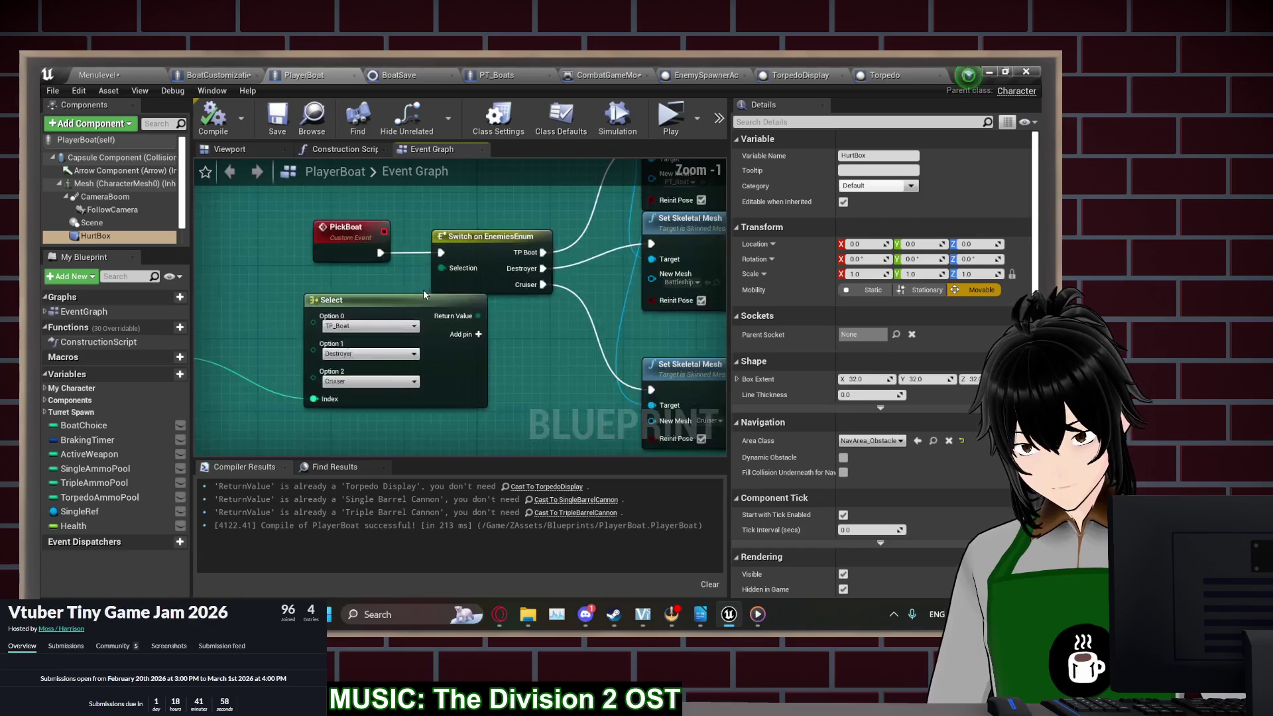
pyautogui.scroll(-2, 450, 319)
pyautogui.click(406, 277)
pyautogui.scroll(3, 406, 277)
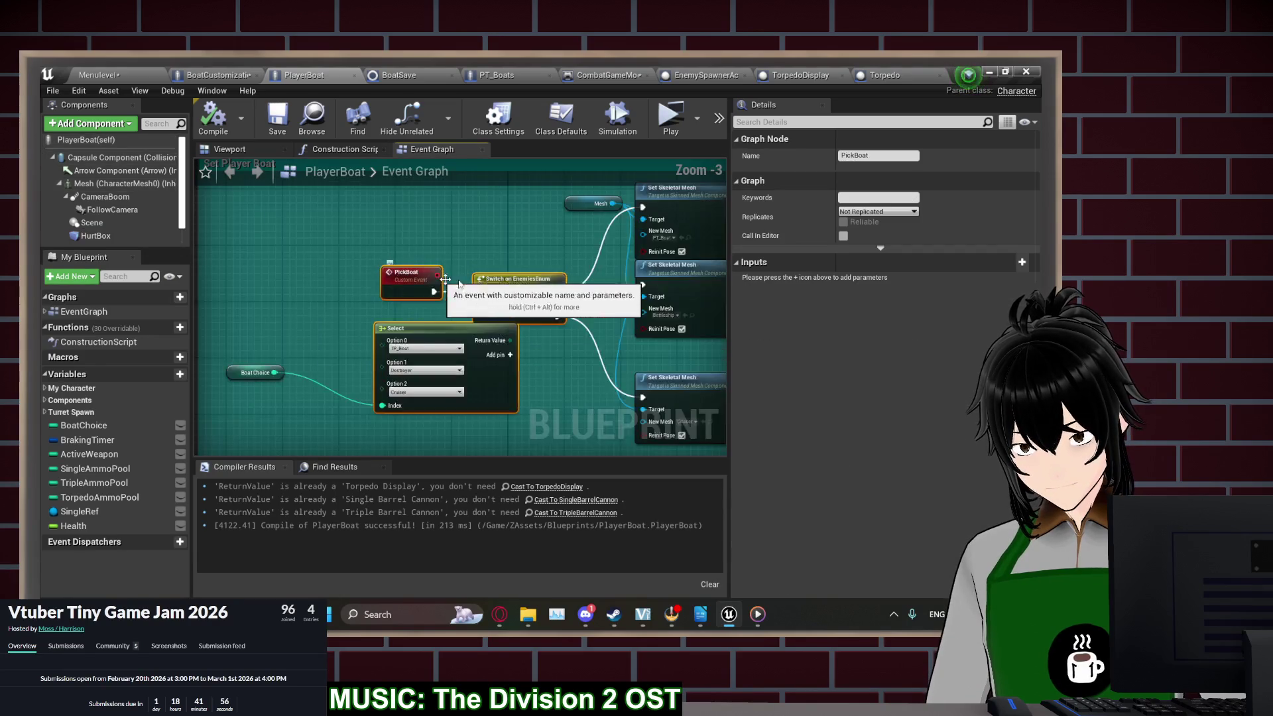
pyautogui.moveTo(458, 269)
pyautogui.mouseDown()
pyautogui.moveTo(312, 198)
pyautogui.moveTo(325, 220)
pyautogui.mouseUp()
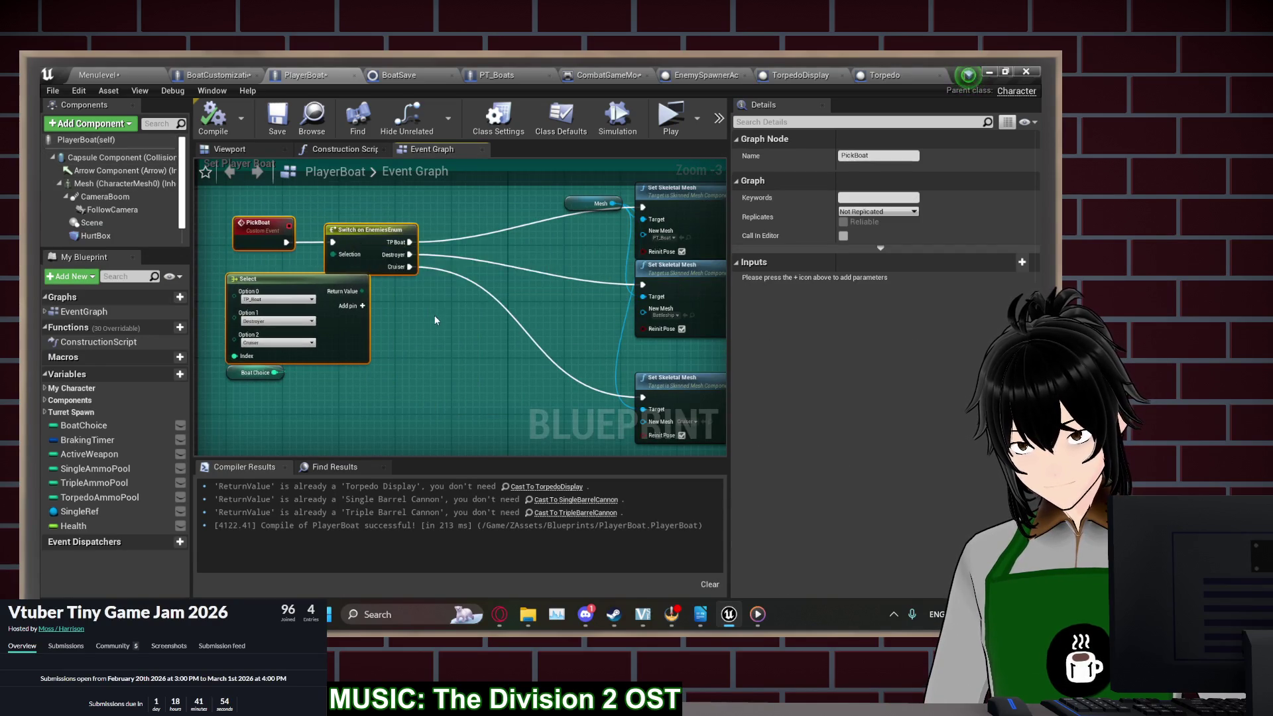
pyautogui.scroll(-2, 482, 296)
pyautogui.moveTo(483, 296); pyautogui.dragTo(325, 295)
pyautogui.moveTo(624, 367)
pyautogui.mouseDown()
pyautogui.moveTo(391, 222)
pyautogui.moveTo(240, 230)
pyautogui.moveTo(314, 246)
pyautogui.mouseUp()
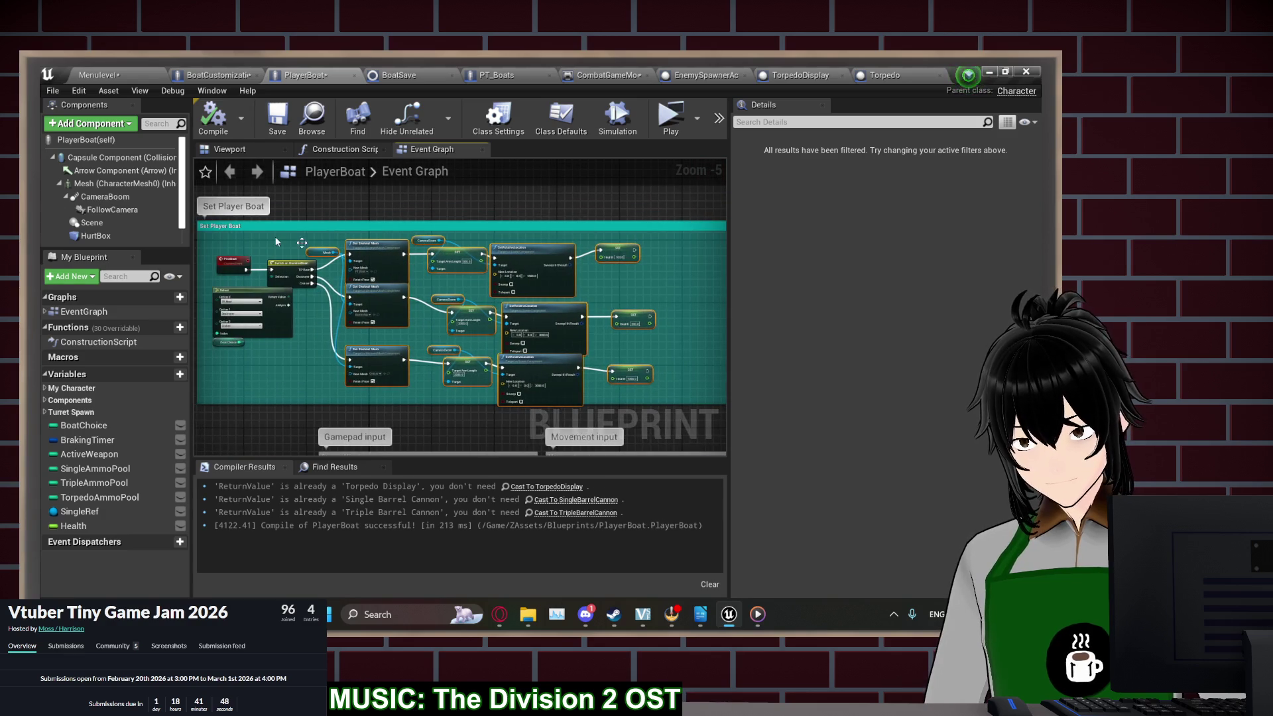
pyautogui.click(222, 150)
pyautogui.click(96, 236)
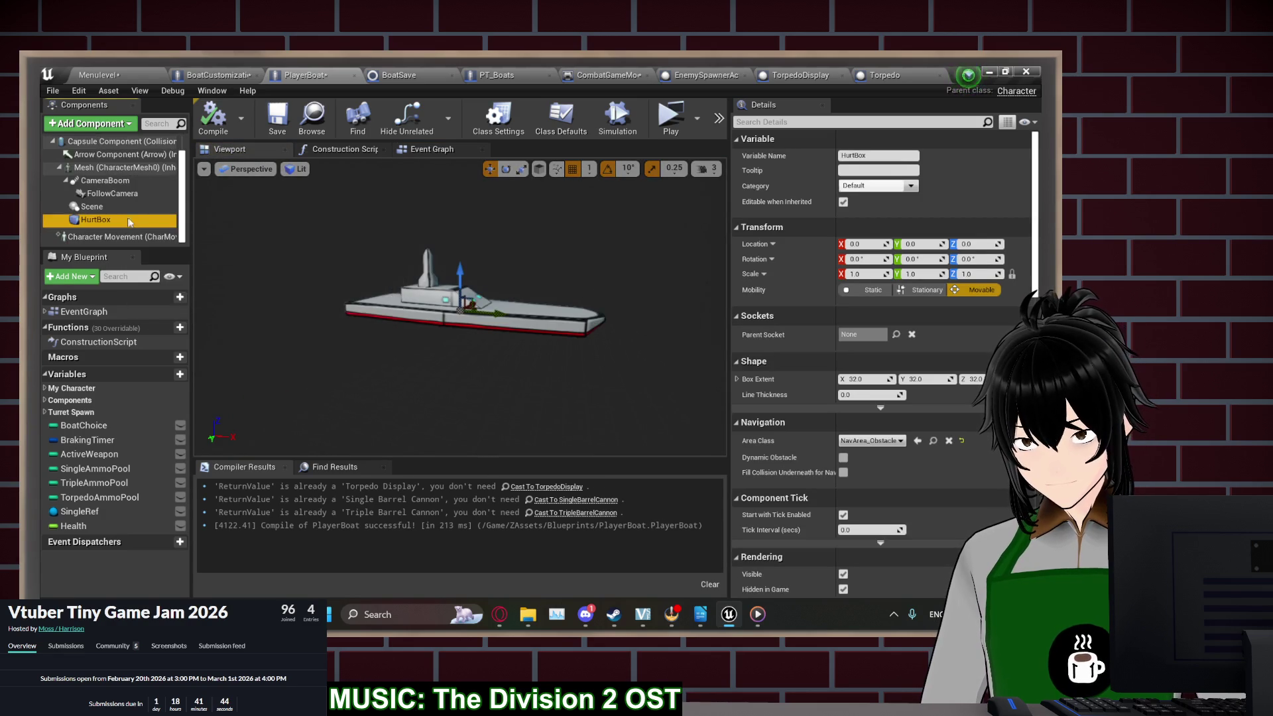
# Copy the BoatCustomizationActor body box location and paste it as HurtBox location 0.002098, 99.998772, 160.0
pyautogui.click(210, 75)
pyautogui.click(223, 149)
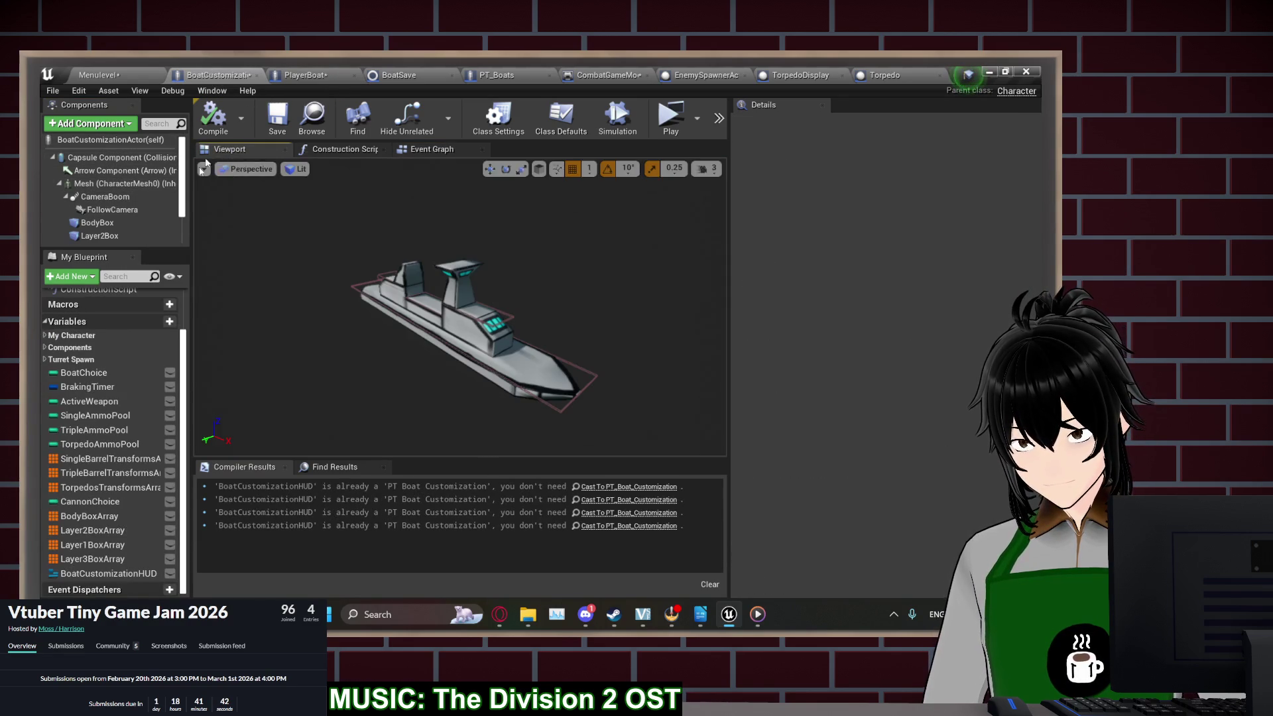
pyautogui.scroll(-2, 109, 198)
pyautogui.click(106, 180)
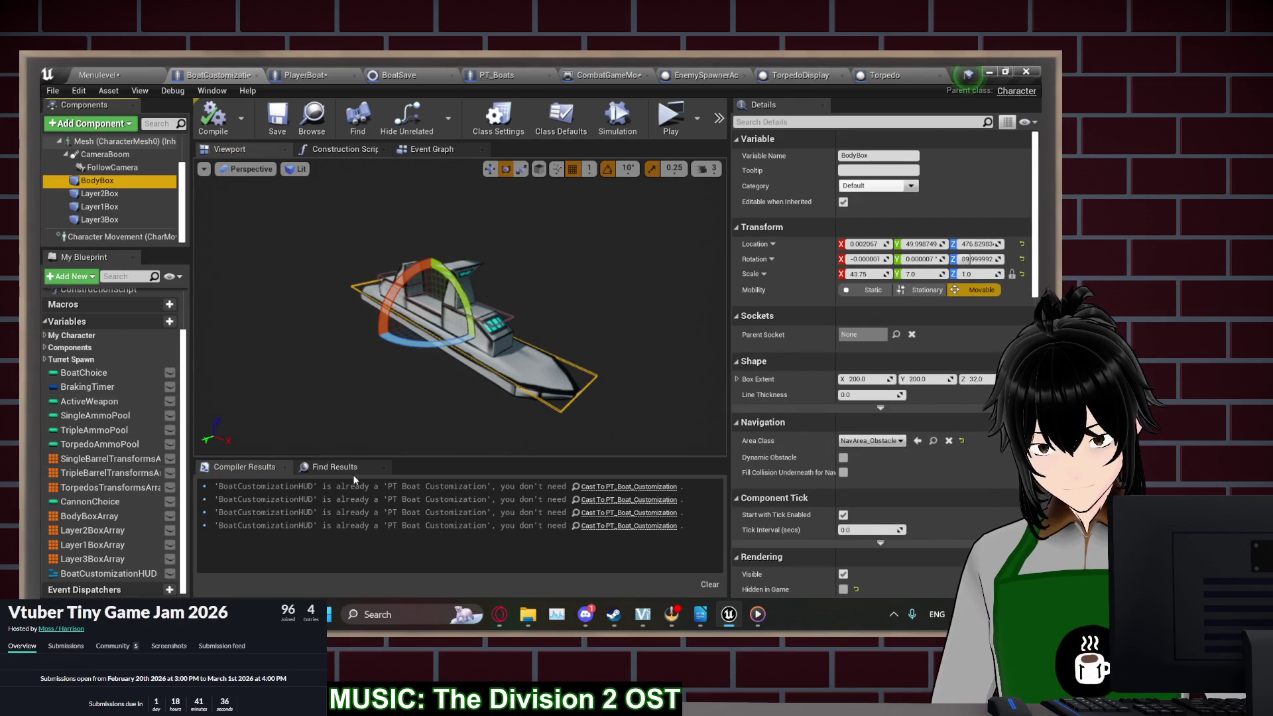
pyautogui.rightClick(755, 244)
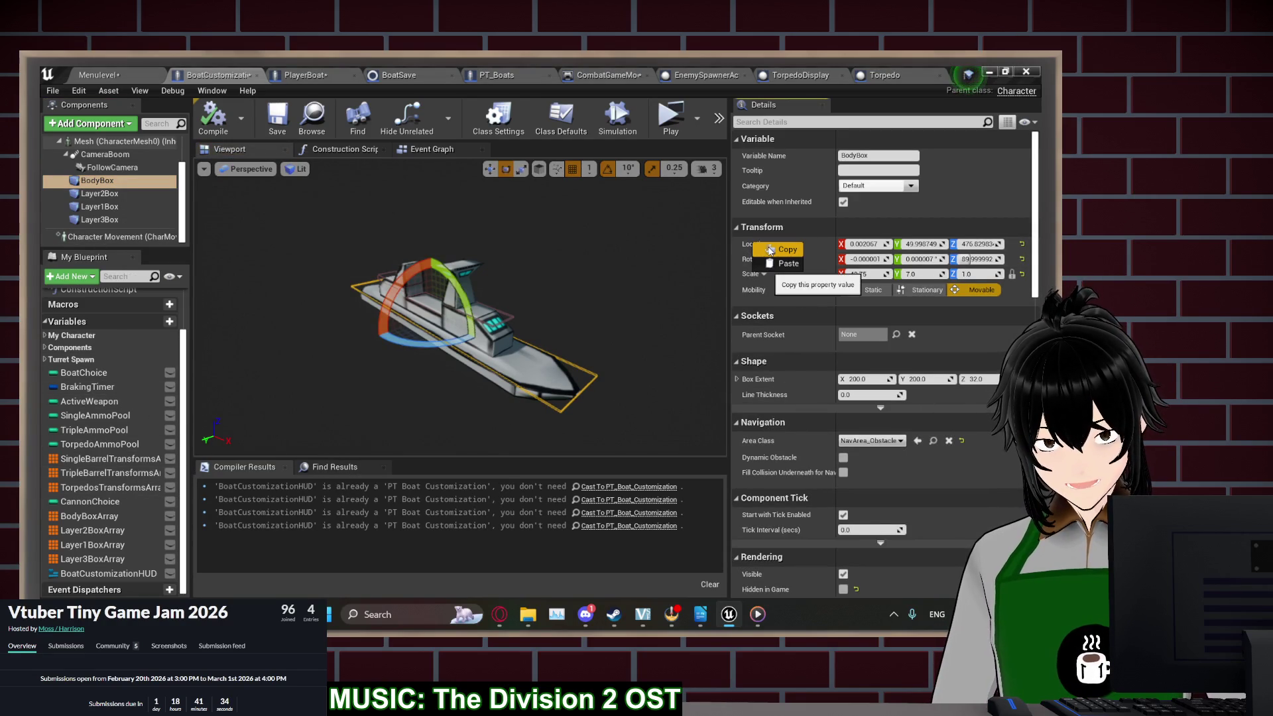
pyautogui.click(99, 517)
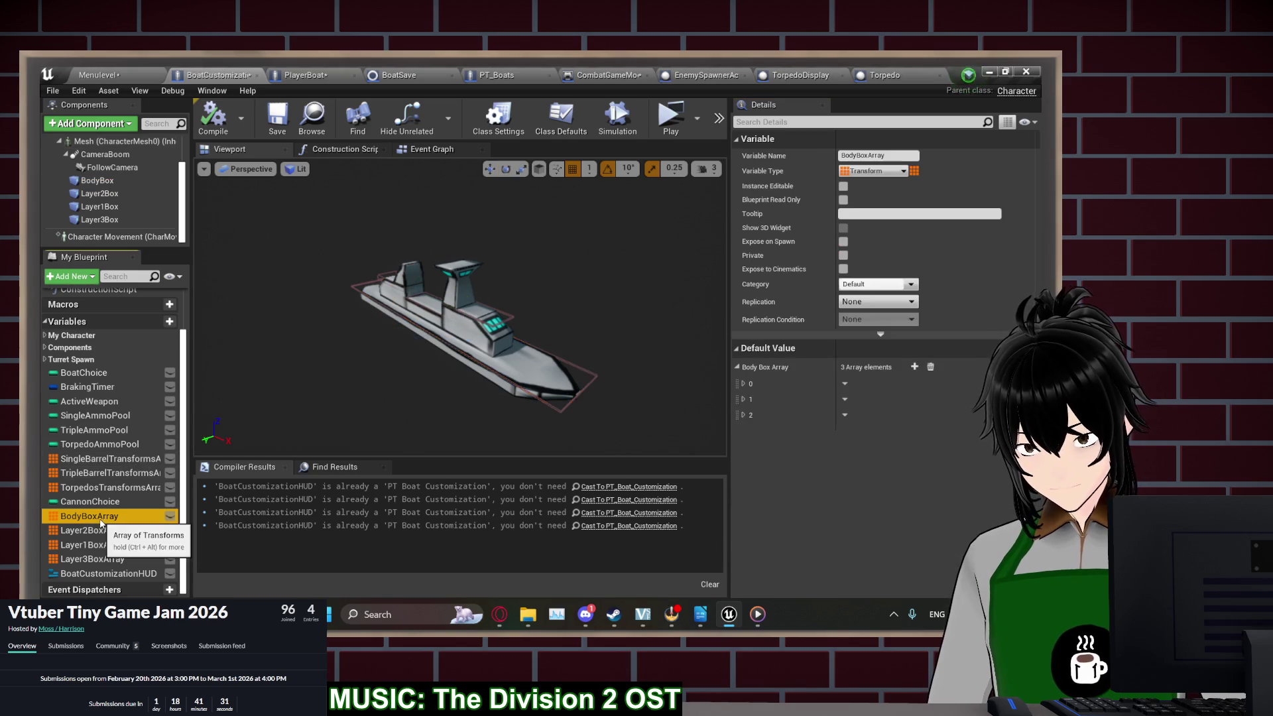
pyautogui.click(743, 384)
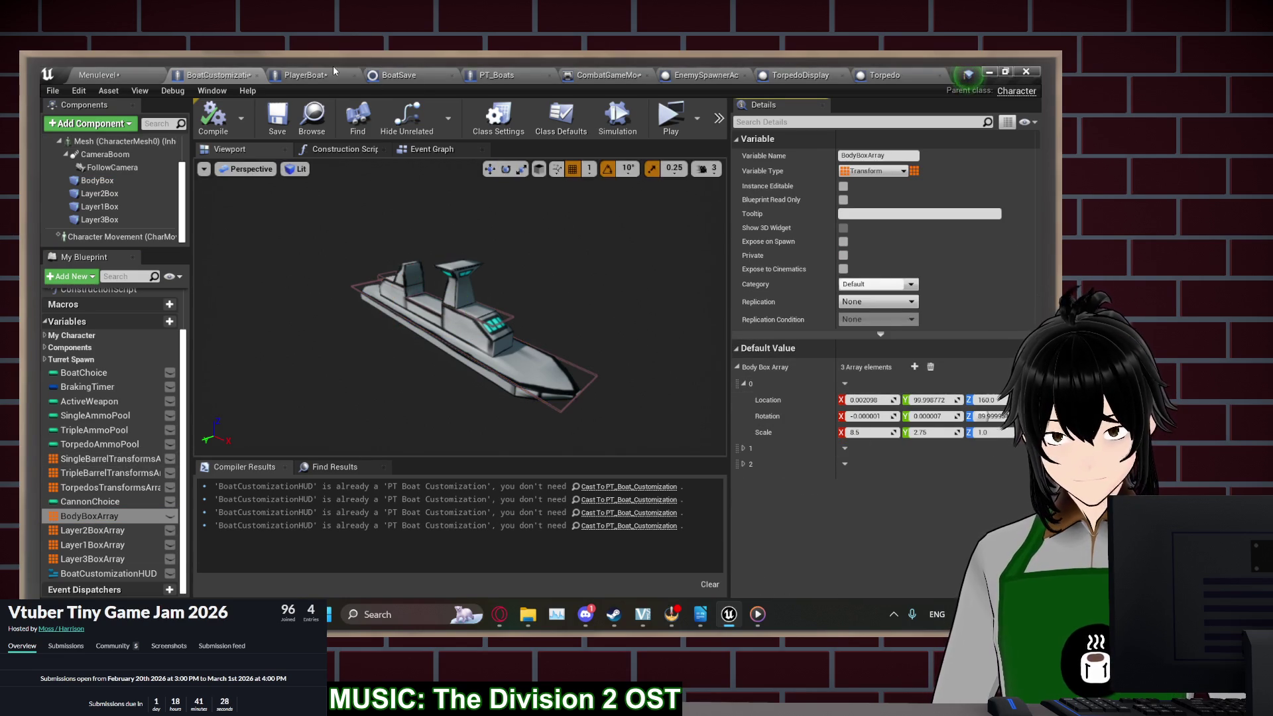
pyautogui.click(336, 71)
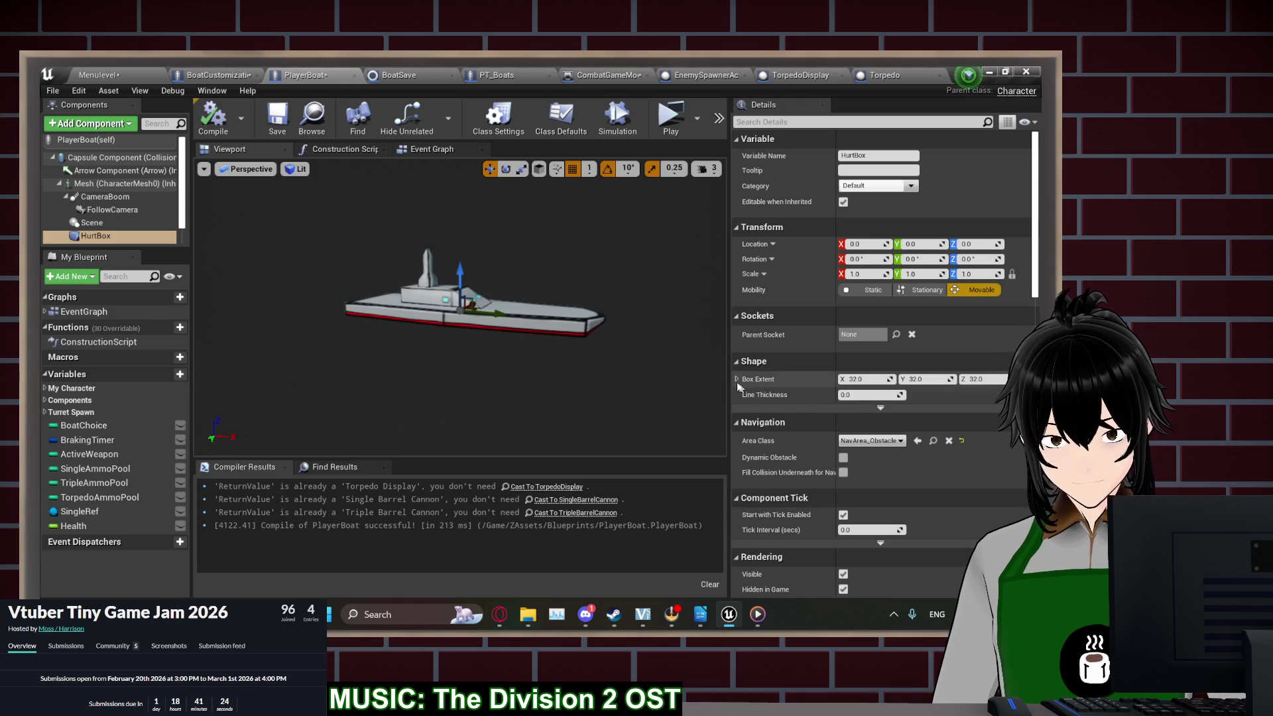
pyautogui.rightClick(756, 245)
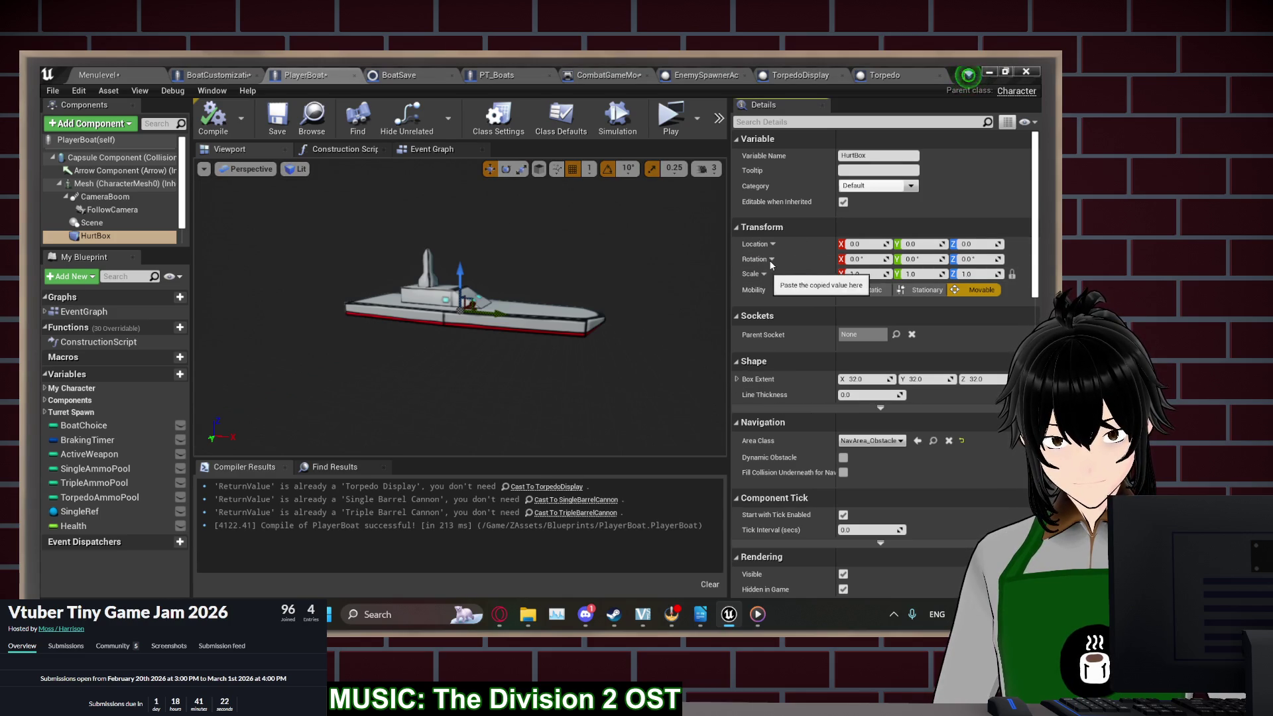
pyautogui.click(771, 265)
# Copy BodyBoxArray element 0's scale onto HurtBox as 8.5, 2.75, 1.0 and compare the two blueprints
pyautogui.moveTo(615, 292)
pyautogui.mouseDown()
pyautogui.moveTo(470, 245)
pyautogui.moveTo(406, 190)
pyautogui.mouseUp()
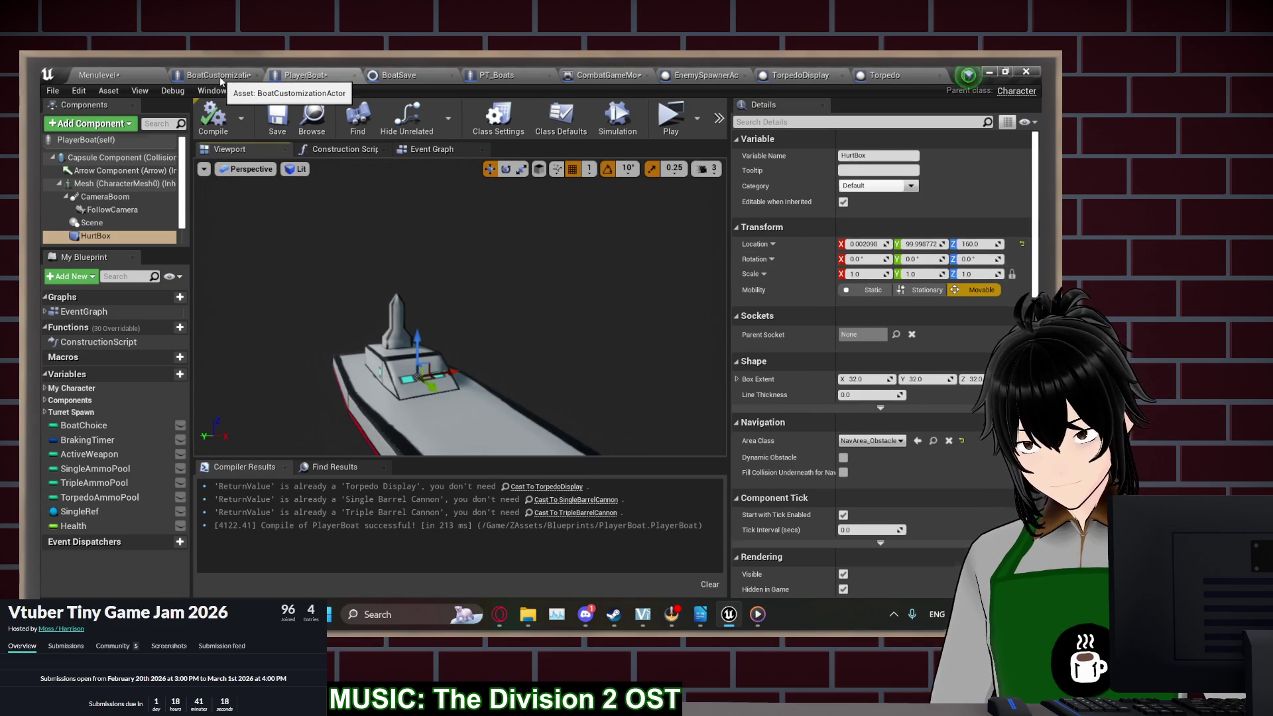
pyautogui.click(221, 78)
pyautogui.rightClick(768, 433)
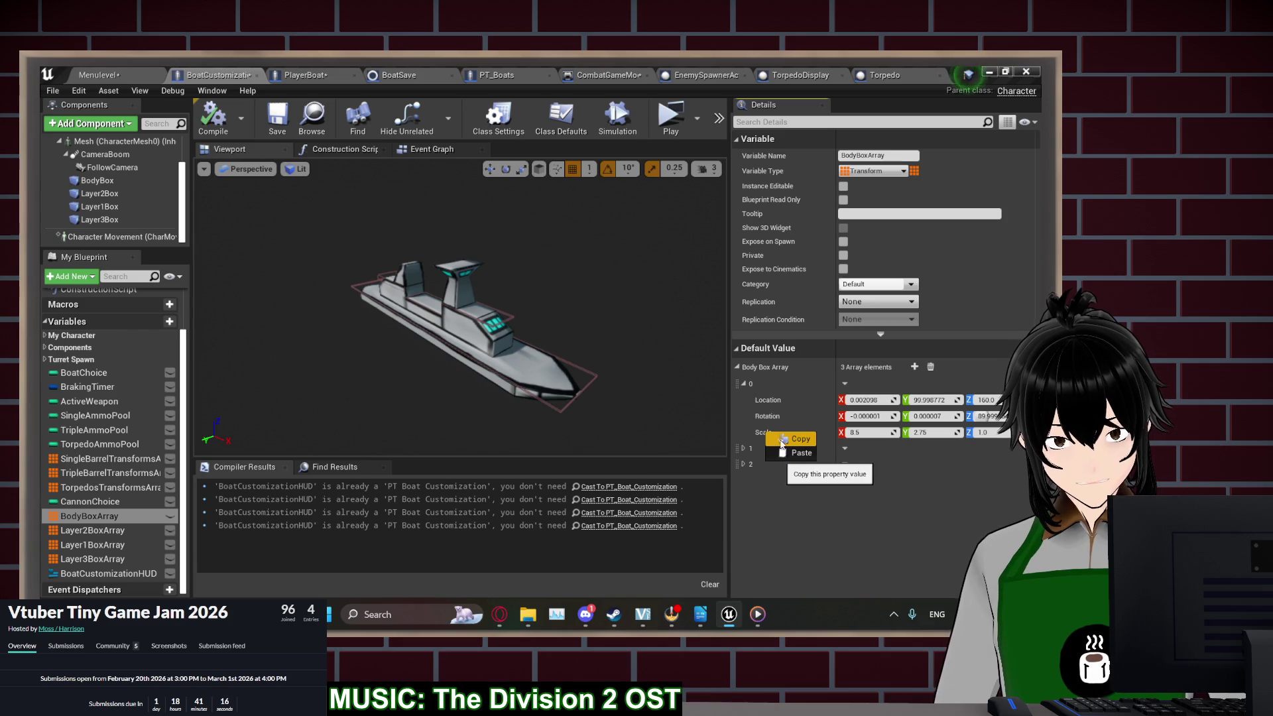
pyautogui.click(795, 439)
pyautogui.click(305, 75)
pyautogui.rightClick(757, 273)
pyautogui.click(766, 292)
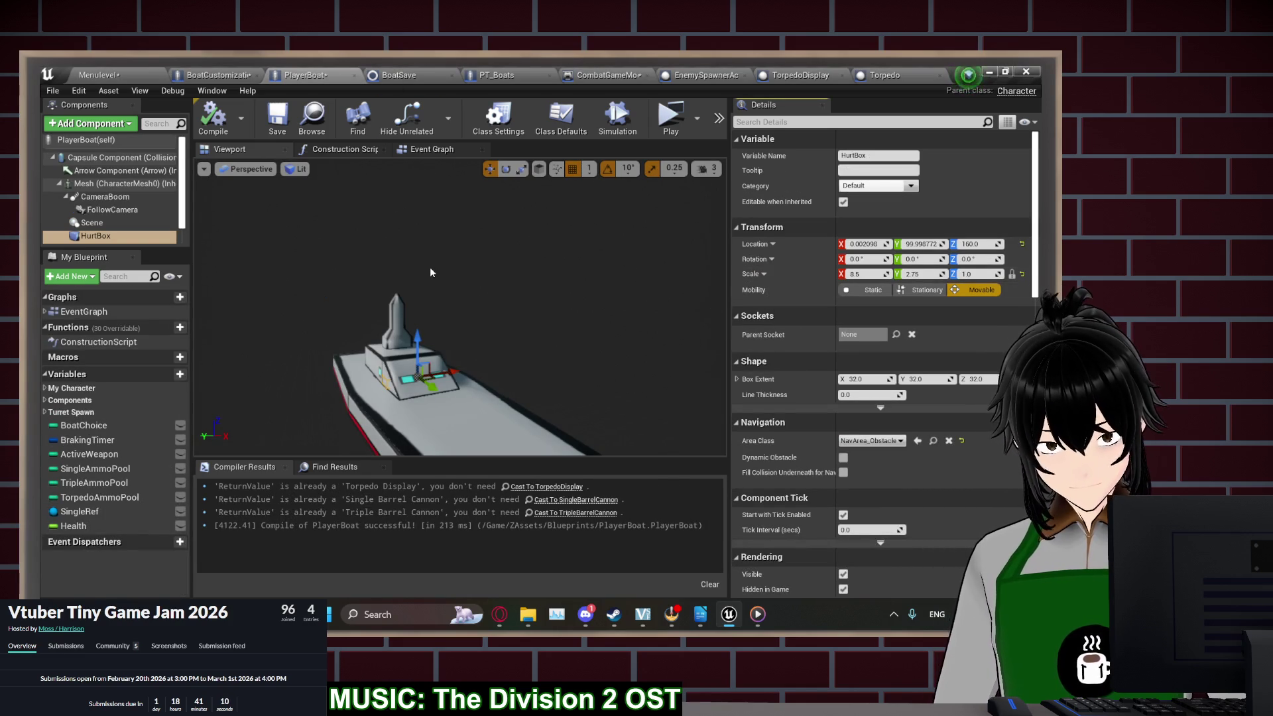
pyautogui.press('f')
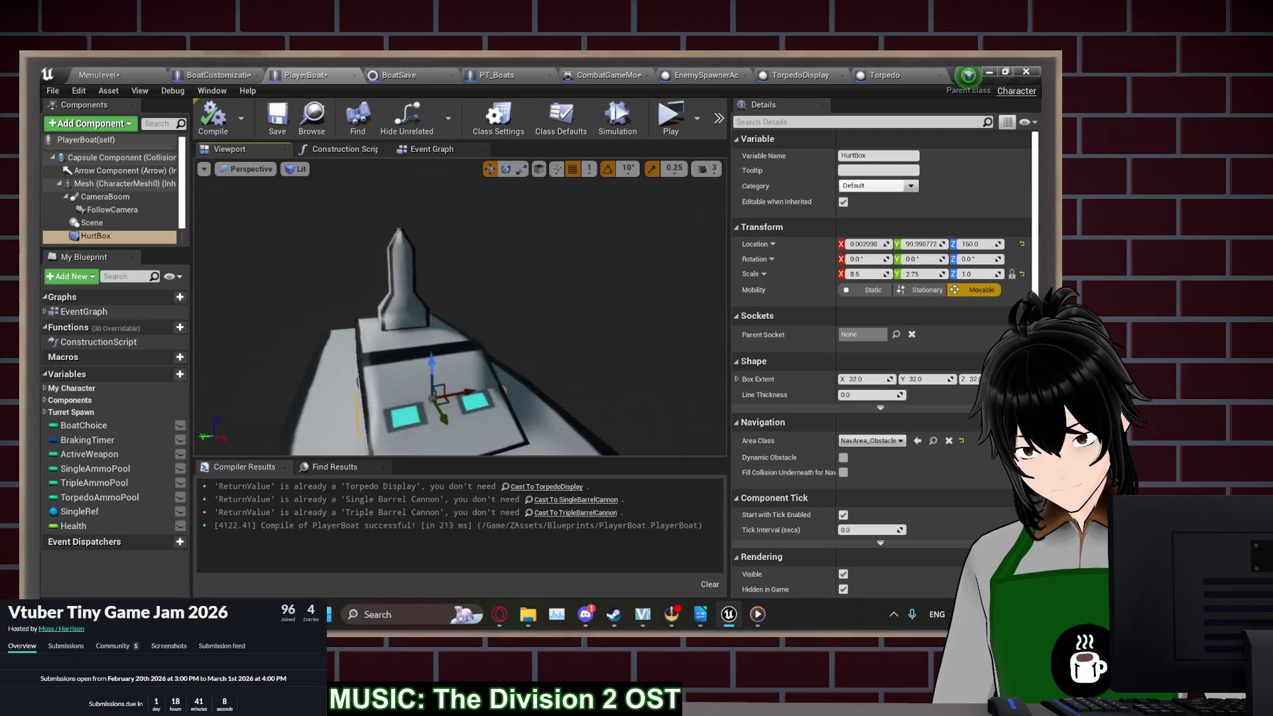
pyautogui.scroll(-5, 452, 293)
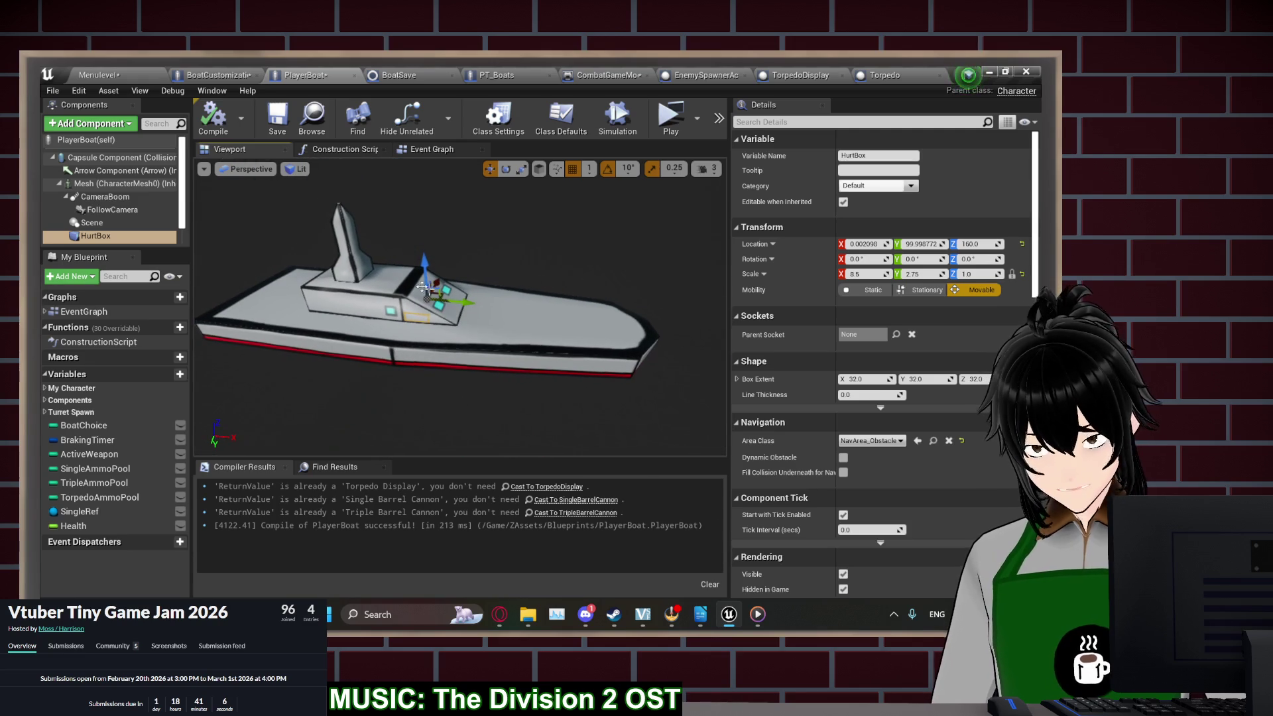
pyautogui.click(224, 73)
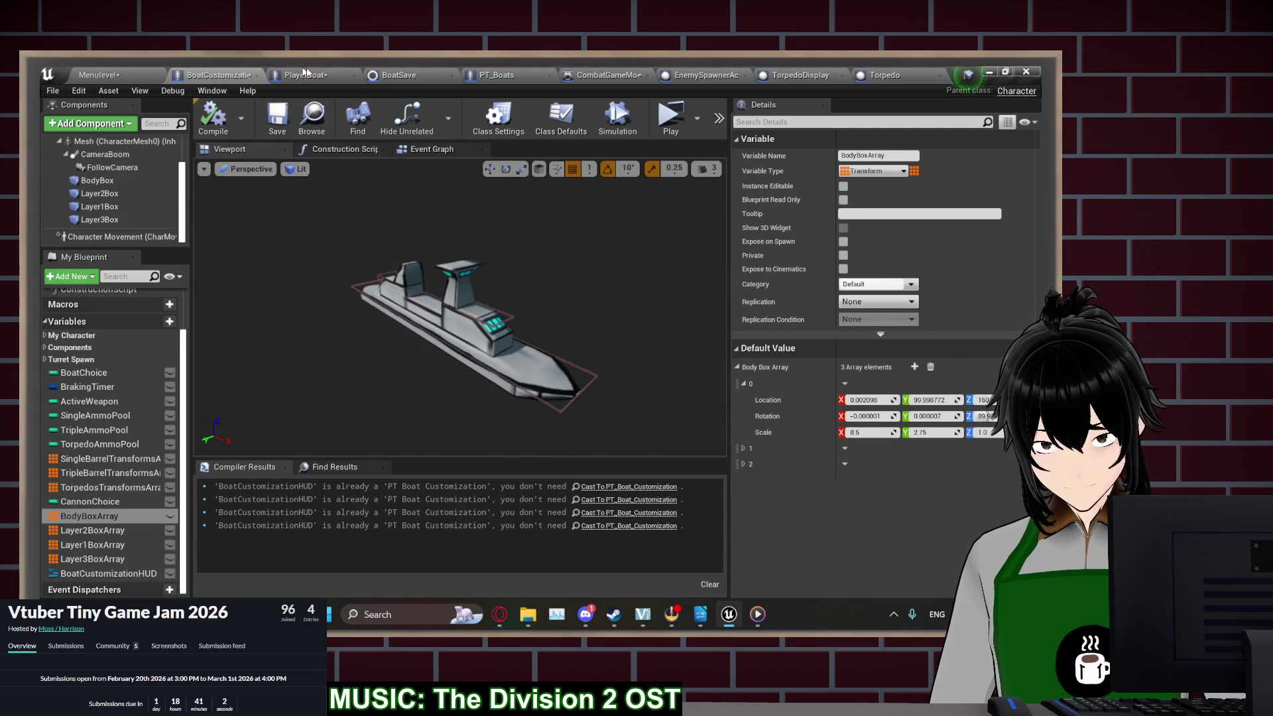
pyautogui.click(312, 75)
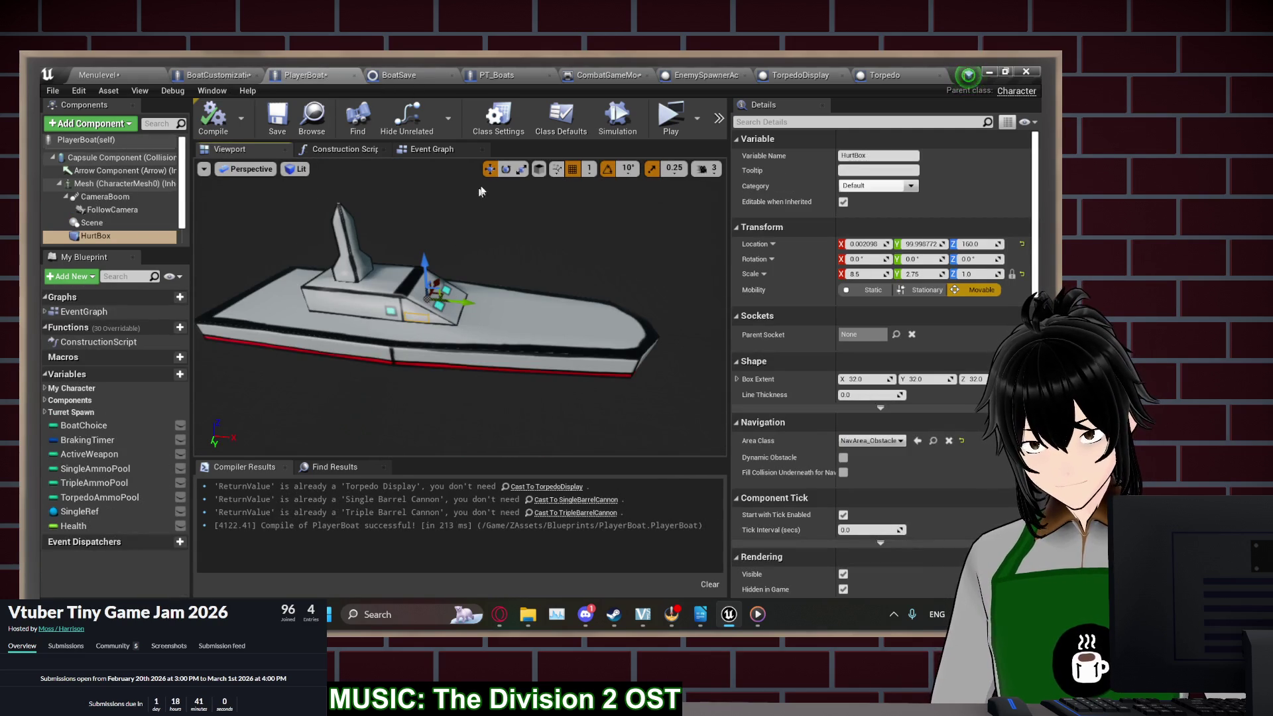
# Set the HurtBox Y scale to 14 and stretch it taller over the boat
pyautogui.write('14')
pyautogui.press('Return')
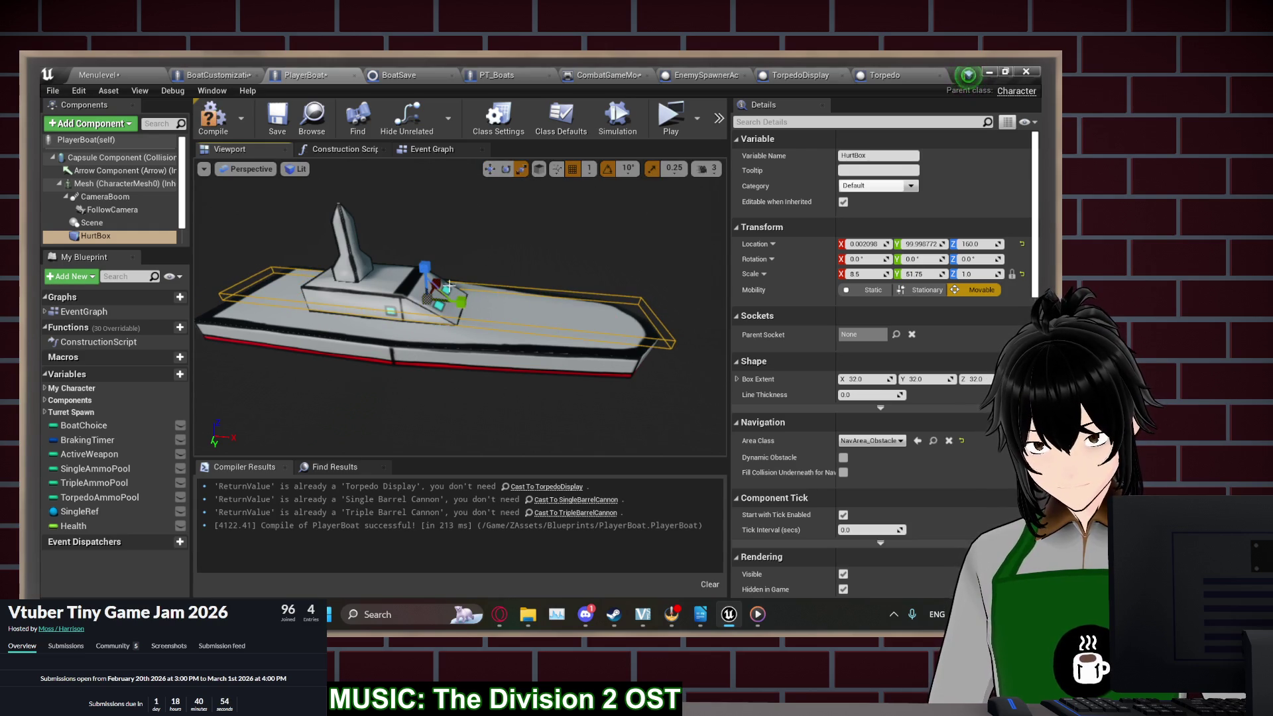
pyautogui.scroll(-3, 459, 306)
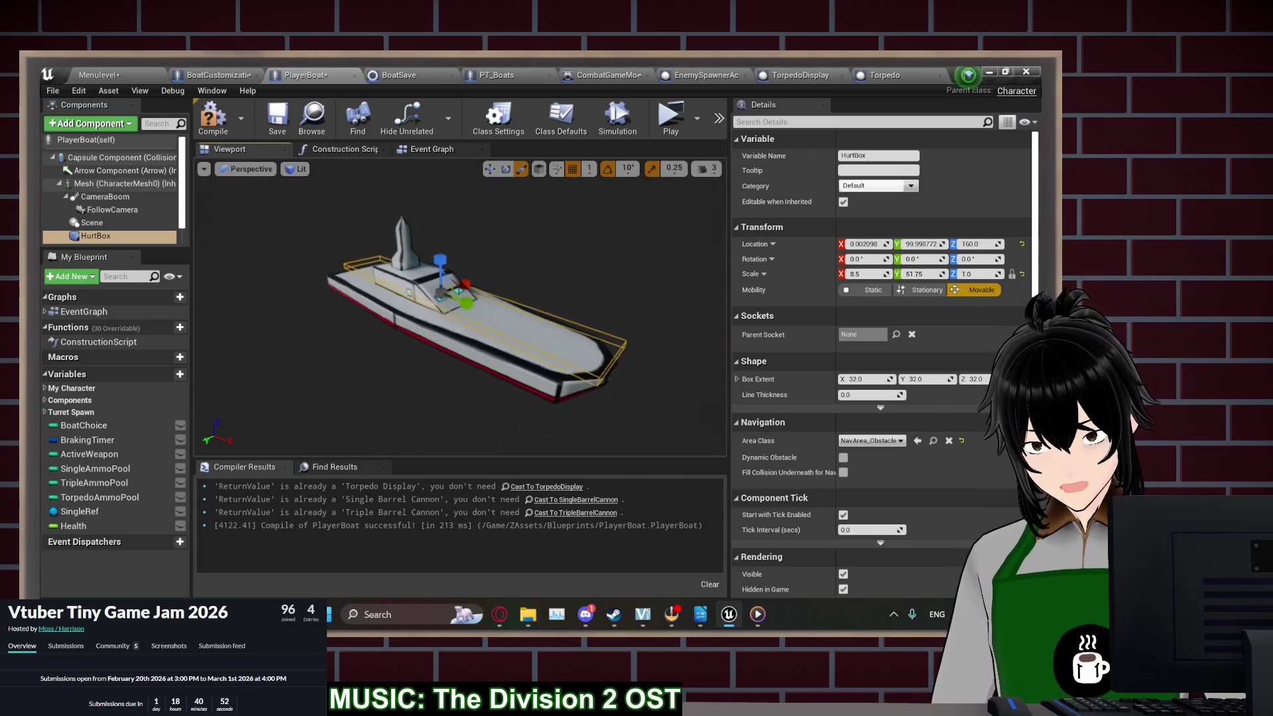
pyautogui.scroll(2, 459, 307)
pyautogui.moveTo(414, 256); pyautogui.dragTo(413, 247)
# In Left wireframe view, stretch the HurtBox to 8.5 × 52.5 × 8.25 around the hull and compile
pyautogui.click(244, 169)
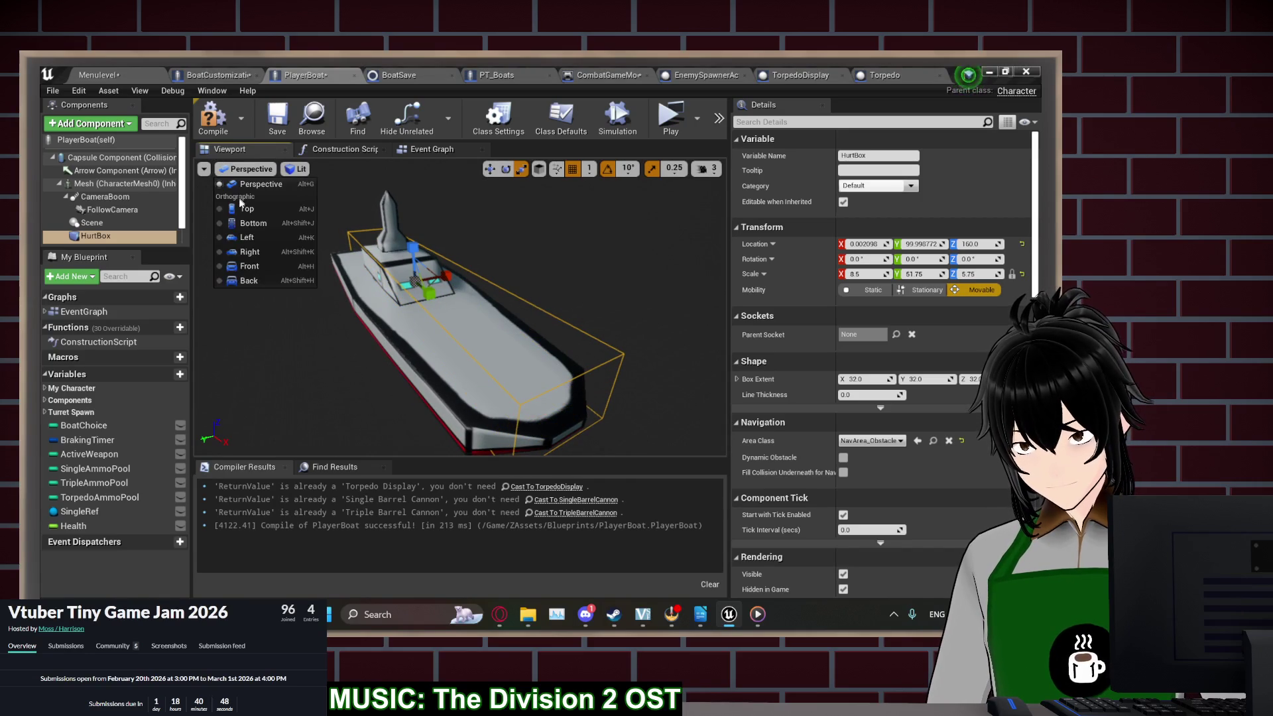
pyautogui.click(248, 237)
pyautogui.scroll(4, 289, 283)
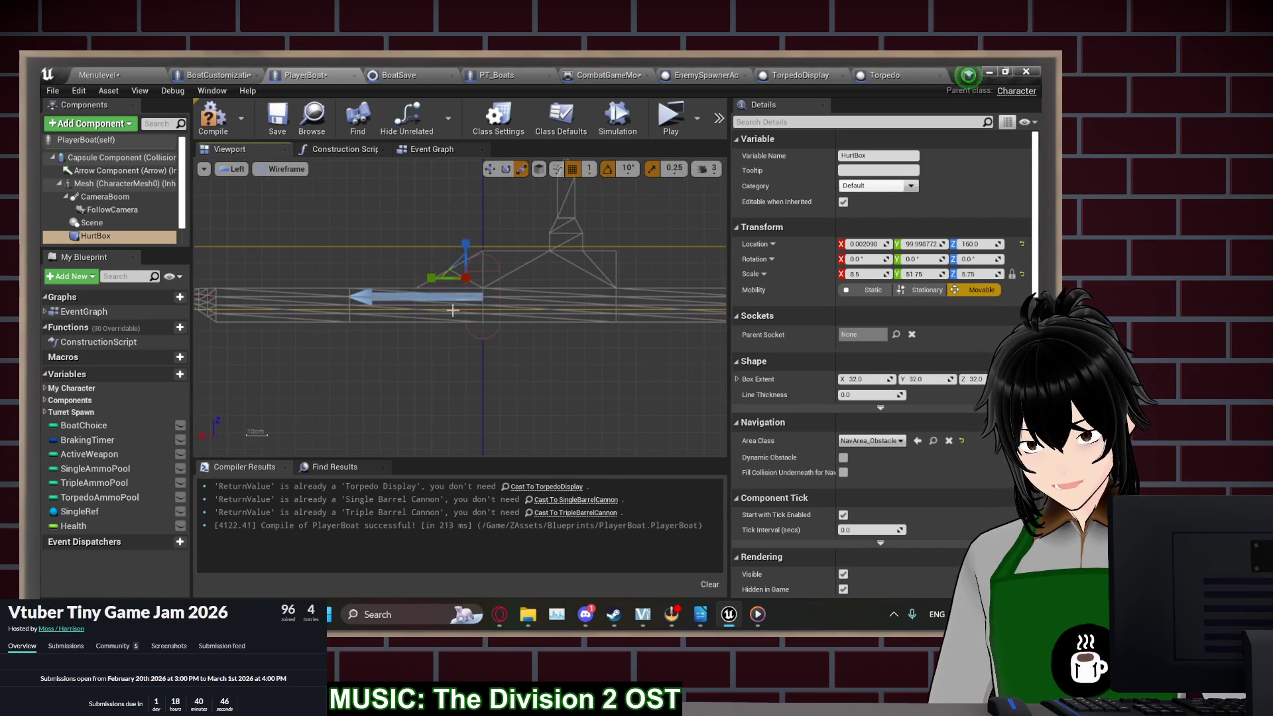
pyautogui.moveTo(465, 248); pyautogui.dragTo(466, 237)
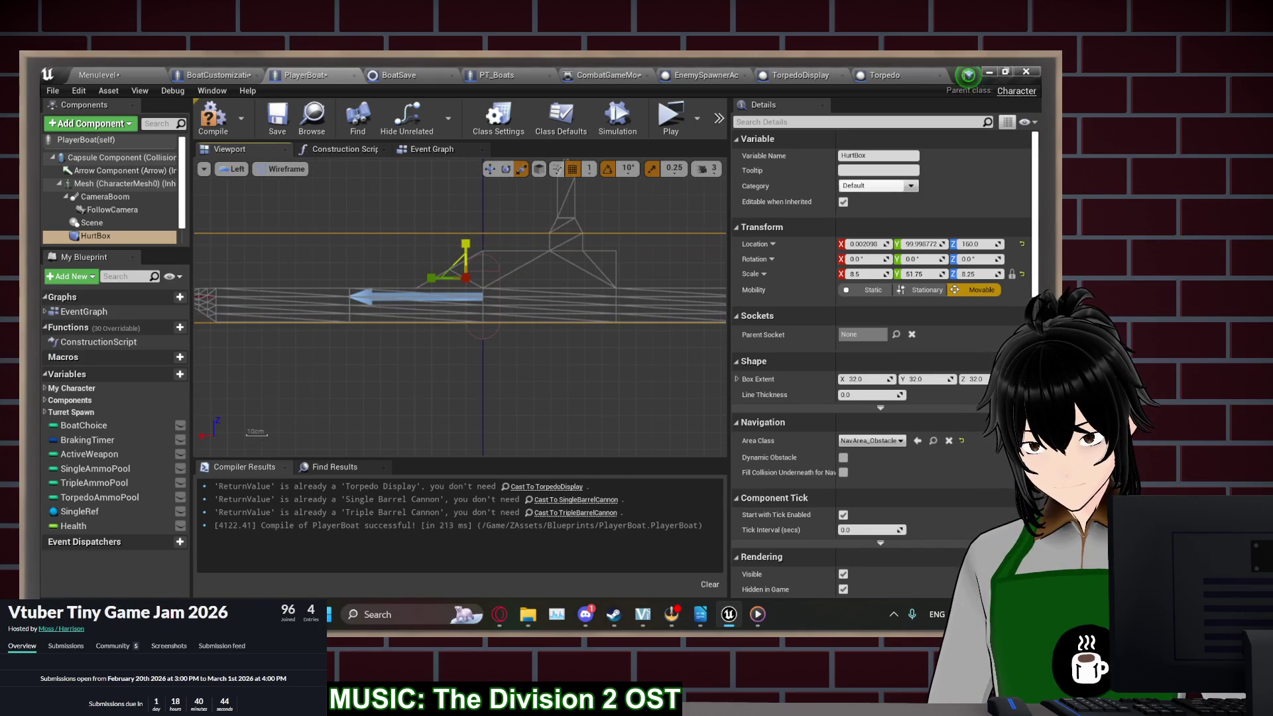
pyautogui.scroll(-3, 478, 267)
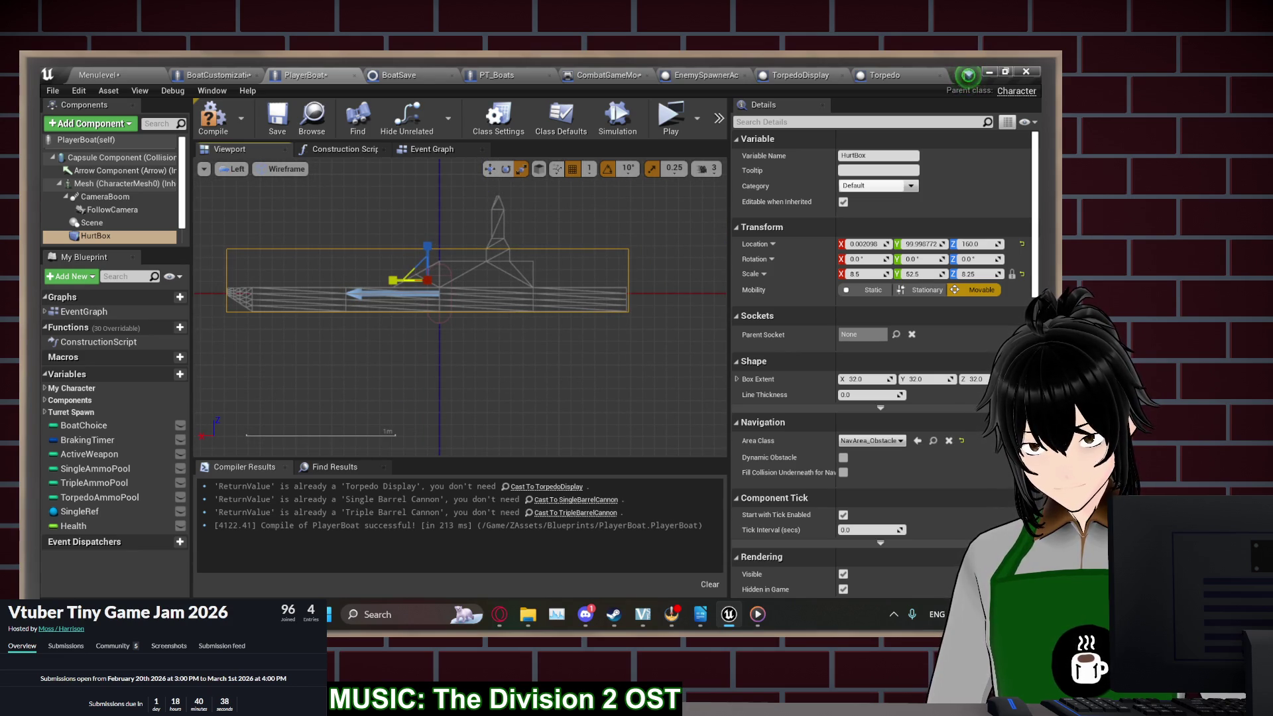
pyautogui.click(213, 116)
pyautogui.moveTo(377, 241); pyautogui.dragTo(409, 313)
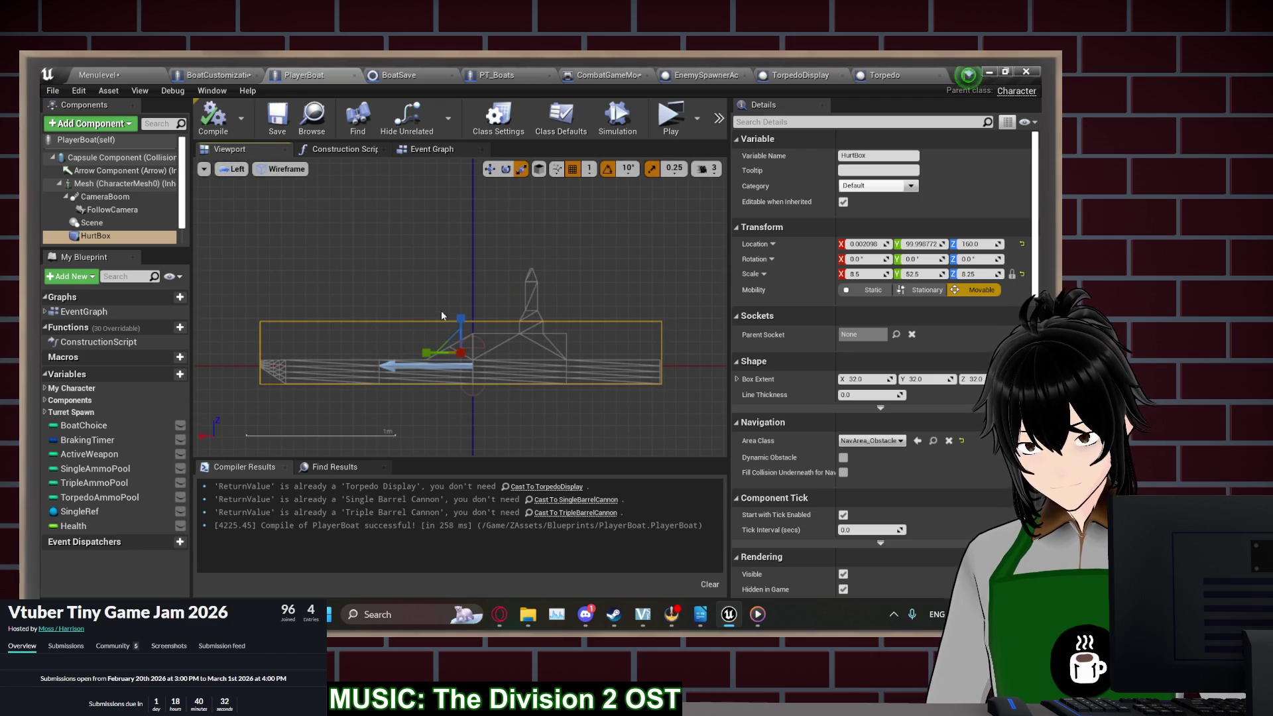
pyautogui.scroll(-15, 806, 459)
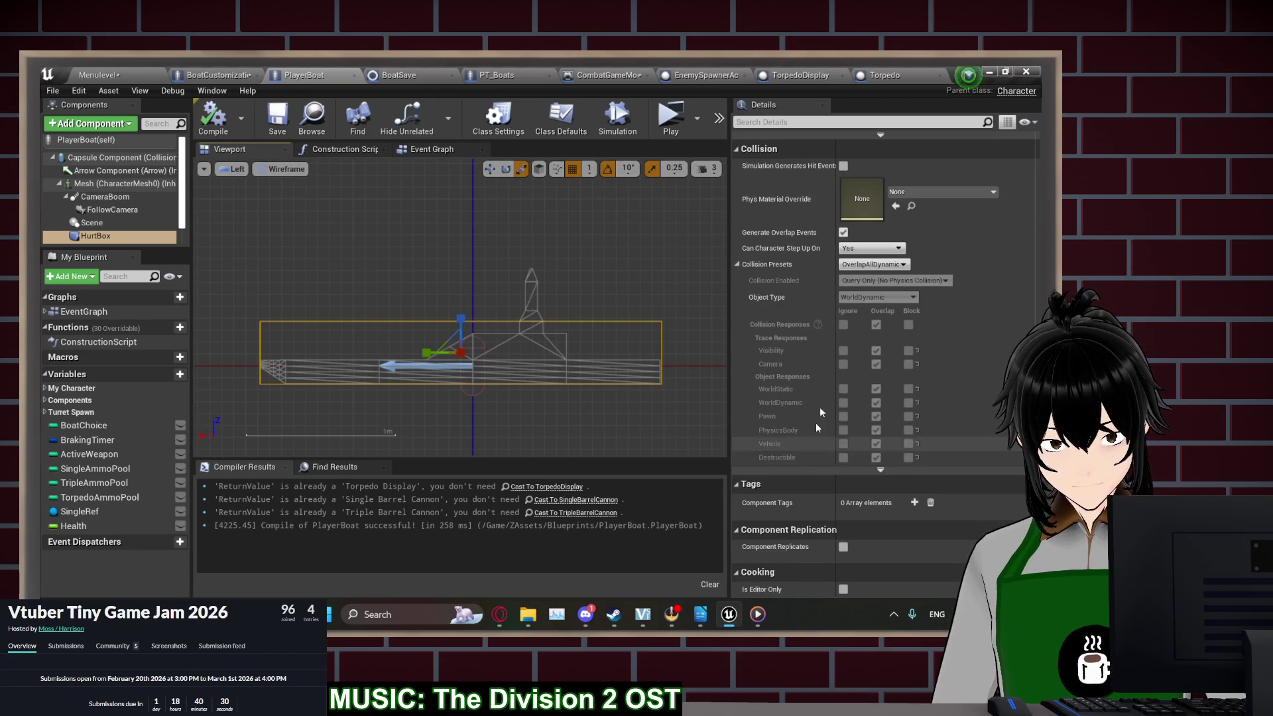
pyautogui.scroll(-5, 863, 387)
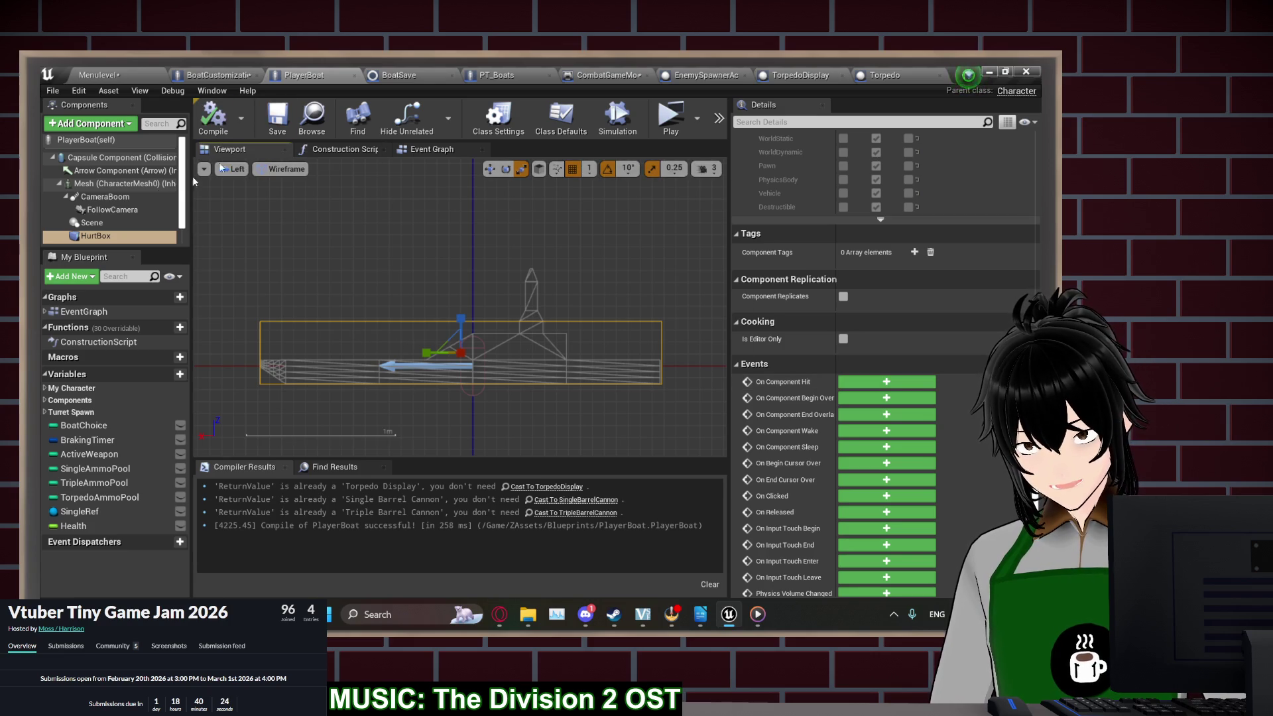
# Set the PlayerBoat Mesh collision preset to NoCollision, then compile and save PlayerBoat
pyautogui.click(123, 184)
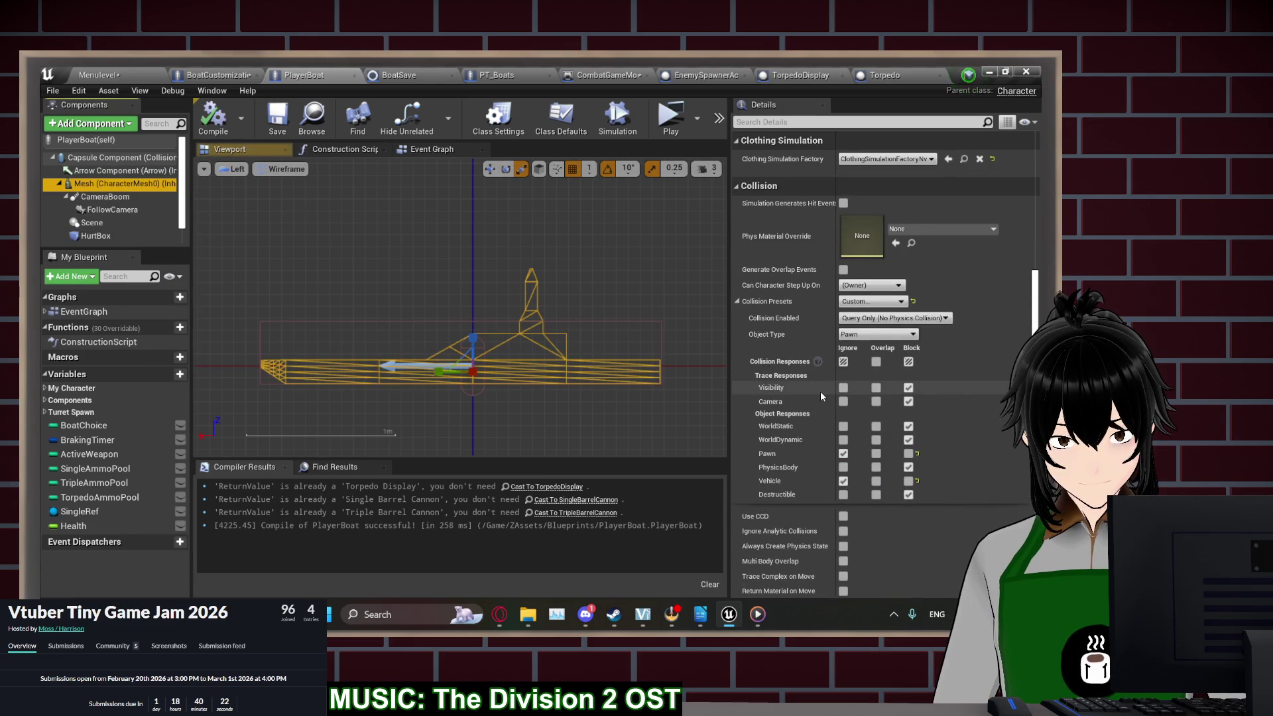
pyautogui.moveTo(873, 316)
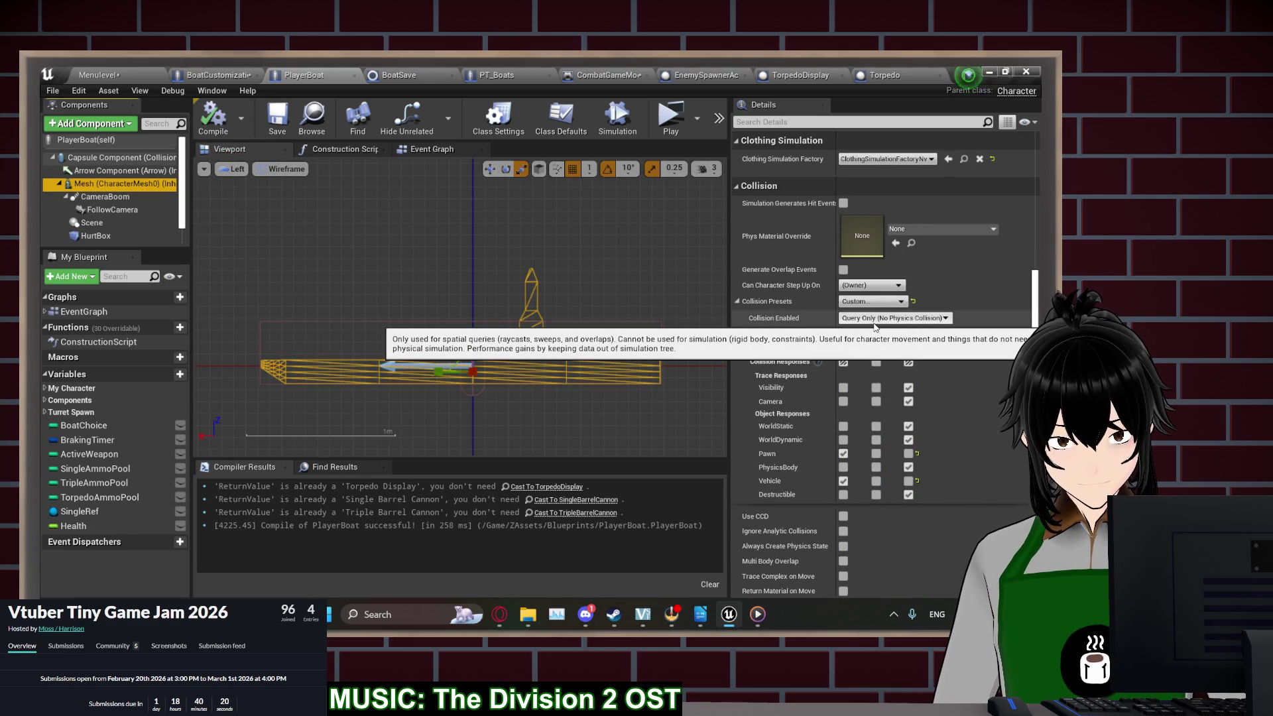
pyautogui.click(872, 301)
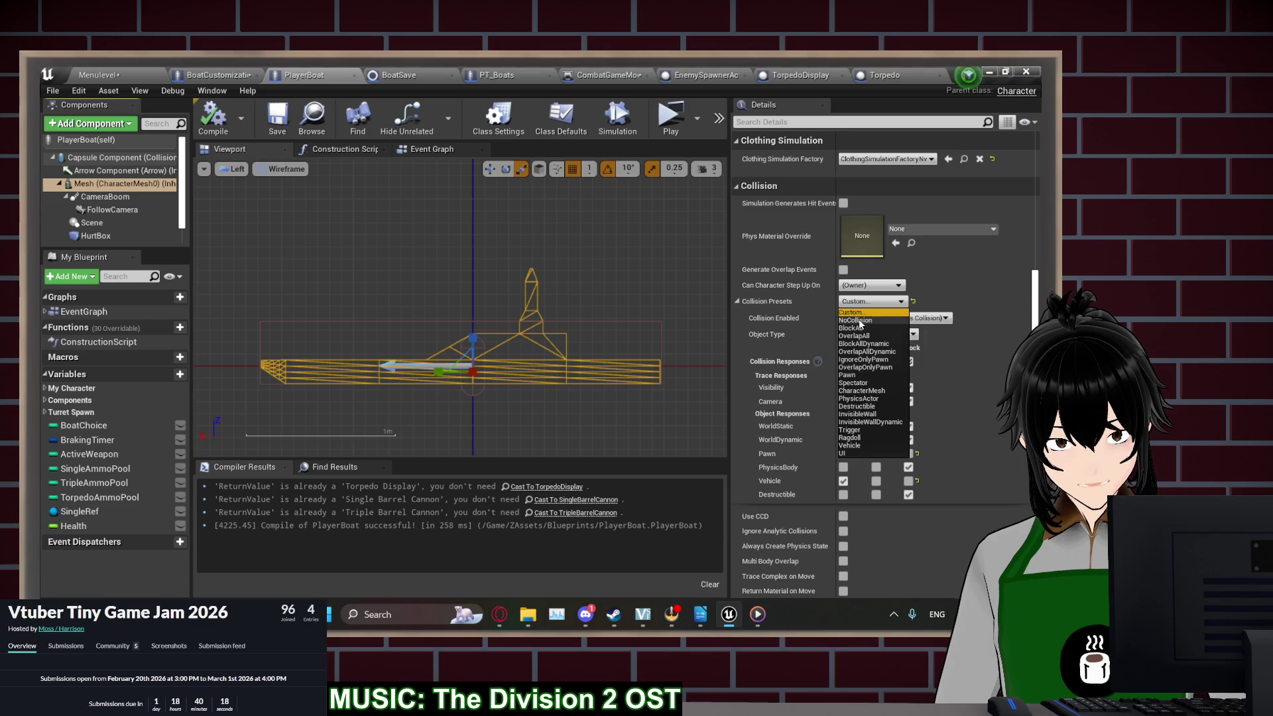
pyautogui.click(859, 323)
pyautogui.click(213, 118)
pyautogui.click(277, 118)
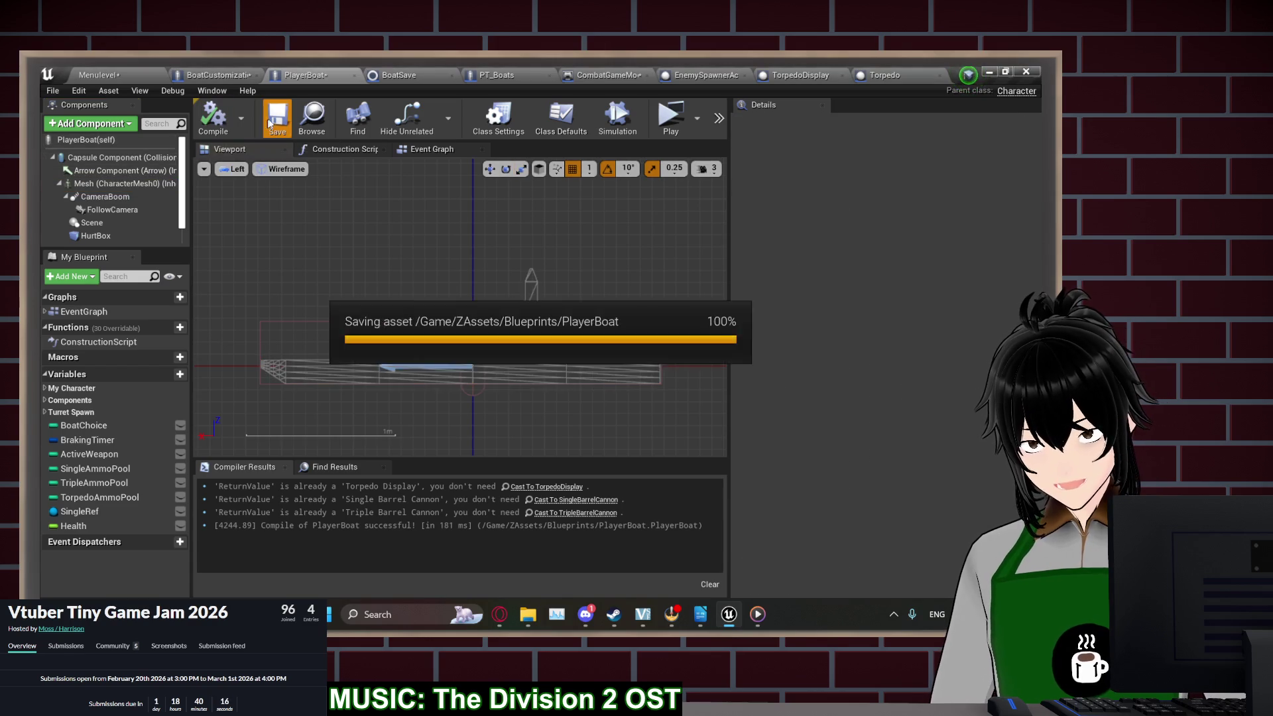
# Set the PT_Boats Mesh collision preset to NoCollision, compile it, and save all assets
pyautogui.click(515, 72)
pyautogui.click(126, 141)
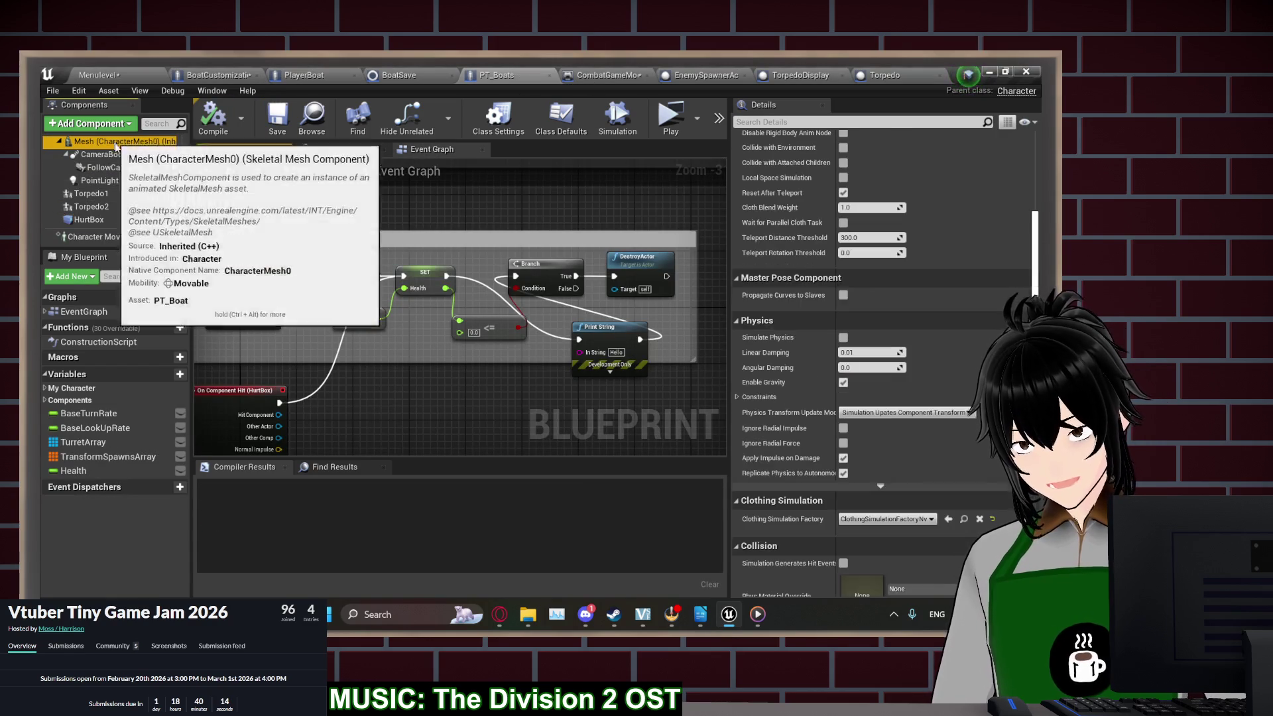
pyautogui.scroll(-2, 809, 438)
pyautogui.scroll(5, 808, 436)
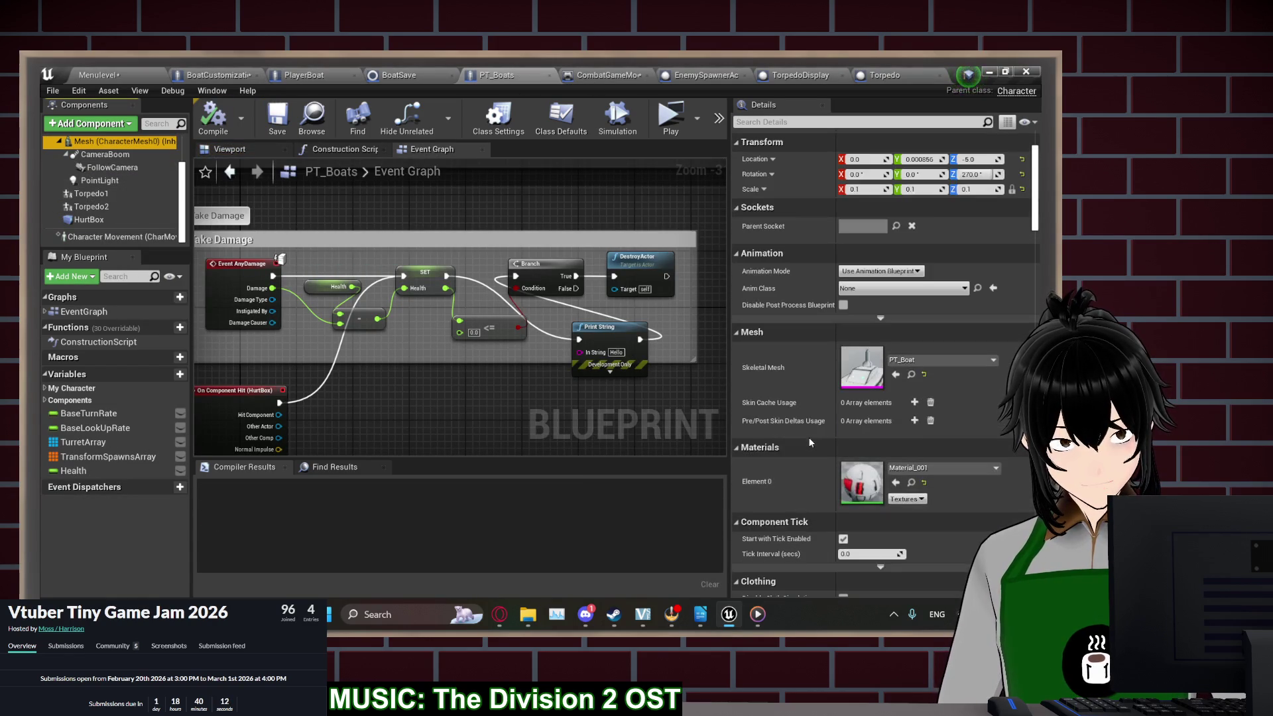
pyautogui.scroll(-3, 829, 431)
pyautogui.scroll(-6, 829, 430)
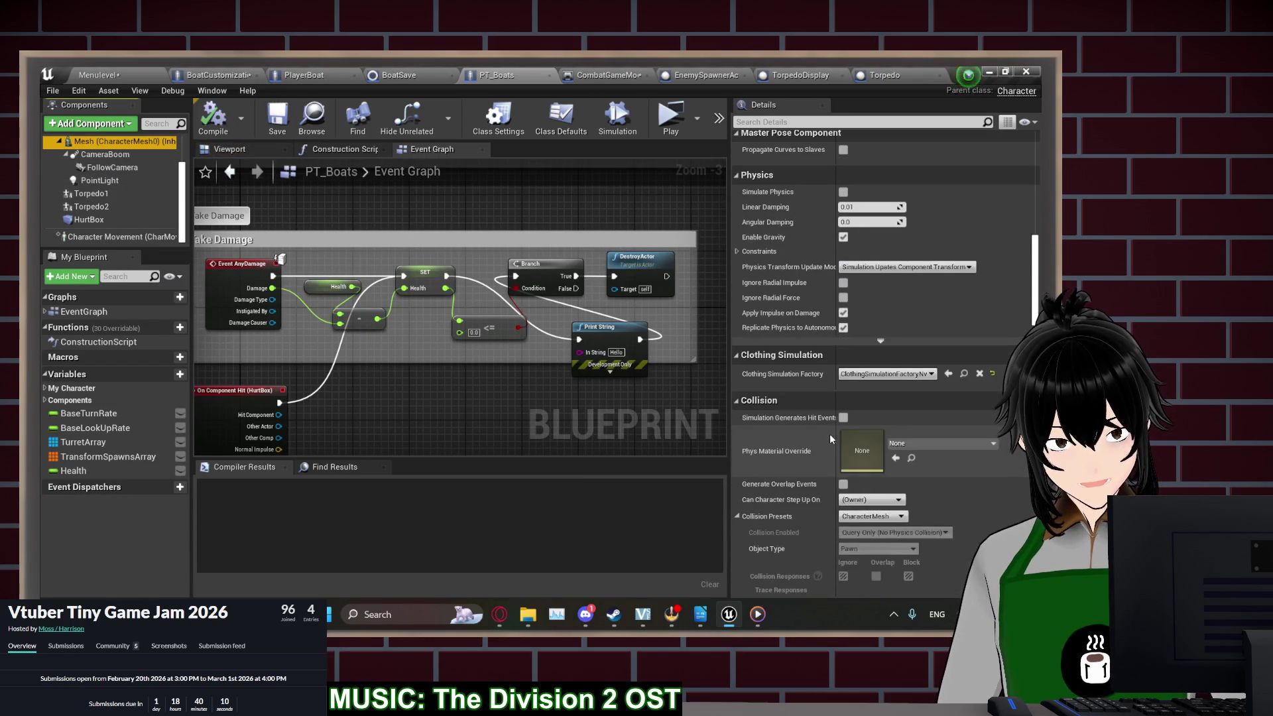
pyautogui.click(853, 519)
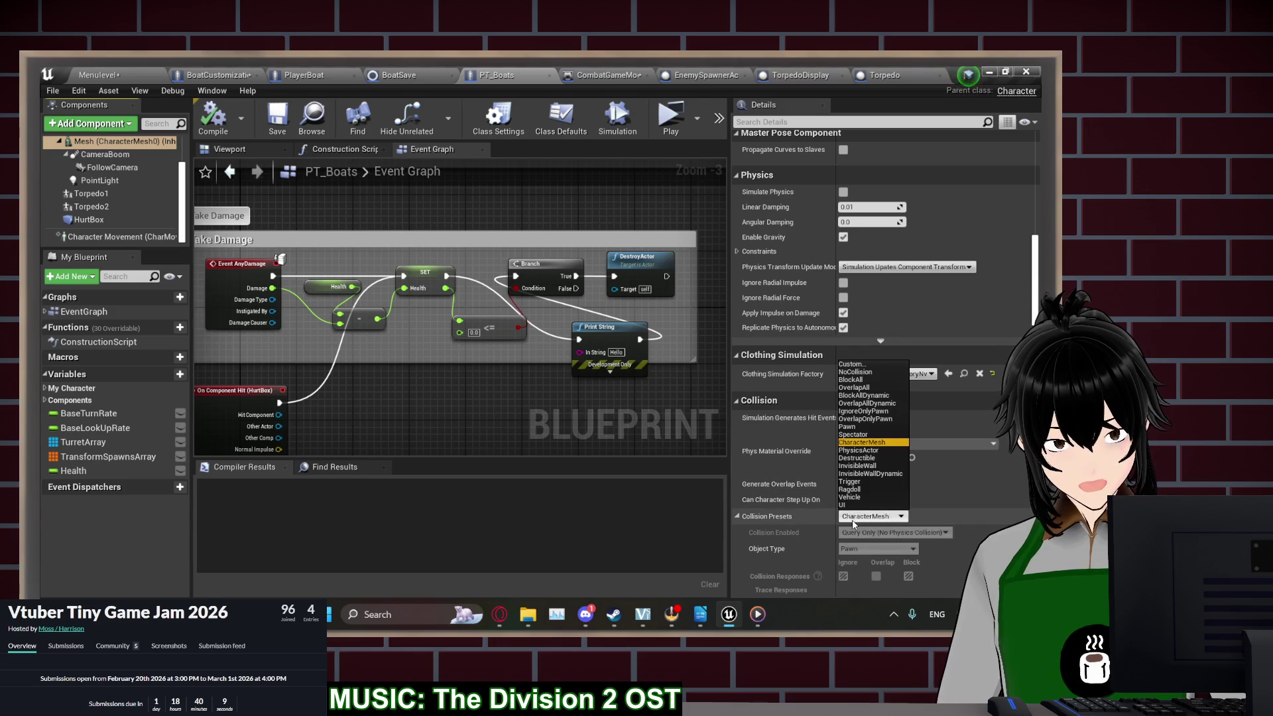
pyautogui.click(853, 373)
pyautogui.click(226, 134)
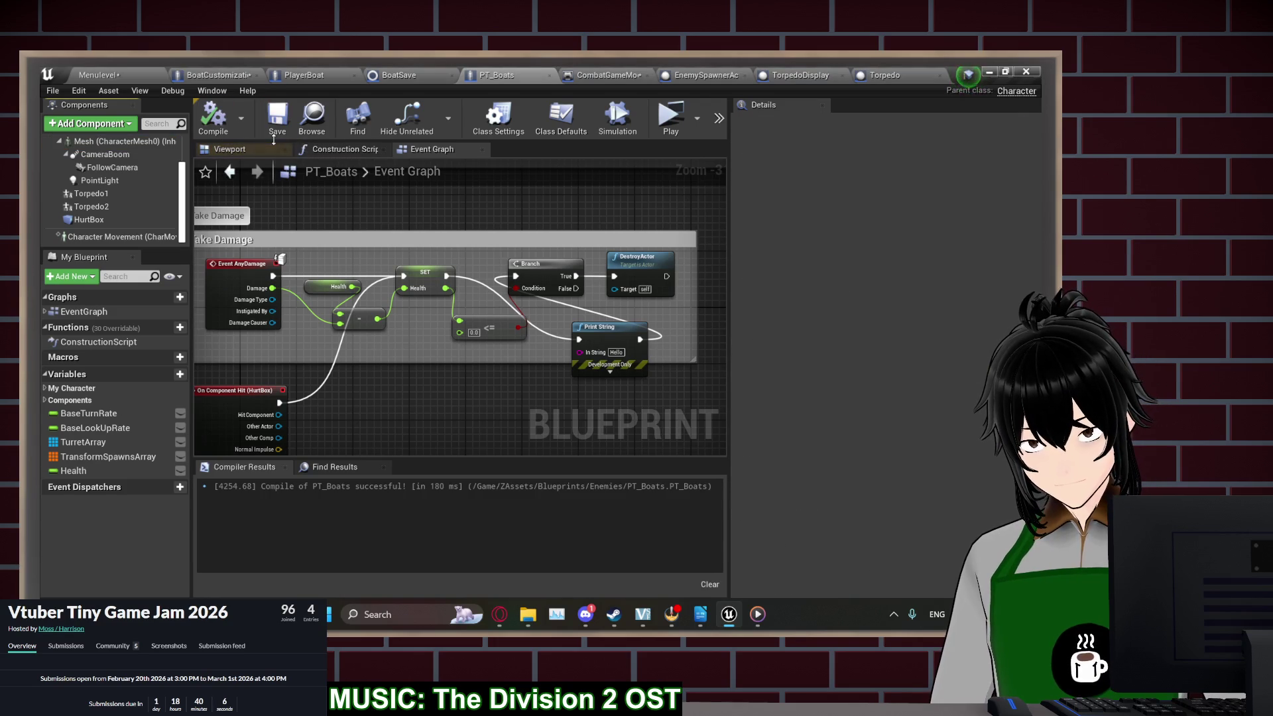
pyautogui.click(243, 77)
pyautogui.click(277, 118)
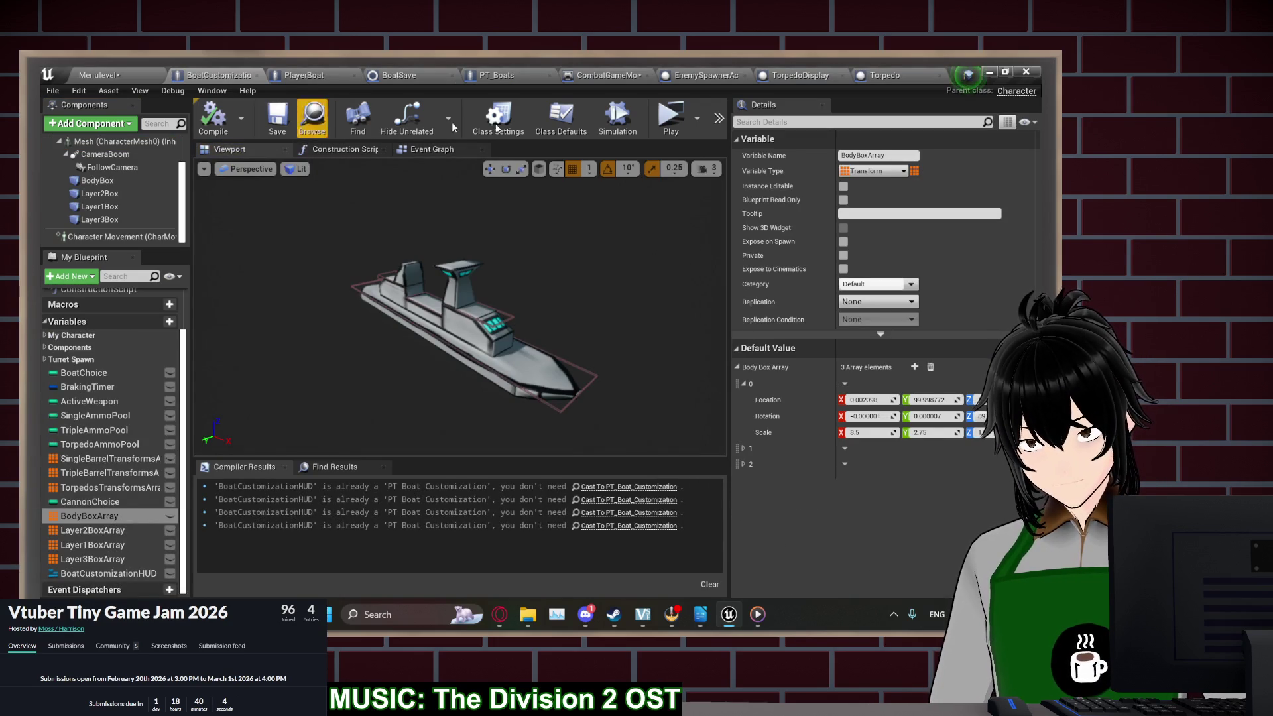
pyautogui.click(879, 73)
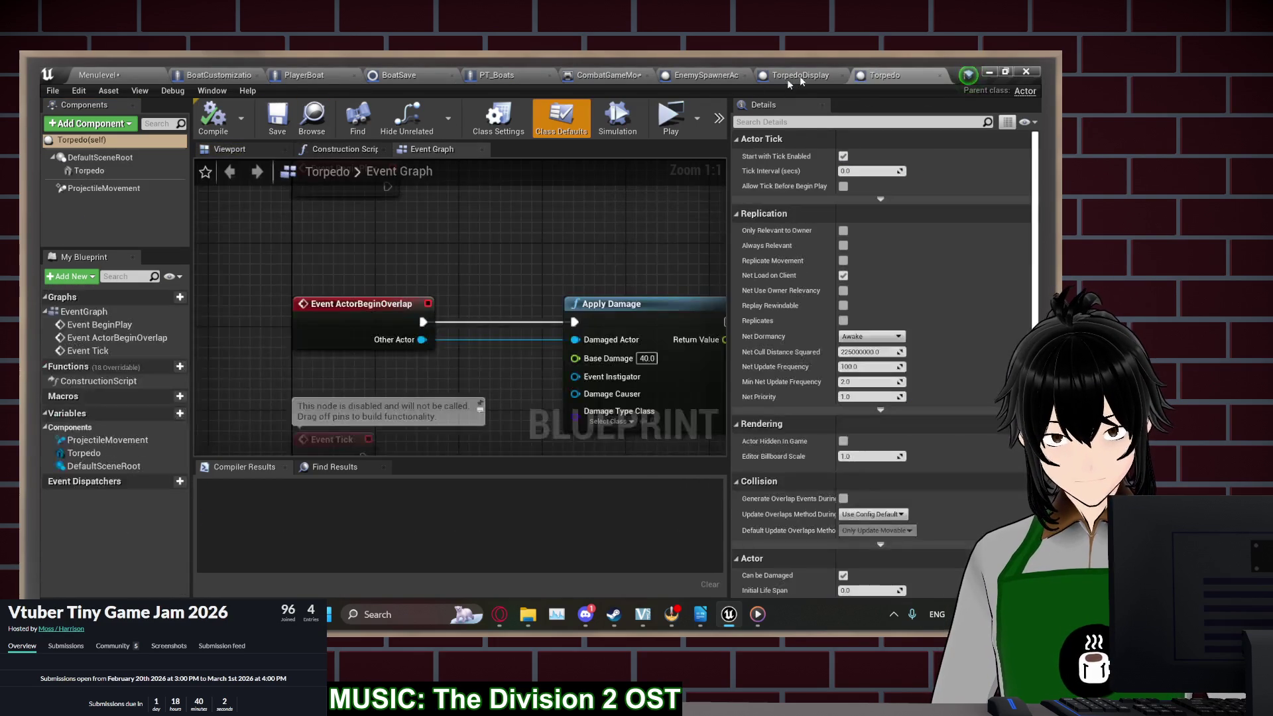
# Launch a standalone game preview and start a new game to reach the weapon loadout
pyautogui.moveTo(609, 221)
pyautogui.mouseDown()
pyautogui.moveTo(546, 193)
pyautogui.moveTo(597, 193)
pyautogui.moveTo(608, 247)
pyautogui.moveTo(507, 260)
pyautogui.mouseUp()
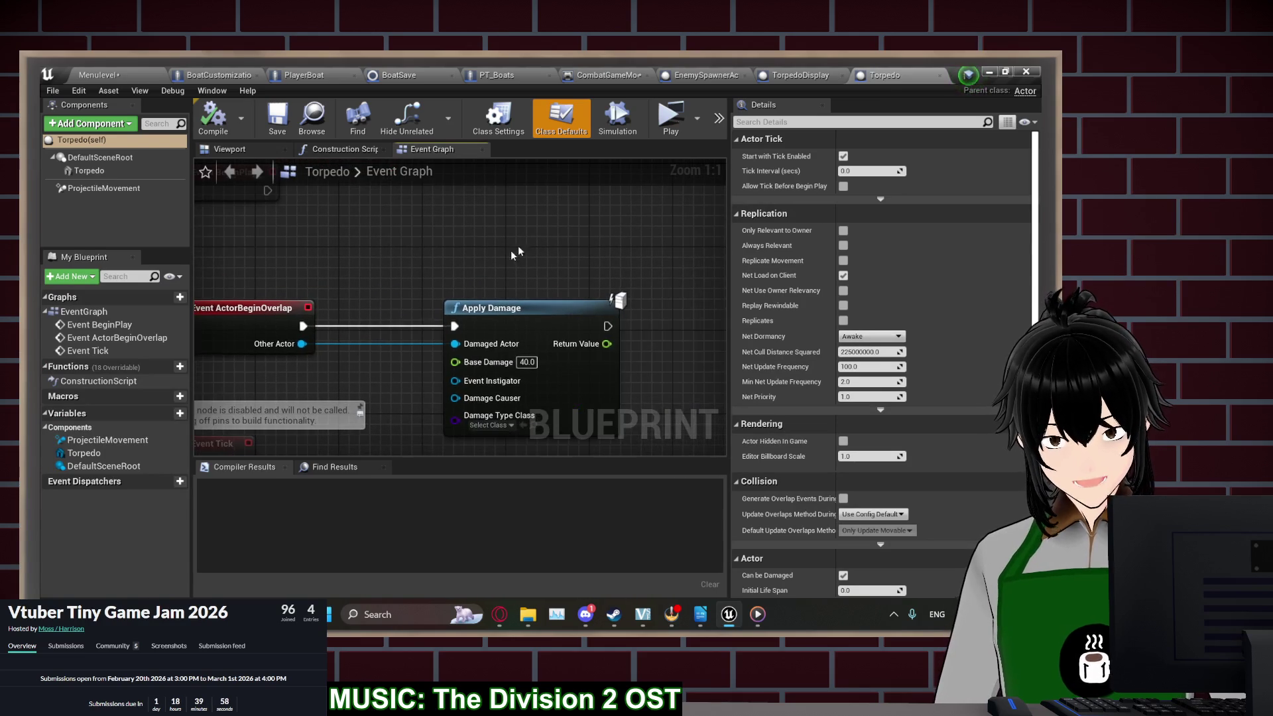
pyautogui.click(671, 116)
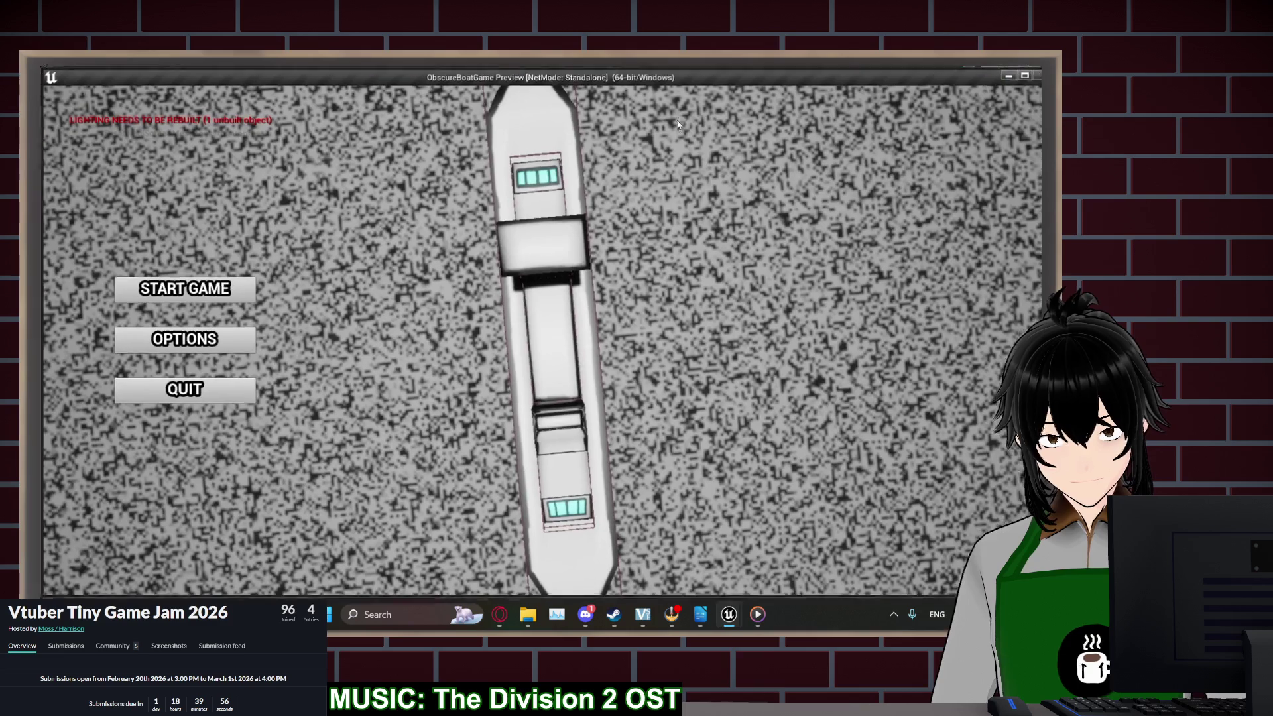
pyautogui.click(242, 289)
pyautogui.click(165, 289)
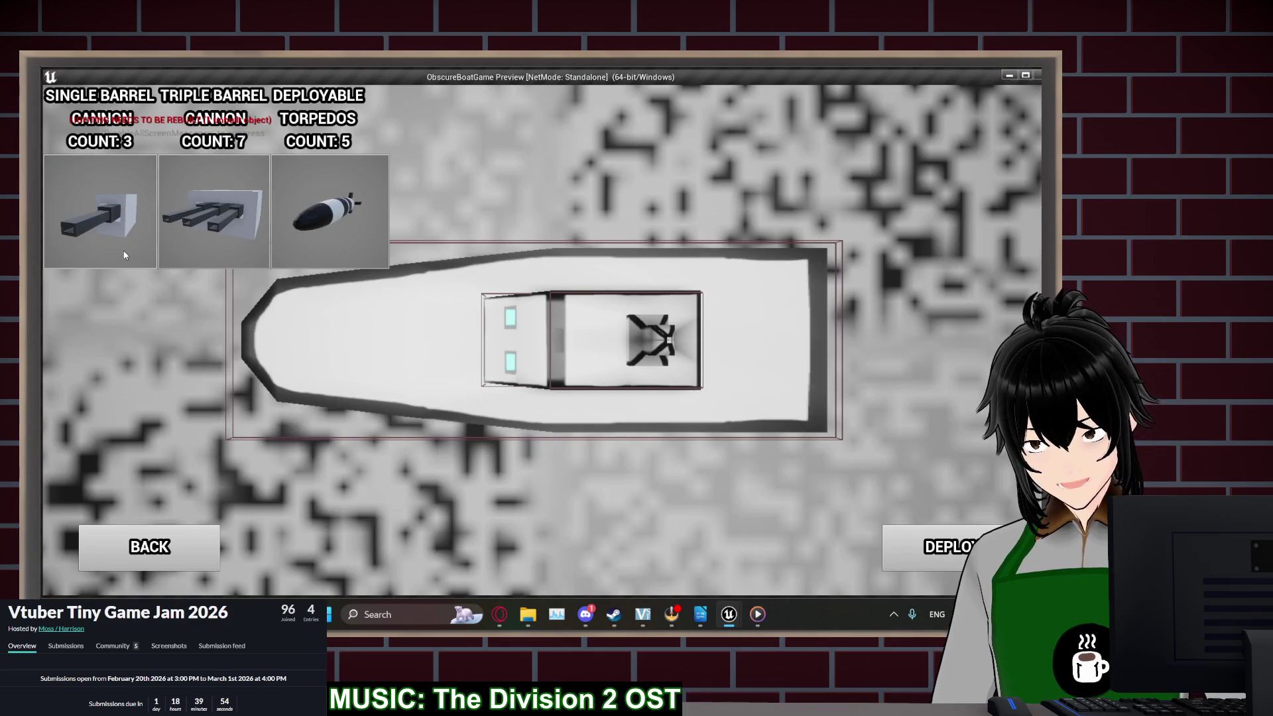
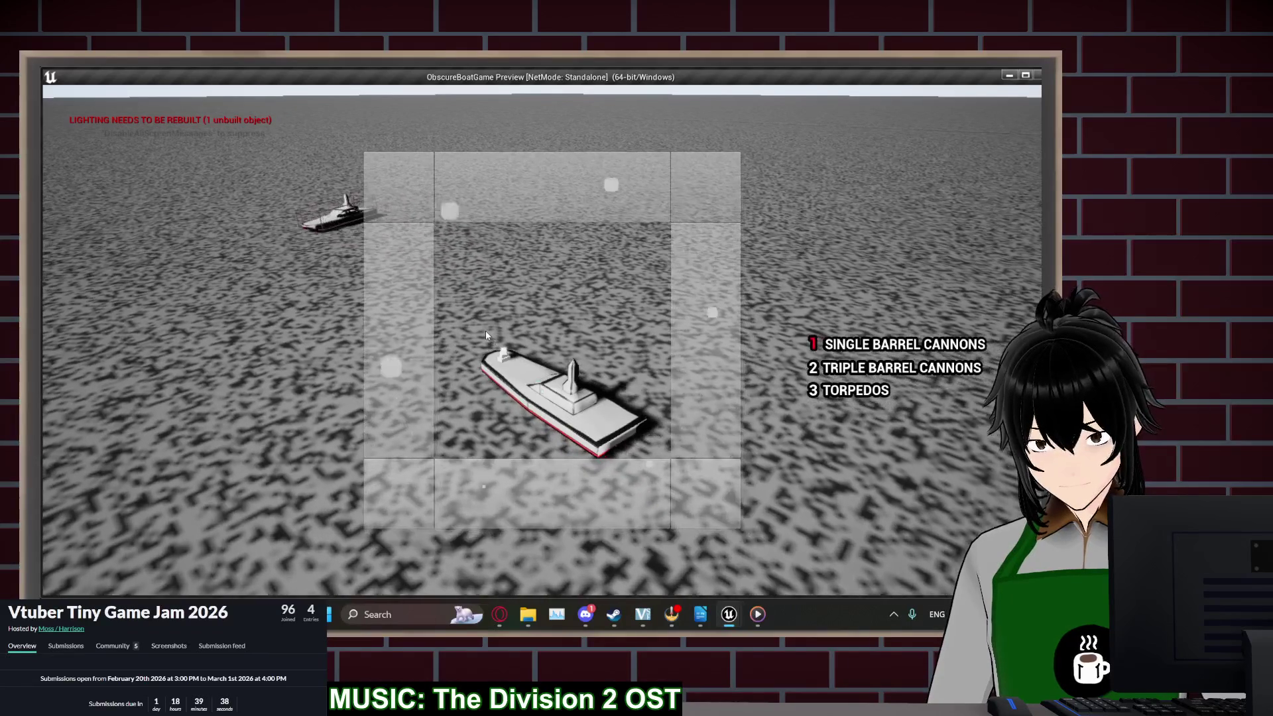
# Leave the preview and shift PlayerBoat's Branch and Pause nodes right to make room
pyautogui.press('Escape')
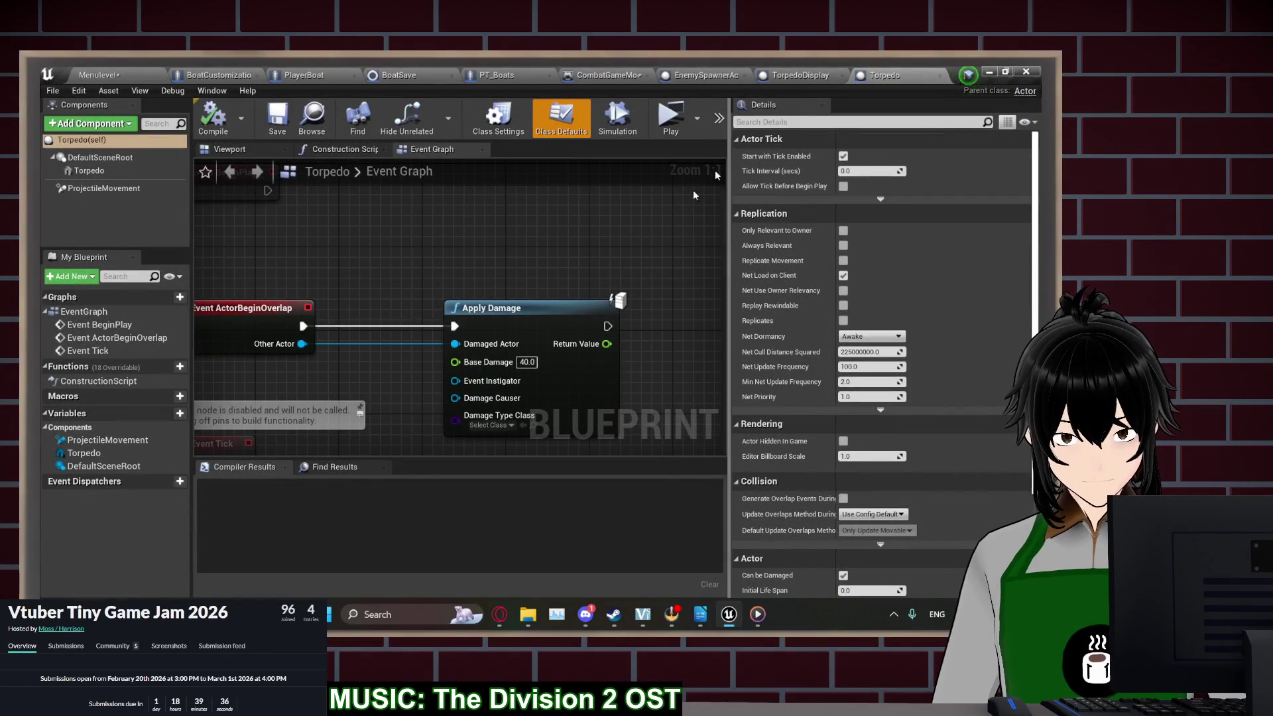
pyautogui.moveTo(525, 334)
pyautogui.mouseDown()
pyautogui.moveTo(623, 274)
pyautogui.moveTo(520, 273)
pyautogui.mouseUp()
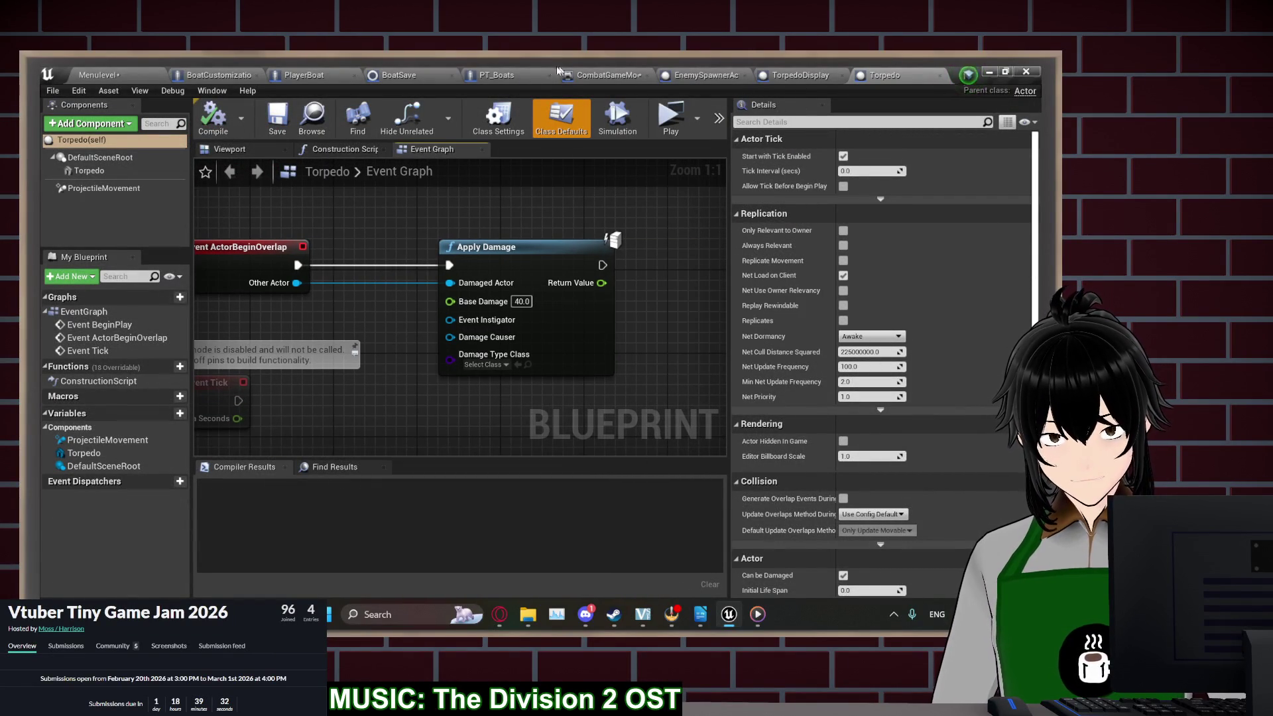
pyautogui.click(310, 75)
pyautogui.click(431, 149)
pyautogui.scroll(-6, 437, 265)
pyautogui.scroll(4, 441, 386)
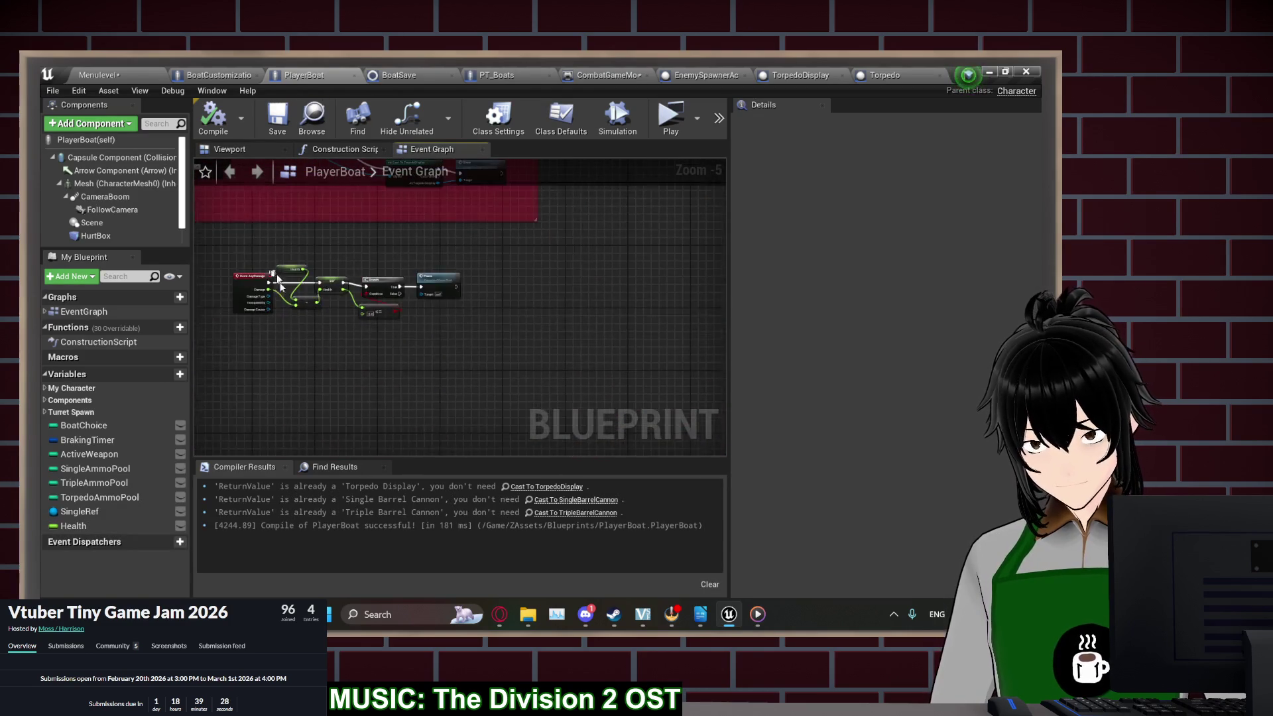
pyautogui.moveTo(403, 242); pyautogui.dragTo(574, 279)
pyautogui.moveTo(434, 252); pyautogui.dragTo(581, 243)
# Insert a Print String printing Health between SET and Branch, then start a playtest
pyautogui.rightClick(413, 254)
pyautogui.write('print')
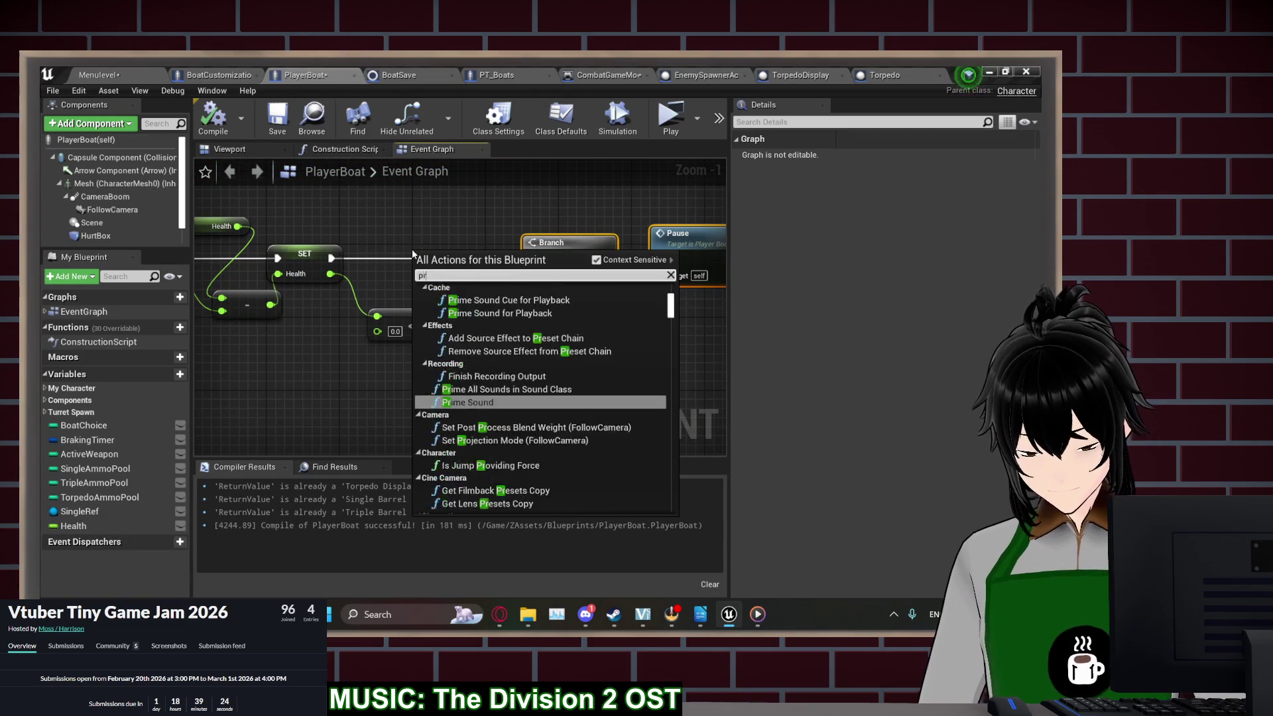
pyautogui.press('Return')
pyautogui.moveTo(450, 264); pyautogui.dragTo(431, 246)
pyautogui.moveTo(330, 274)
pyautogui.mouseDown()
pyautogui.moveTo(404, 274)
pyautogui.moveTo(332, 258)
pyautogui.mouseUp()
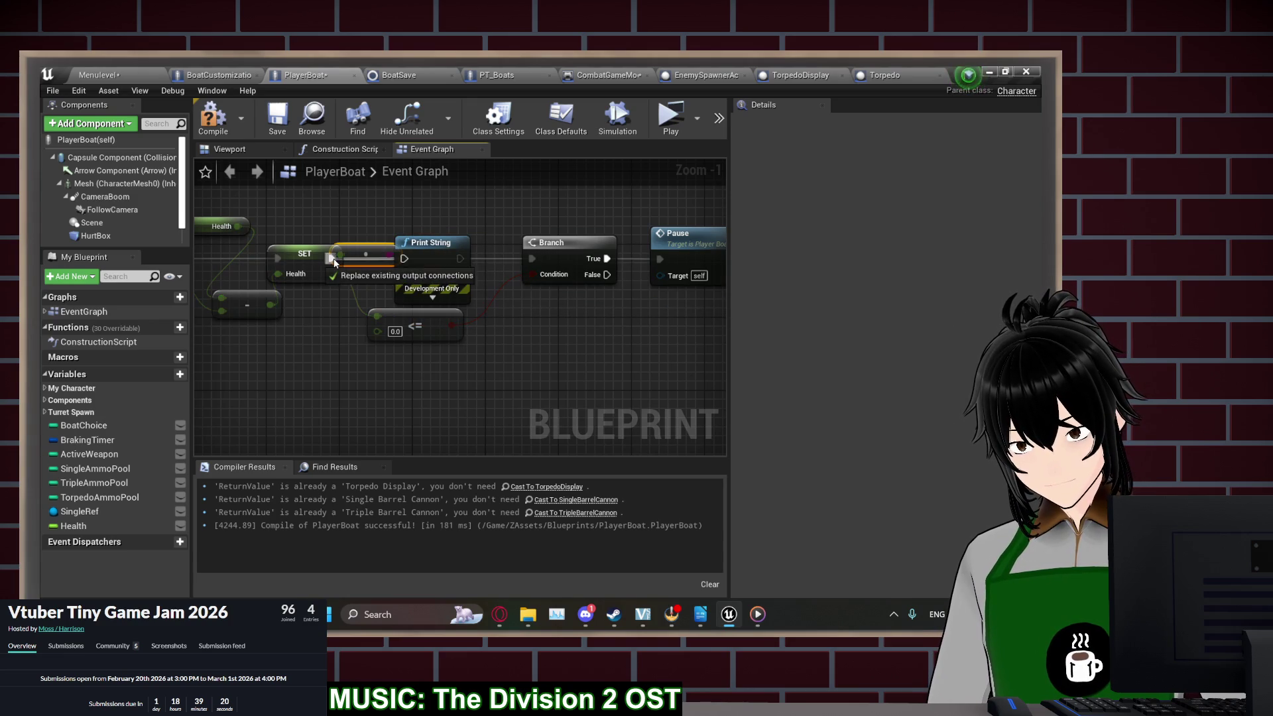
pyautogui.moveTo(460, 258)
pyautogui.mouseDown()
pyautogui.moveTo(545, 257)
pyautogui.moveTo(533, 258)
pyautogui.mouseUp()
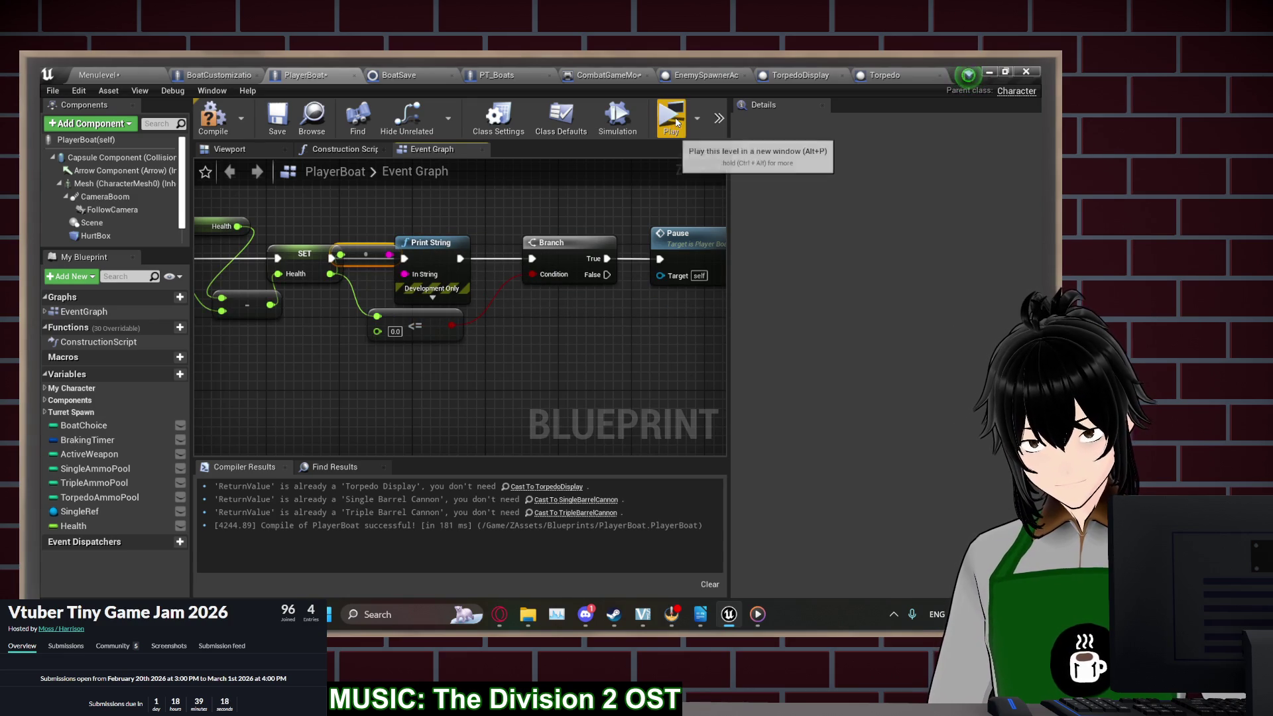
pyautogui.click(670, 114)
pyautogui.click(196, 304)
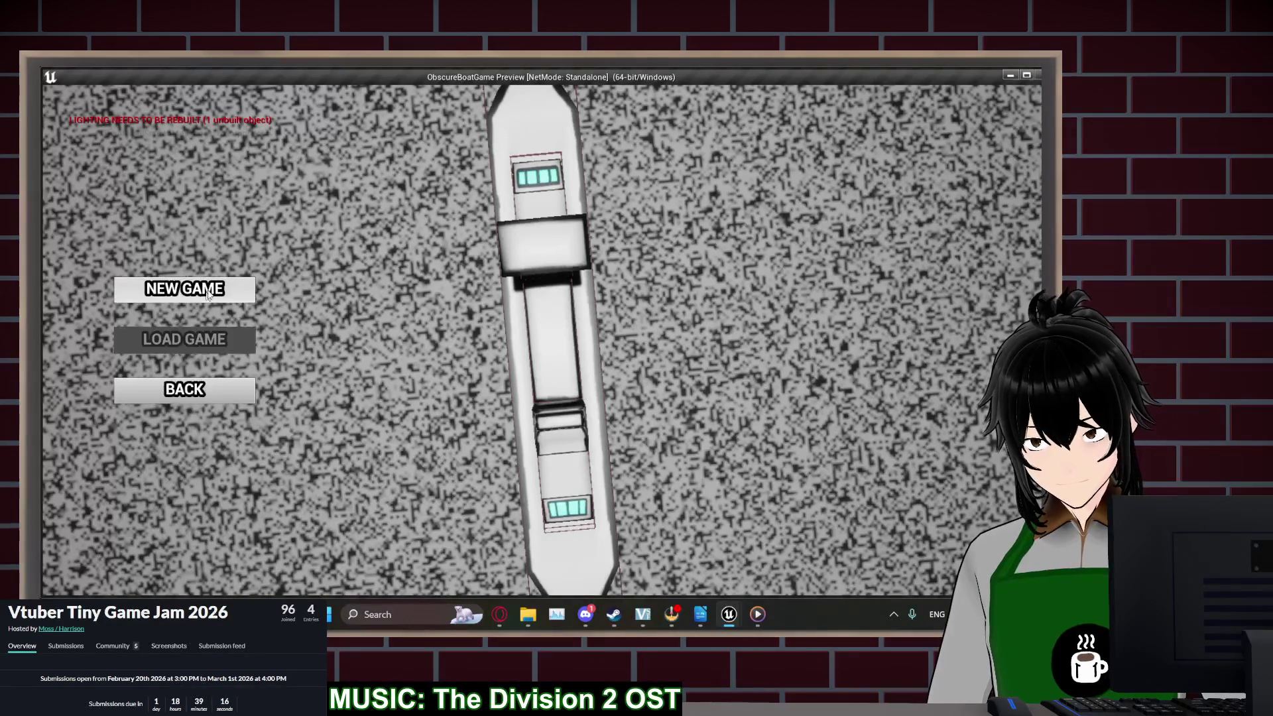
pyautogui.click(213, 282)
pyautogui.click(344, 331)
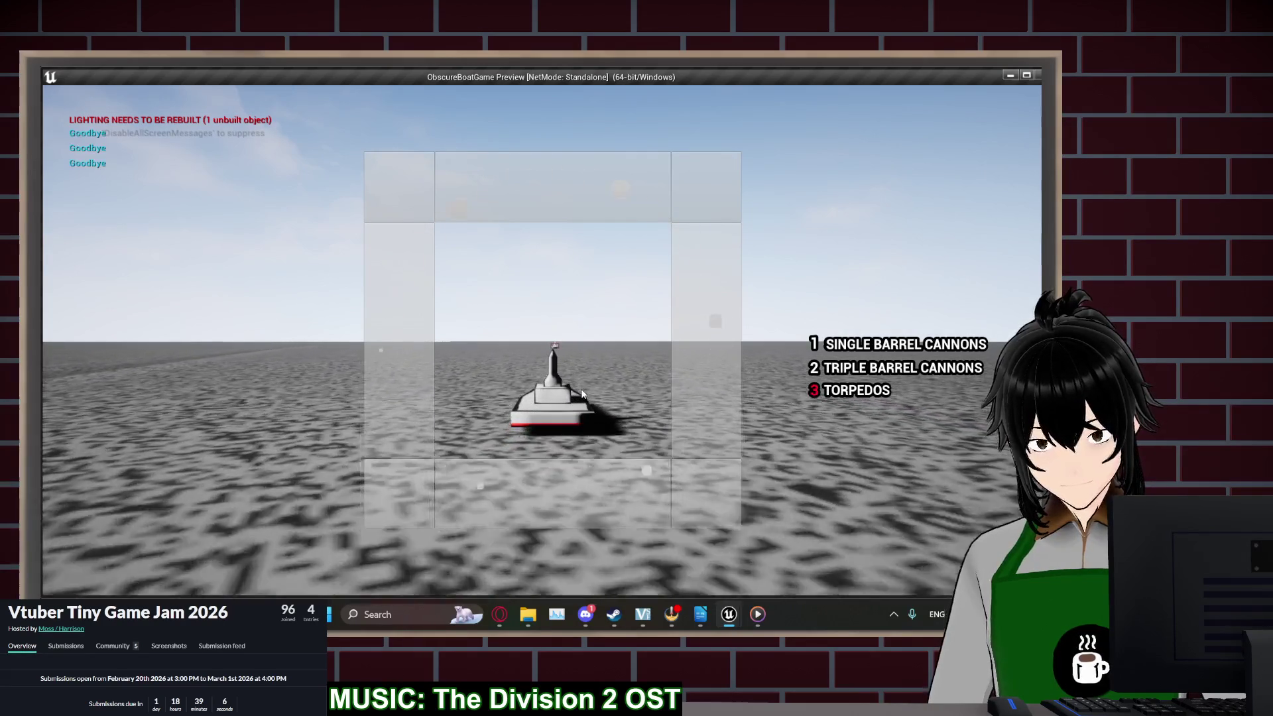
pyautogui.press('Escape')
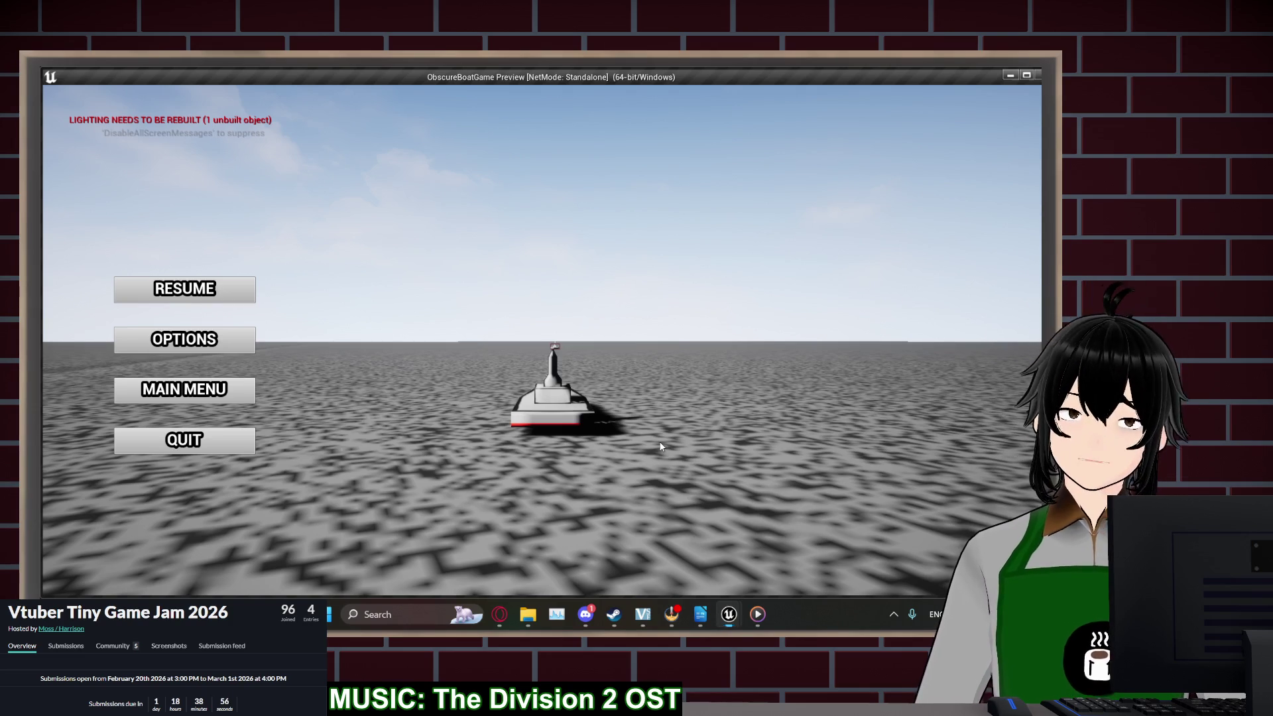
pyautogui.press('Escape')
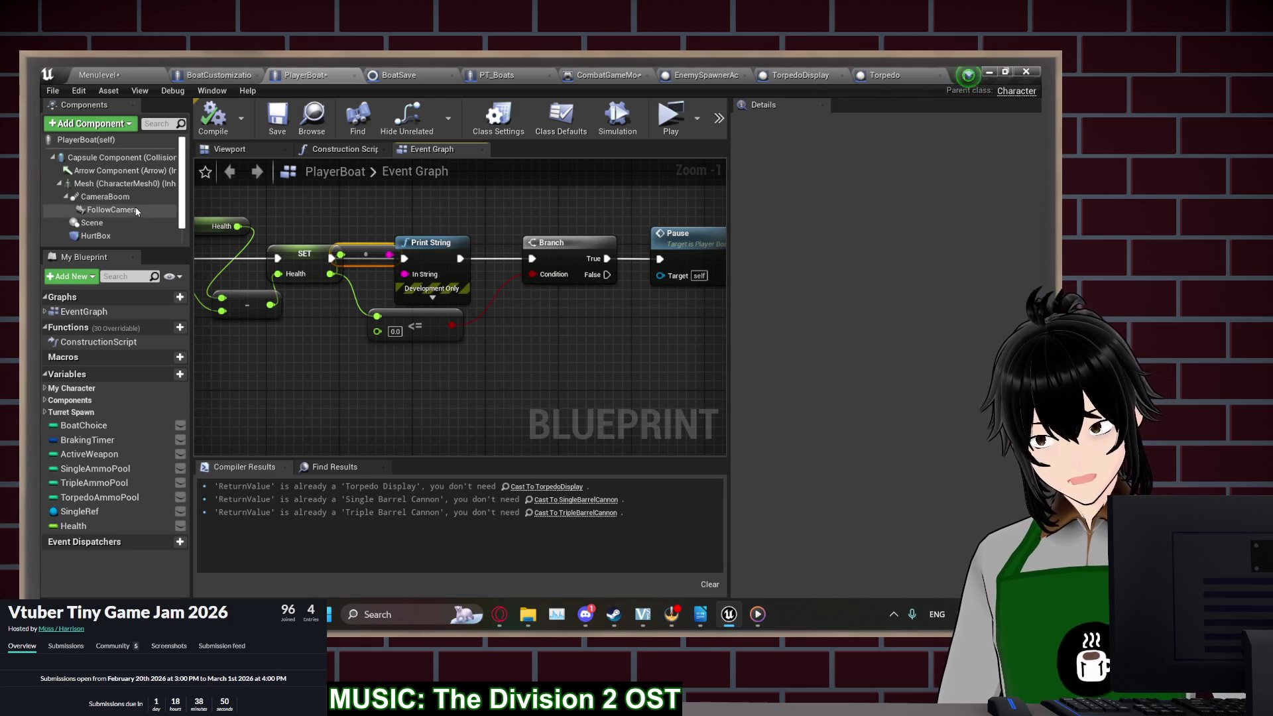
# Look through PlayerBoat's Character Movement settings, then bring up the Torpedo blueprint
pyautogui.scroll(-1, 126, 226)
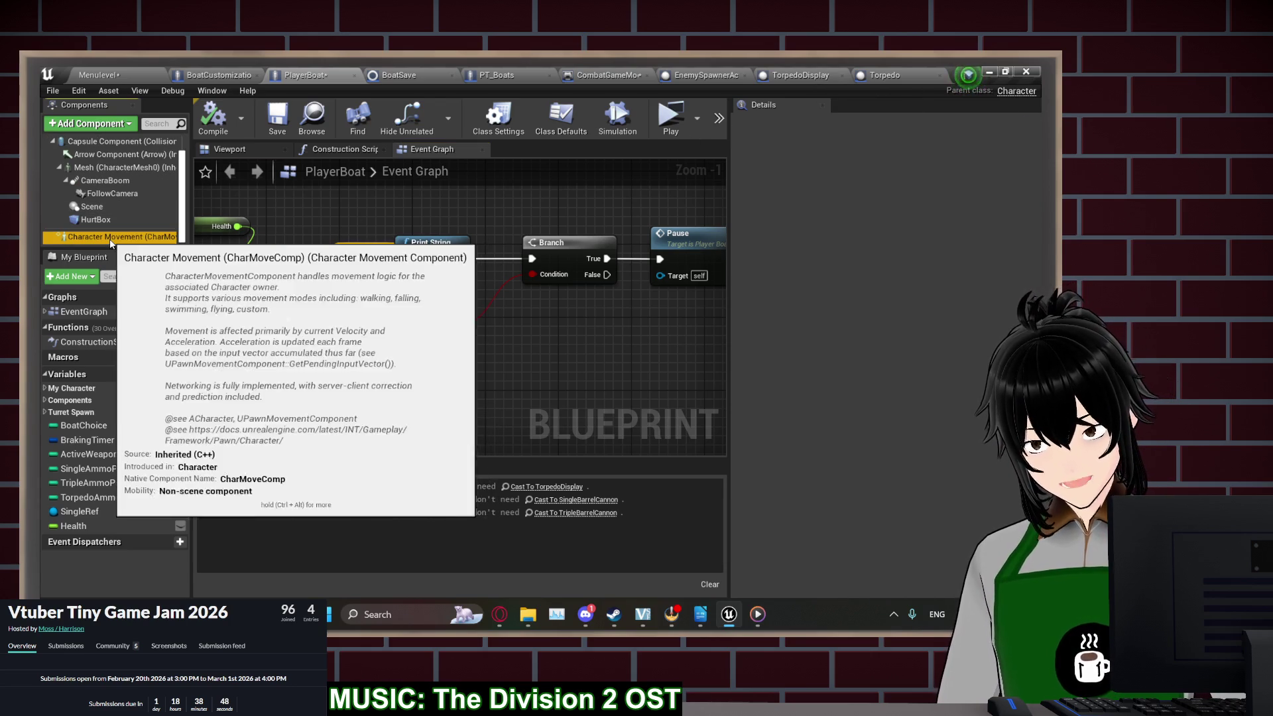
pyautogui.click(122, 237)
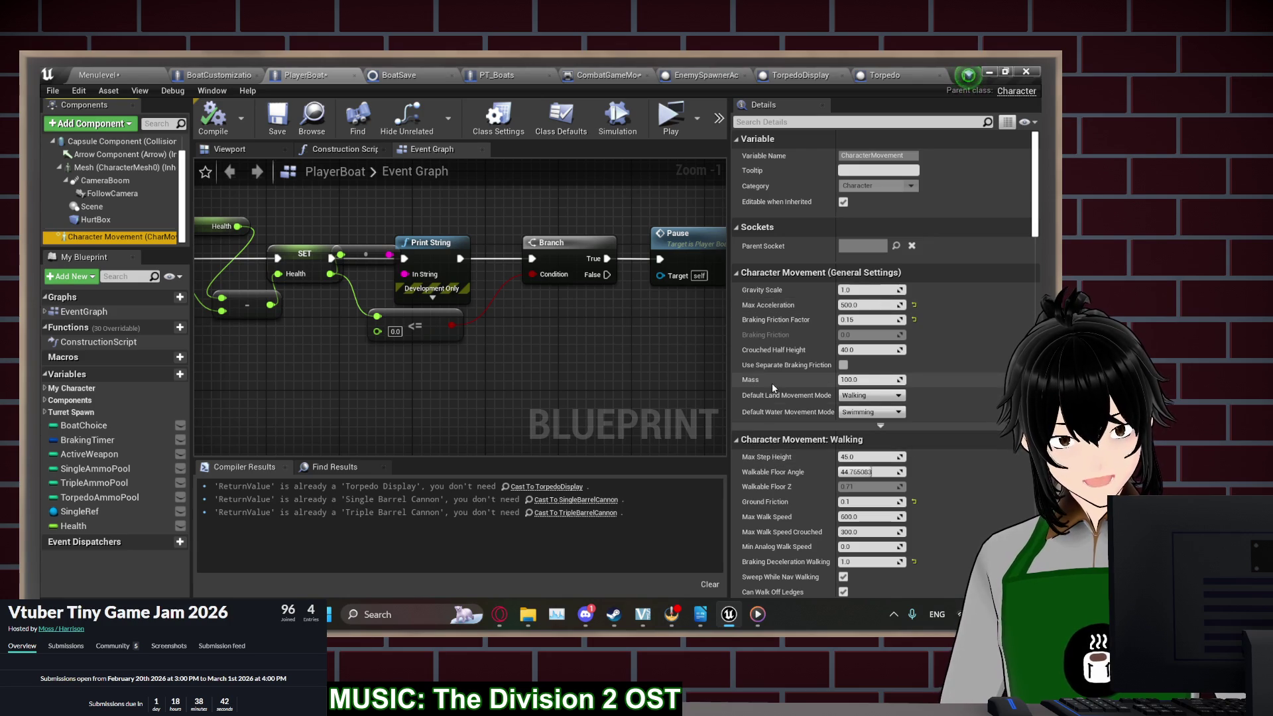
pyautogui.scroll(-5, 773, 387)
pyautogui.scroll(-10, 772, 388)
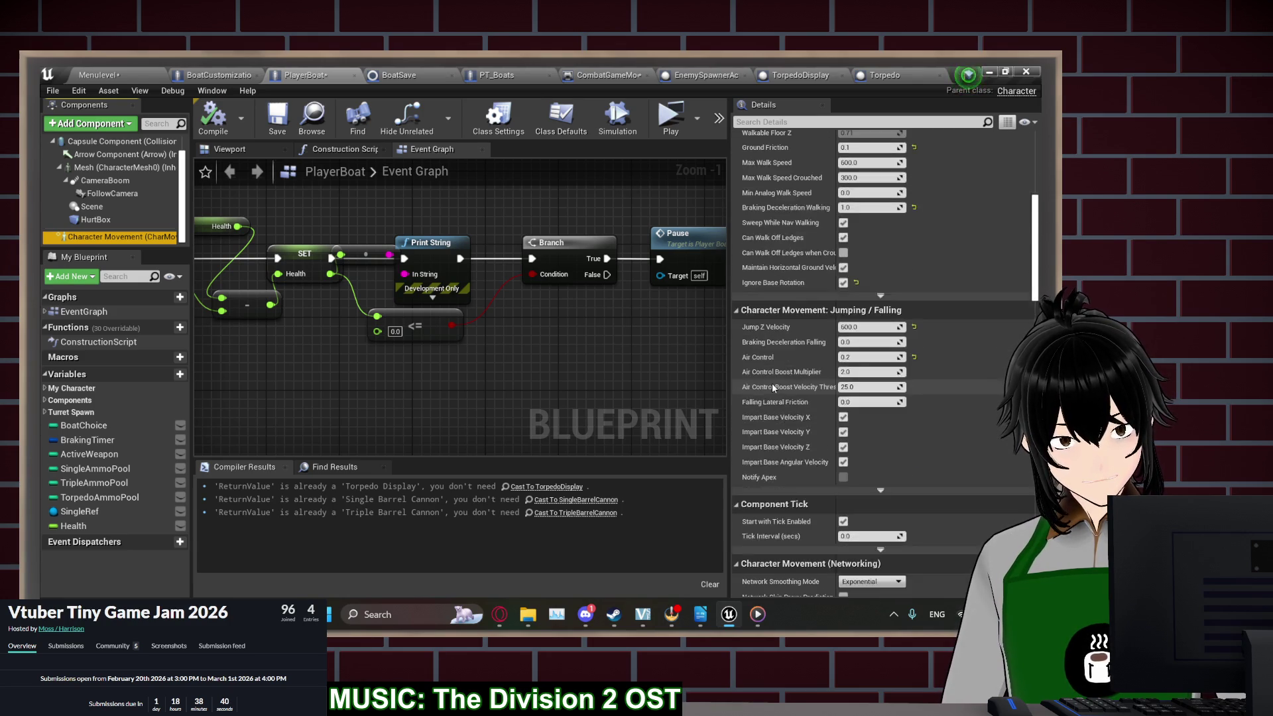
pyautogui.scroll(-5, 772, 386)
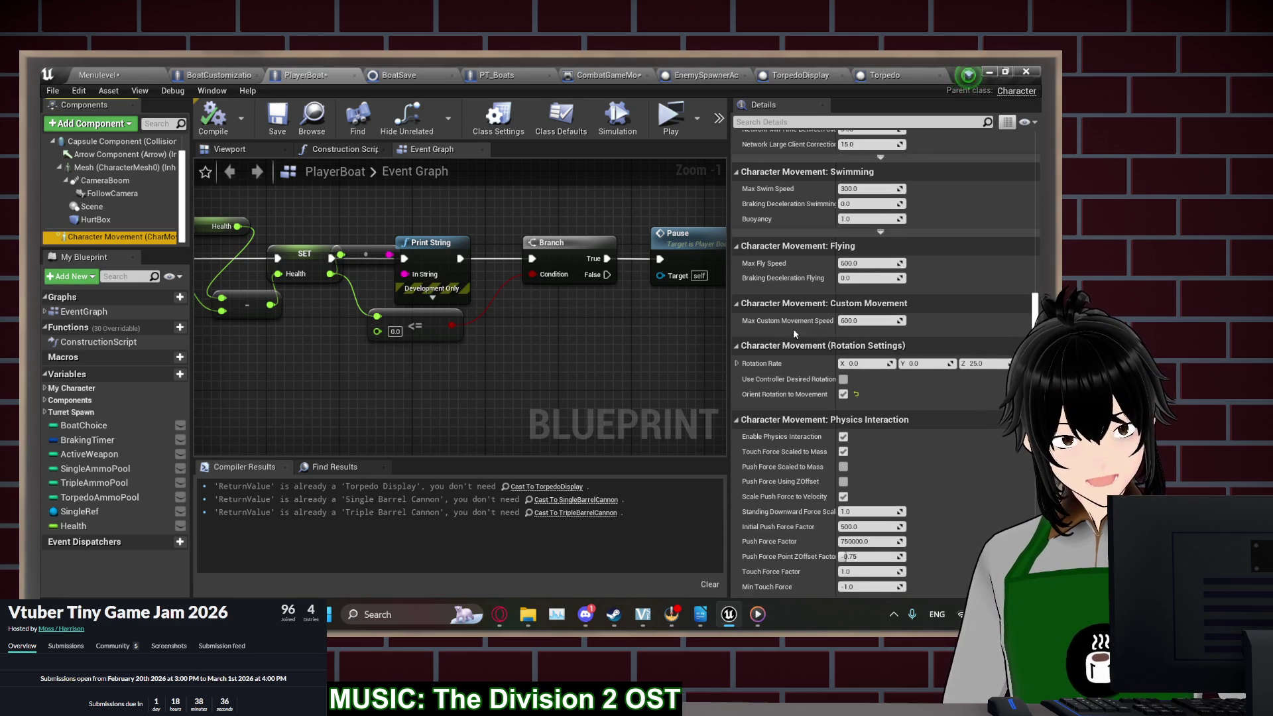
pyautogui.click(882, 75)
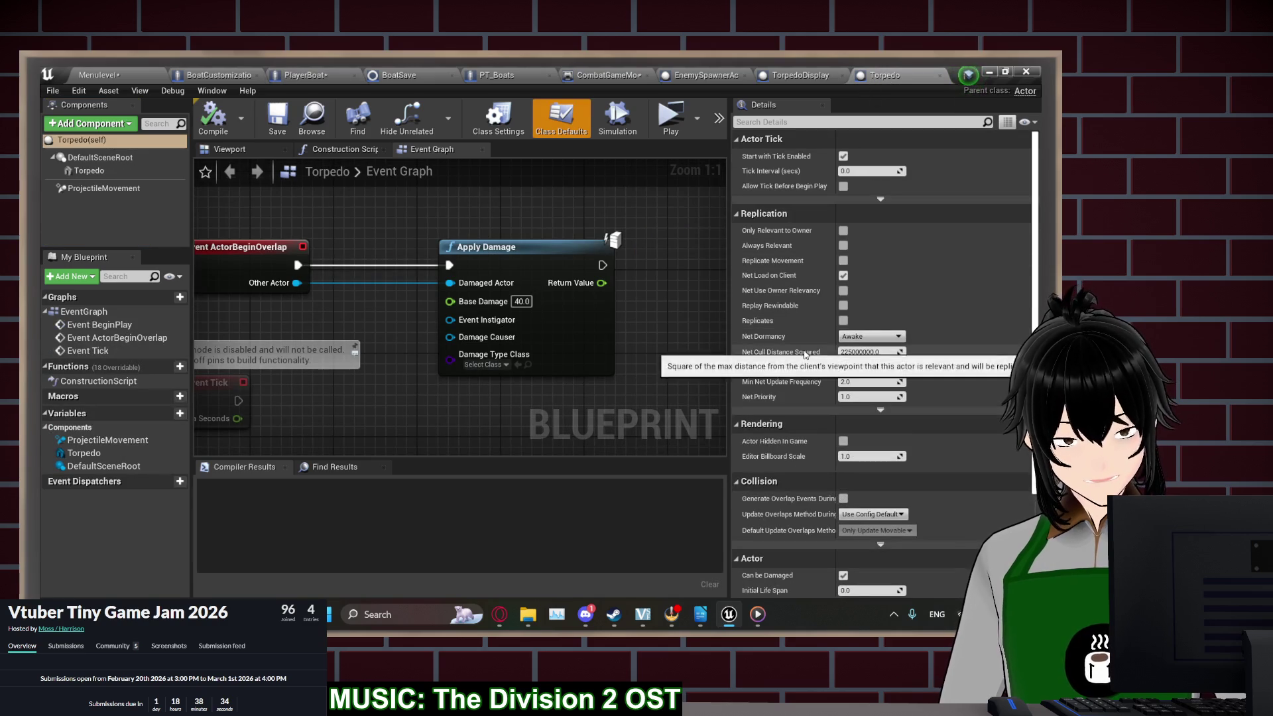
# Check ProjectileMovement settings and move Apply Damage further right of the overlap event
pyautogui.click(104, 188)
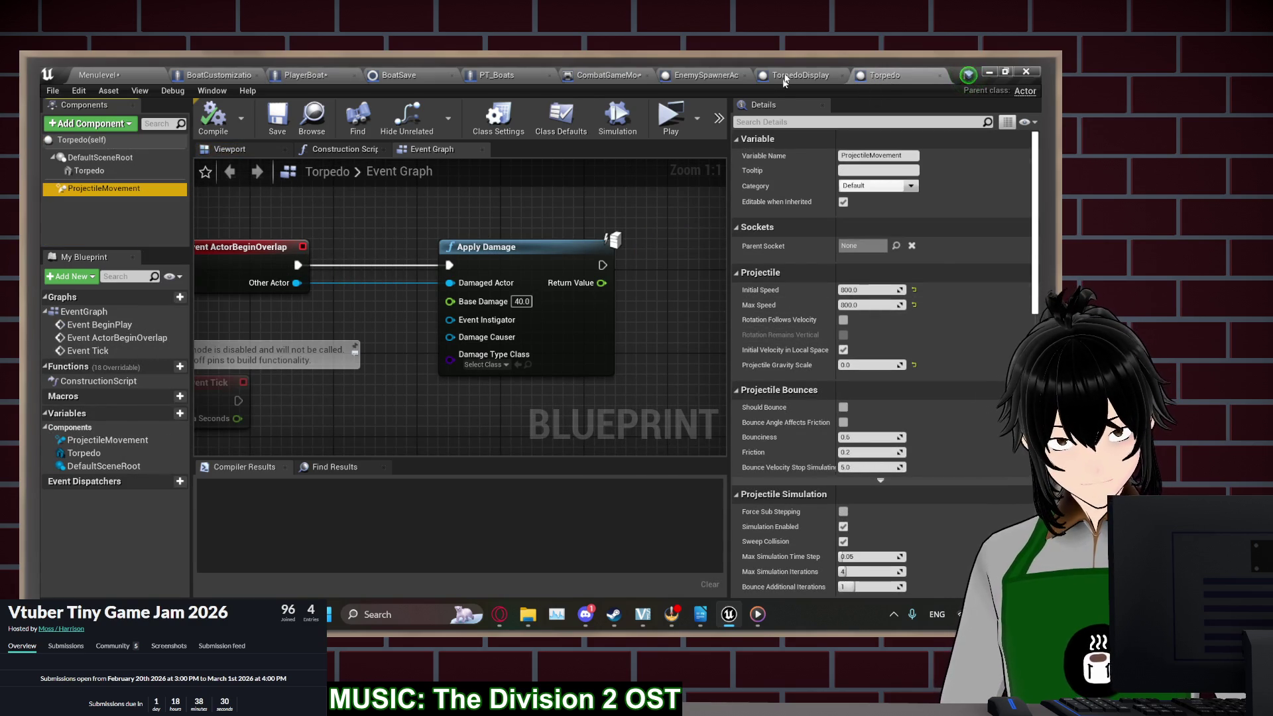
pyautogui.moveTo(334, 309)
pyautogui.mouseDown()
pyautogui.moveTo(525, 321)
pyautogui.moveTo(475, 336)
pyautogui.mouseUp()
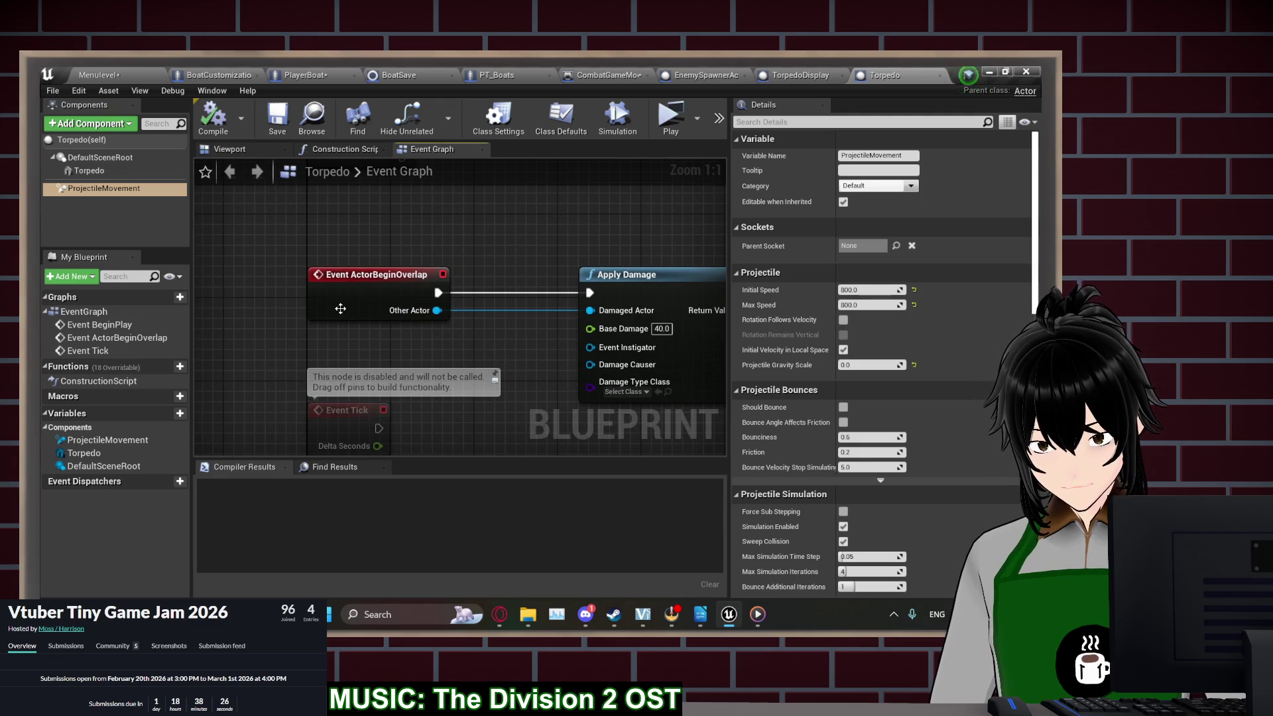
pyautogui.click(340, 309)
pyautogui.moveTo(522, 361)
pyautogui.mouseDown()
pyautogui.moveTo(480, 311)
pyautogui.moveTo(404, 317)
pyautogui.mouseUp()
pyautogui.moveTo(515, 247); pyautogui.dragTo(581, 250)
pyautogui.moveTo(394, 281); pyautogui.dragTo(525, 295)
pyautogui.moveTo(453, 279)
pyautogui.mouseDown()
pyautogui.moveTo(523, 292)
pyautogui.moveTo(481, 280)
pyautogui.mouseUp()
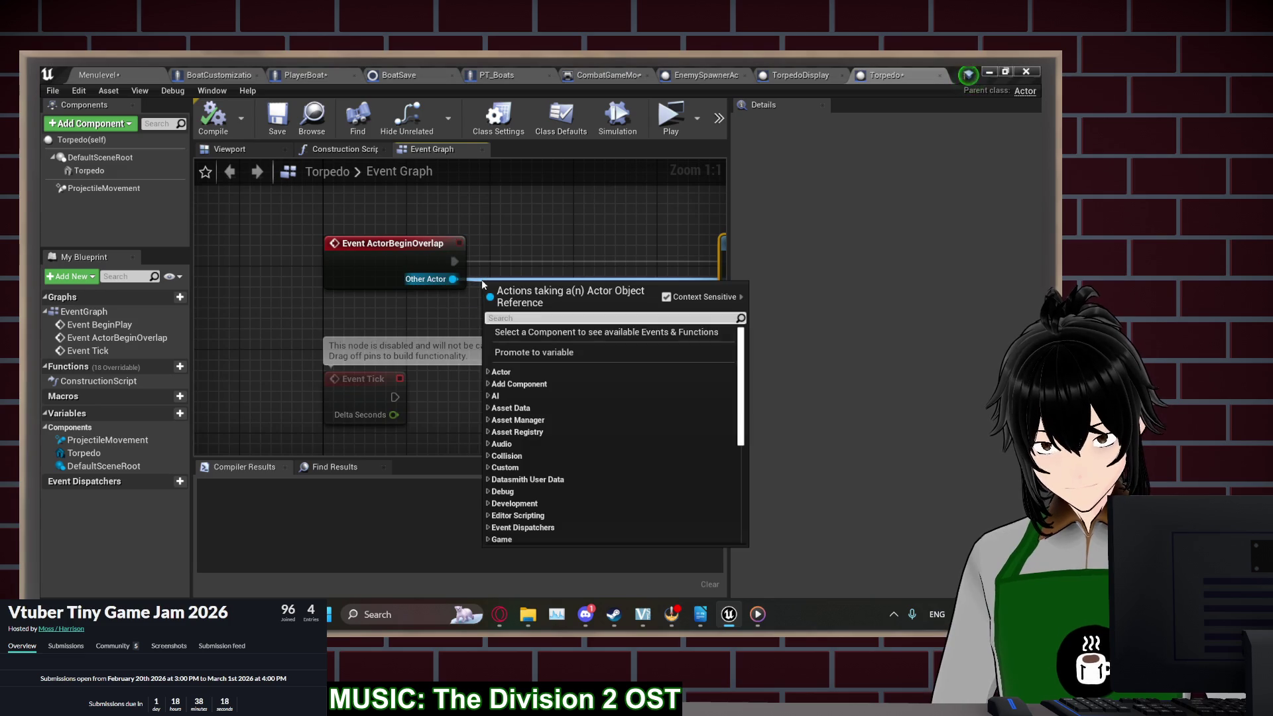
pyautogui.click(236, 358)
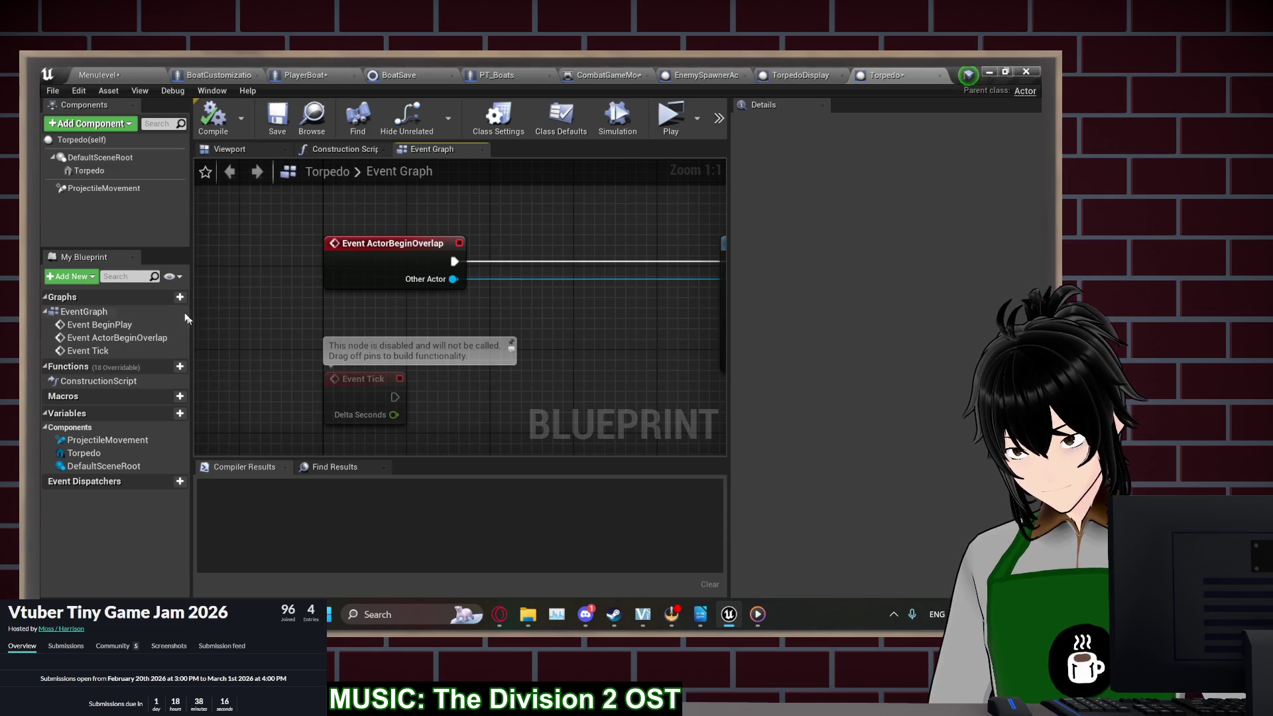
# Add an OwningActor variable of type Actor object reference, then compile and save Torpedo
pyautogui.click(179, 413)
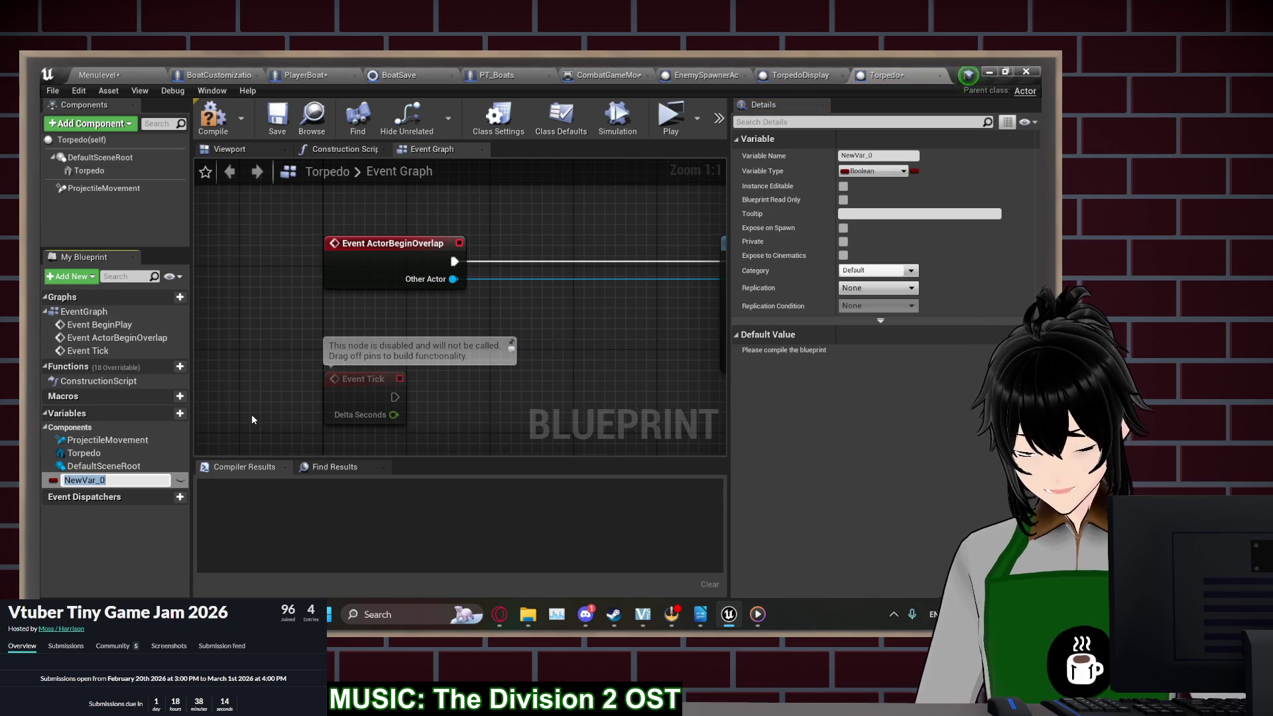
pyautogui.press('Right')
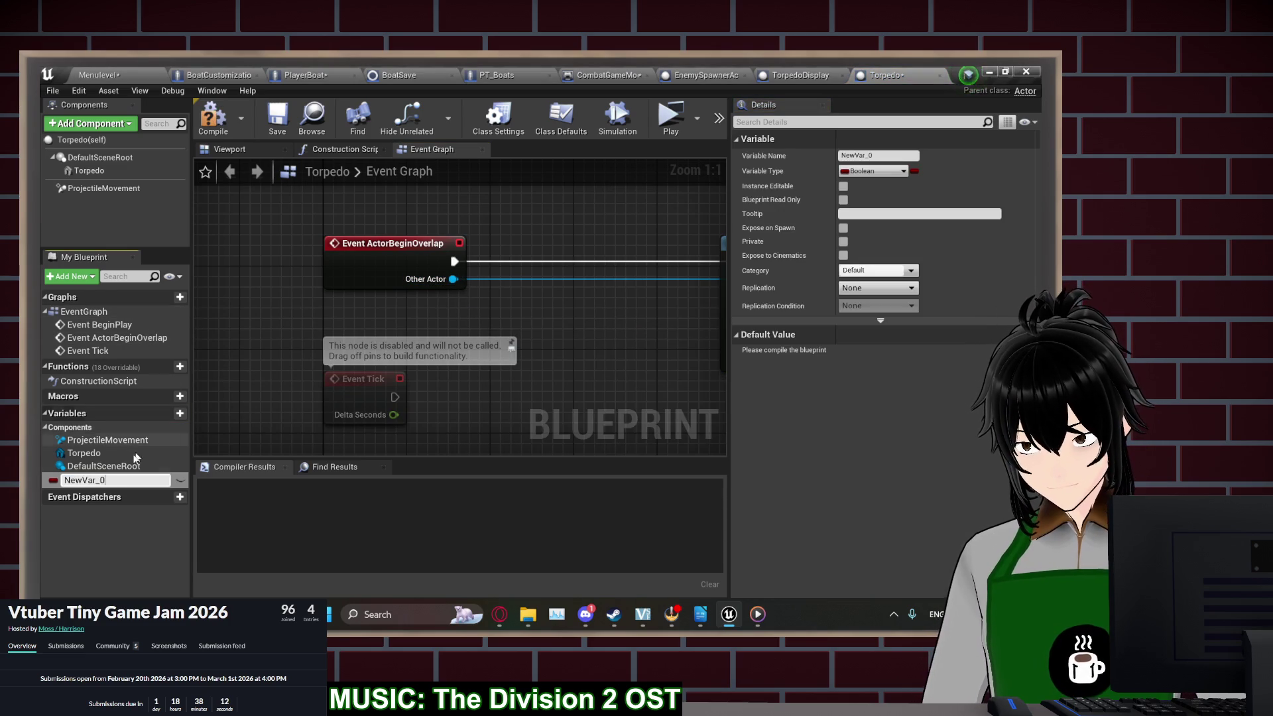
pyautogui.hotkey('ctrl', 'a')
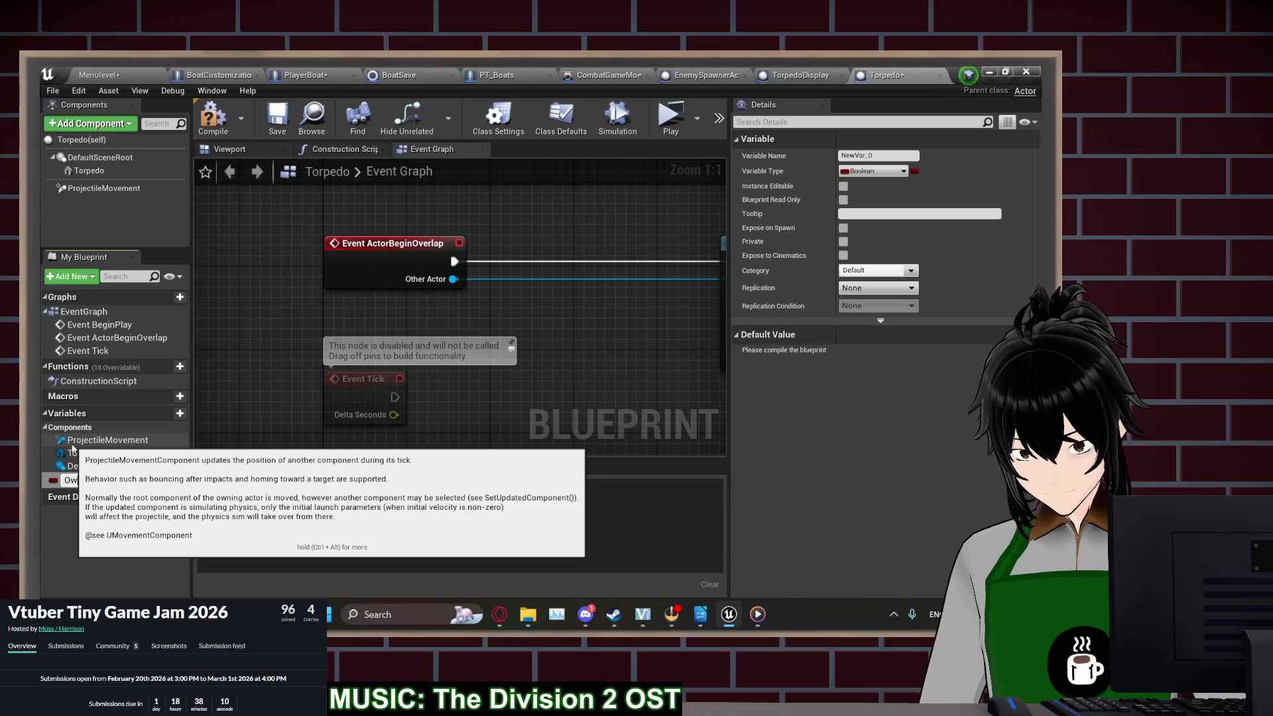
pyautogui.press('Return')
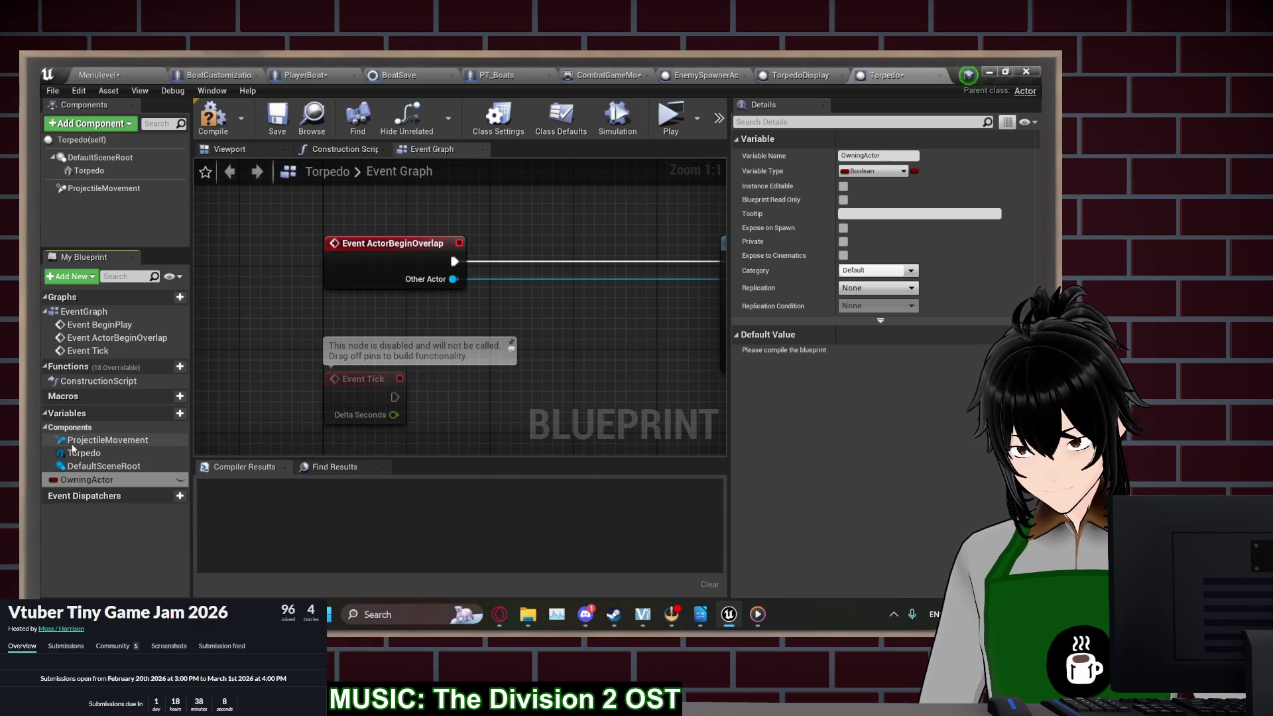
pyautogui.click(882, 172)
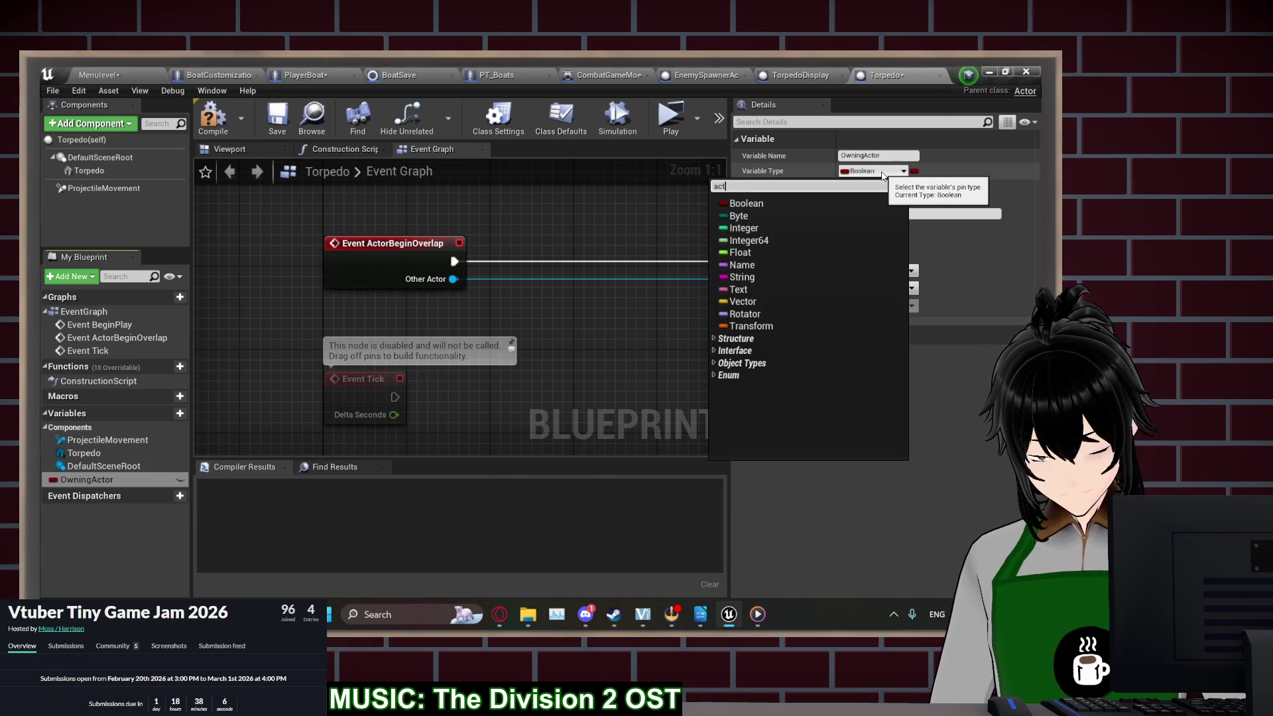
pyautogui.write('tor')
pyautogui.moveTo(798, 275)
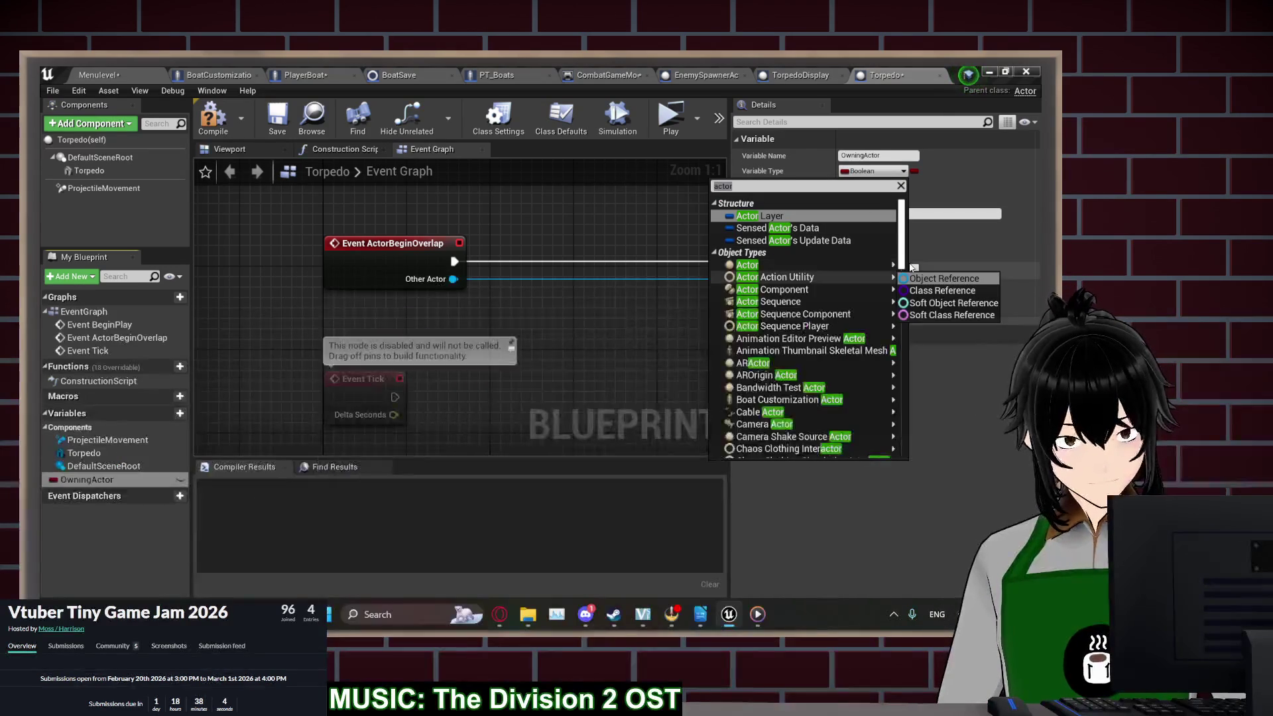
pyautogui.click(942, 278)
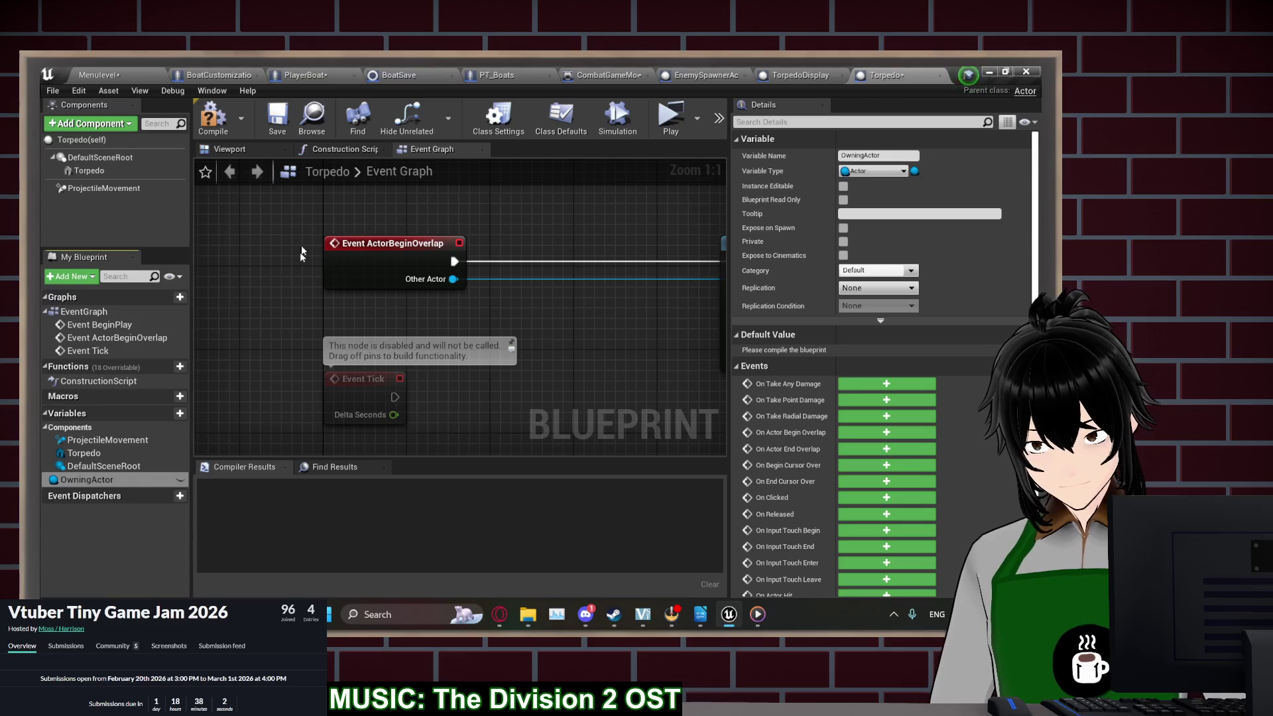
pyautogui.click(213, 116)
pyautogui.click(277, 116)
# Apply damage only on the False branch of Other Actor == OwningActor; compile and save
pyautogui.moveTo(460, 285)
pyautogui.mouseDown()
pyautogui.moveTo(329, 291)
pyautogui.moveTo(374, 288)
pyautogui.mouseUp()
pyautogui.write('==')
pyautogui.press('Return')
pyautogui.moveTo(87, 480); pyautogui.dragTo(444, 271)
pyautogui.write('branch')
pyautogui.press('Return')
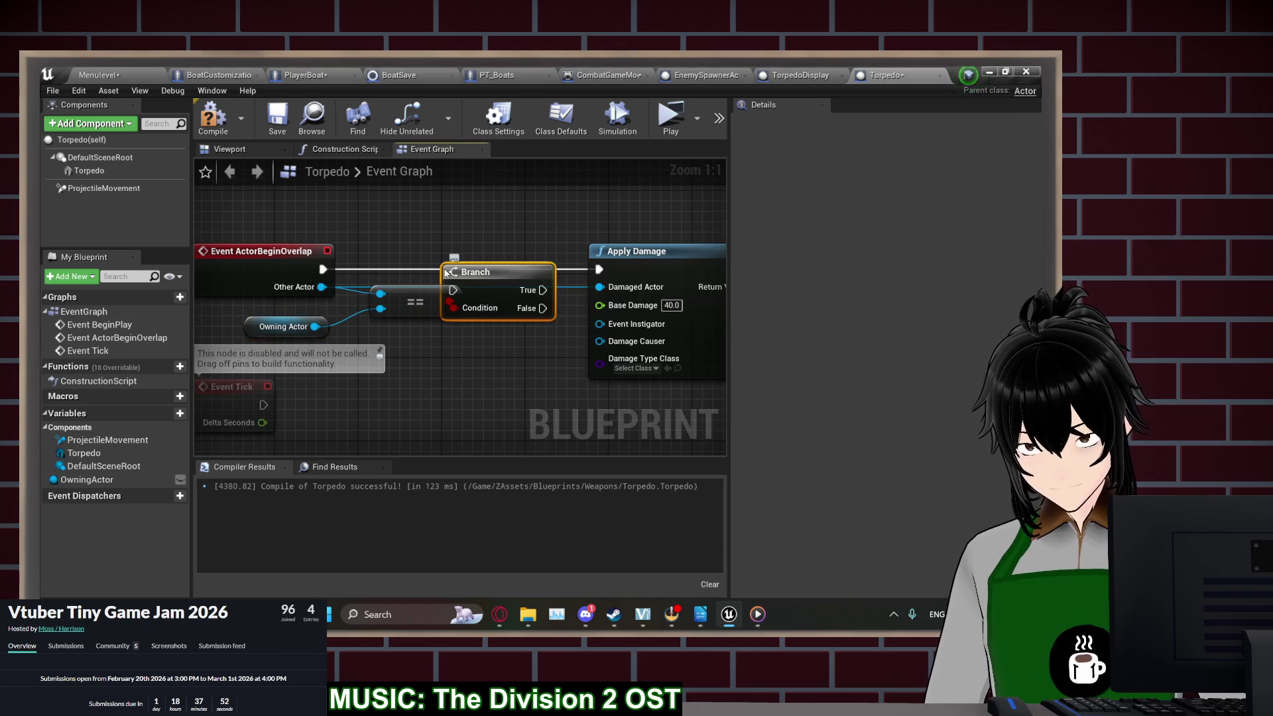
pyautogui.moveTo(323, 268); pyautogui.dragTo(453, 258)
pyautogui.moveTo(543, 276); pyautogui.dragTo(598, 269)
pyautogui.click(210, 118)
pyautogui.click(277, 118)
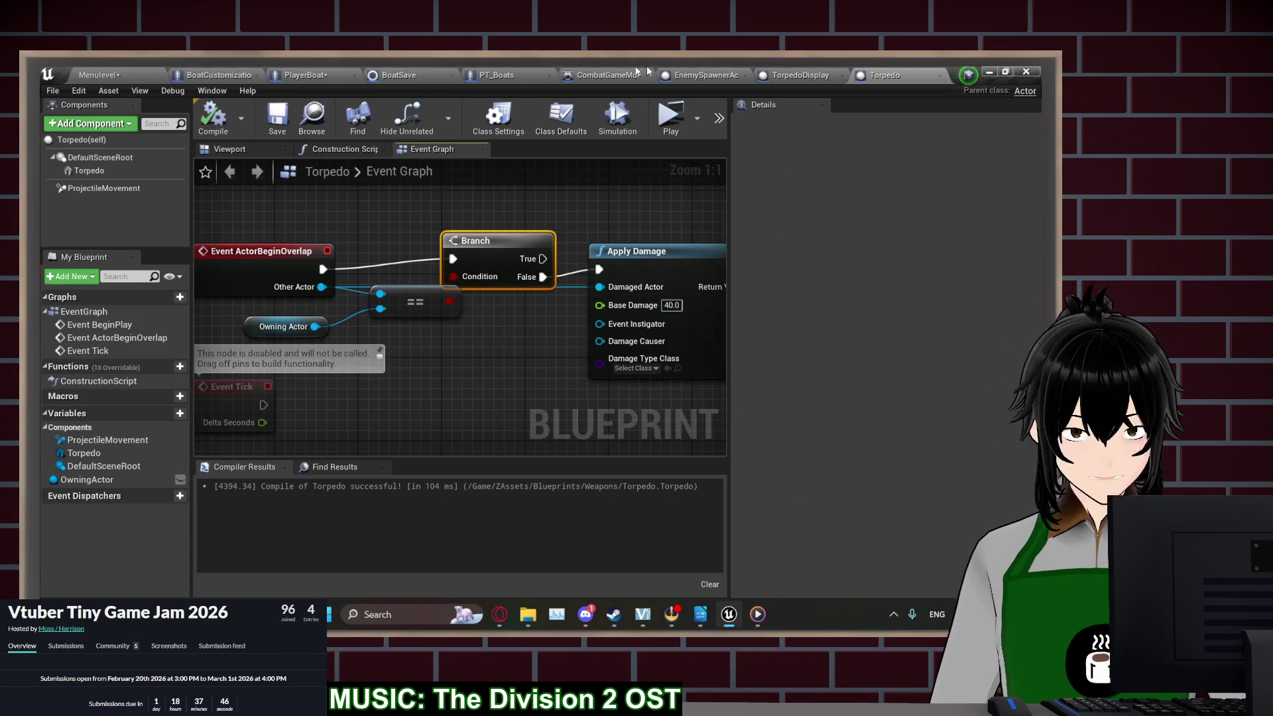
# Move PlayerBoat's torpedo Shoot node right and open the TorpedoDisplay blueprint
pyautogui.click(305, 75)
pyautogui.scroll(-3, 508, 356)
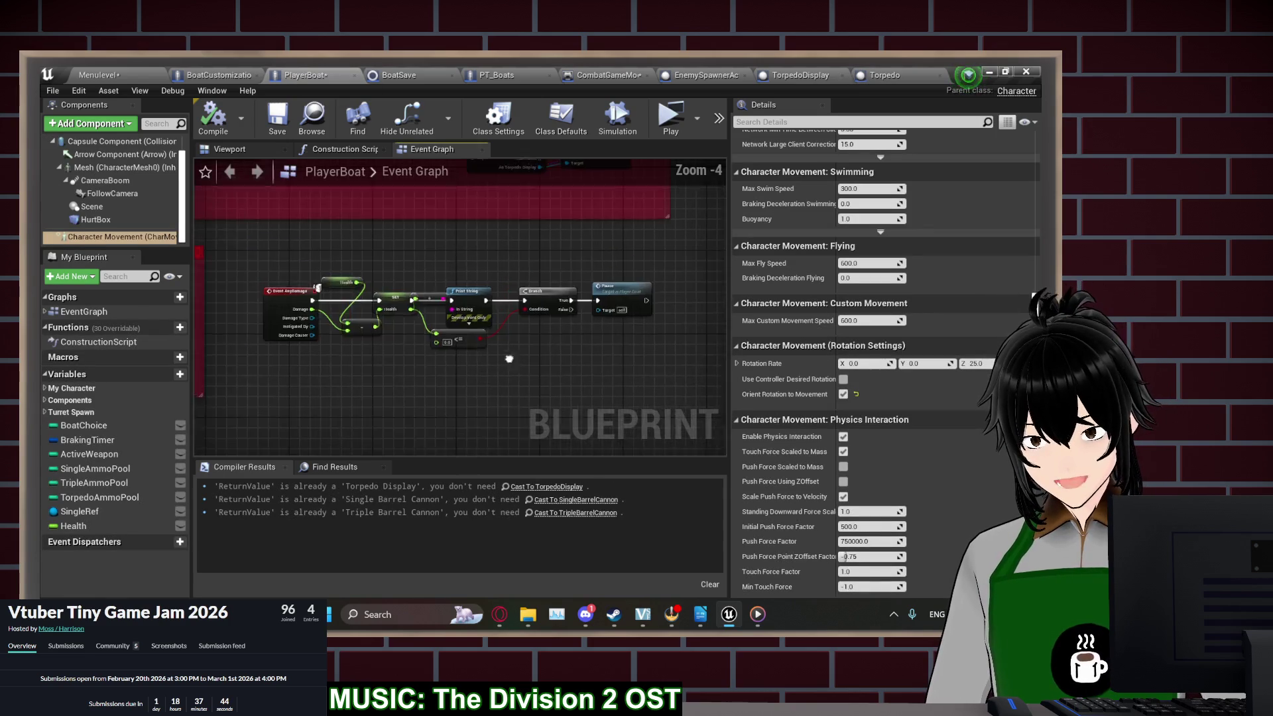
pyautogui.scroll(3, 433, 418)
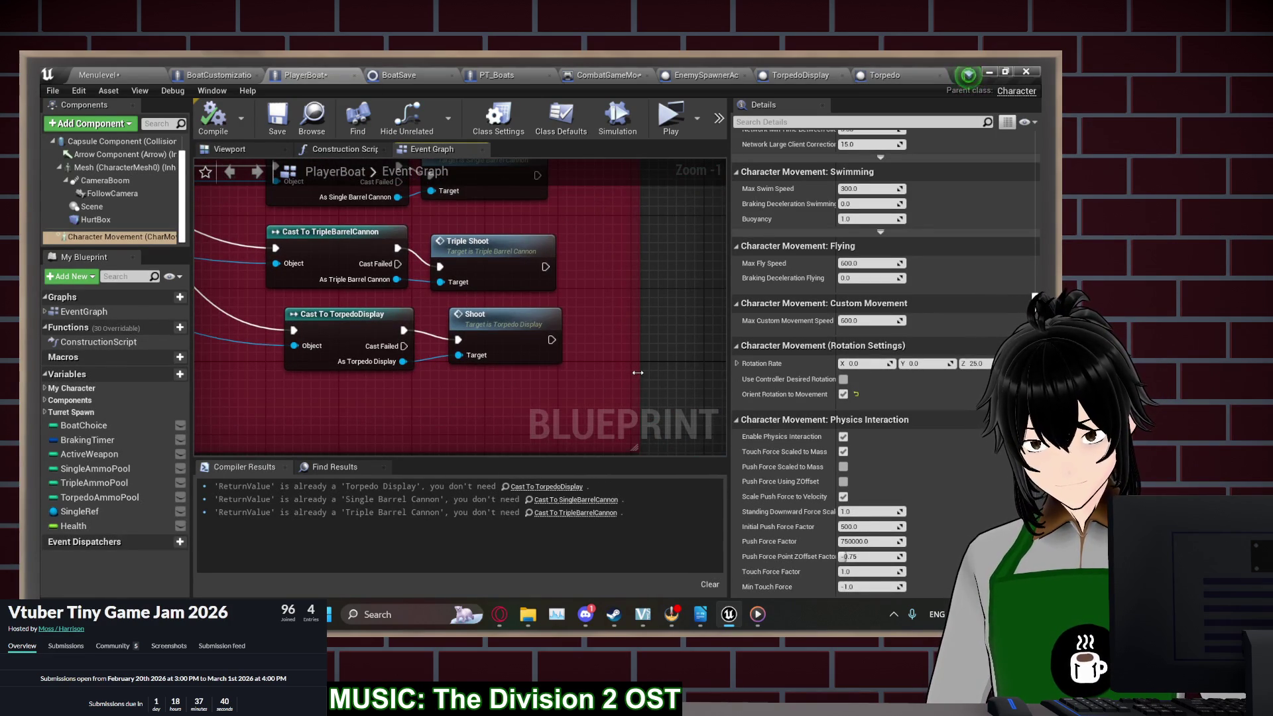
pyautogui.moveTo(466, 331); pyautogui.dragTo(575, 331)
pyautogui.moveTo(404, 361)
pyautogui.mouseDown()
pyautogui.moveTo(439, 369)
pyautogui.moveTo(308, 372)
pyautogui.mouseUp()
pyautogui.doubleClick(309, 368)
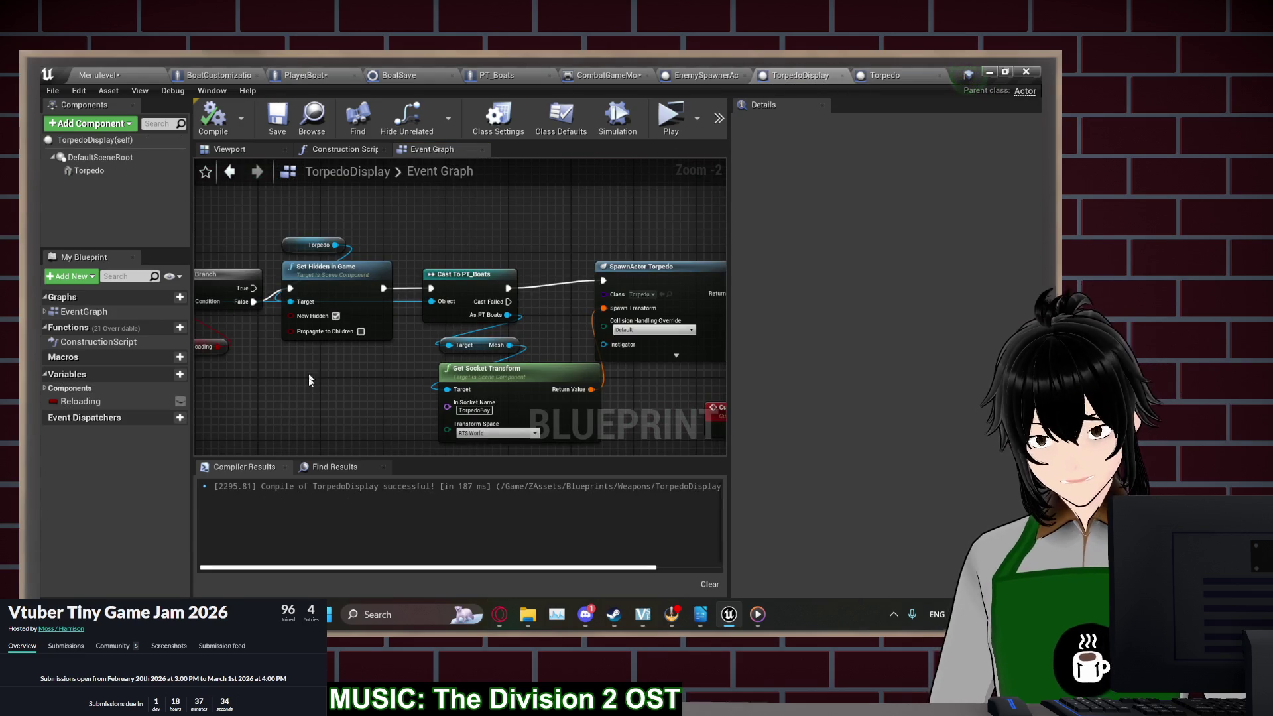
# Add an OwningActor variable of type Actor object reference to TorpedoDisplay and compile
pyautogui.click(180, 373)
pyautogui.write('Own')
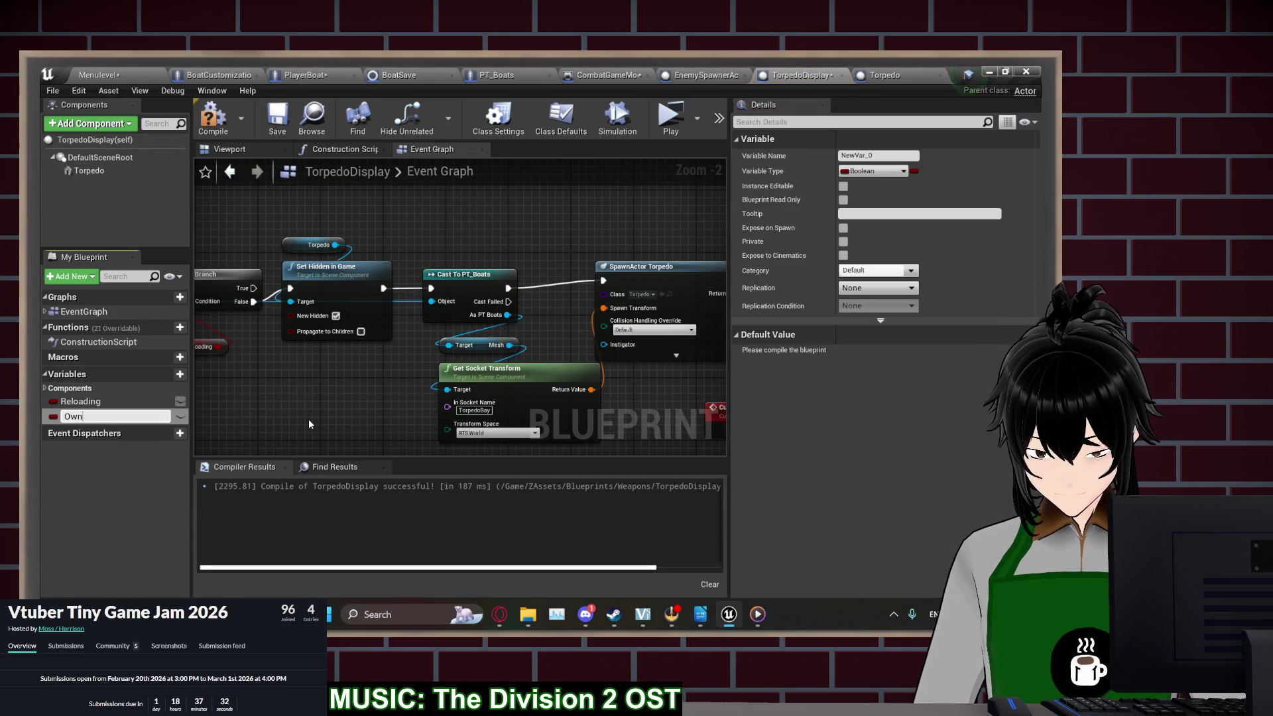
pyautogui.write('ingACtor')
pyautogui.press('Return')
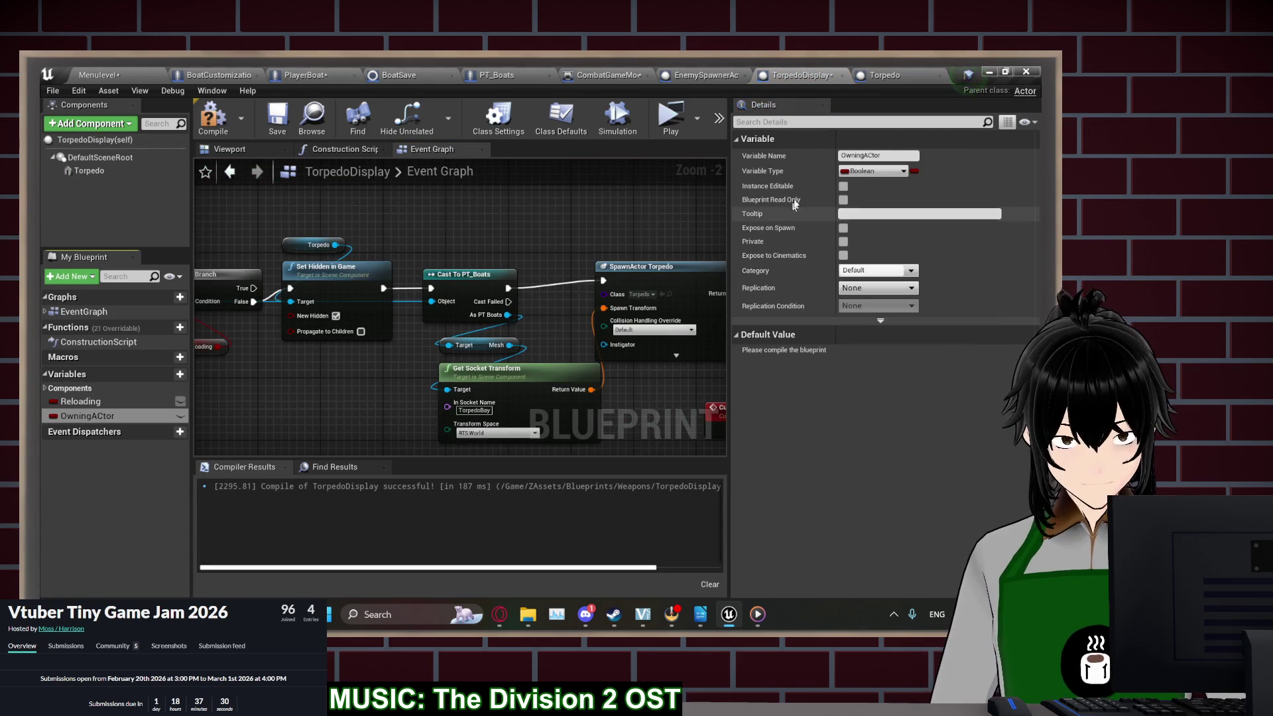
pyautogui.click(849, 172)
pyautogui.write('act')
pyautogui.moveTo(789, 389)
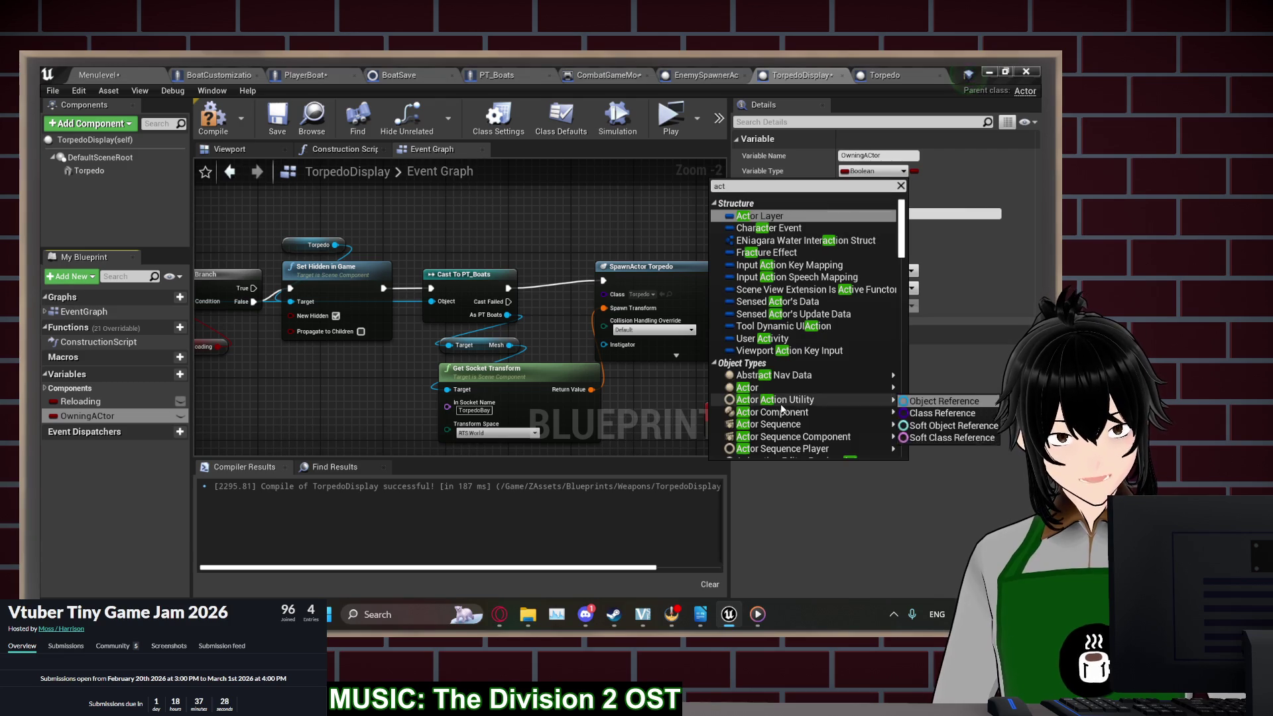
pyautogui.click(943, 401)
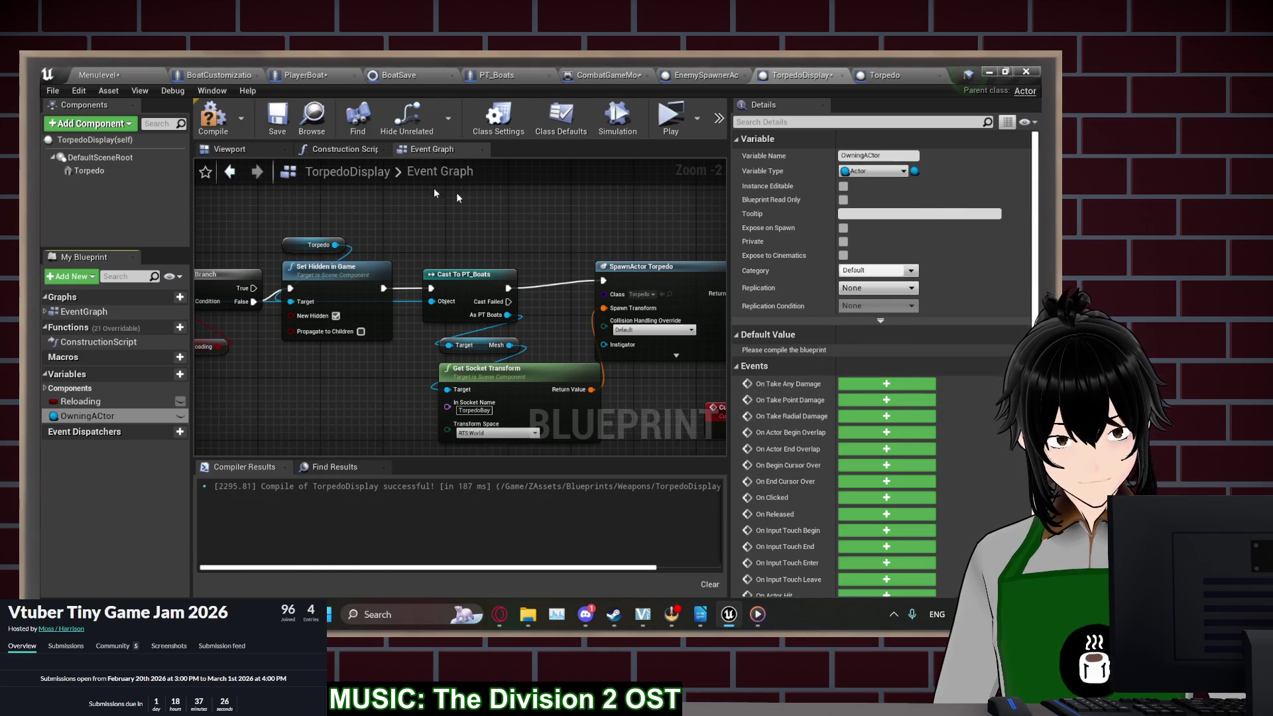
pyautogui.click(224, 131)
# Set each spawned torpedo's Owning Actor from the OwningActor variable, then compile
pyautogui.moveTo(626, 374); pyautogui.dragTo(295, 387)
pyautogui.moveTo(391, 293); pyautogui.dragTo(415, 296)
pyautogui.write('set ')
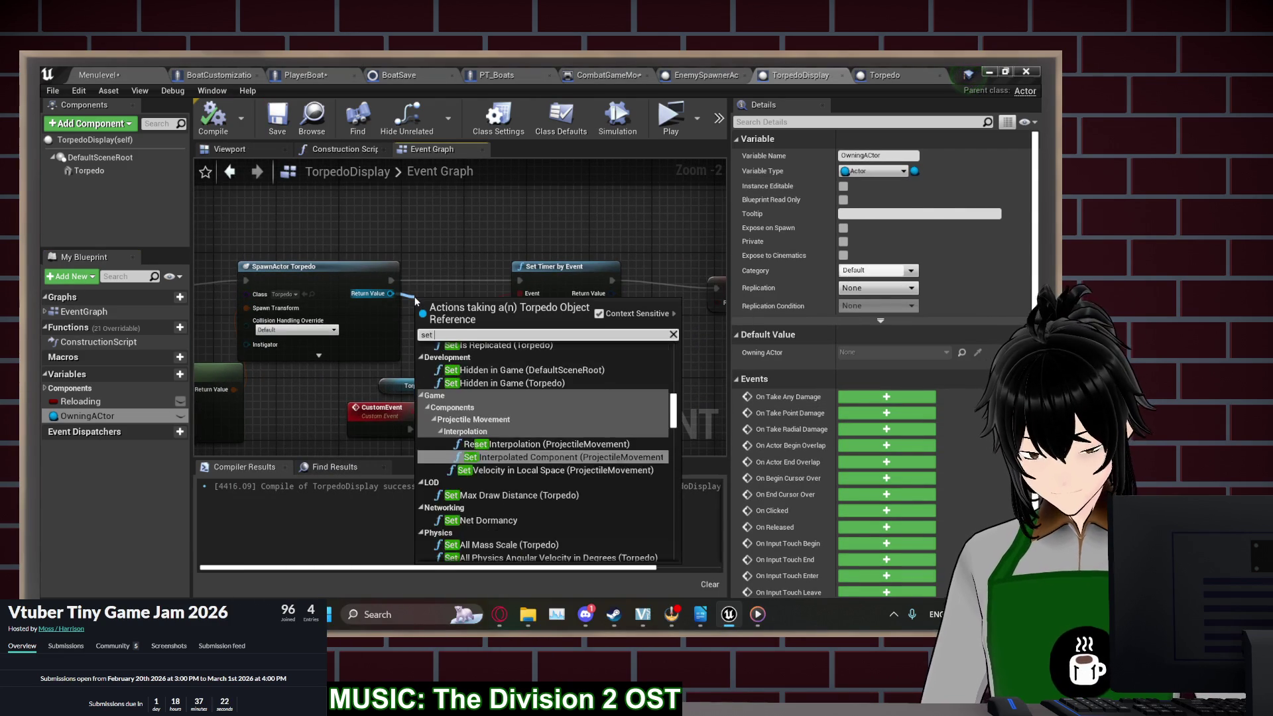
pyautogui.write('owning')
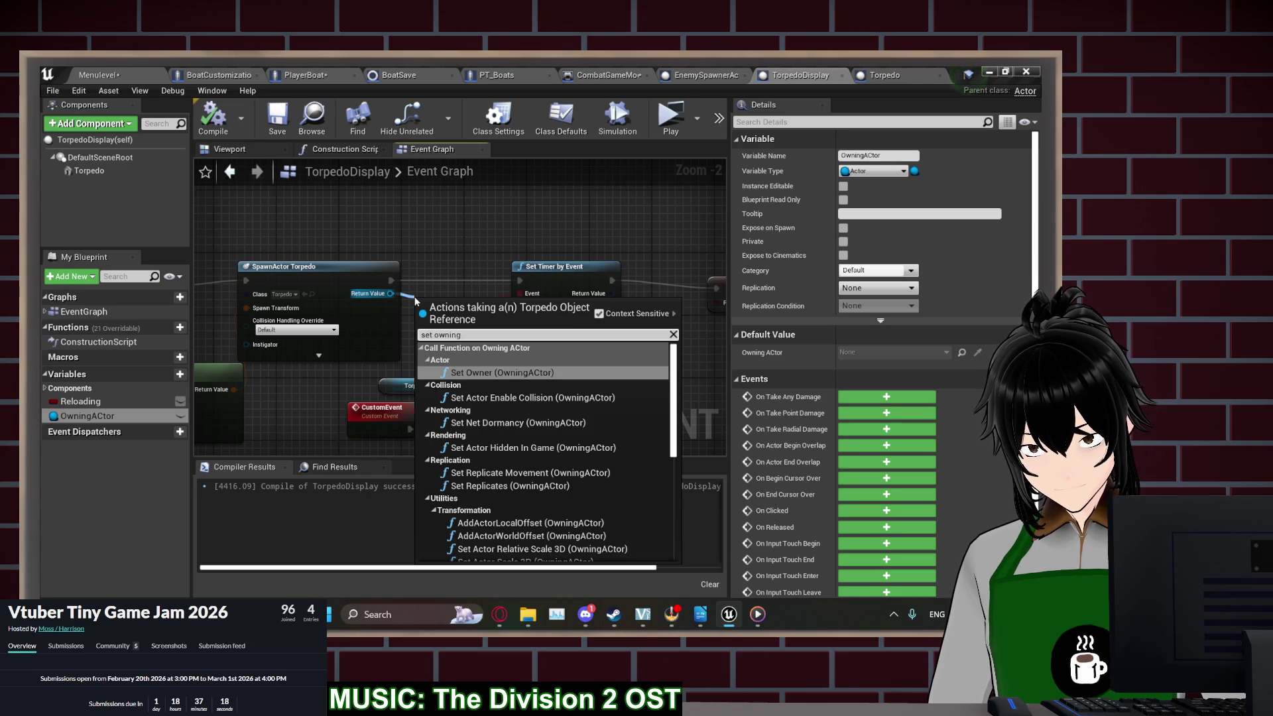
pyautogui.press('Return')
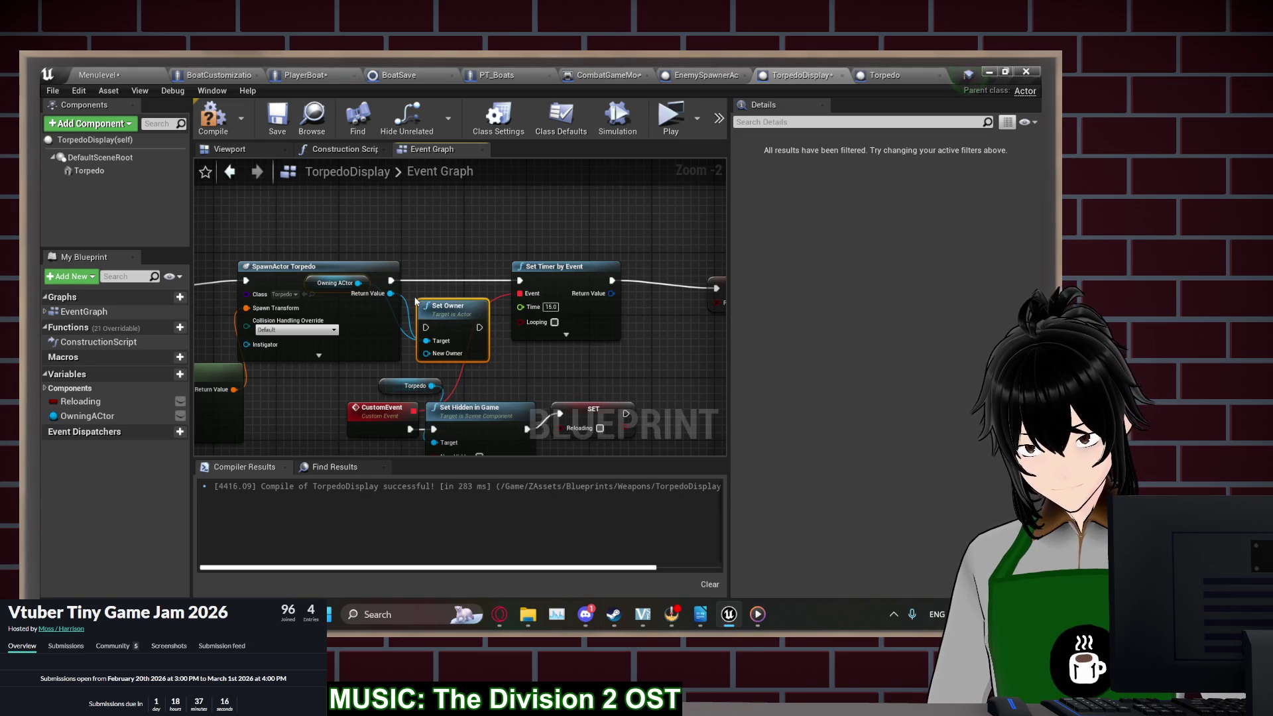
pyautogui.hotkey('ctrl', 'z')
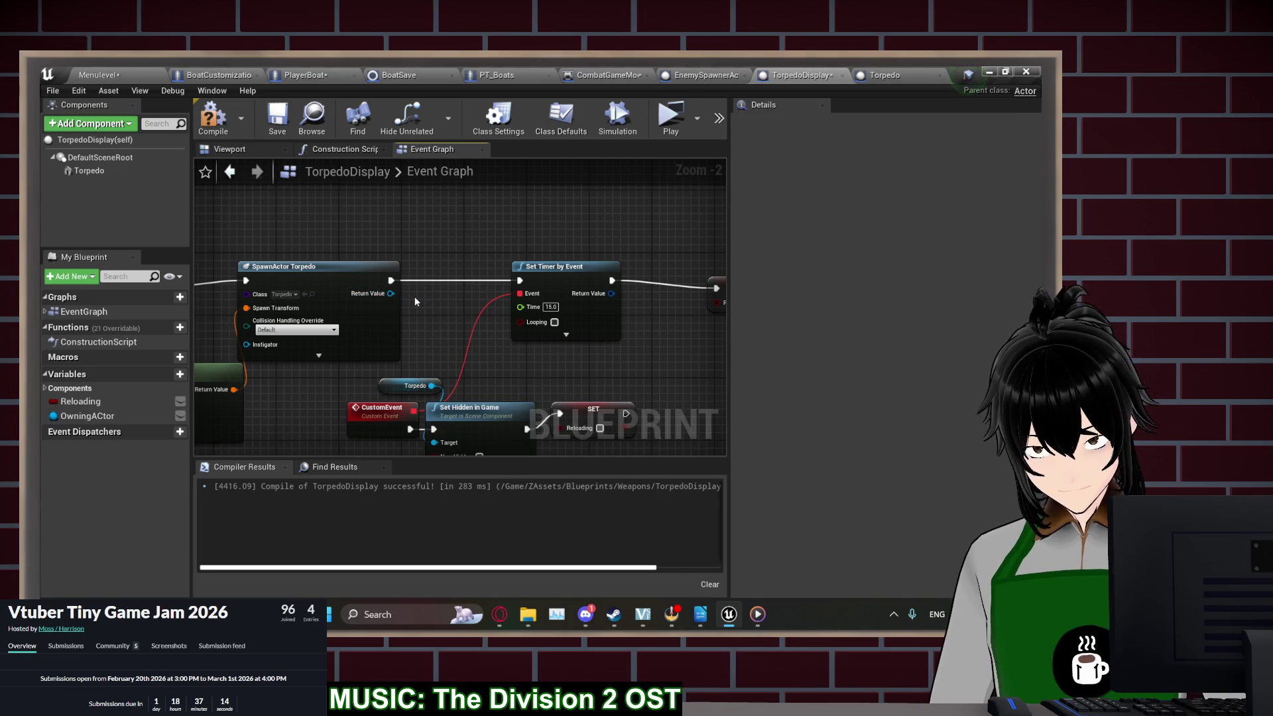
pyautogui.moveTo(391, 293); pyautogui.dragTo(417, 301)
pyautogui.write('set owning')
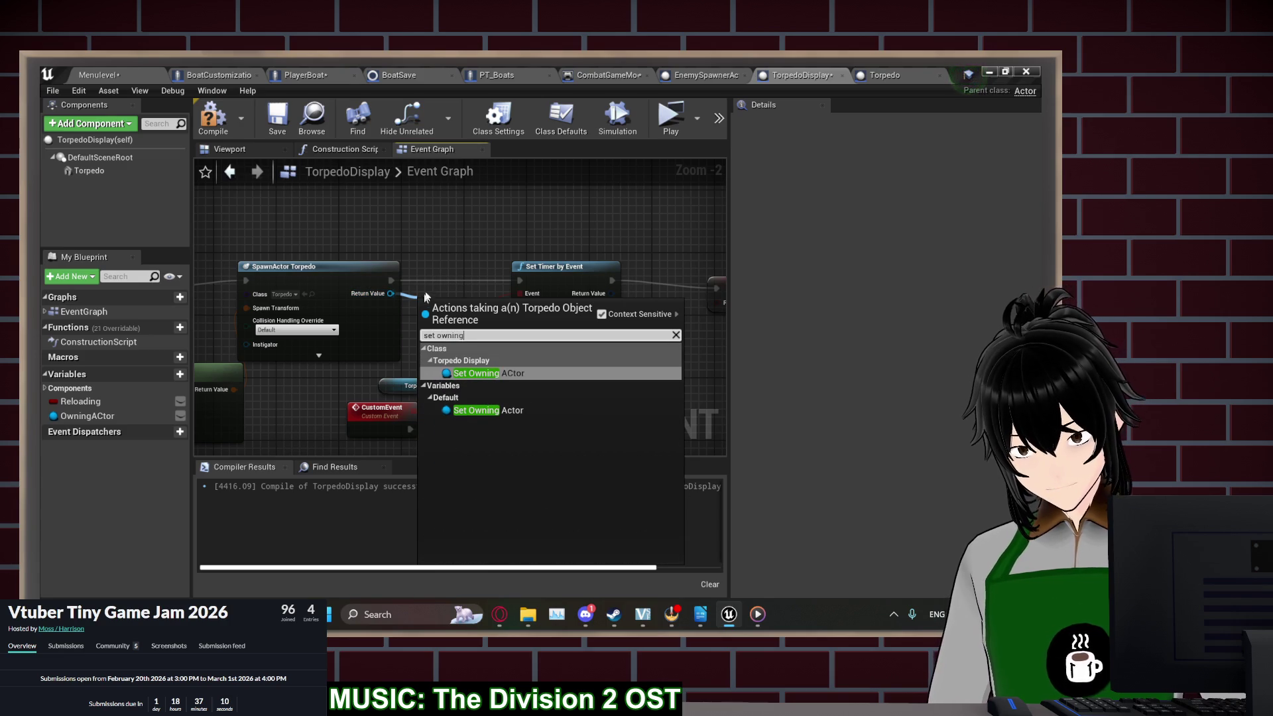
pyautogui.click(524, 411)
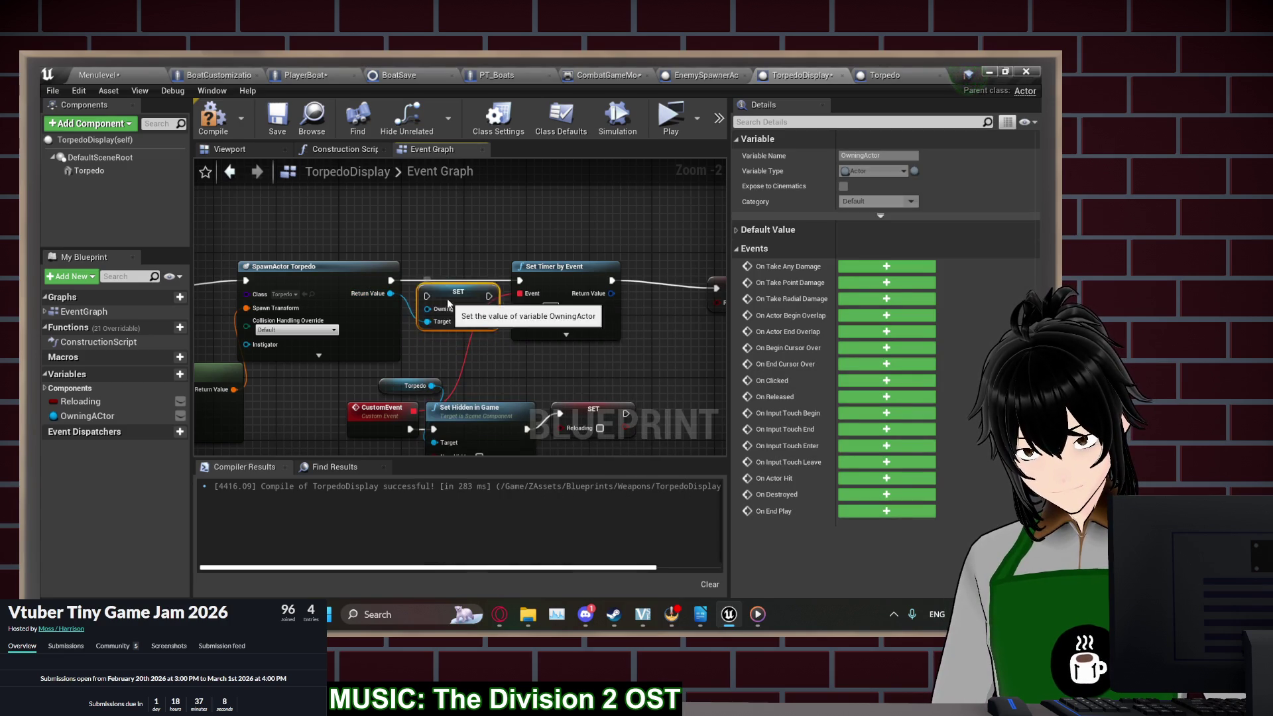
pyautogui.moveTo(450, 307); pyautogui.dragTo(441, 283)
pyautogui.moveTo(391, 280); pyautogui.dragTo(419, 281)
pyautogui.moveTo(87, 416)
pyautogui.mouseDown()
pyautogui.moveTo(411, 225)
pyautogui.moveTo(420, 293)
pyautogui.moveTo(520, 281)
pyautogui.mouseUp()
pyautogui.click(419, 239)
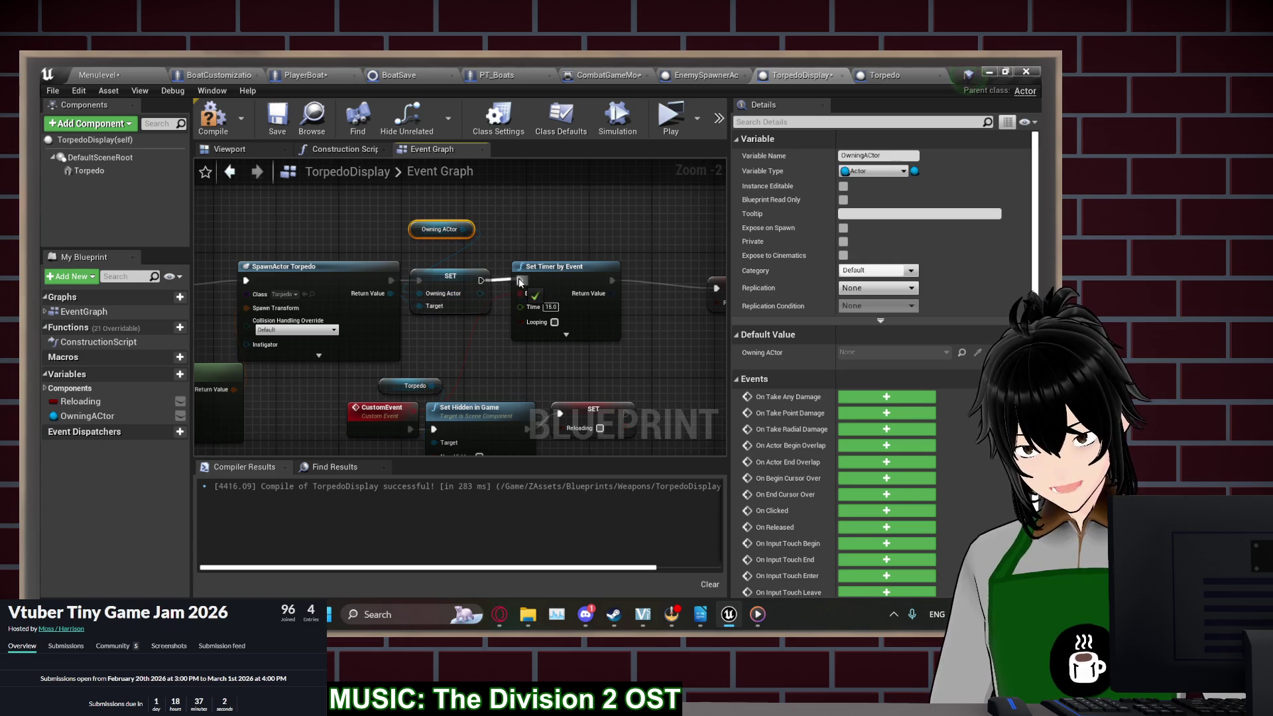
pyautogui.click(212, 126)
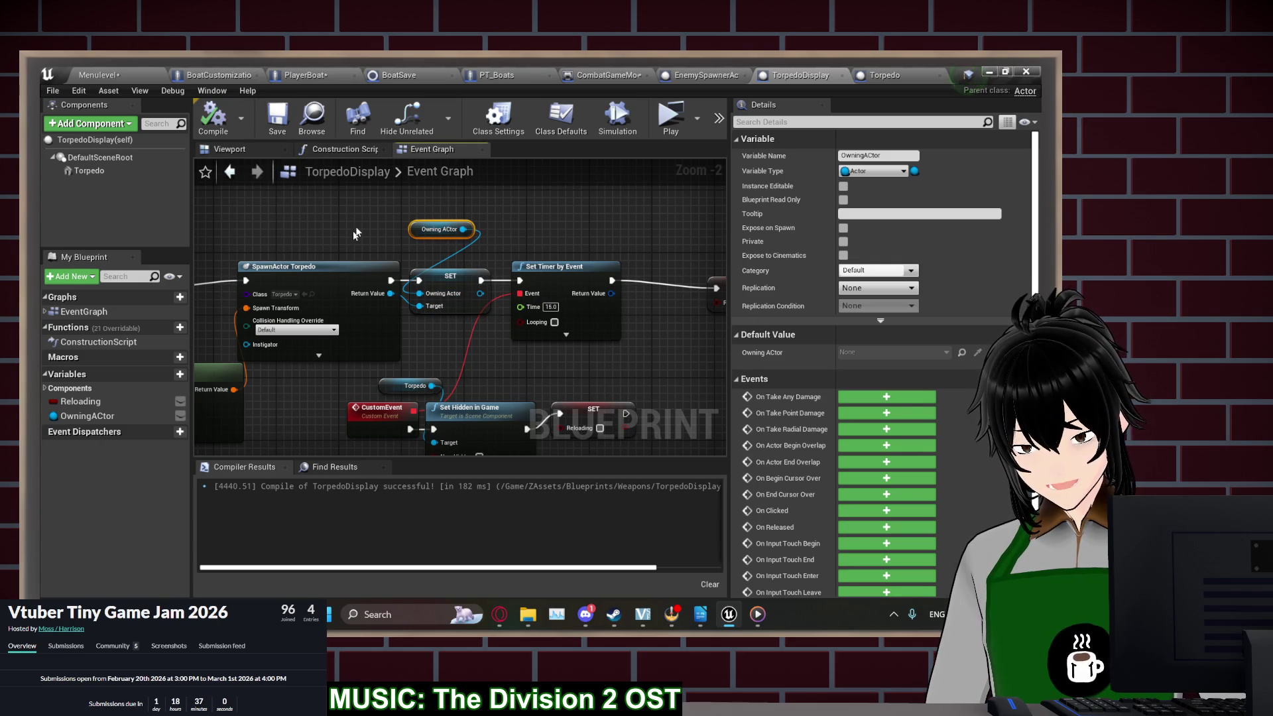
# Launch the game preview and start a new game to reach the boat loadout
pyautogui.scroll(-3, 362, 252)
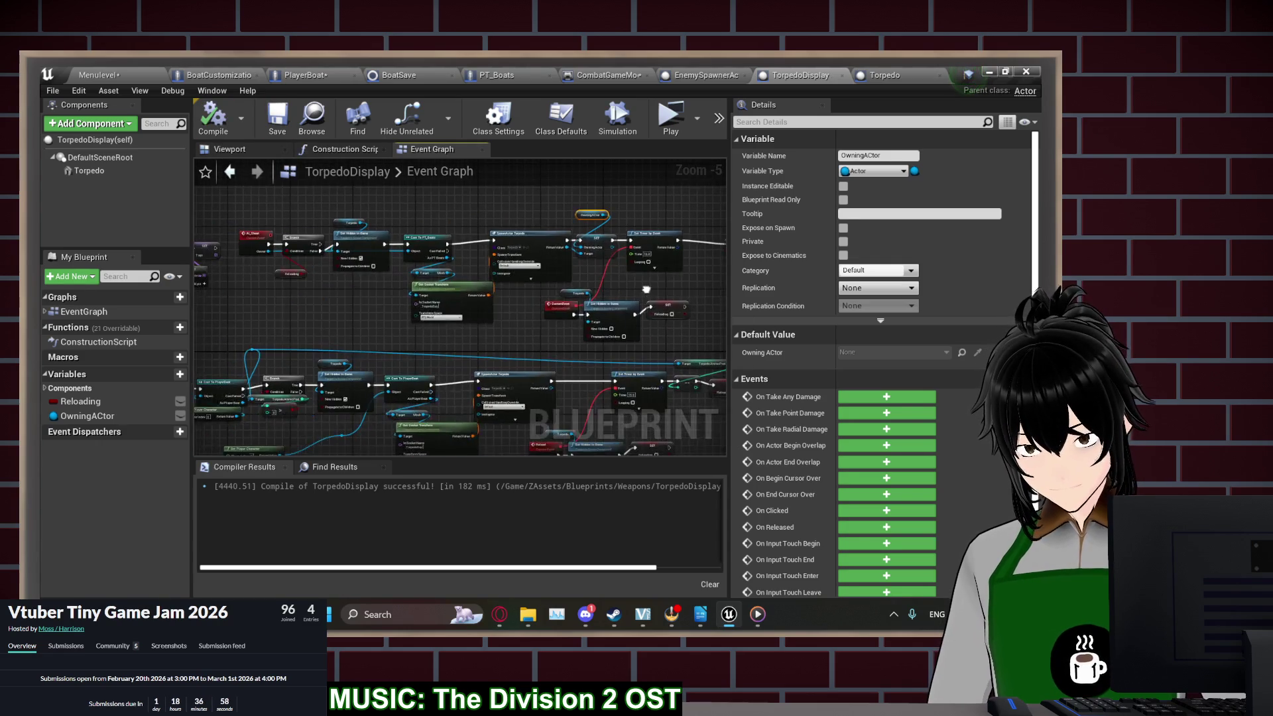
pyautogui.moveTo(719, 298); pyautogui.dragTo(525, 301)
pyautogui.scroll(3, 525, 300)
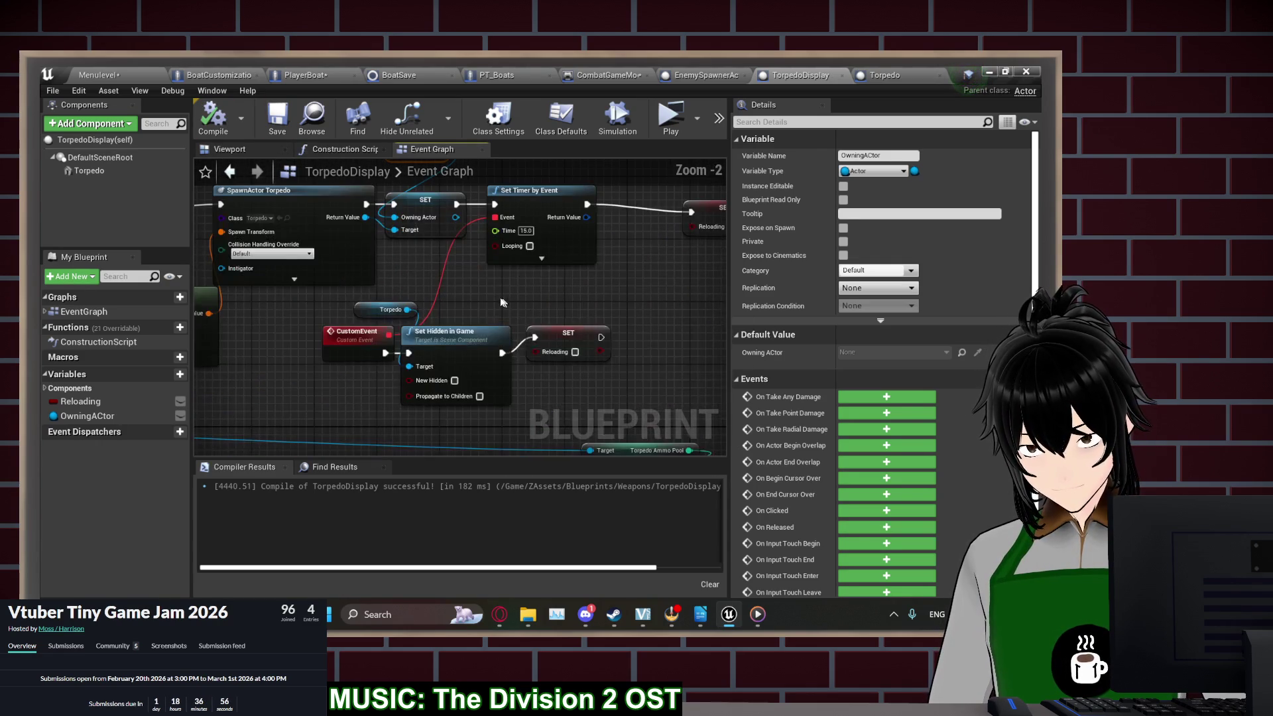
pyautogui.click(822, 71)
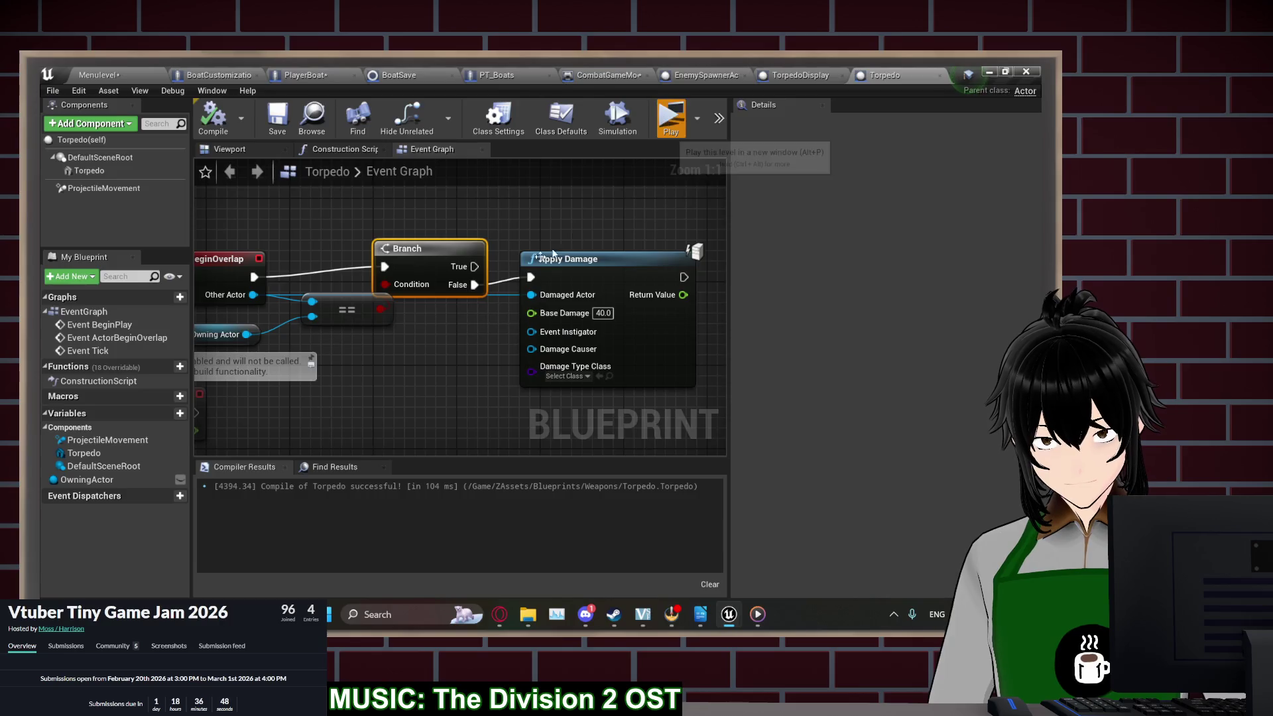
pyautogui.click(668, 118)
pyautogui.click(199, 293)
pyautogui.click(199, 295)
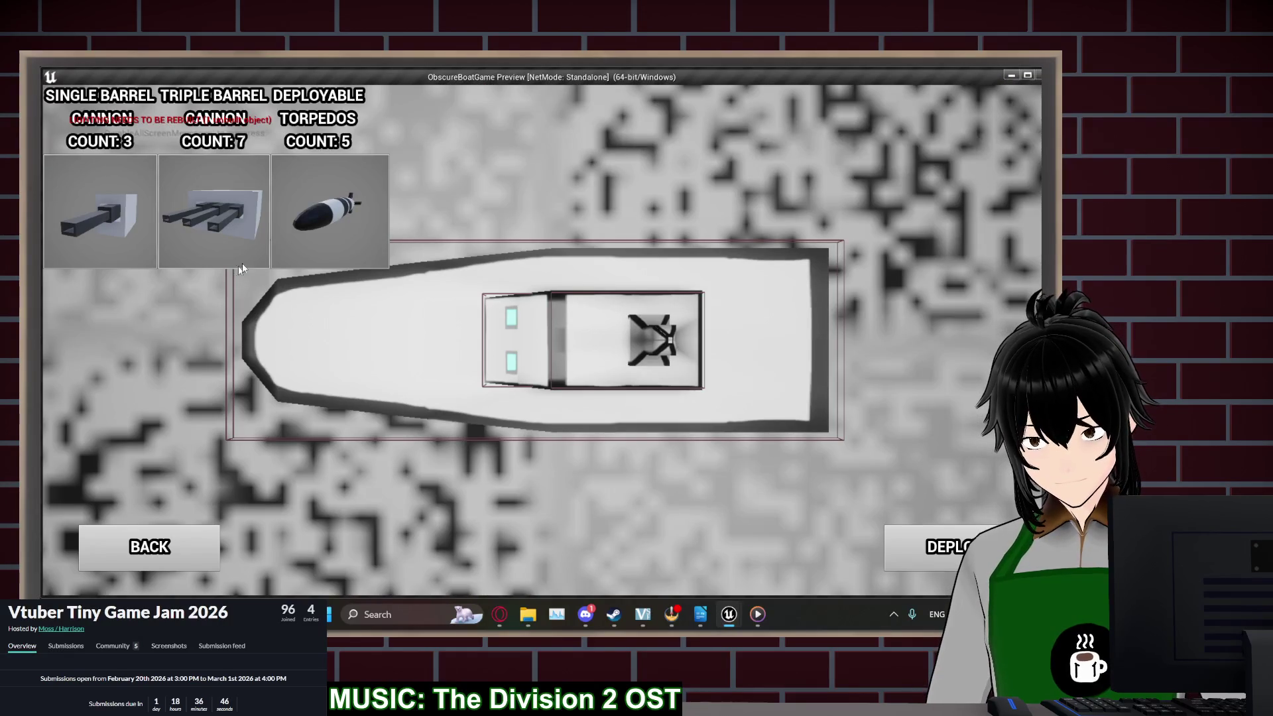
# Mount a bow torpedo, deploy, turn side-on and fire, then stop the preview
pyautogui.click(426, 290)
pyautogui.press('Return')
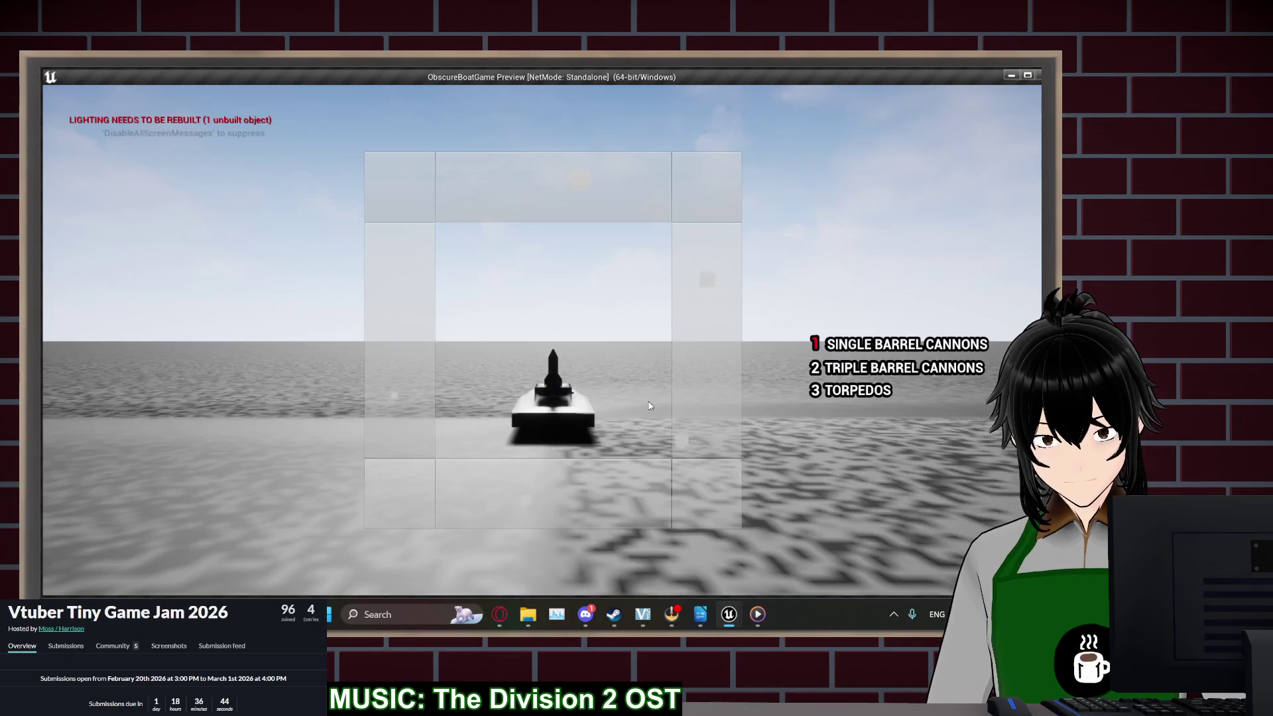
pyautogui.press('a')
pyautogui.click(541, 392)
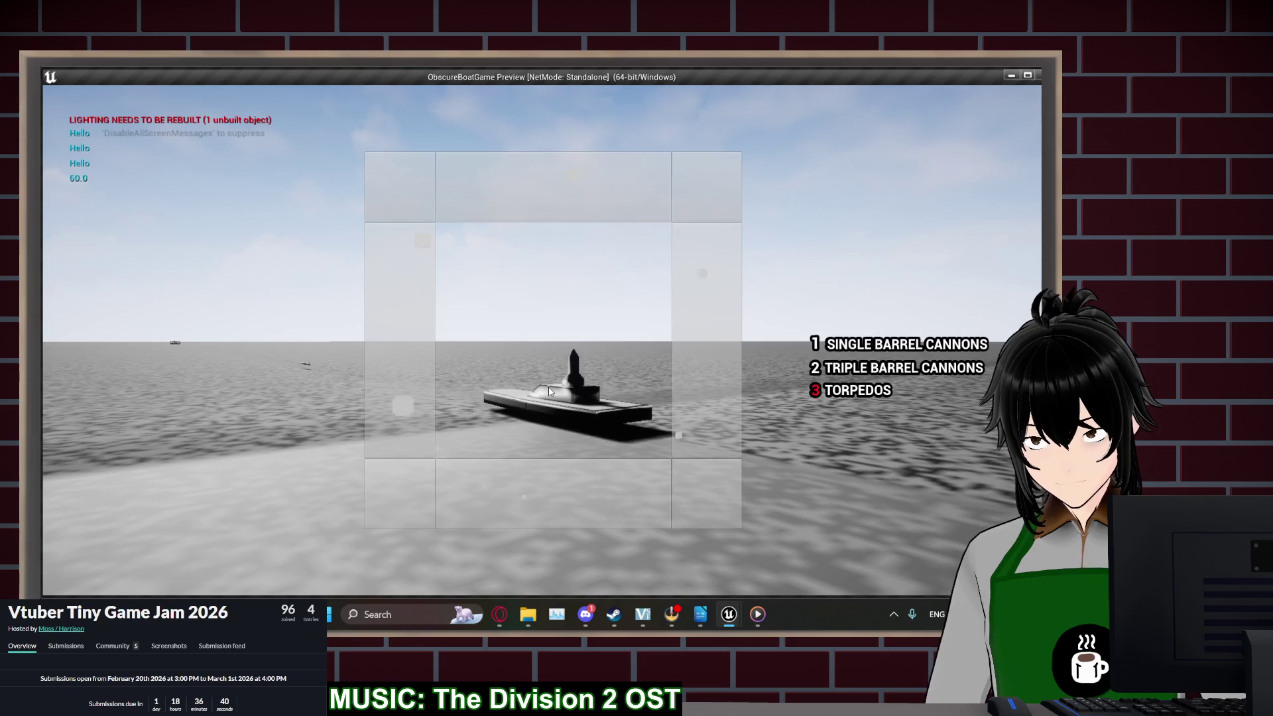
pyautogui.press('Escape')
pyautogui.moveTo(453, 355); pyautogui.dragTo(640, 369)
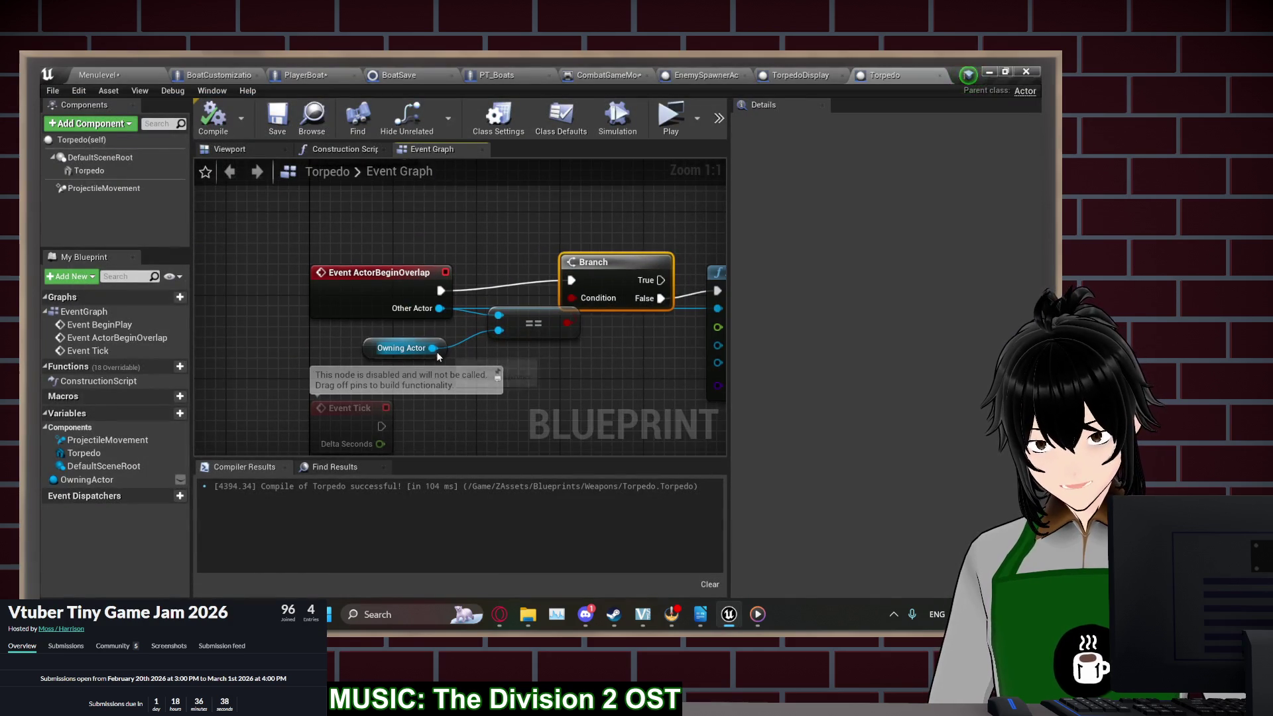
# Nudge the Torpedo graph's Apply Damage node slightly lower beside the Branch
pyautogui.click(438, 348)
pyautogui.moveTo(563, 348); pyautogui.dragTo(491, 348)
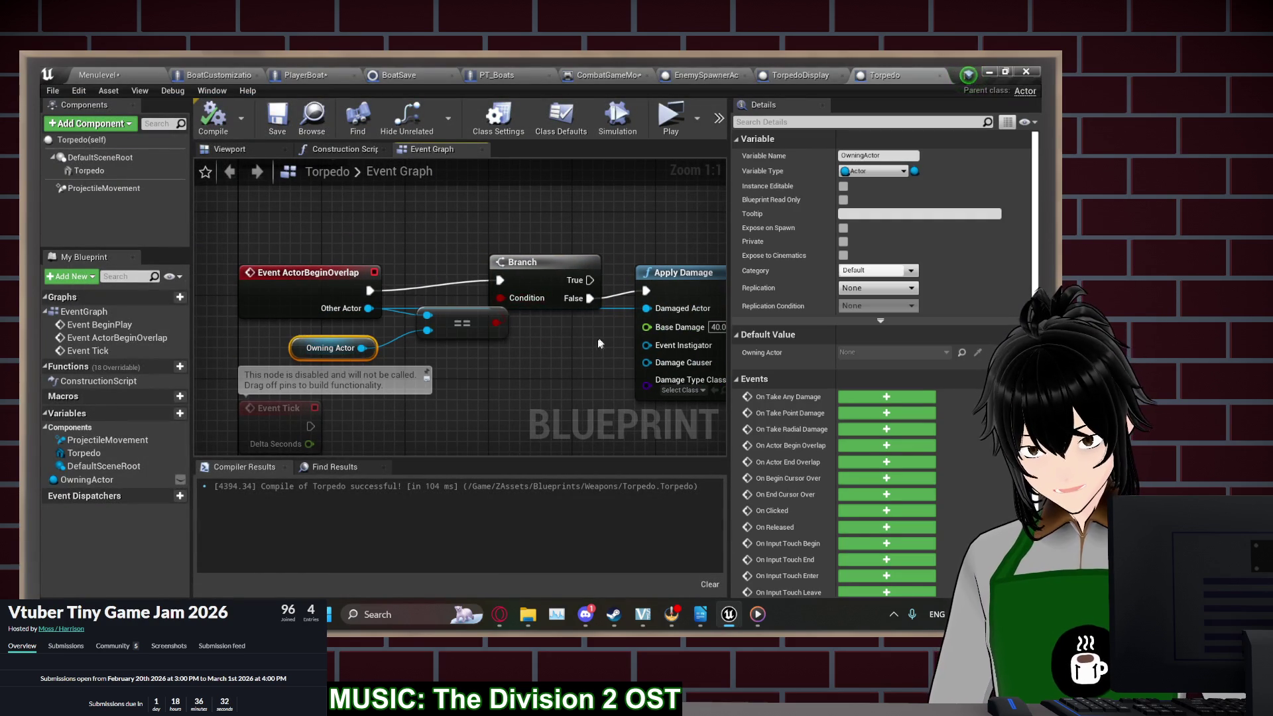
pyautogui.moveTo(599, 343); pyautogui.dragTo(458, 358)
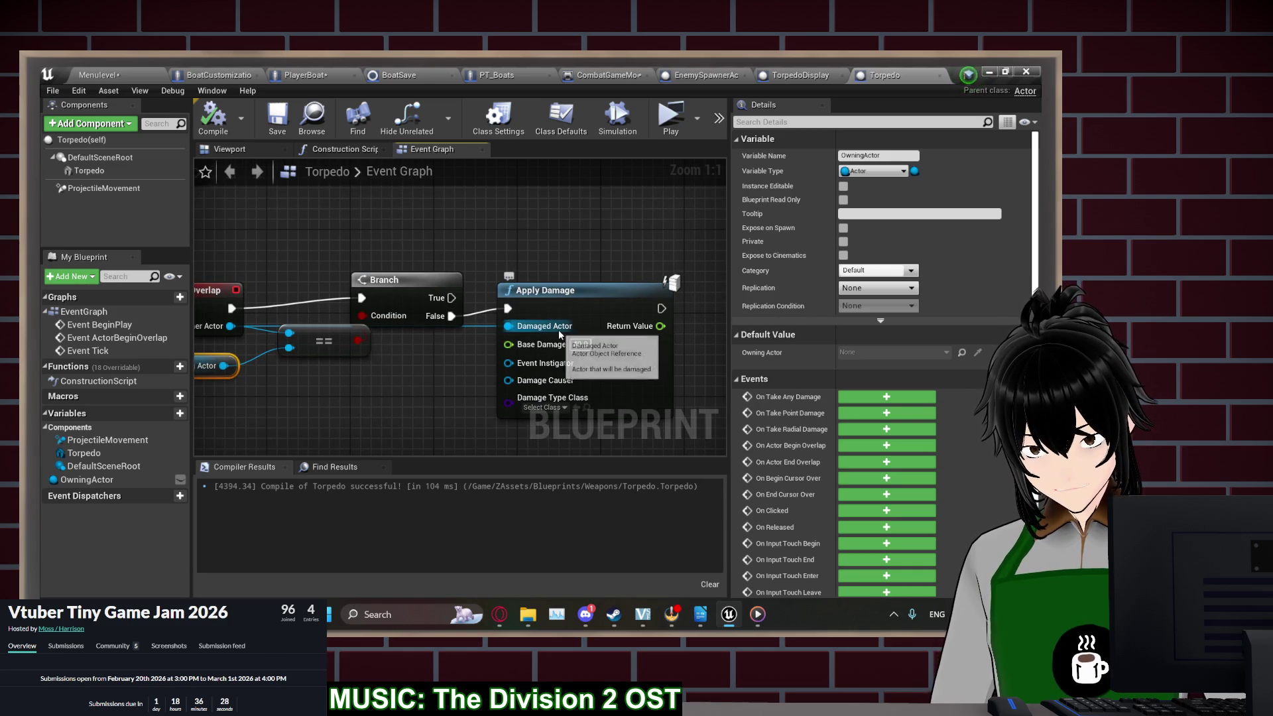
pyautogui.moveTo(554, 281); pyautogui.dragTo(553, 302)
pyautogui.click(493, 299)
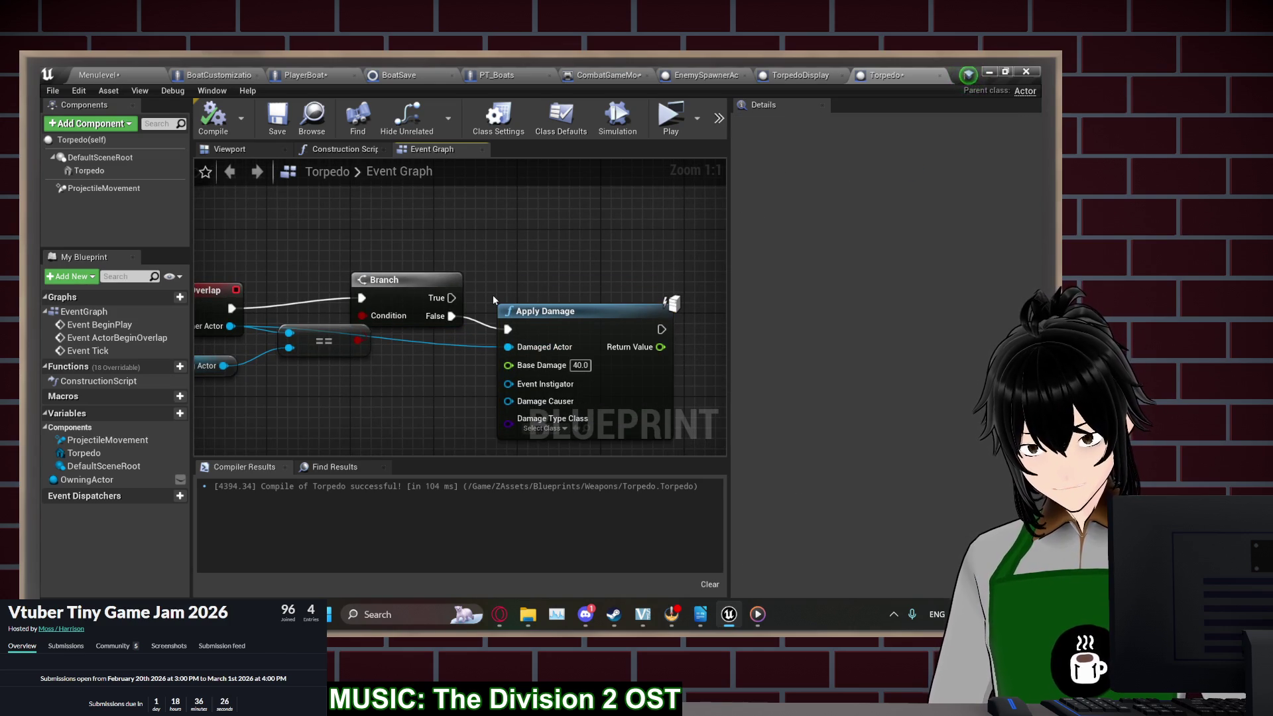
# Set the torpedo display's Owning Actor to Self before Shoot in PlayerBoat, compile, and playtest
pyautogui.click(311, 74)
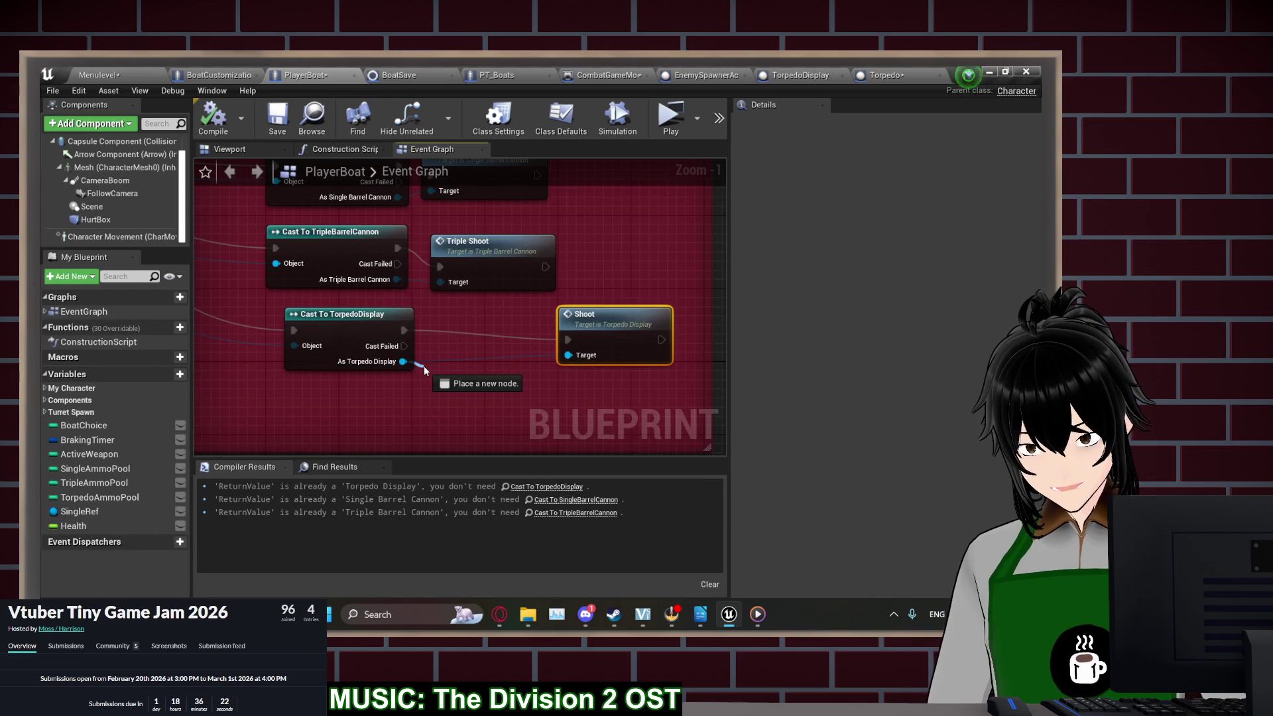
pyautogui.moveTo(423, 364); pyautogui.dragTo(423, 365)
pyautogui.write('set own')
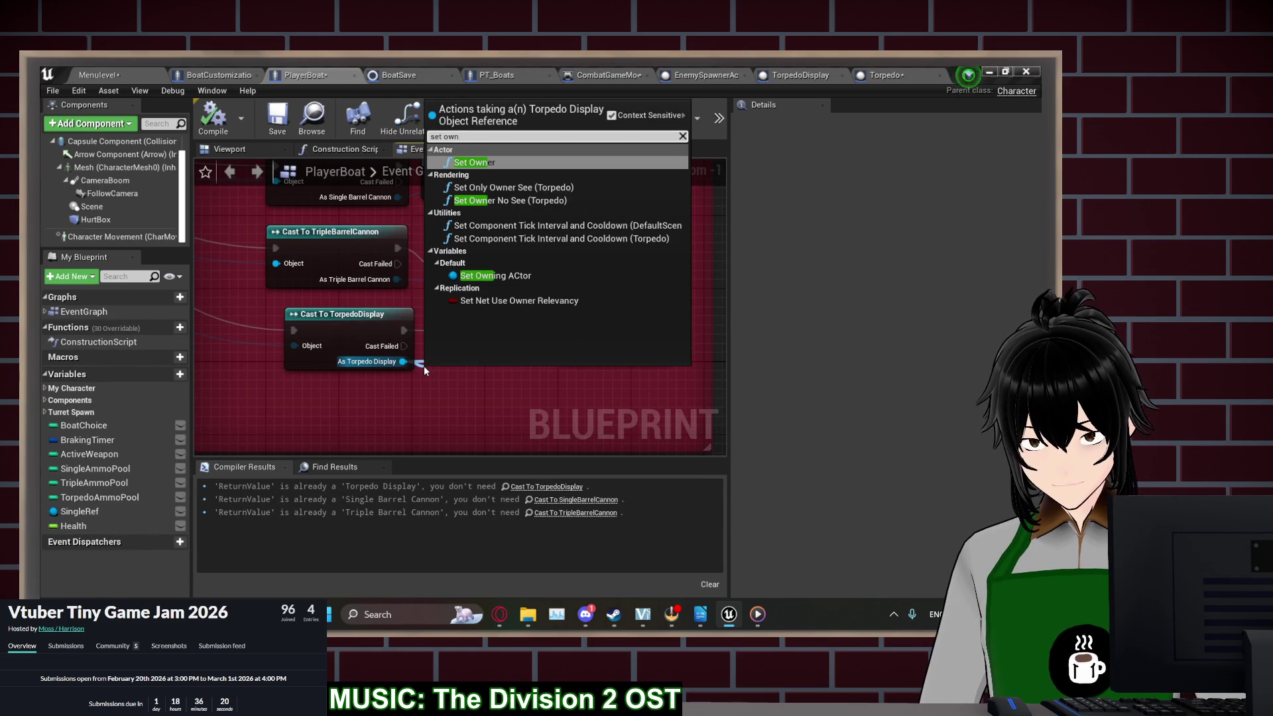
pyautogui.click(495, 275)
pyautogui.moveTo(439, 409); pyautogui.dragTo(404, 330)
pyautogui.moveTo(471, 399)
pyautogui.mouseDown()
pyautogui.moveTo(498, 353)
pyautogui.moveTo(417, 387)
pyautogui.mouseUp()
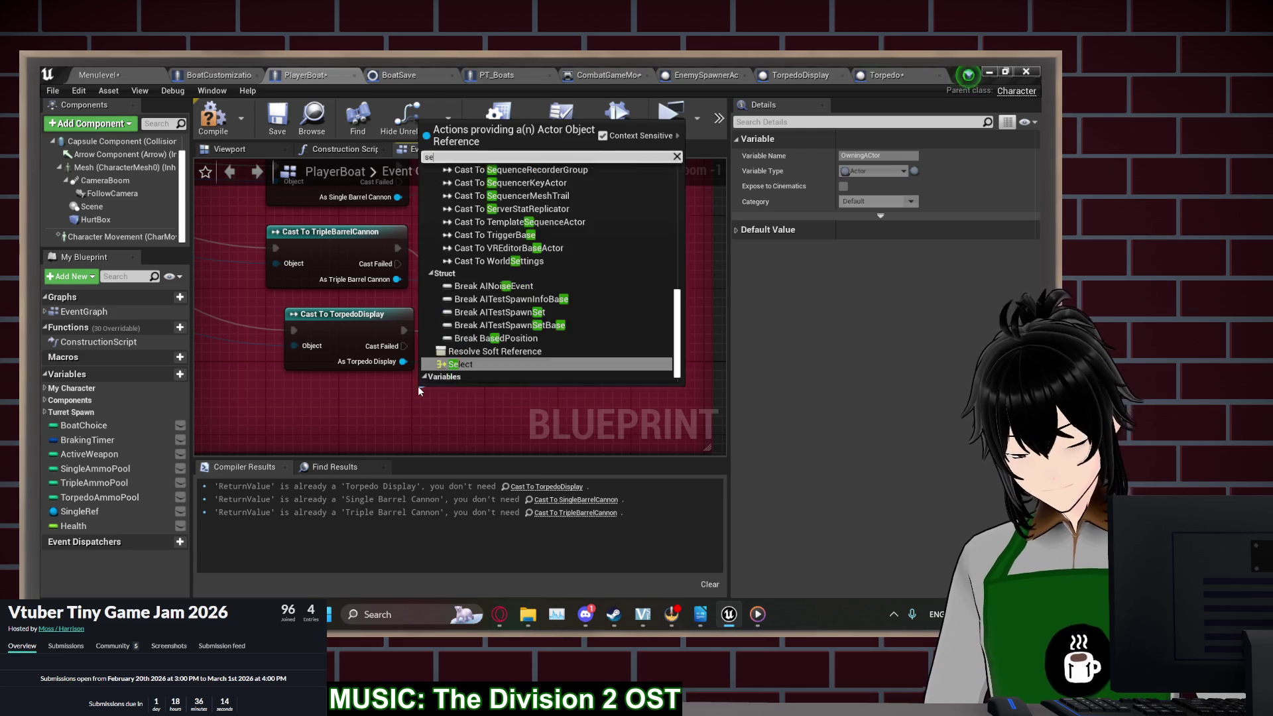
pyautogui.write('self')
pyautogui.click(485, 182)
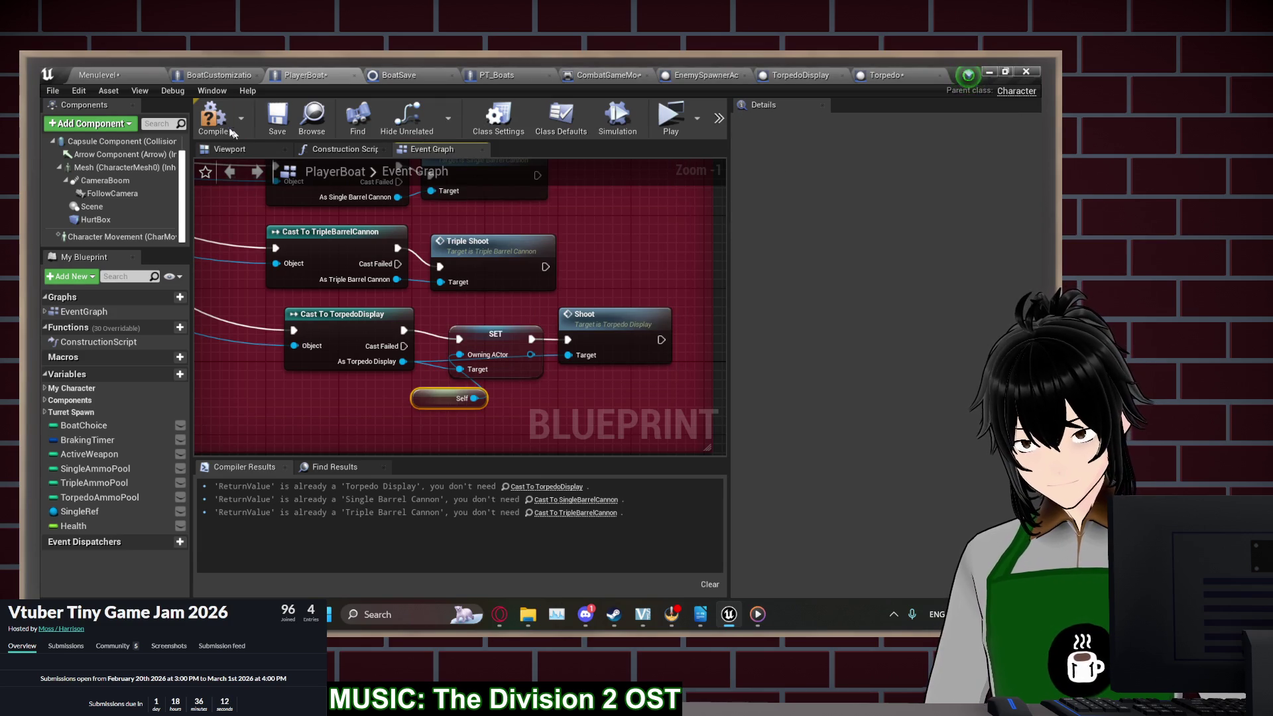
pyautogui.click(226, 126)
pyautogui.click(670, 119)
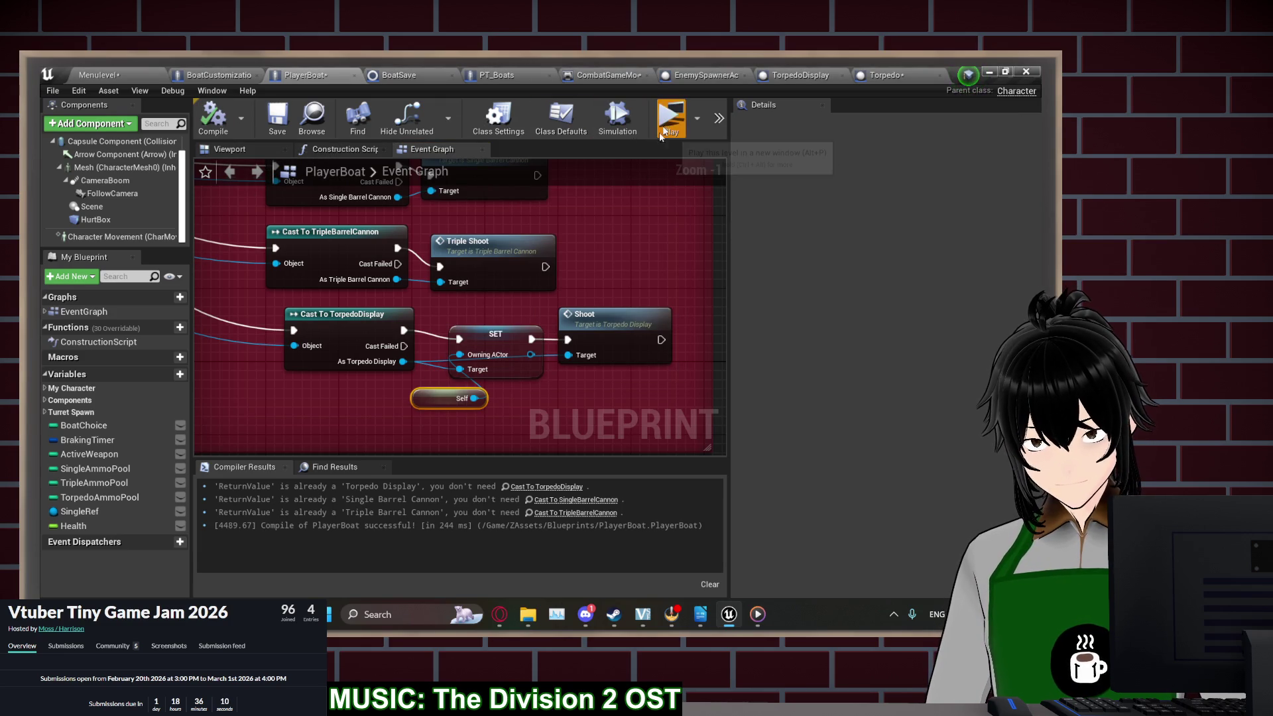
# Start a new game with a bow torpedo, steer and fire torpedoes, then end the preview
pyautogui.click(238, 290)
pyautogui.click(238, 288)
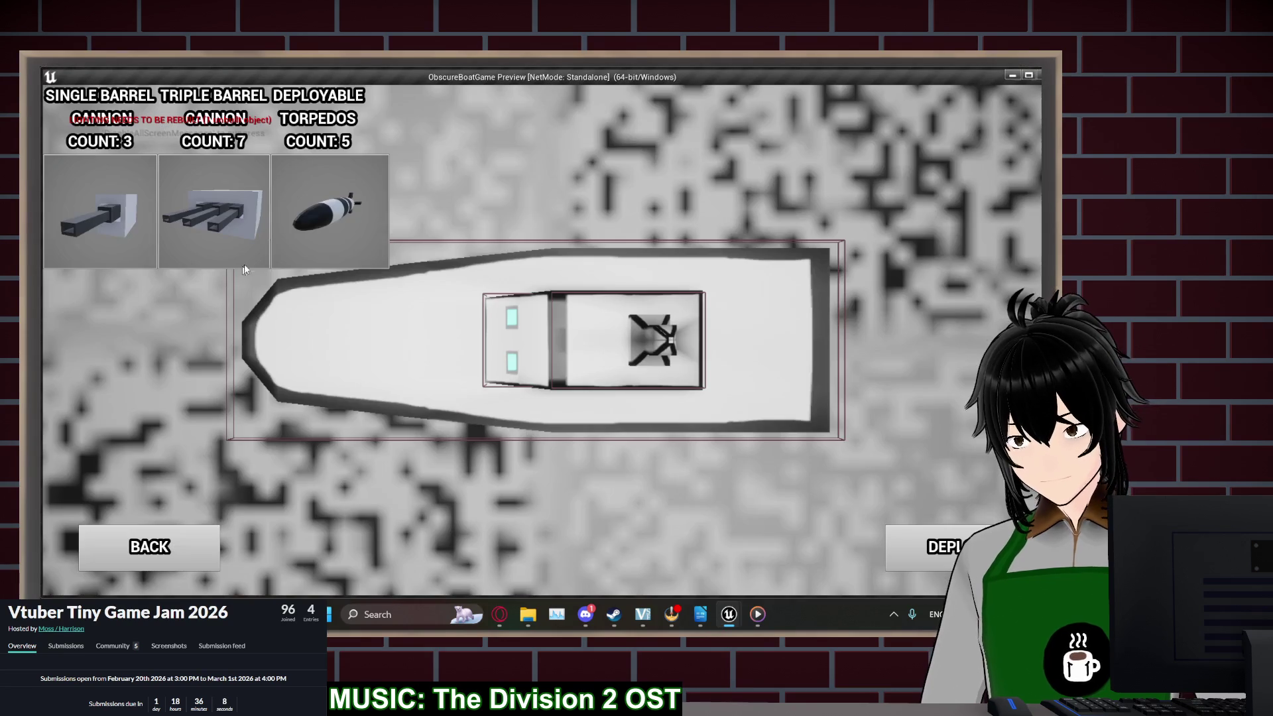
pyautogui.click(320, 287)
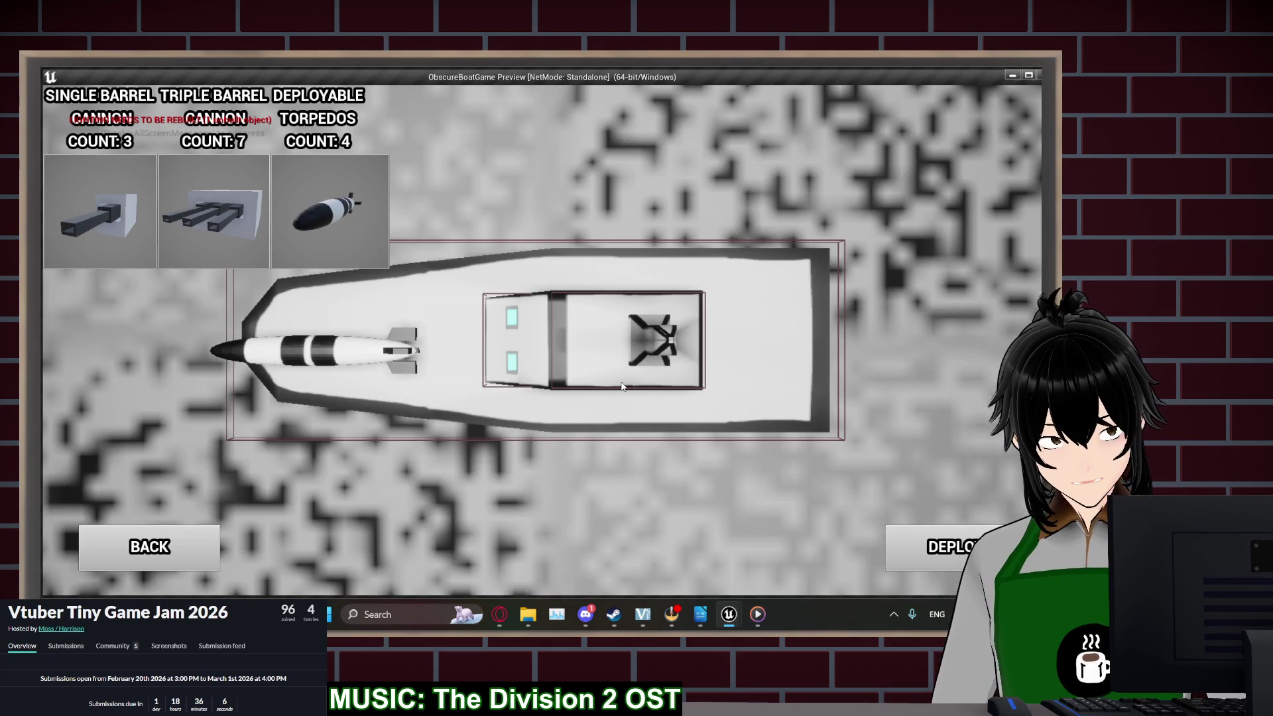
pyautogui.press('a')
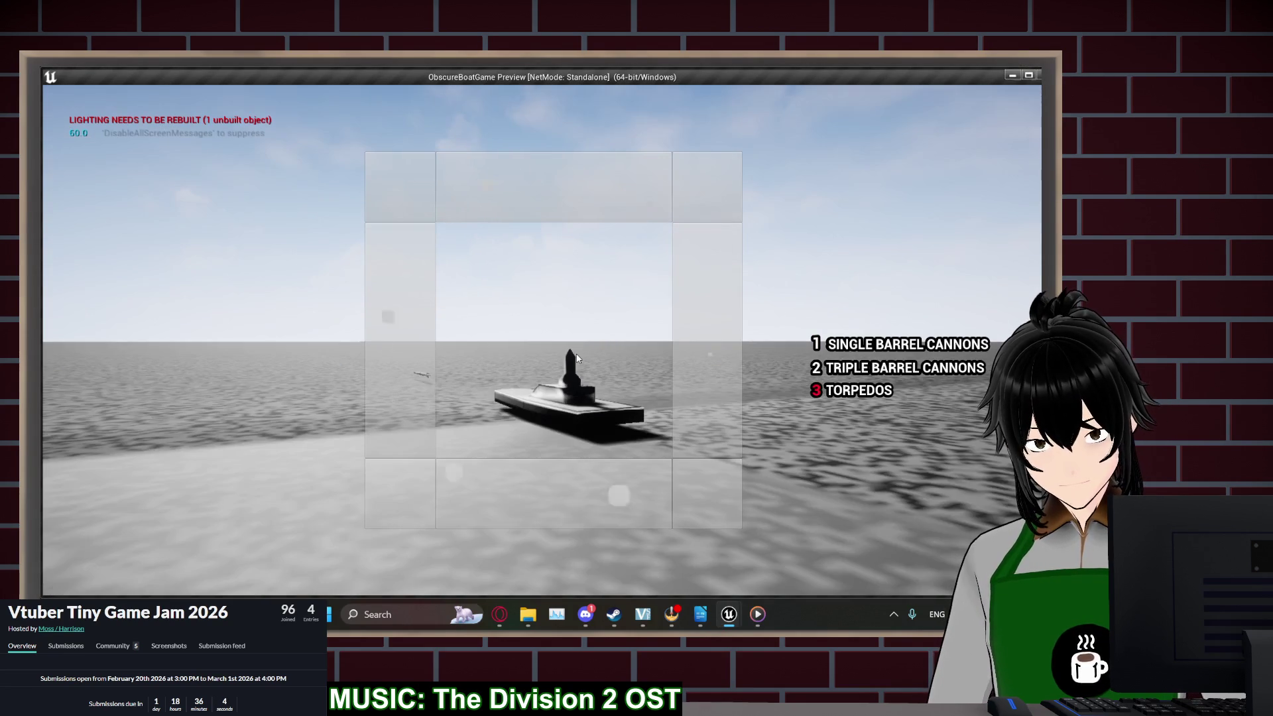
pyautogui.click(539, 389)
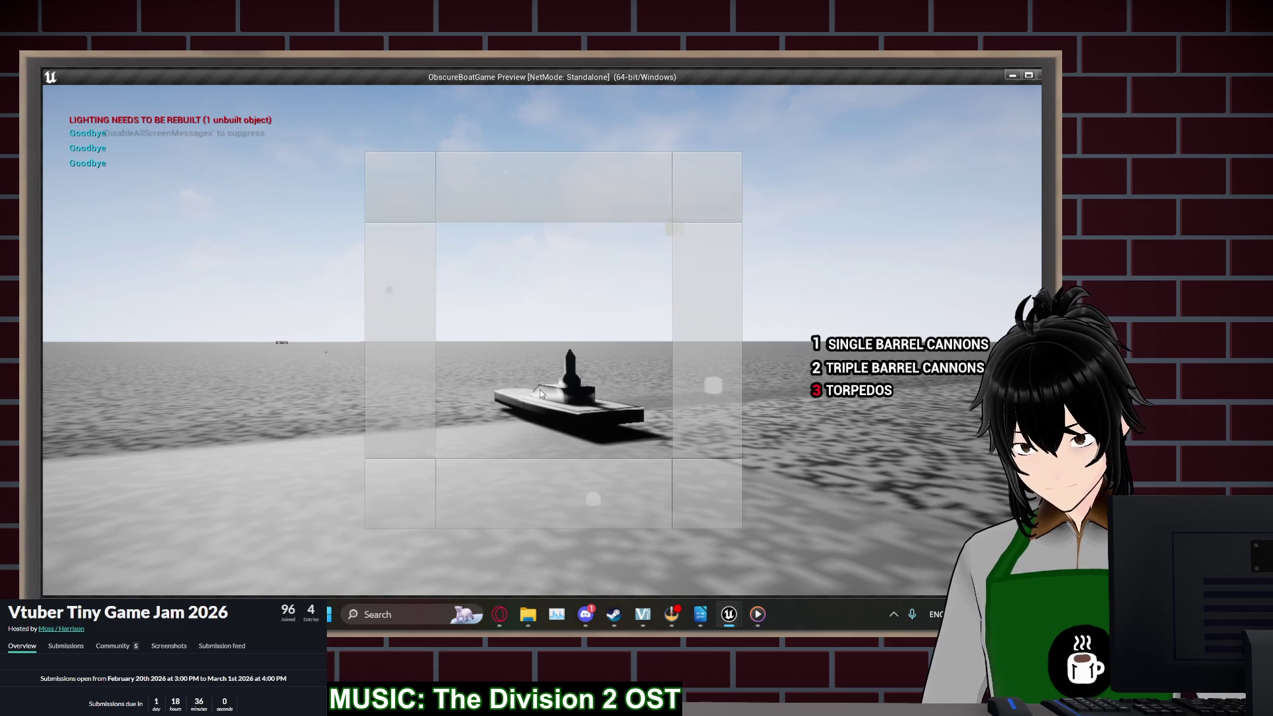
pyautogui.moveTo(540, 388); pyautogui.dragTo(583, 406)
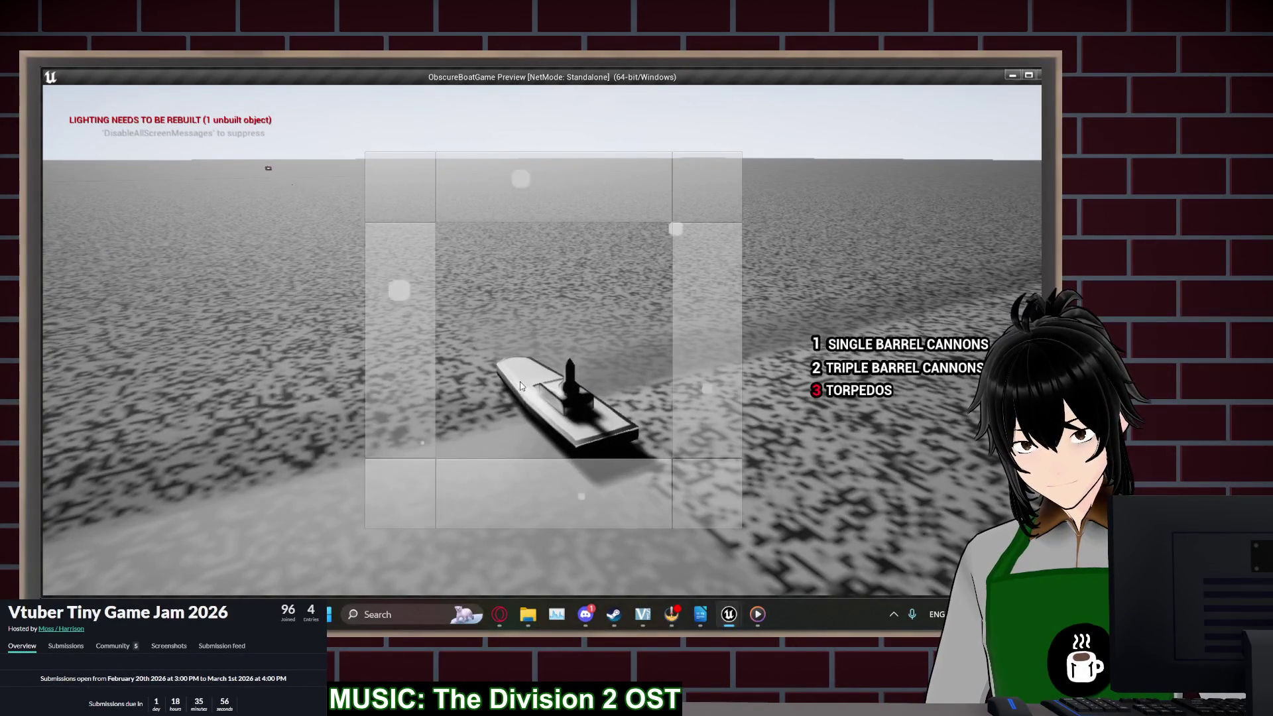
pyautogui.press('a')
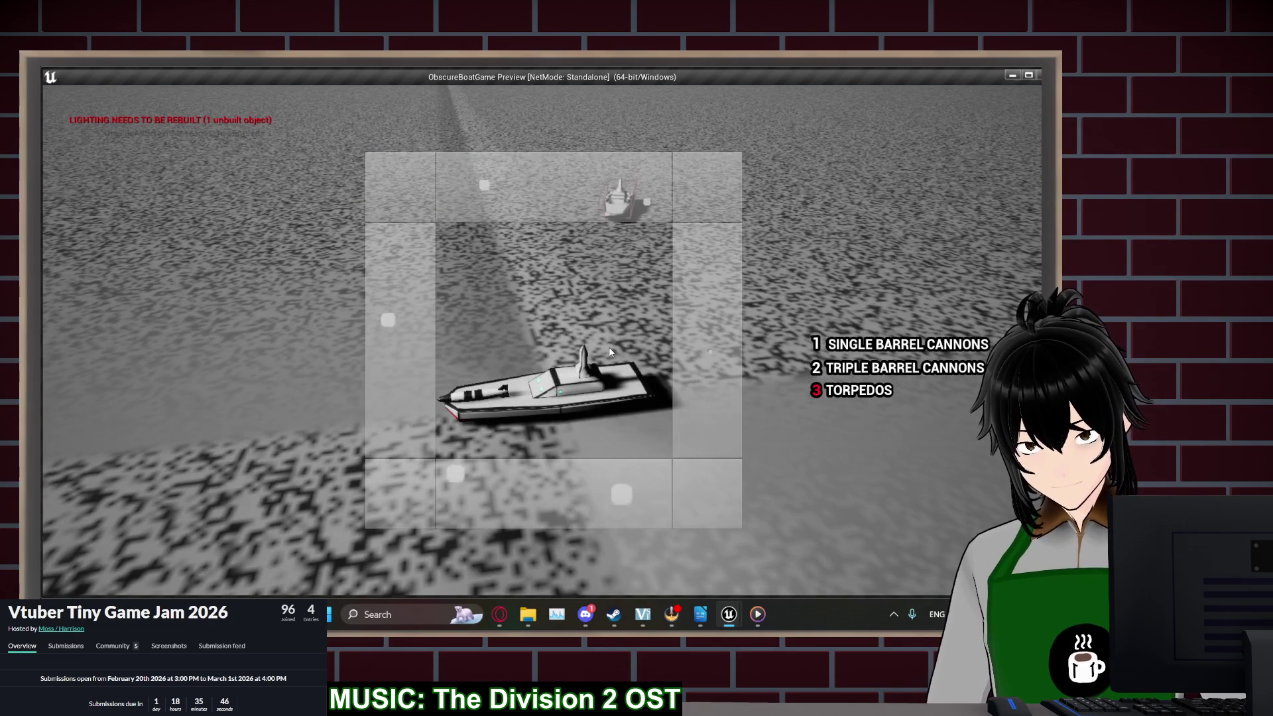
pyautogui.click(609, 347)
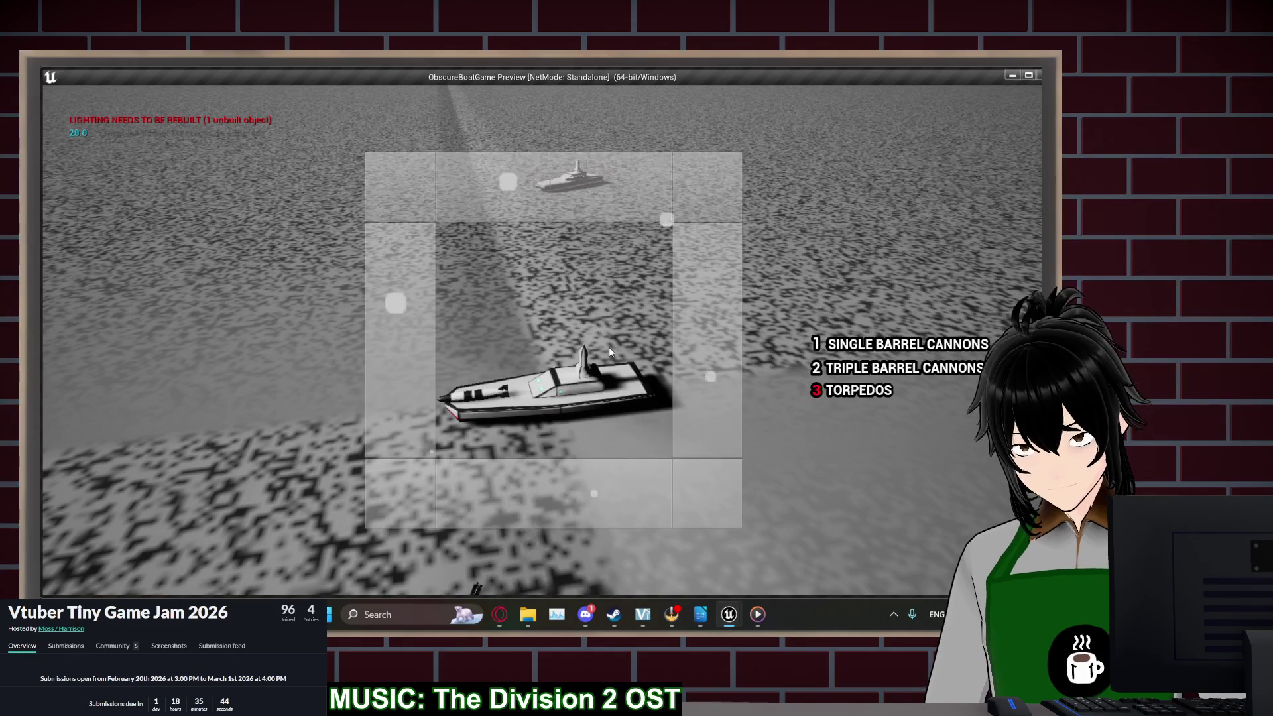
pyautogui.press('Escape')
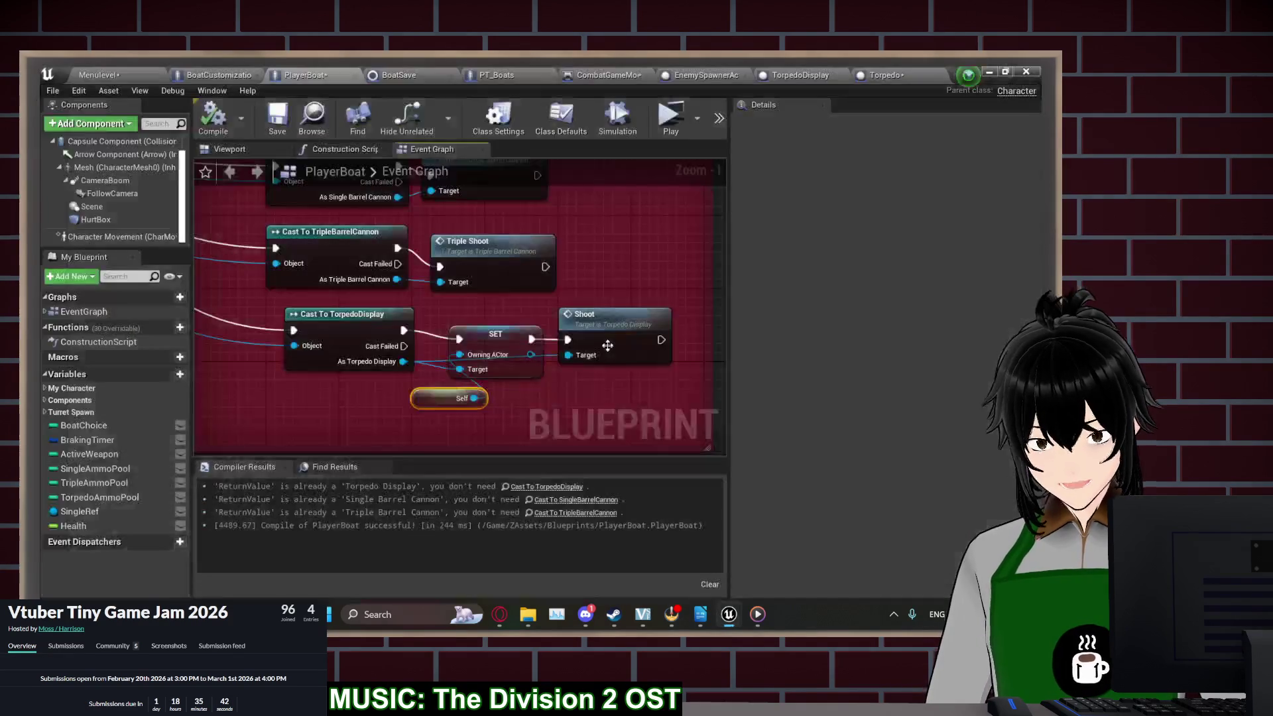
# Add a DestroyActor node after Apply Damage in the Torpedo graph
pyautogui.click(893, 77)
pyautogui.moveTo(610, 279); pyautogui.dragTo(515, 248)
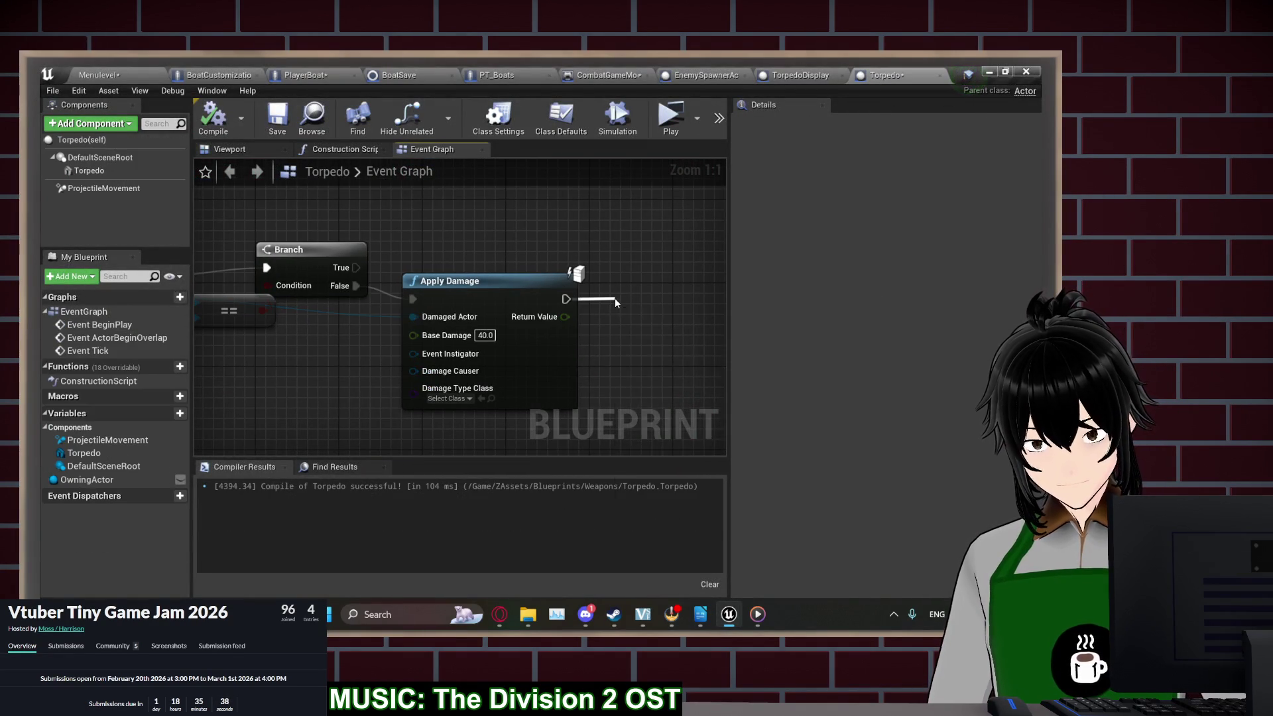
pyautogui.moveTo(614, 299); pyautogui.dragTo(615, 303)
pyautogui.write('destroy')
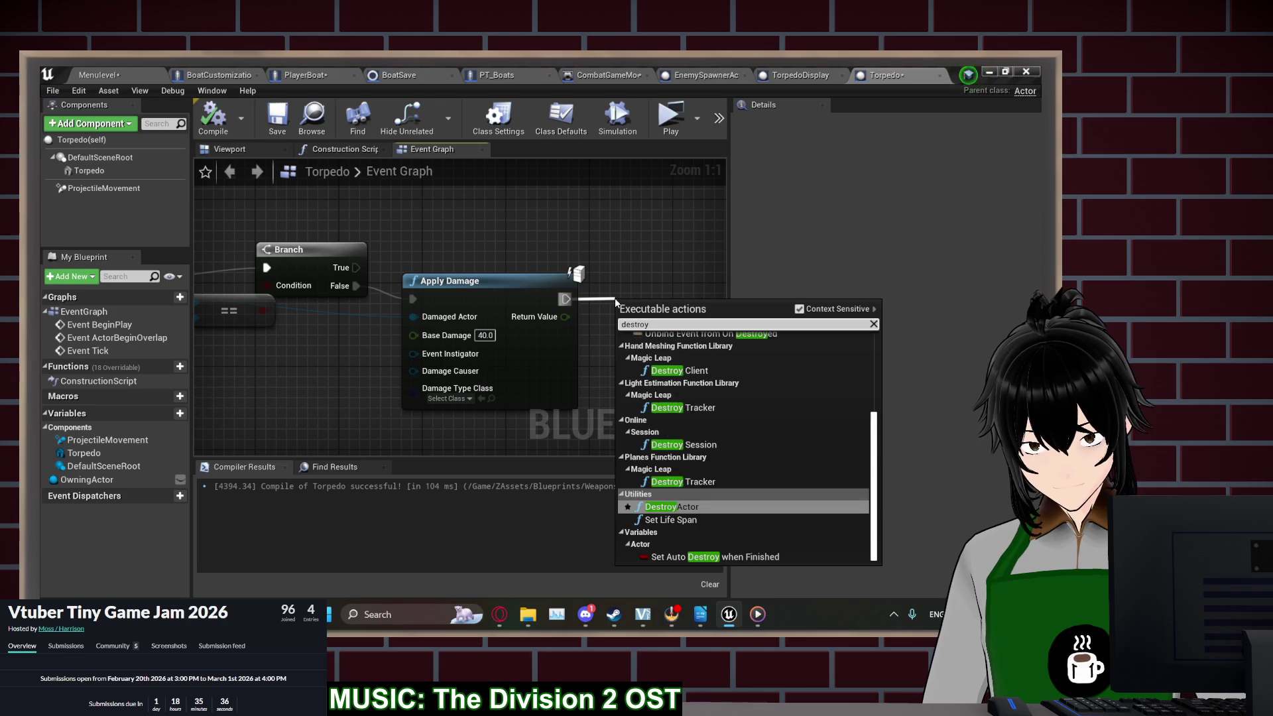
pyautogui.press('Return')
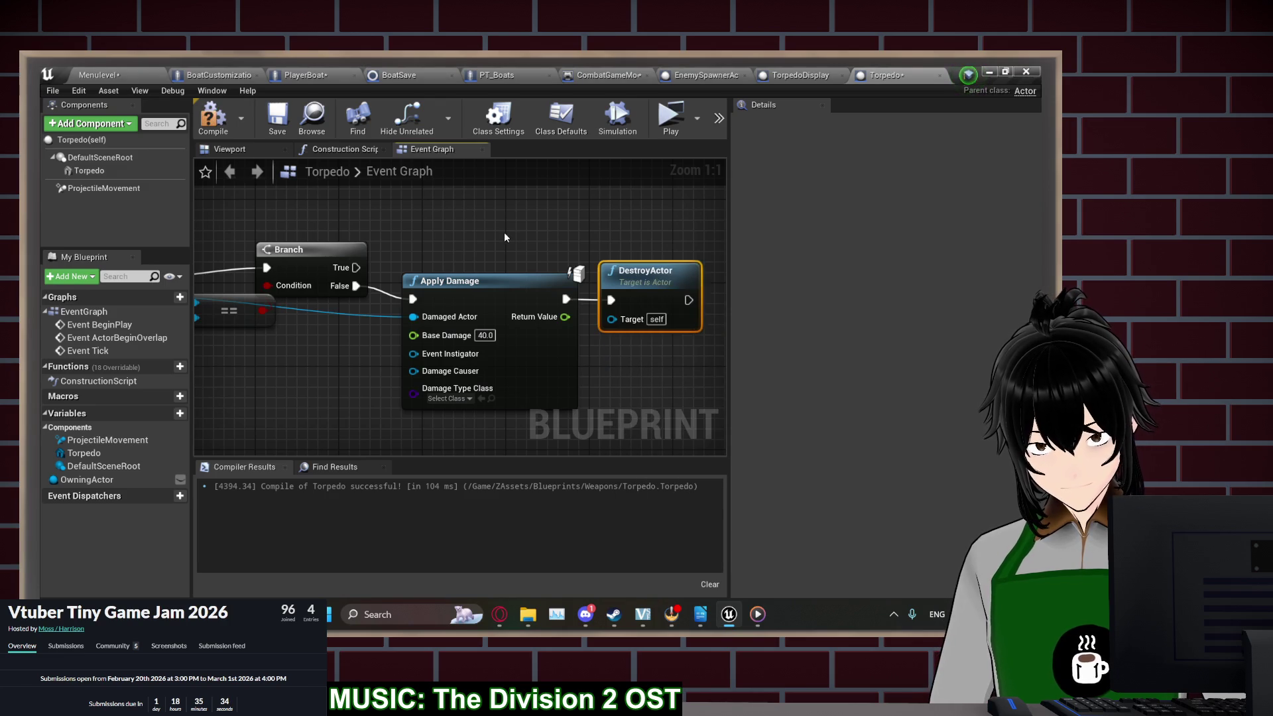
# Rewire Apply Damage from the Branch's False to its True output, compile, and preview
pyautogui.moveTo(503, 237); pyautogui.dragTo(609, 254)
pyautogui.rightClick(523, 305)
pyautogui.click(648, 432)
pyautogui.moveTo(535, 282); pyautogui.dragTo(585, 310)
pyautogui.click(233, 132)
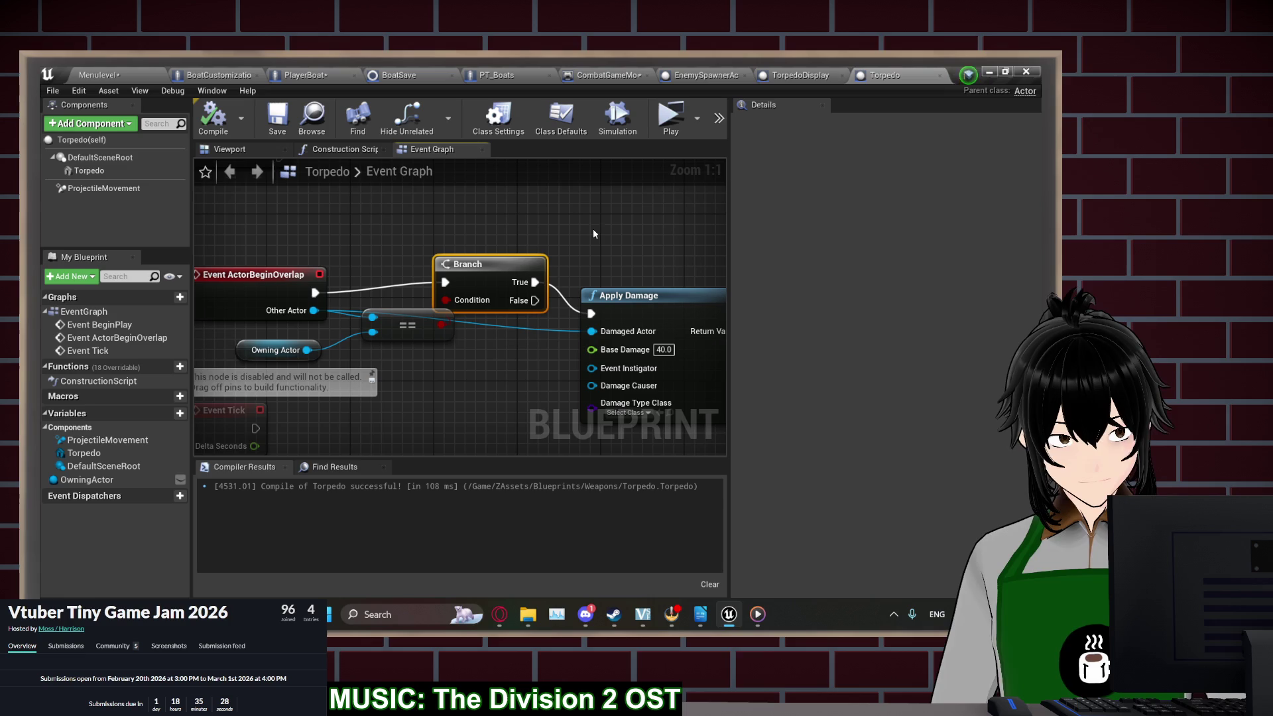
pyautogui.moveTo(436, 244); pyautogui.dragTo(392, 246)
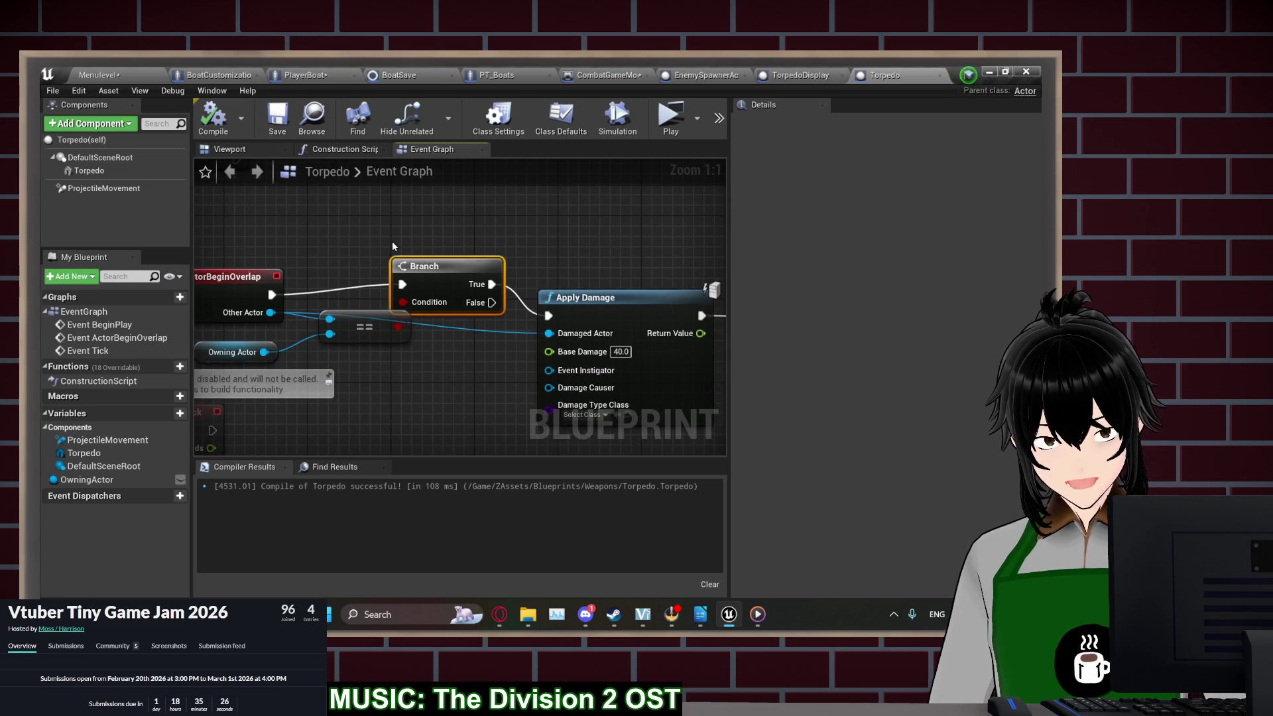
pyautogui.scroll(-1, 403, 396)
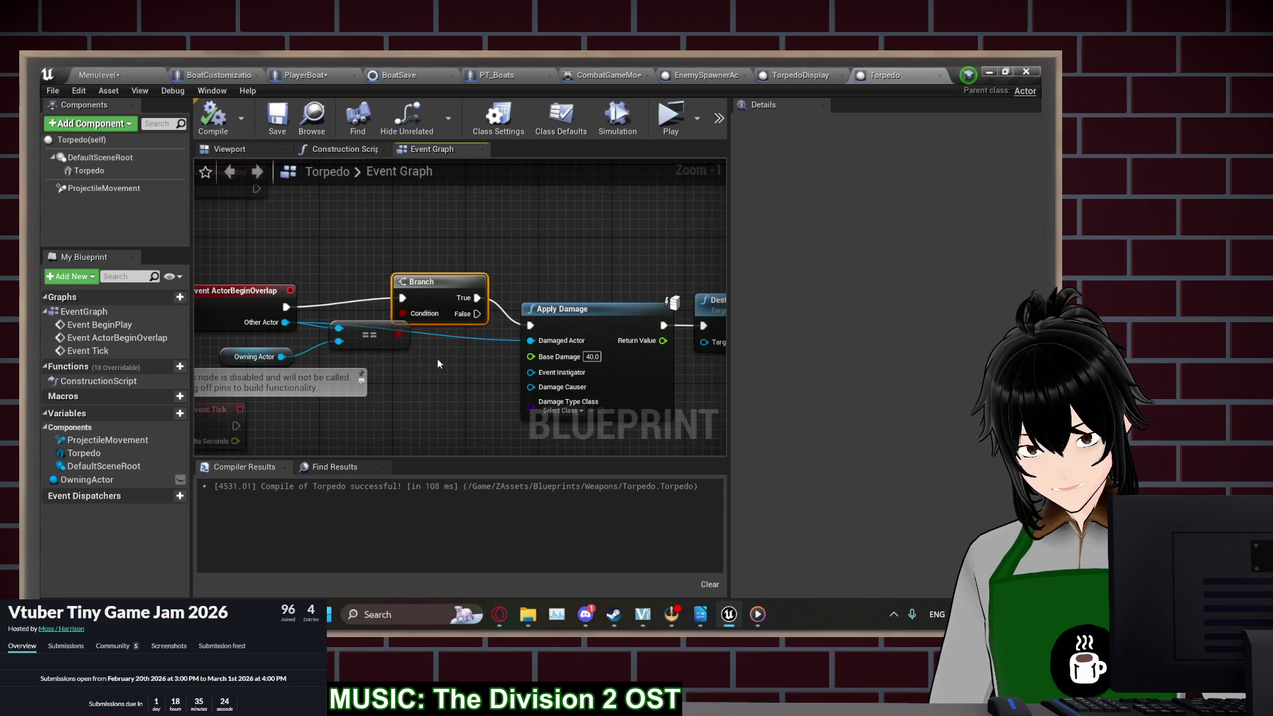
pyautogui.click(670, 126)
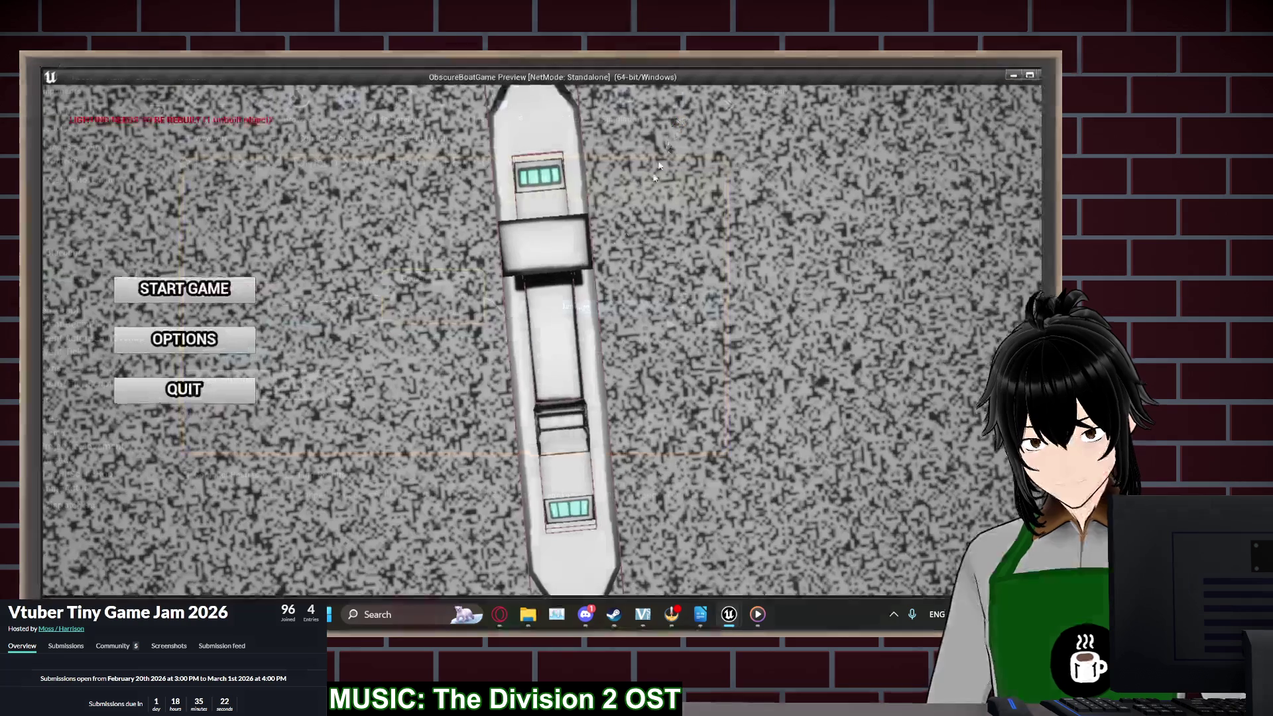
# Start a new game, mount a torpedo on the boat's bow, and deploy into the ocean
pyautogui.click(252, 300)
pyautogui.click(226, 299)
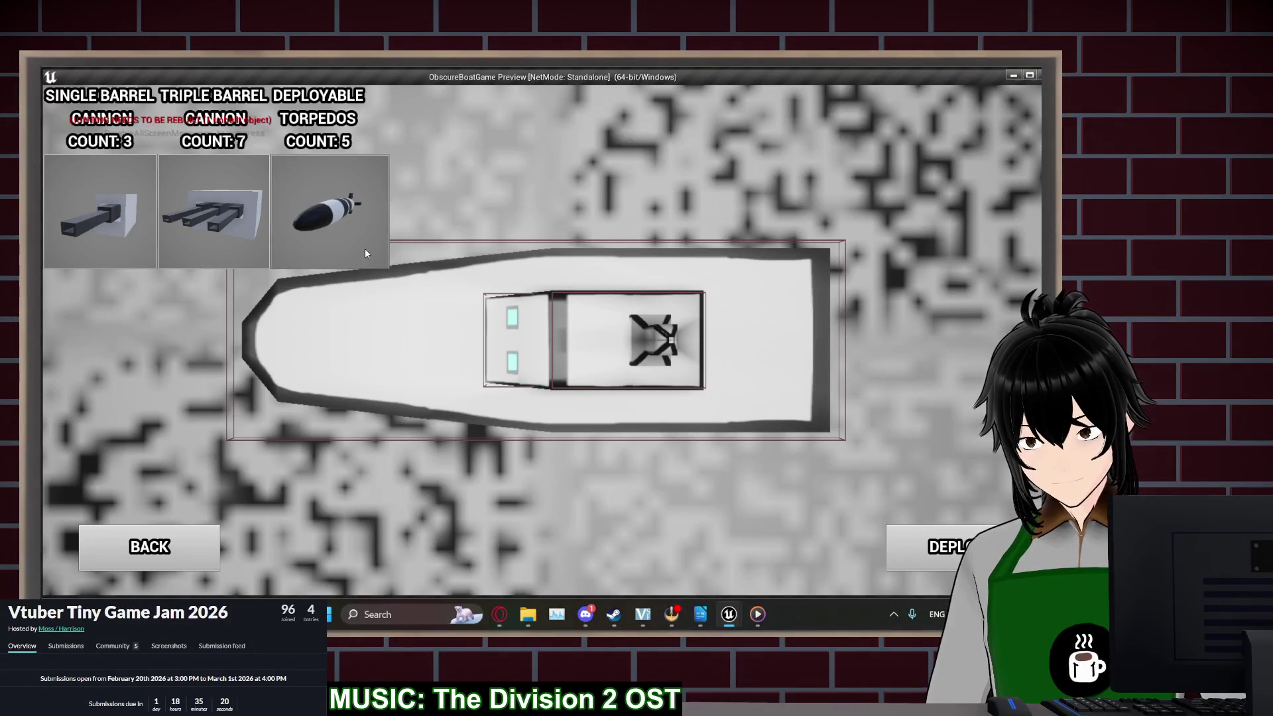
pyautogui.moveTo(365, 254); pyautogui.dragTo(545, 389)
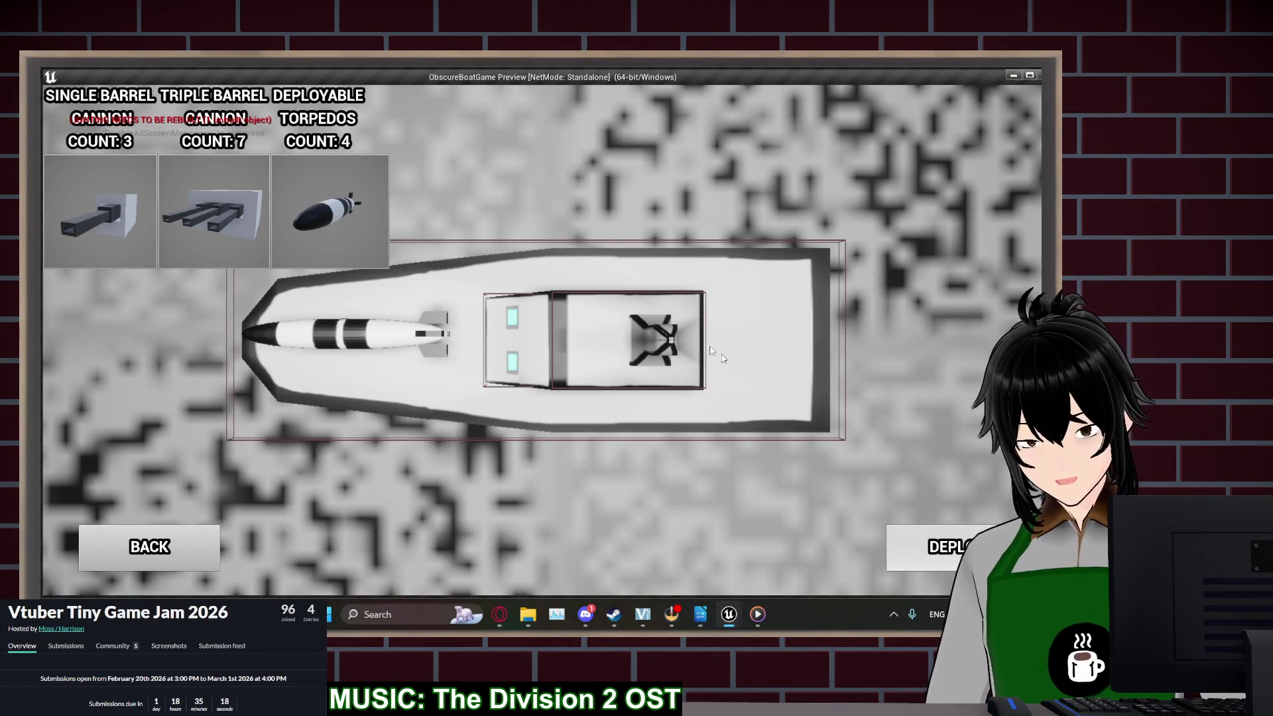
pyautogui.click(932, 547)
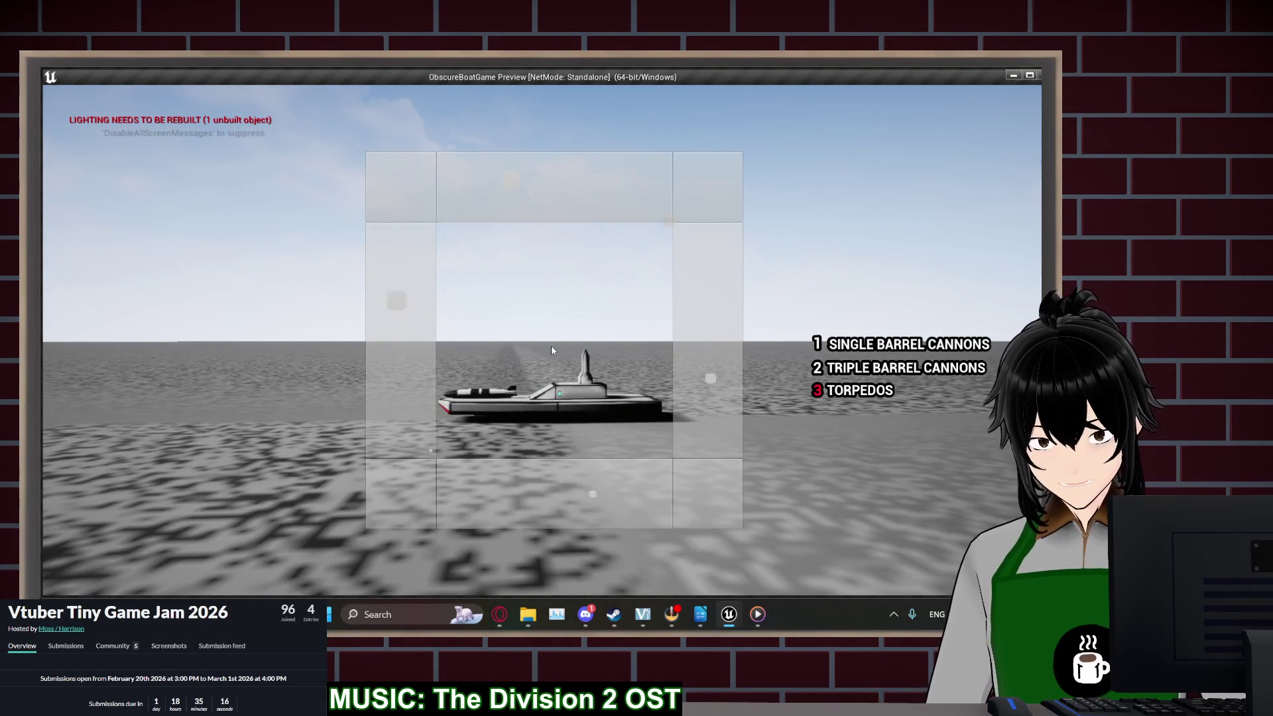
# Fire torpedoes at the enemy ship while steering, stop the preview, and begin breaking the Apply Damage link
pyautogui.click(551, 350)
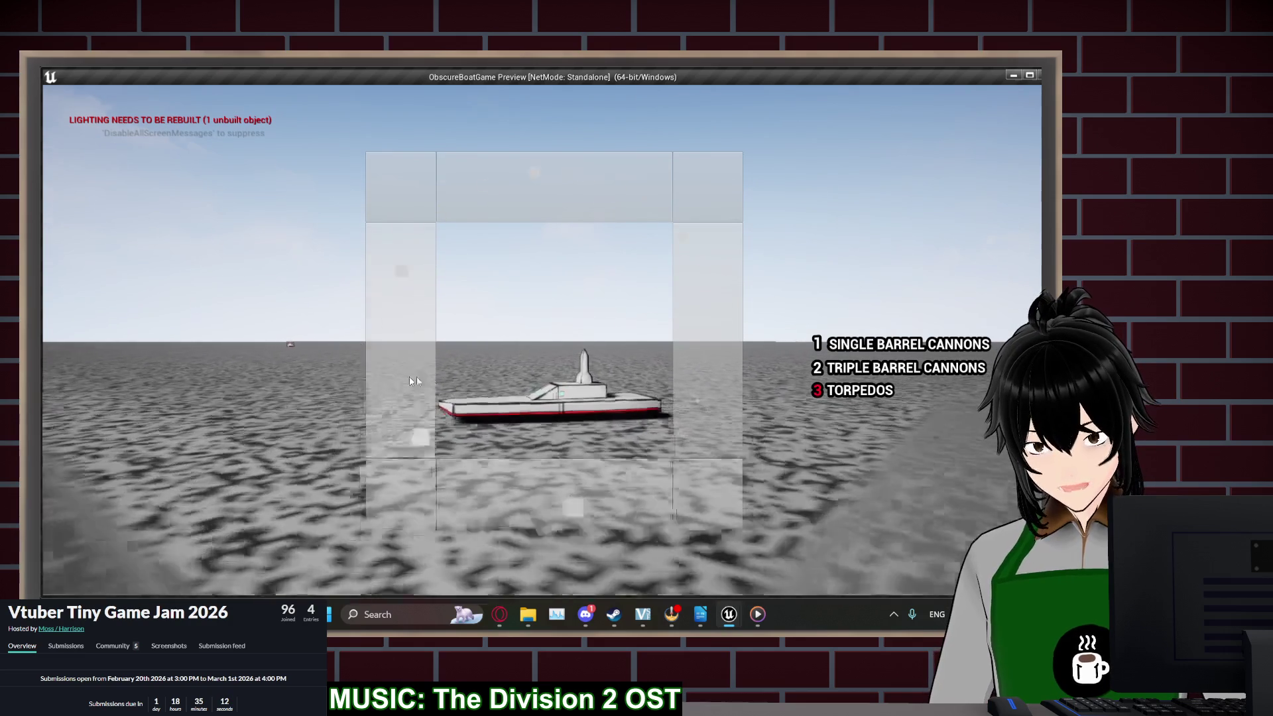
pyautogui.moveTo(615, 420); pyautogui.dragTo(628, 335)
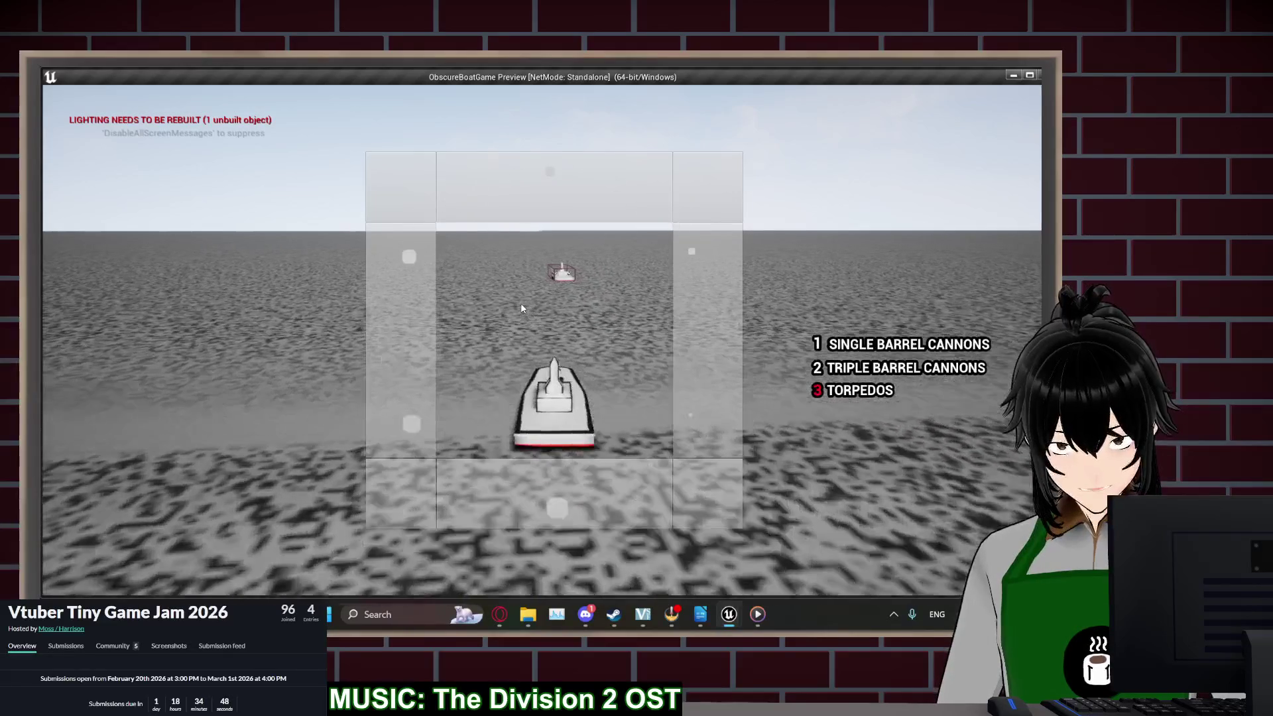
pyautogui.press('a')
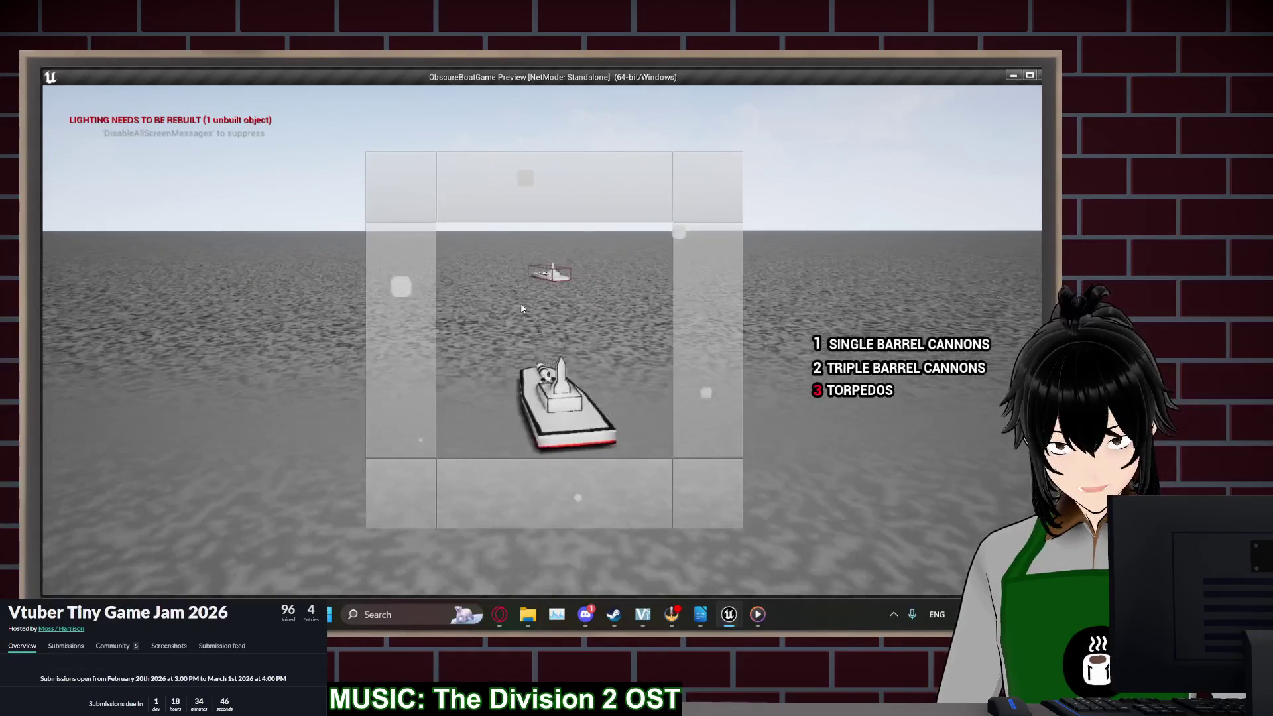
pyautogui.press('d')
pyautogui.click(520, 305)
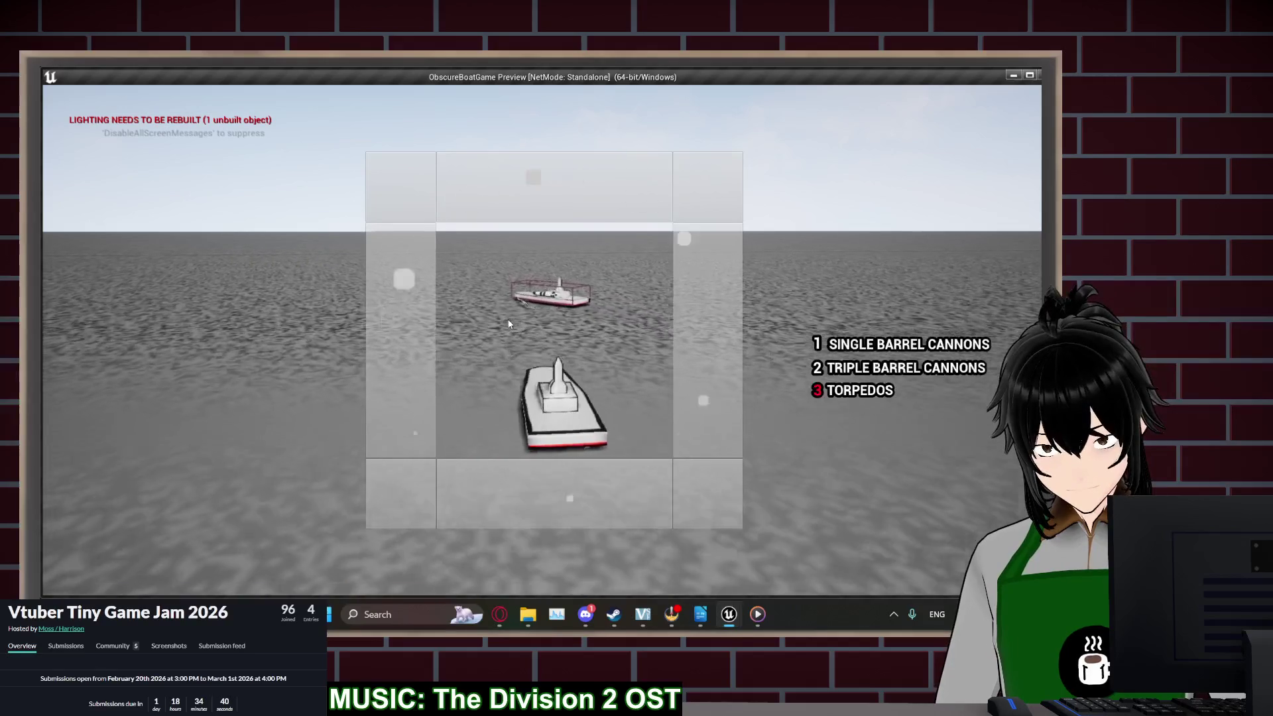
pyautogui.press('d')
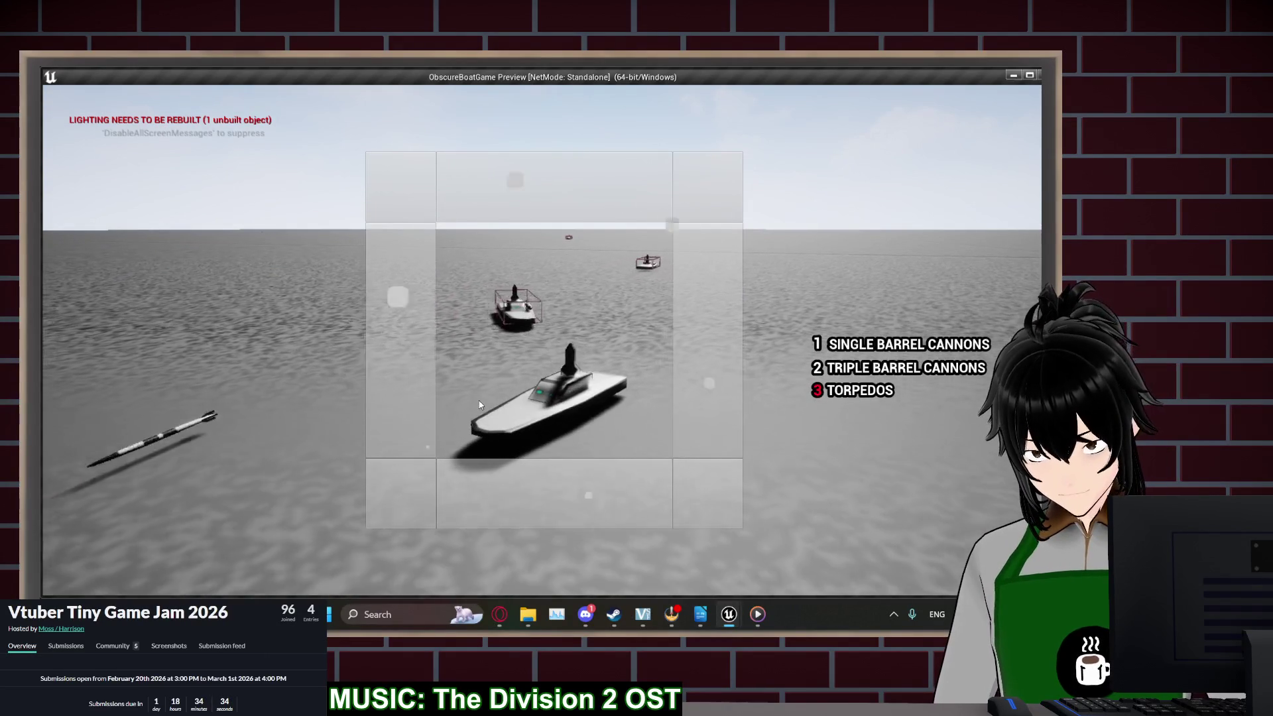
pyautogui.press('Escape')
pyautogui.rightClick(479, 314)
# Rewire the Branch's False output to Apply Damage and feed Other Actor into the == comparison
pyautogui.click(490, 320)
pyautogui.moveTo(477, 314); pyautogui.dragTo(528, 325)
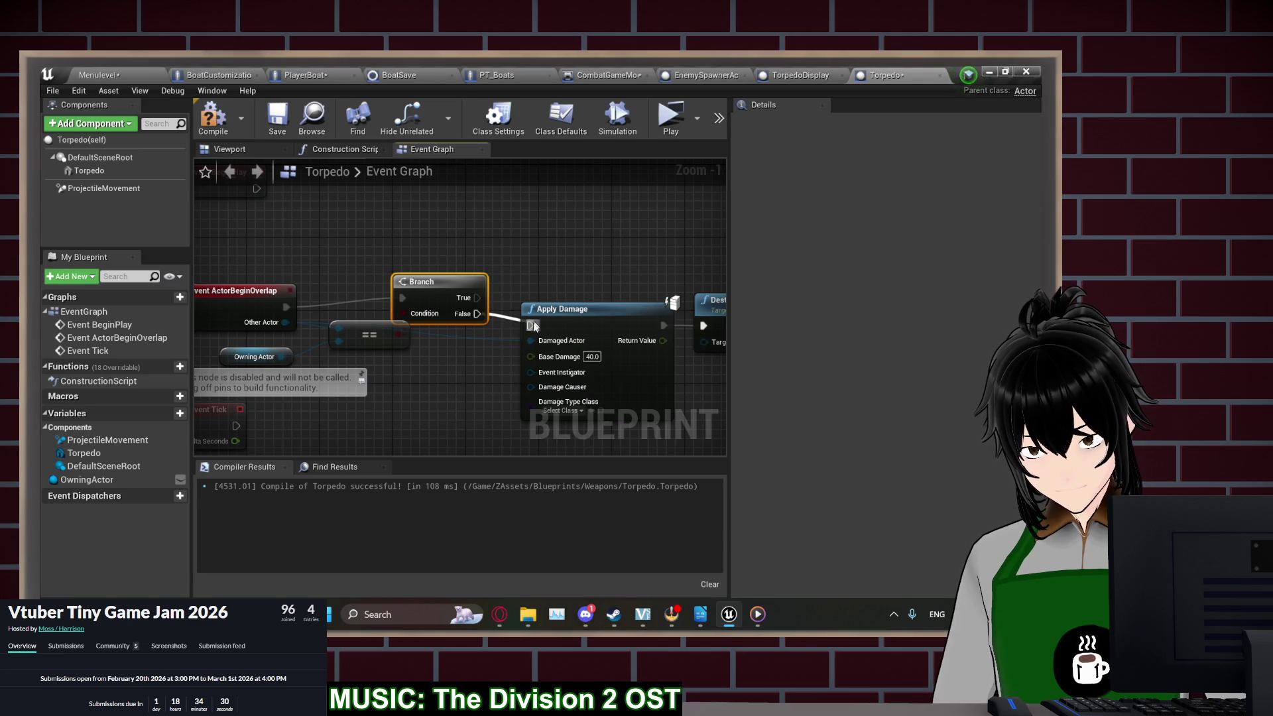
pyautogui.moveTo(451, 329); pyautogui.dragTo(451, 339)
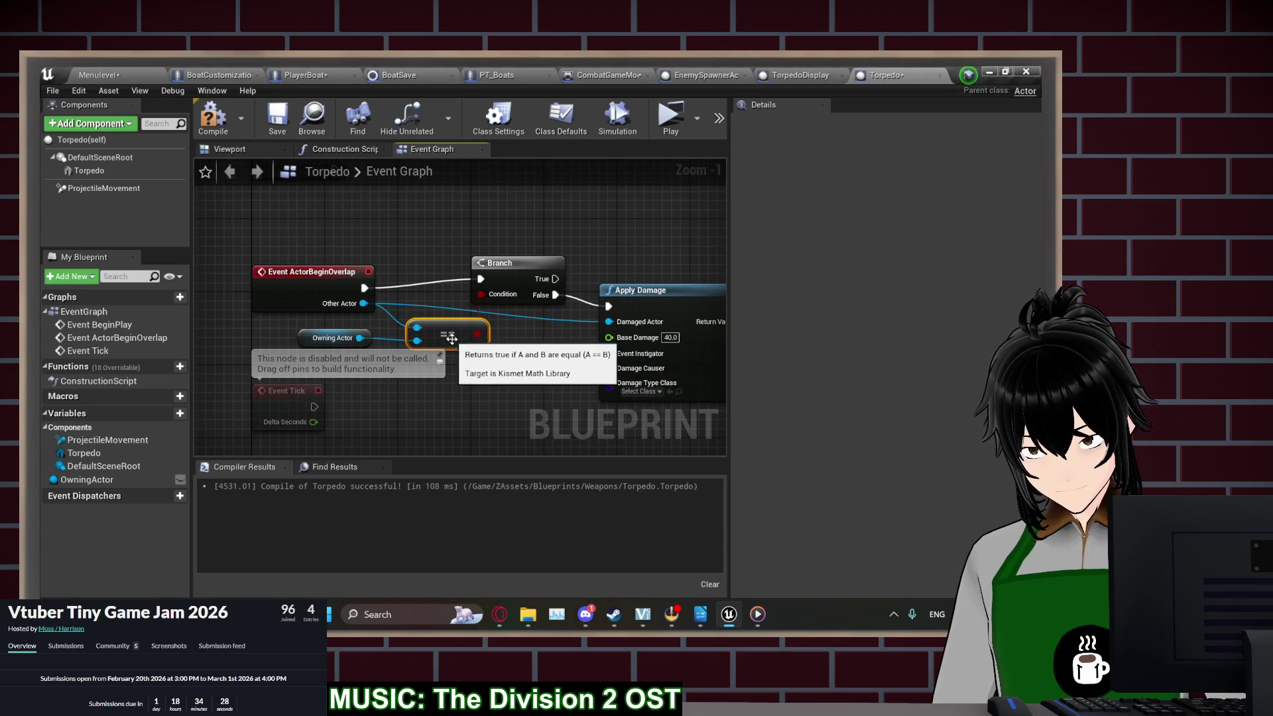
pyautogui.click(518, 364)
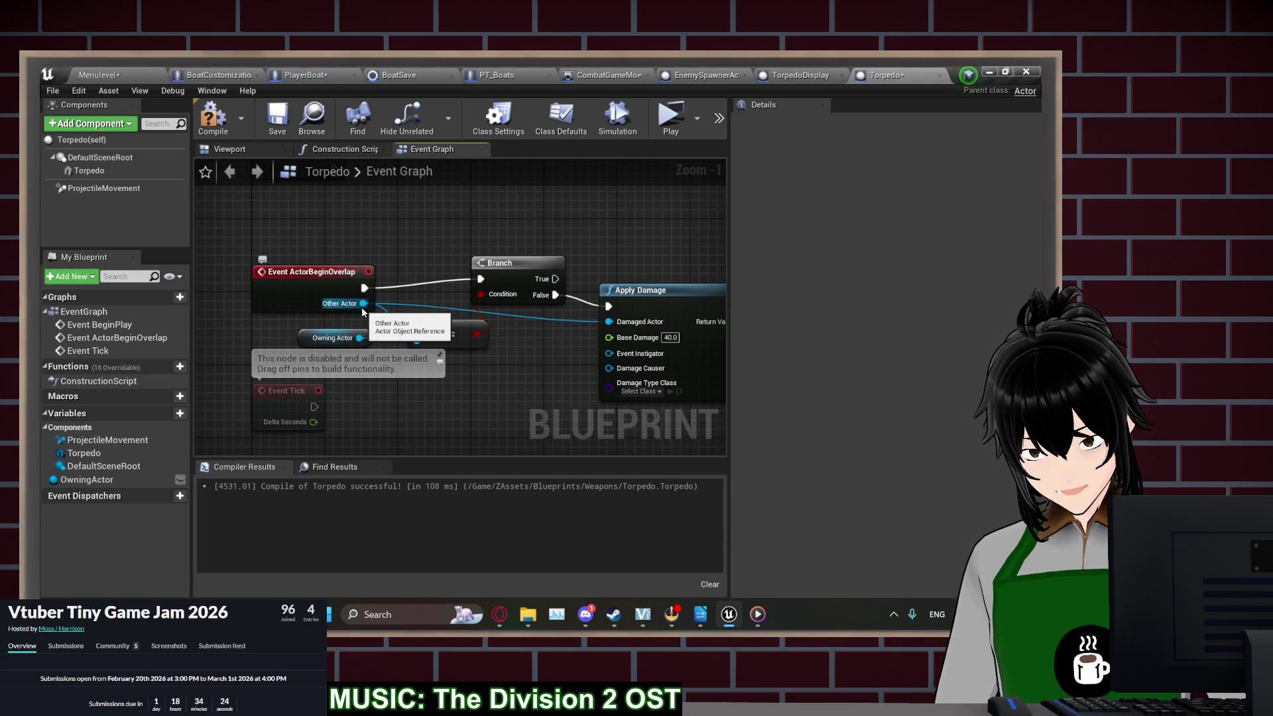
pyautogui.moveTo(362, 308); pyautogui.dragTo(417, 327)
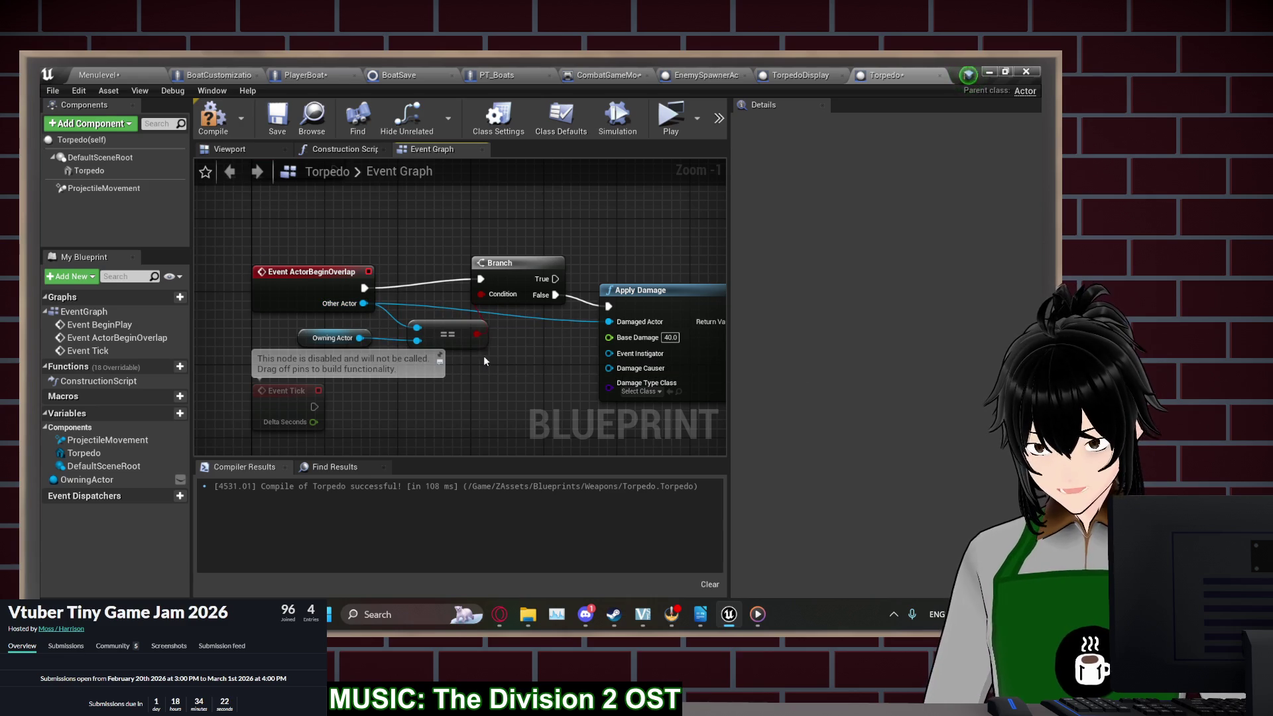
pyautogui.moveTo(511, 352); pyautogui.dragTo(511, 336)
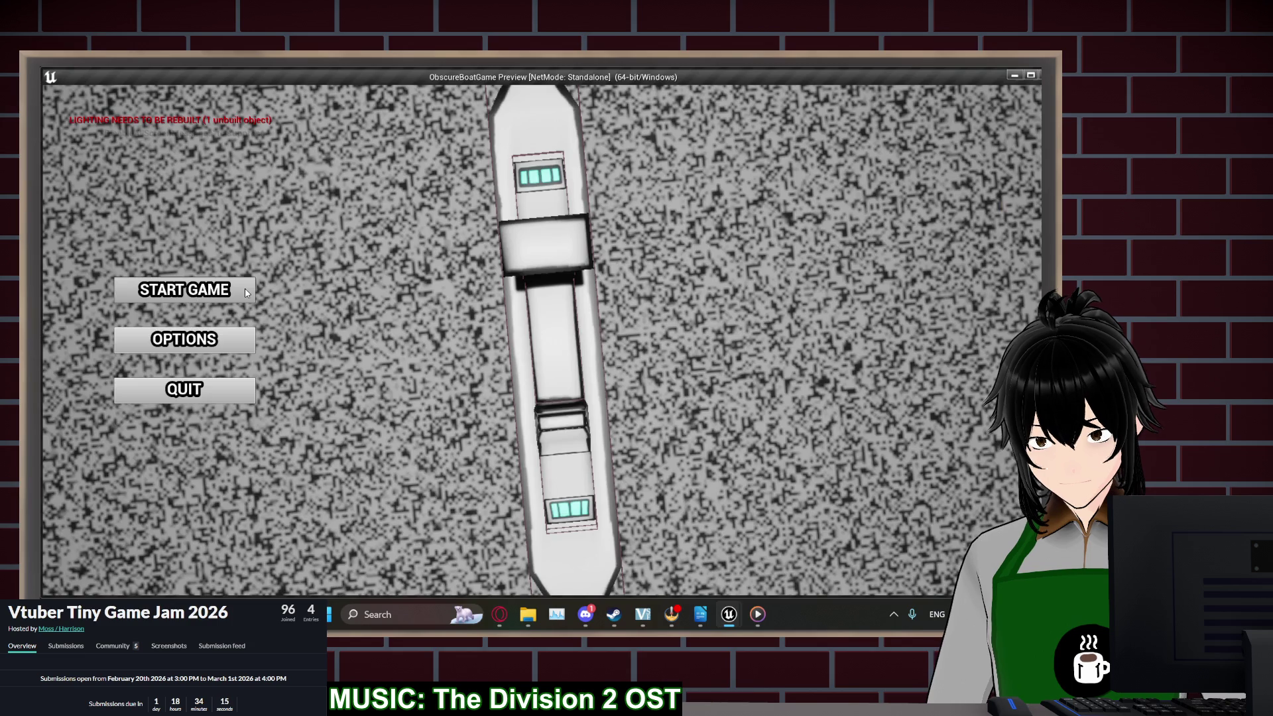
# Run a quick new-game playtest with a bow-mounted torpedo, then stop it and return to Menulevel
pyautogui.click(246, 290)
pyautogui.click(245, 293)
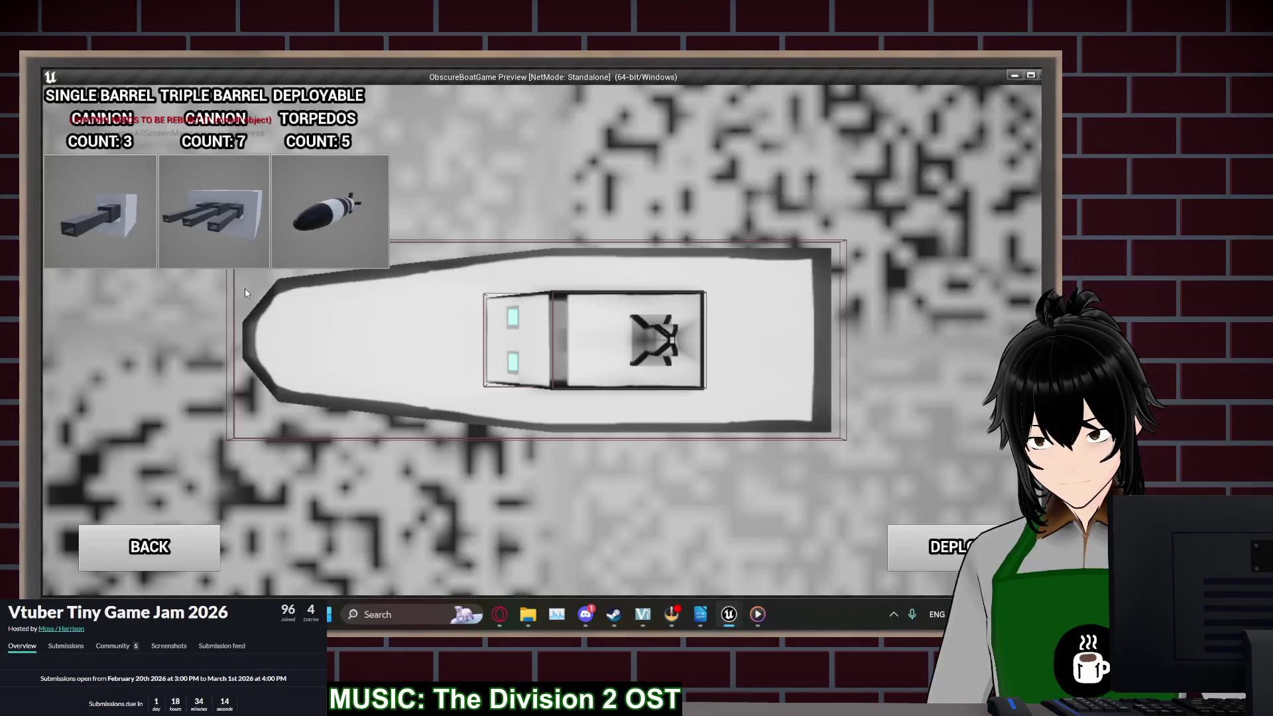
pyautogui.click(318, 244)
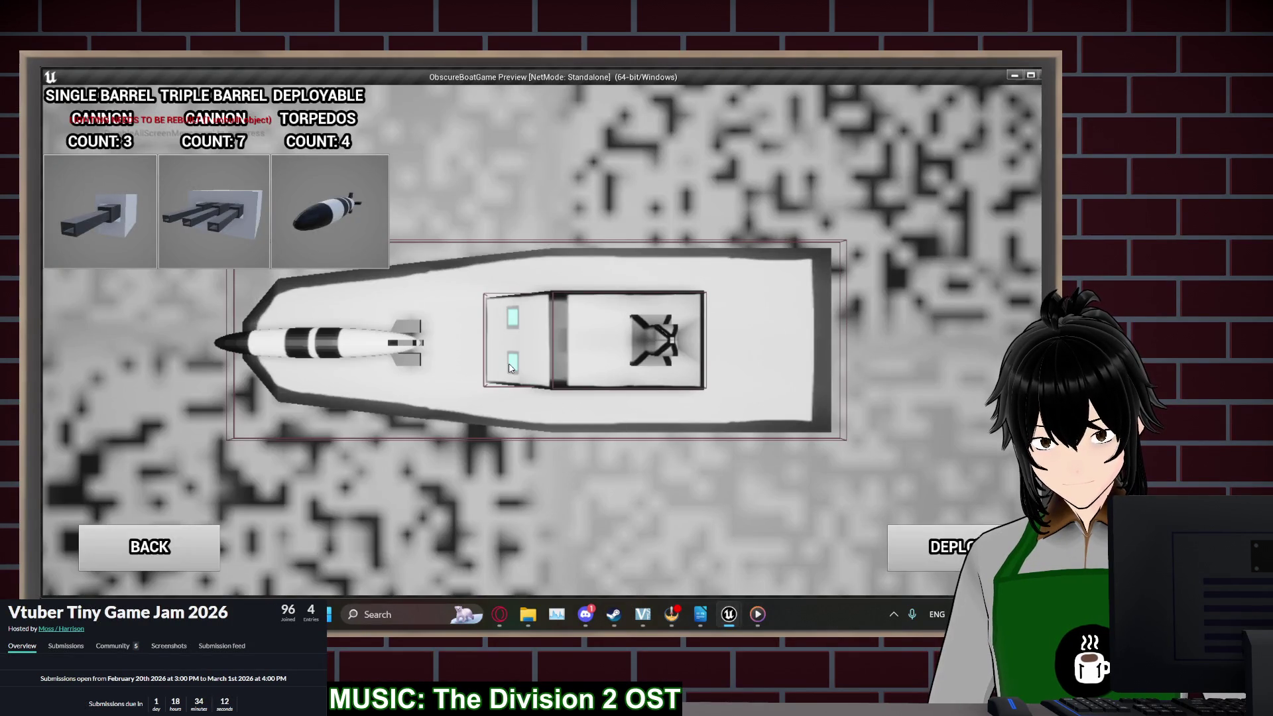
pyautogui.click(509, 368)
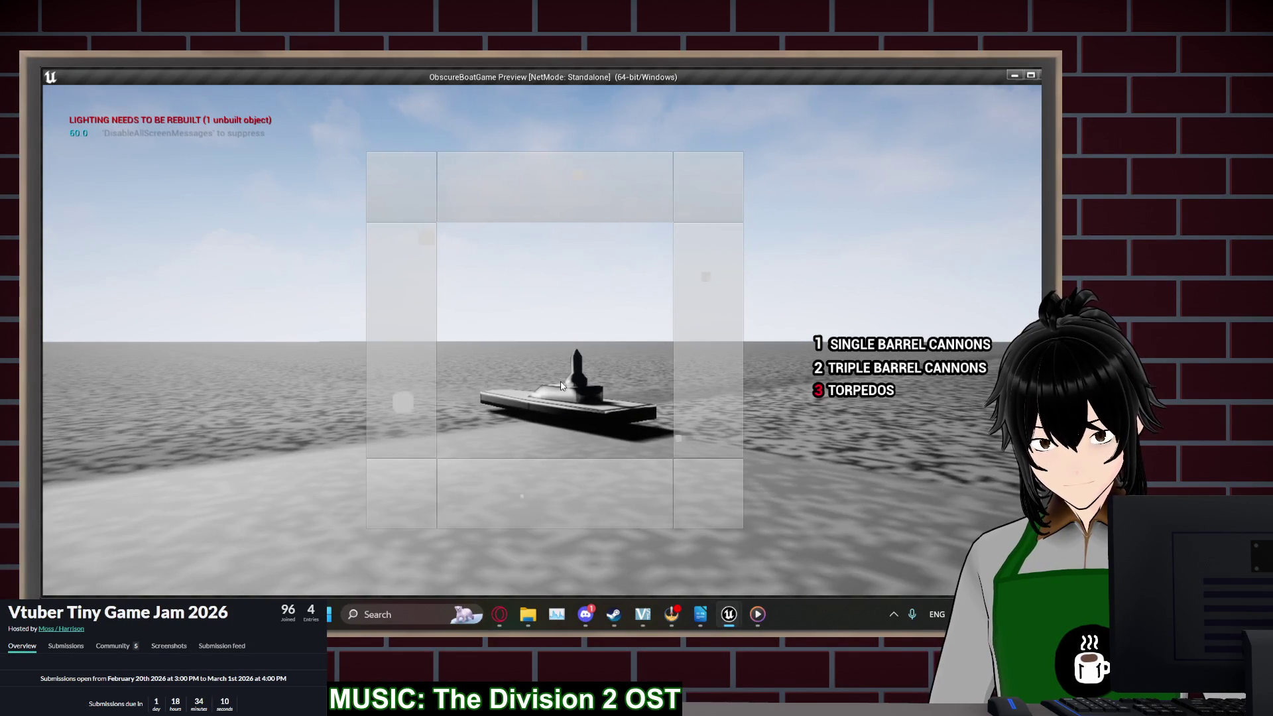
pyautogui.press('Escape')
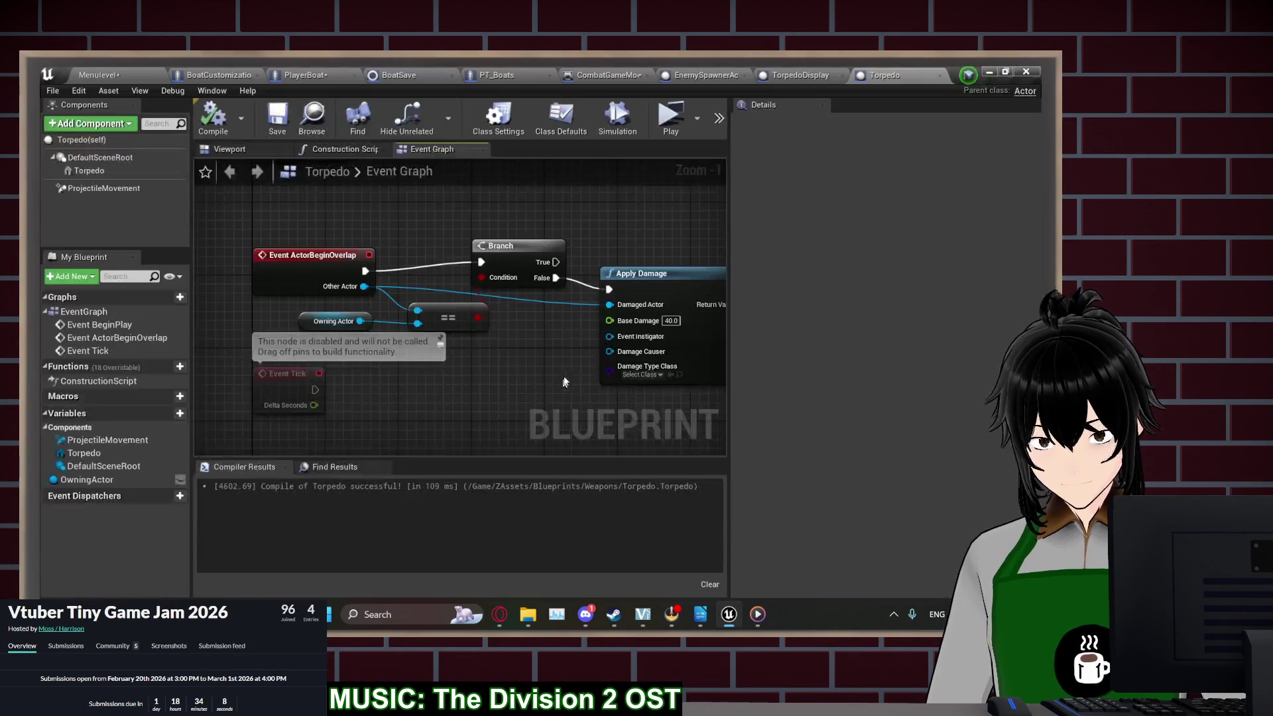
pyautogui.click(123, 69)
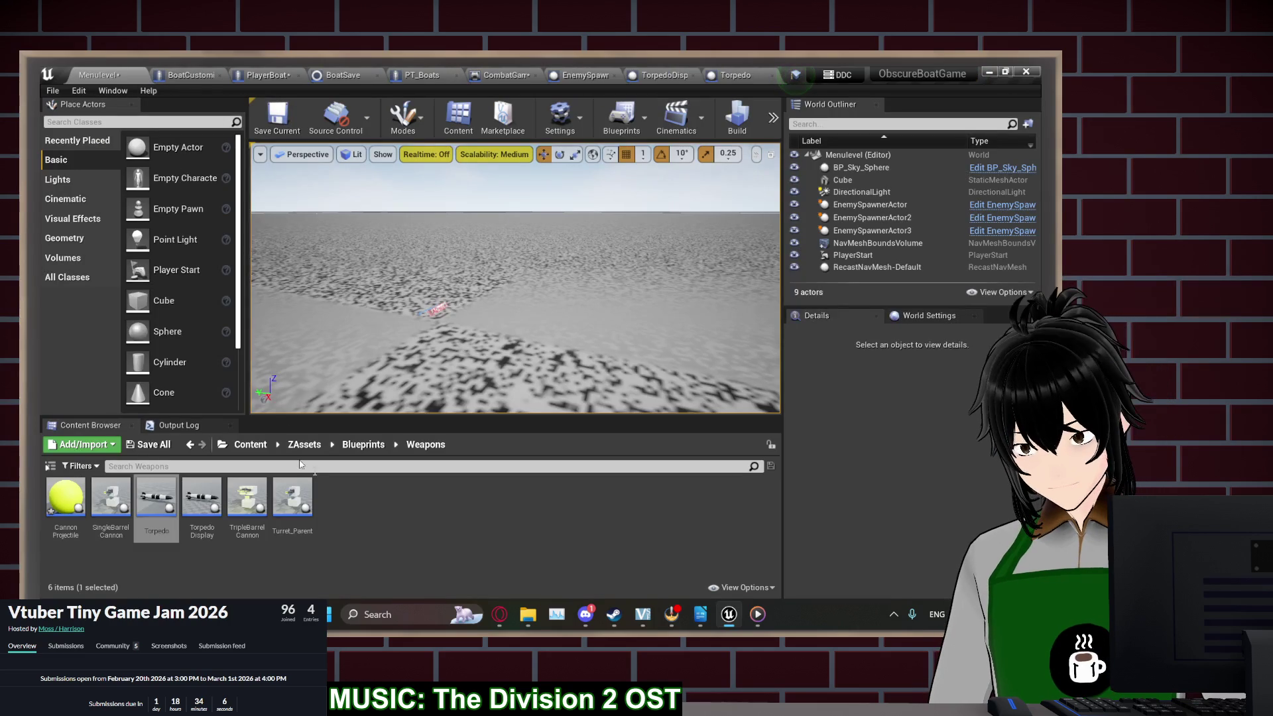
# Browse to Content > ZAssets > Models > TP_Boat and open the PT_Boat_Skeleton asset
pyautogui.click(362, 446)
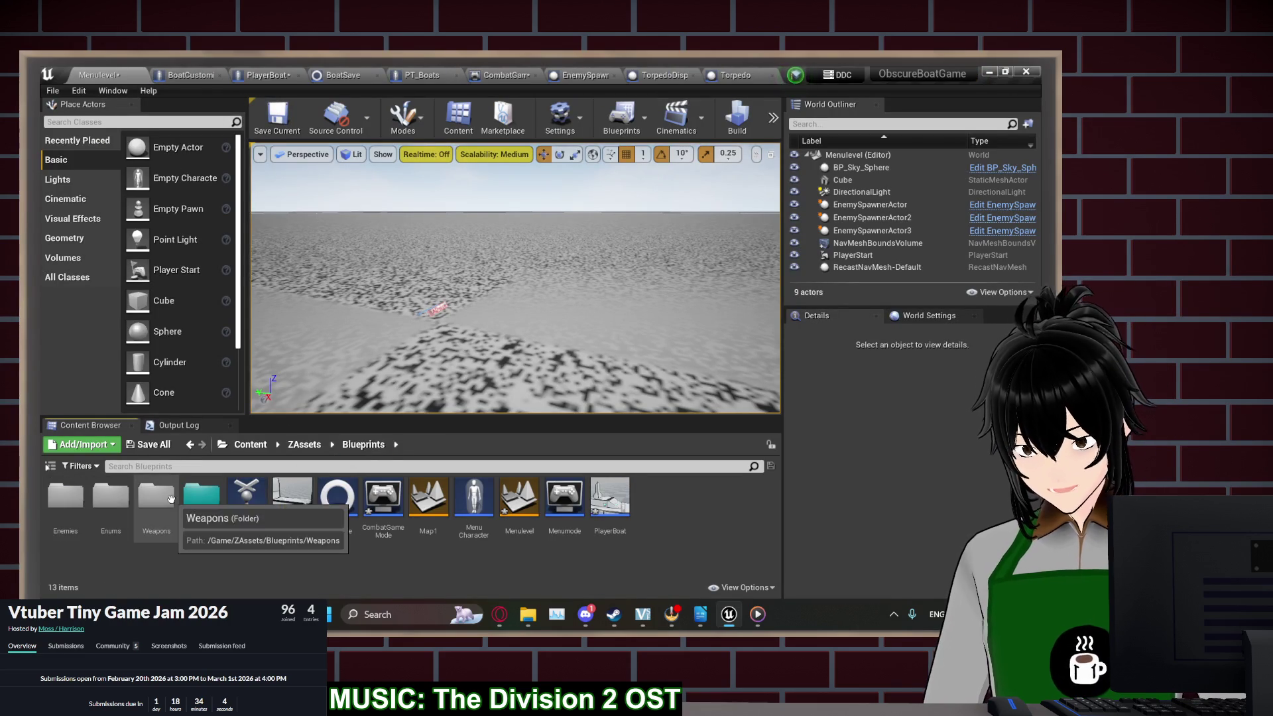
pyautogui.click(314, 445)
pyautogui.doubleClick(206, 502)
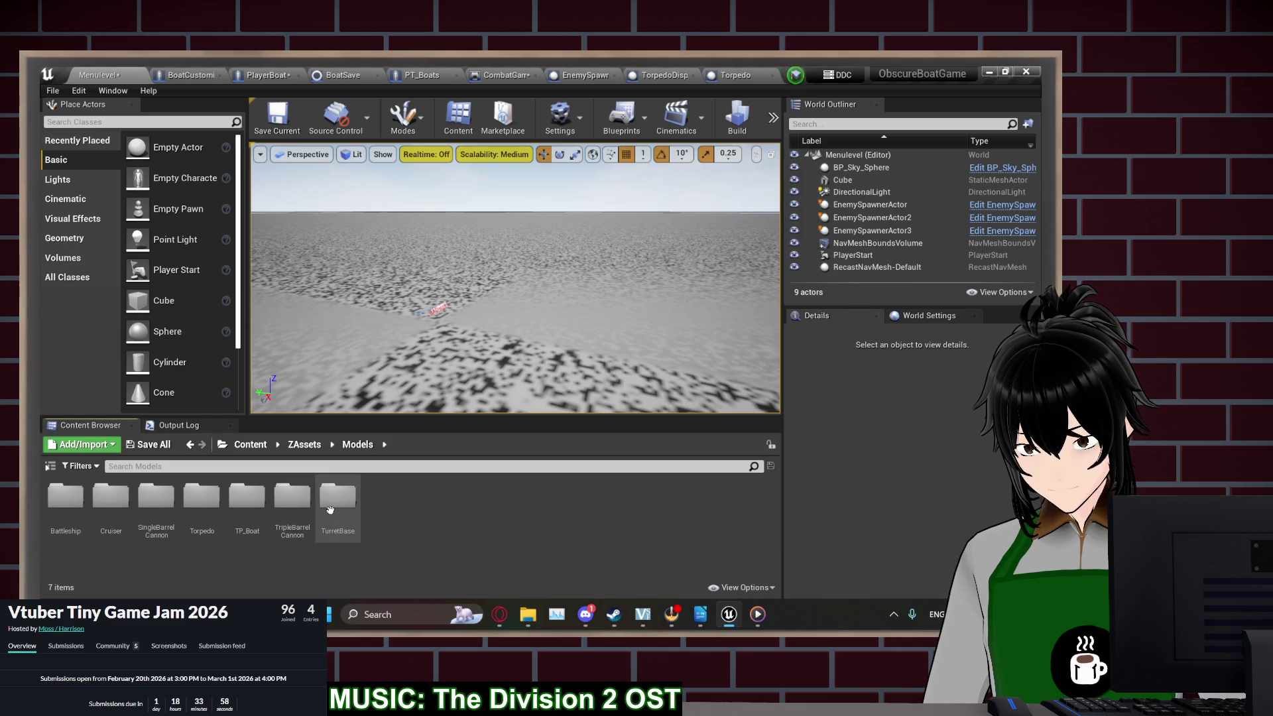
pyautogui.click(257, 509)
pyautogui.doubleClick(257, 508)
pyautogui.doubleClick(241, 496)
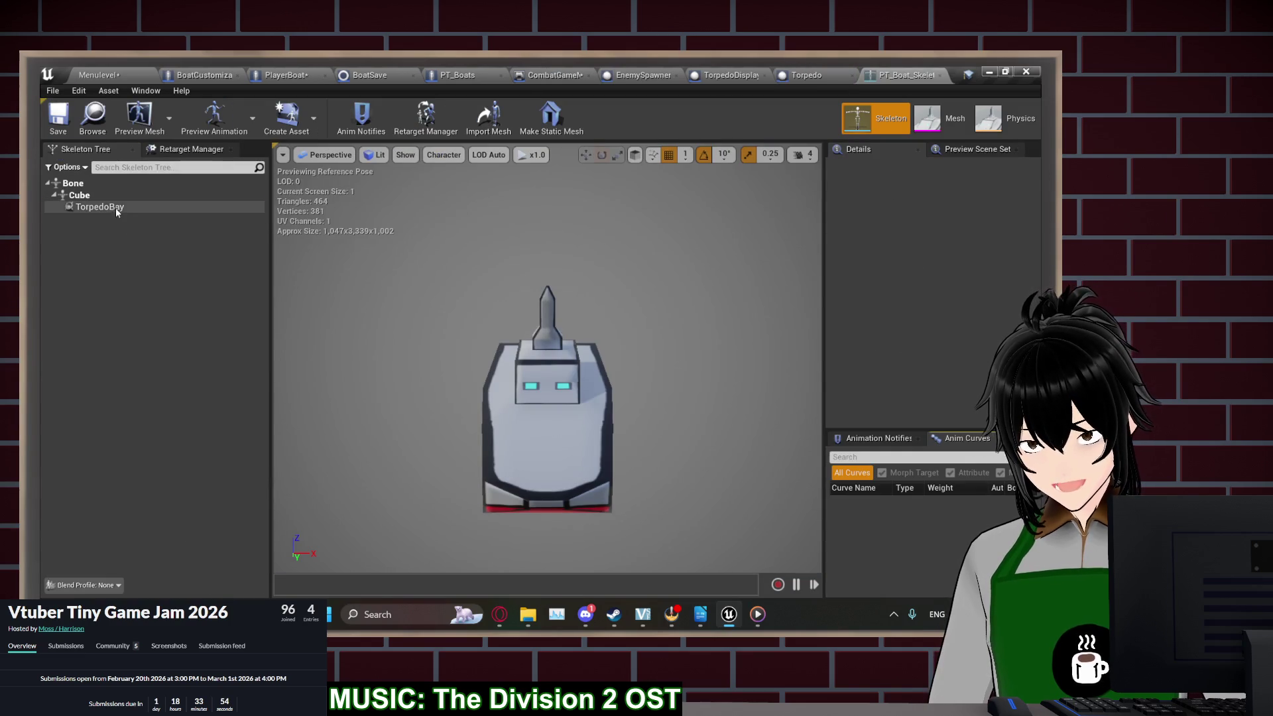
# Select the TorpedoBay socket with the move tool and inspect it from a low side view
pyautogui.click(116, 208)
pyautogui.press('w')
pyautogui.moveTo(574, 287); pyautogui.dragTo(616, 285)
pyautogui.moveTo(476, 398); pyautogui.dragTo(523, 365)
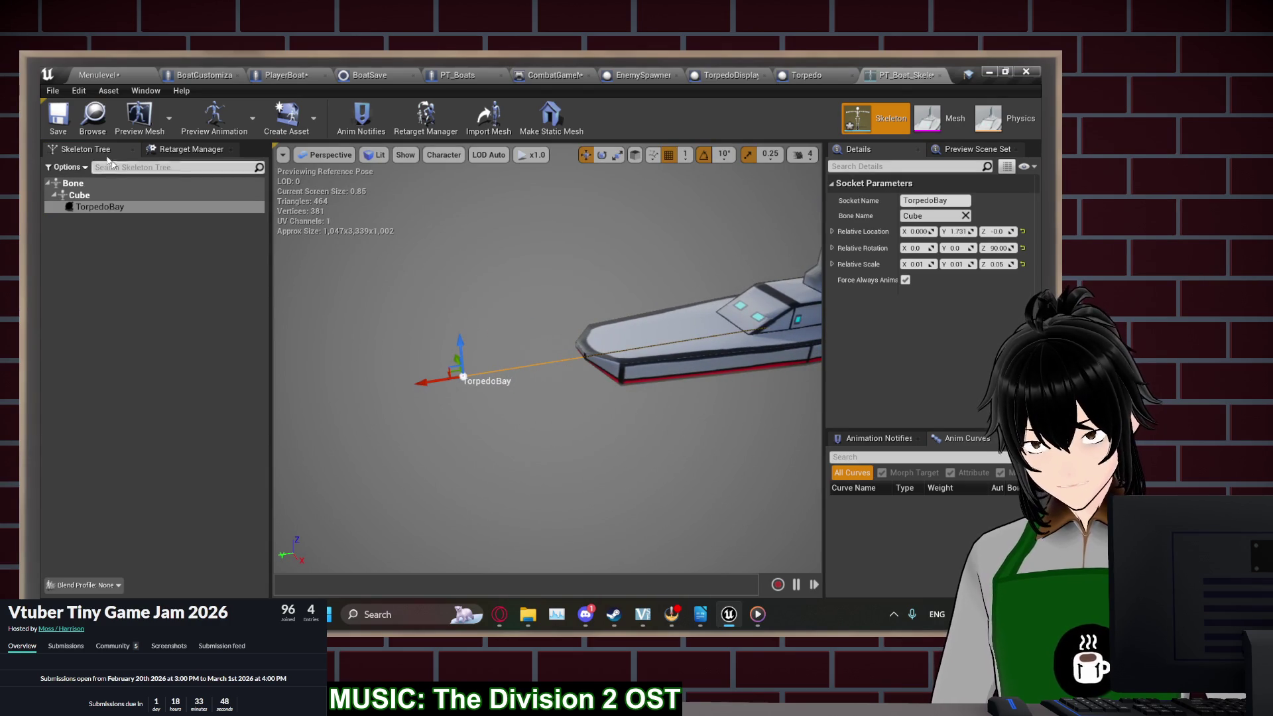
pyautogui.click(265, 73)
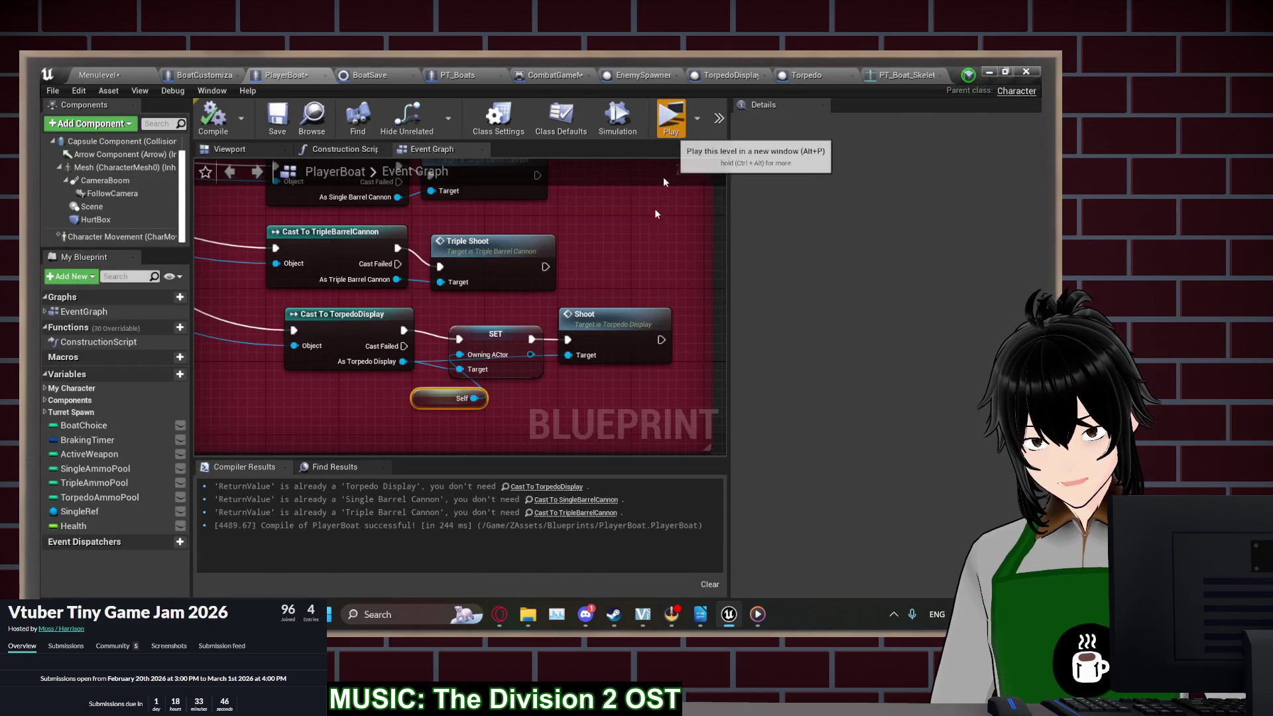
pyautogui.click(671, 114)
pyautogui.click(205, 290)
pyautogui.click(195, 287)
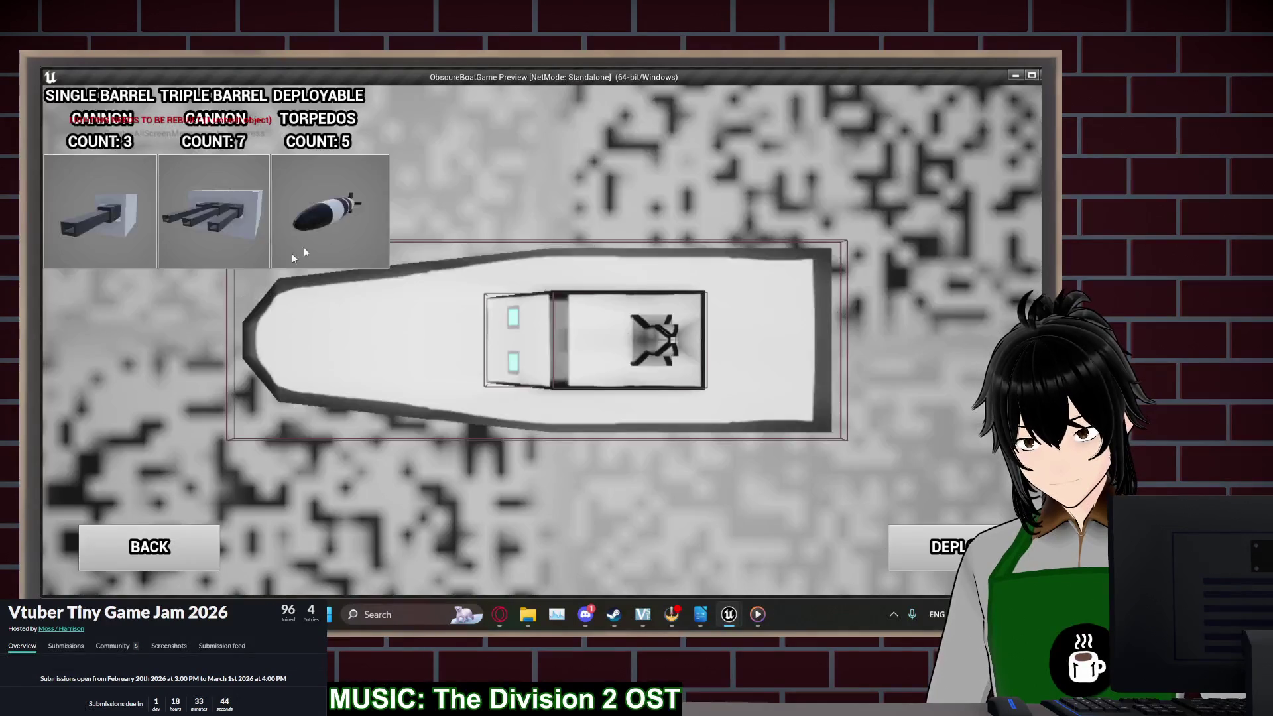
pyautogui.click(328, 332)
pyautogui.click(934, 547)
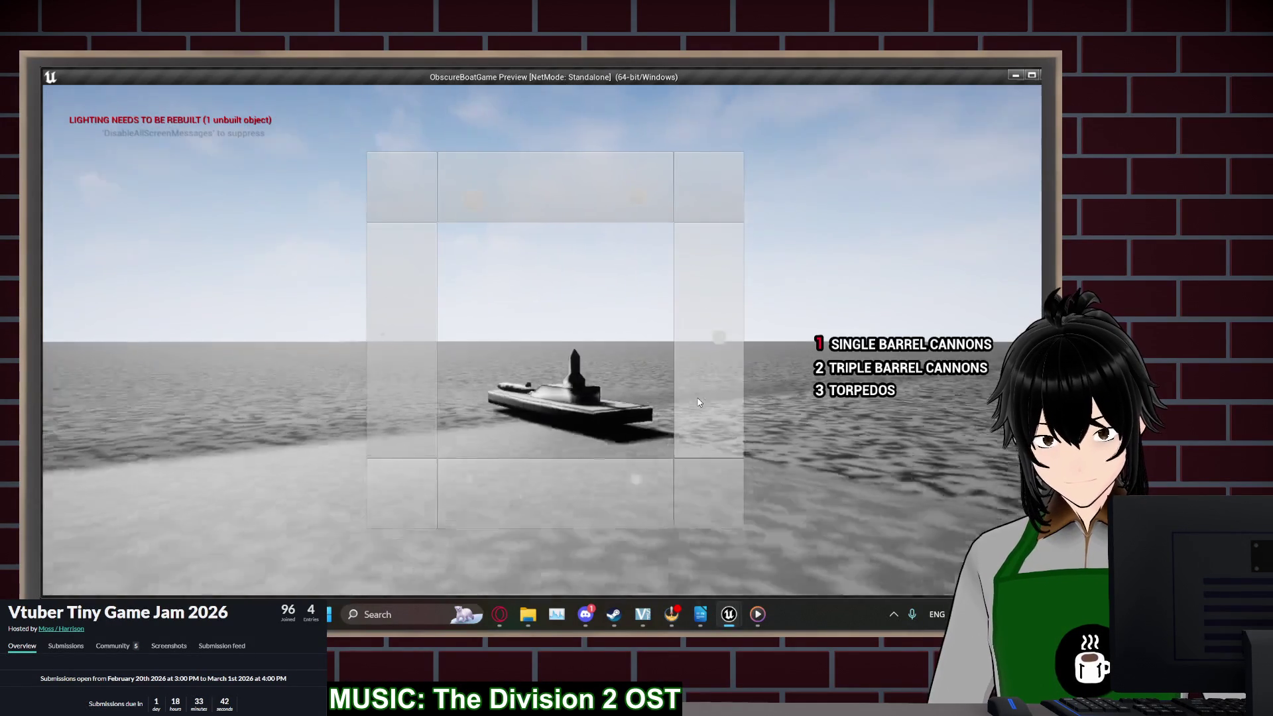
pyautogui.click(581, 383)
pyautogui.press('a')
pyautogui.moveTo(626, 415); pyautogui.dragTo(634, 384)
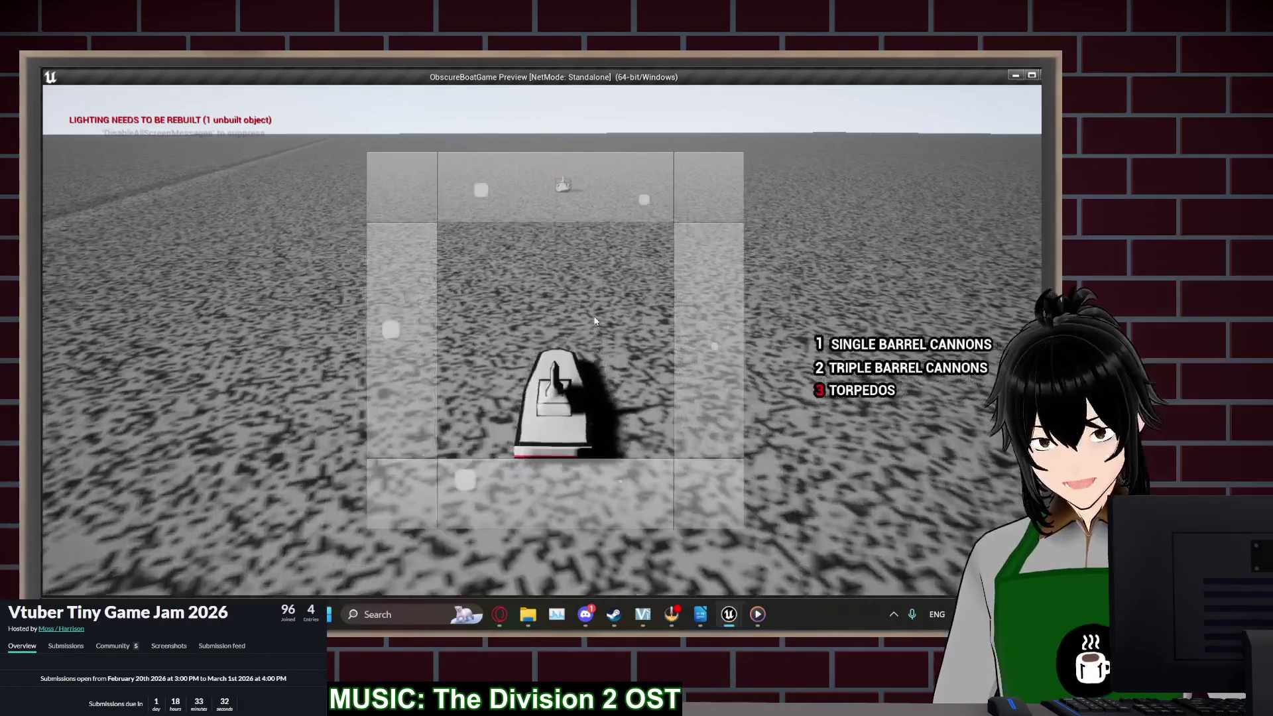
pyautogui.press('a')
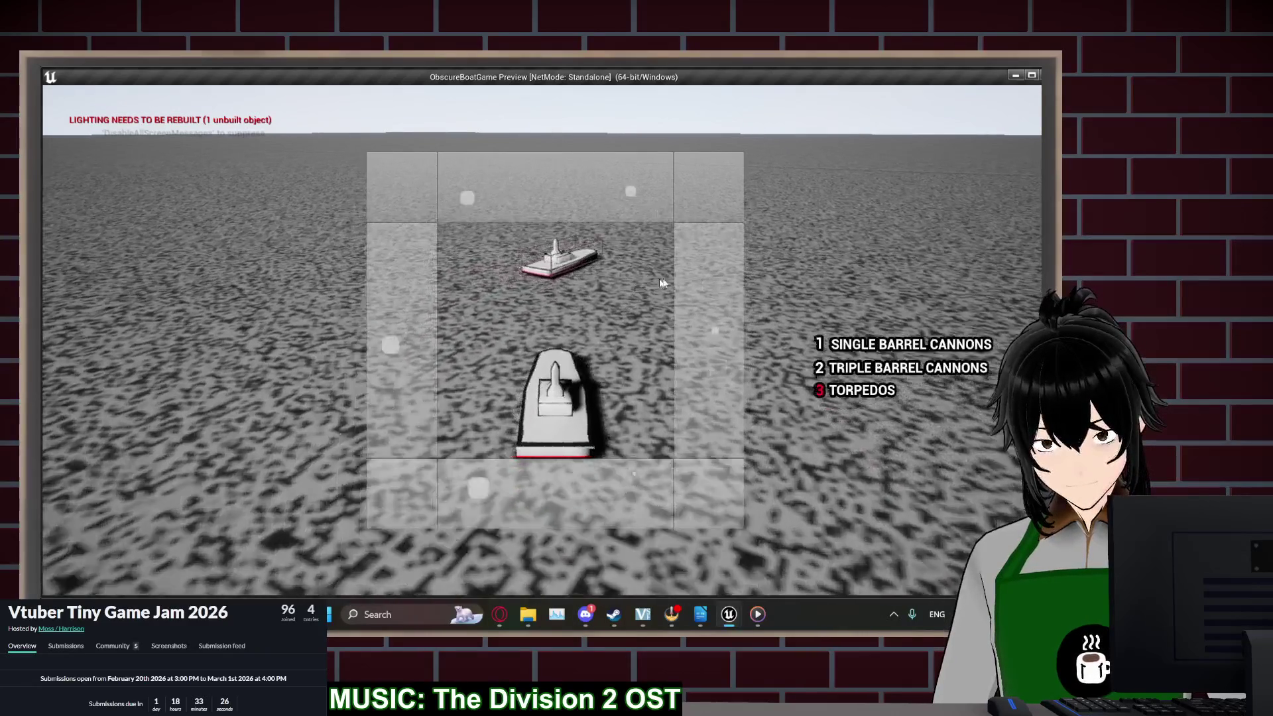
pyautogui.press('a')
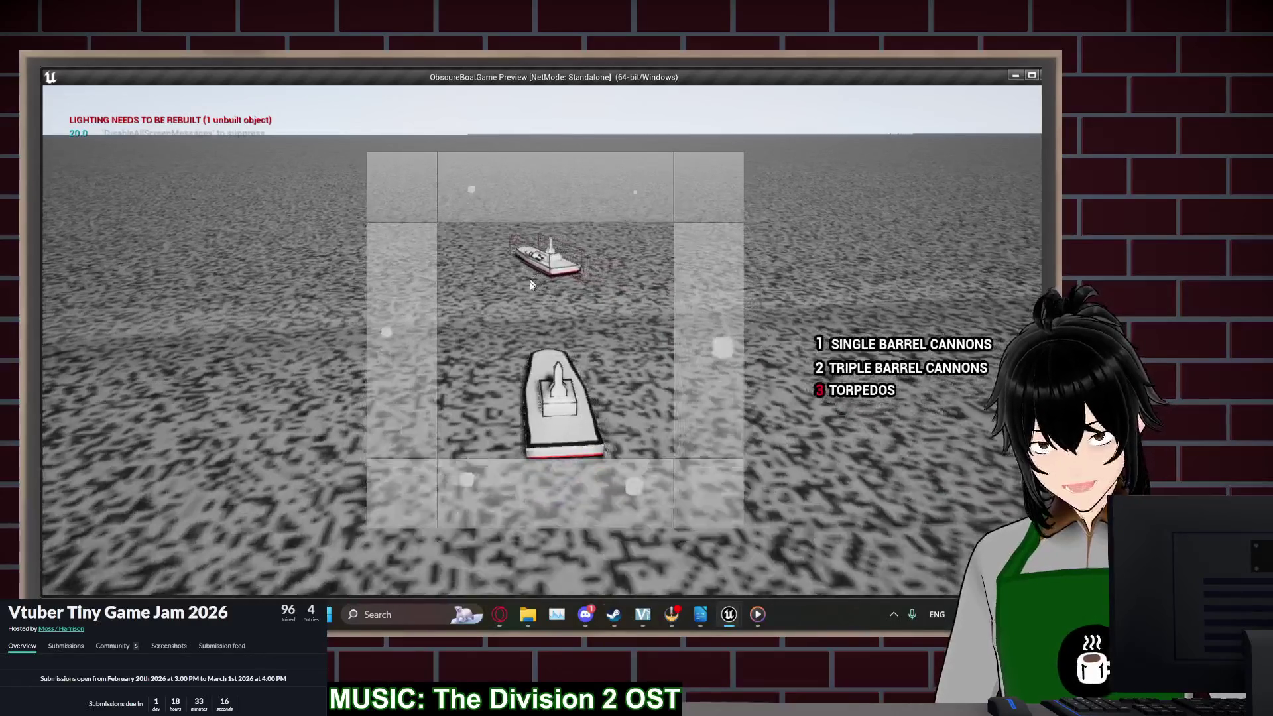
pyautogui.press('Escape')
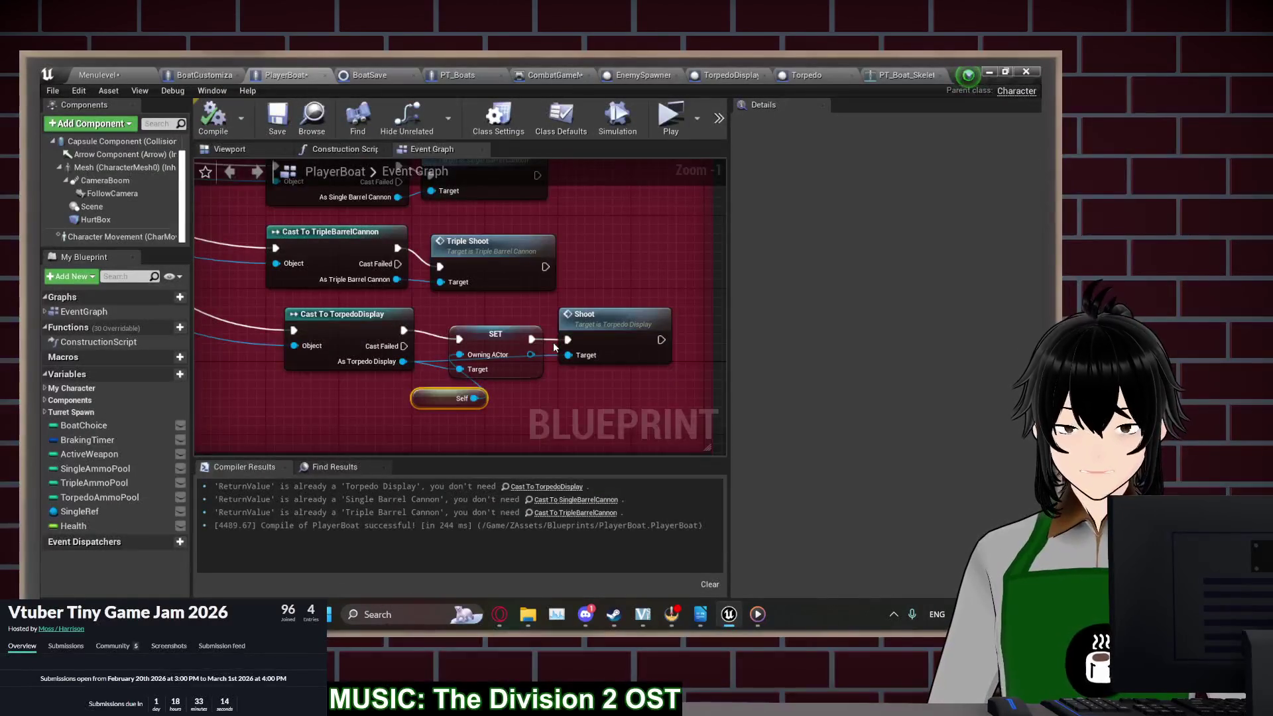
# Set the Torpedo's ProjectileMovement Initial Speed and Max Speed both to 1000
pyautogui.click(802, 76)
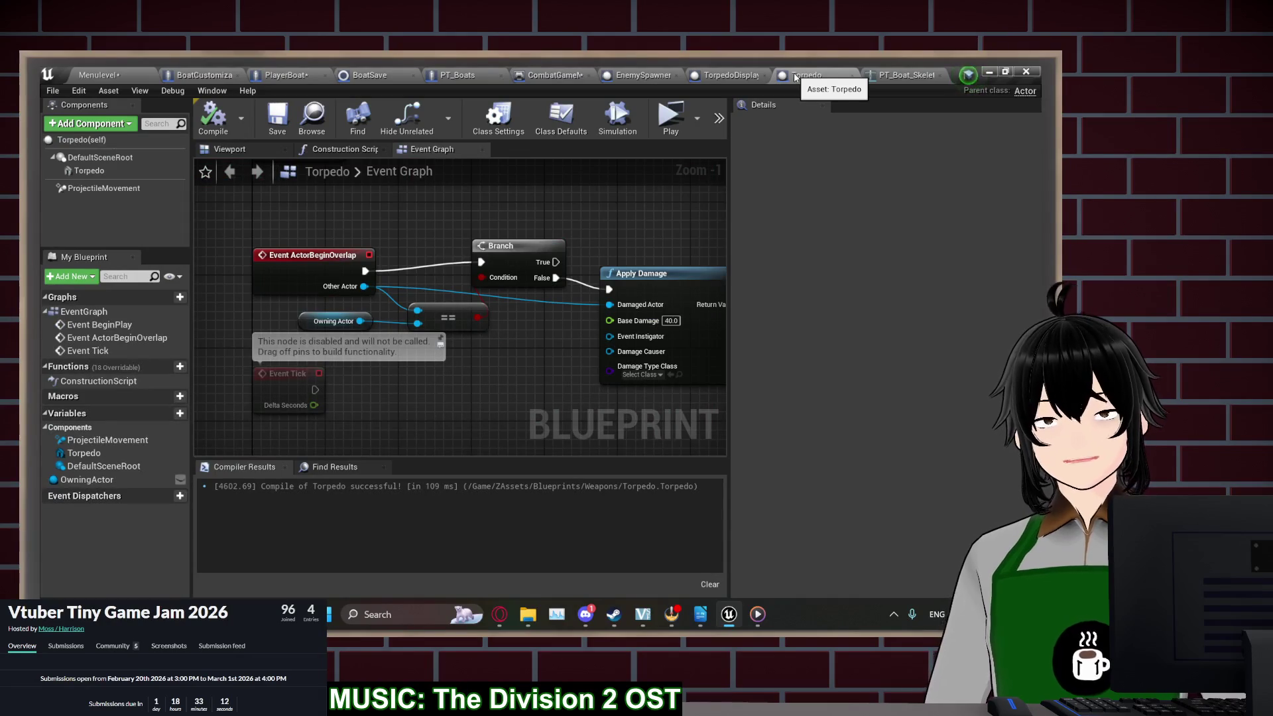
pyautogui.click(104, 188)
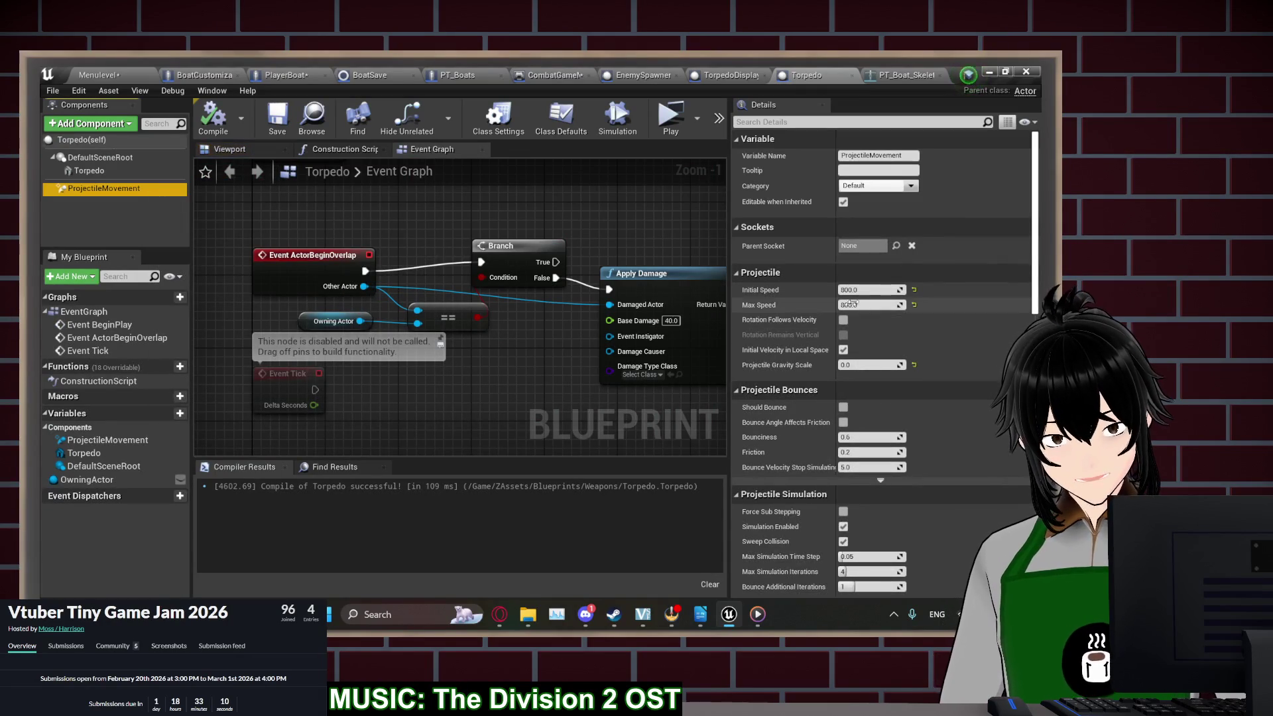
pyautogui.scroll(-1, 783, 401)
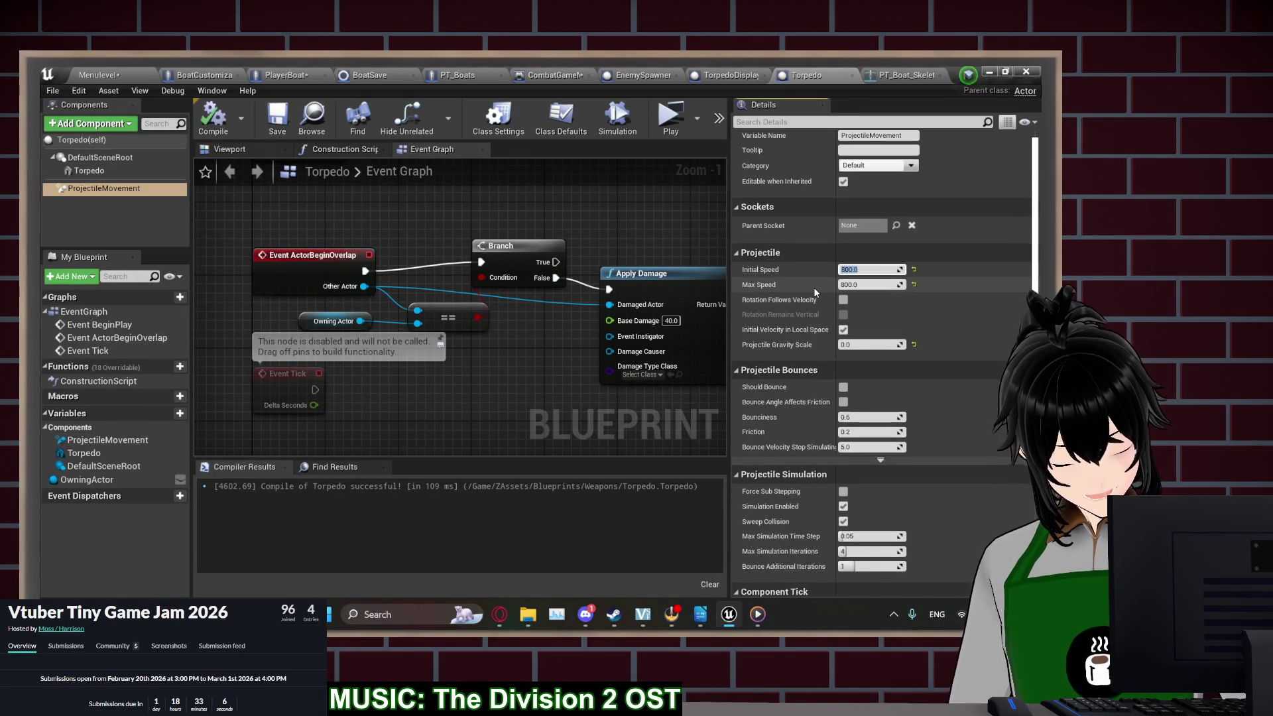
pyautogui.write('1000')
pyautogui.press('Tab')
pyautogui.write('1')
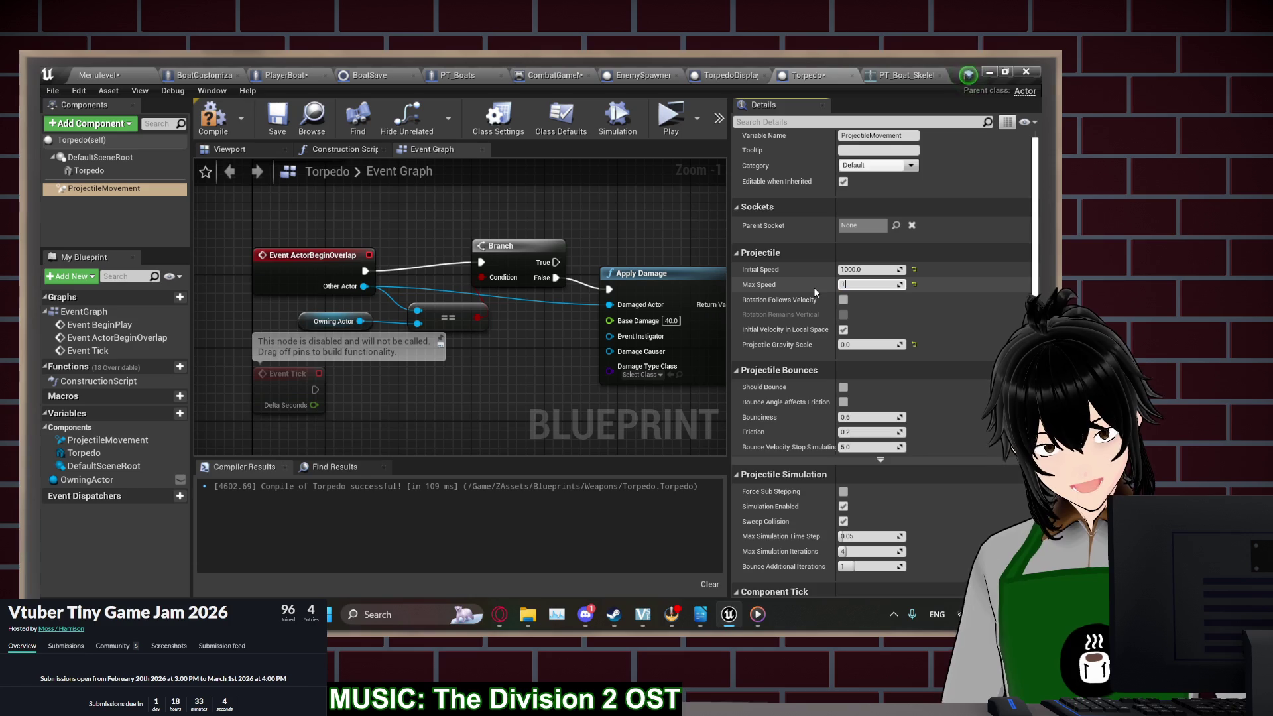
pyautogui.write('0000')
pyautogui.press('Return')
pyautogui.scroll(-10, 798, 451)
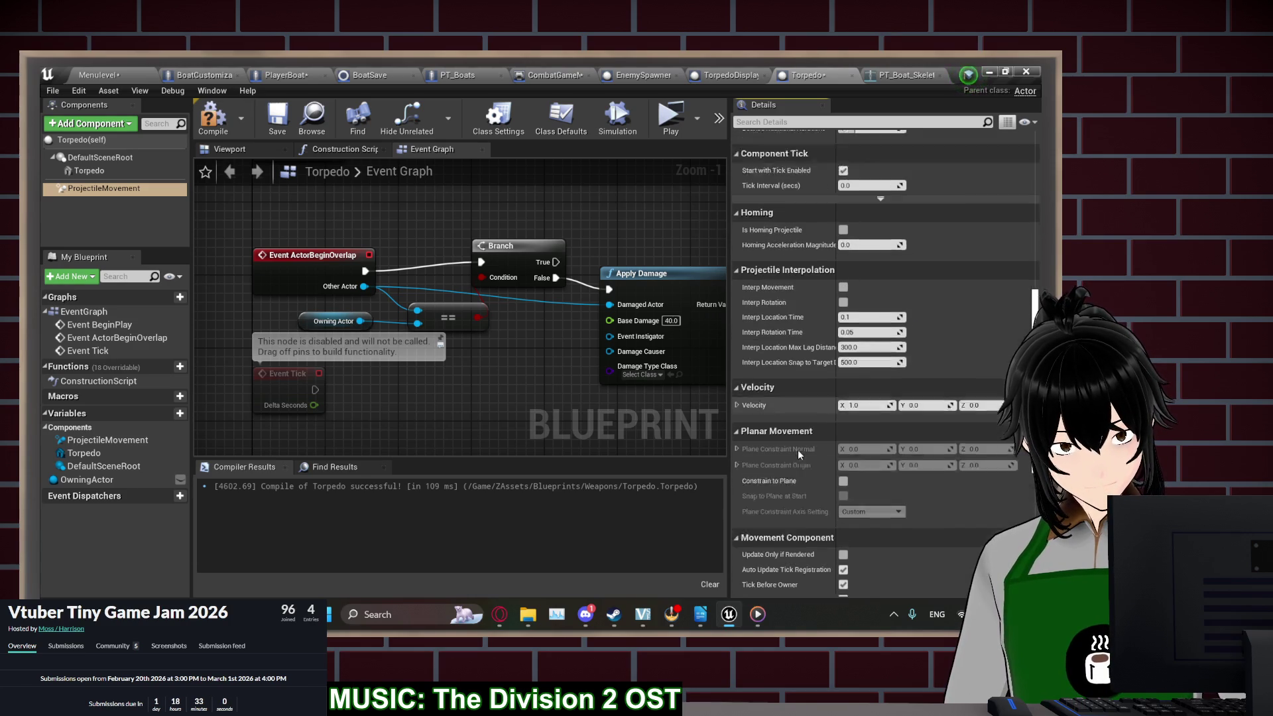
# Start a playtest with a new game and place a torpedo on the boat's bow
pyautogui.click(673, 120)
pyautogui.click(225, 291)
pyautogui.click(230, 292)
pyautogui.click(339, 244)
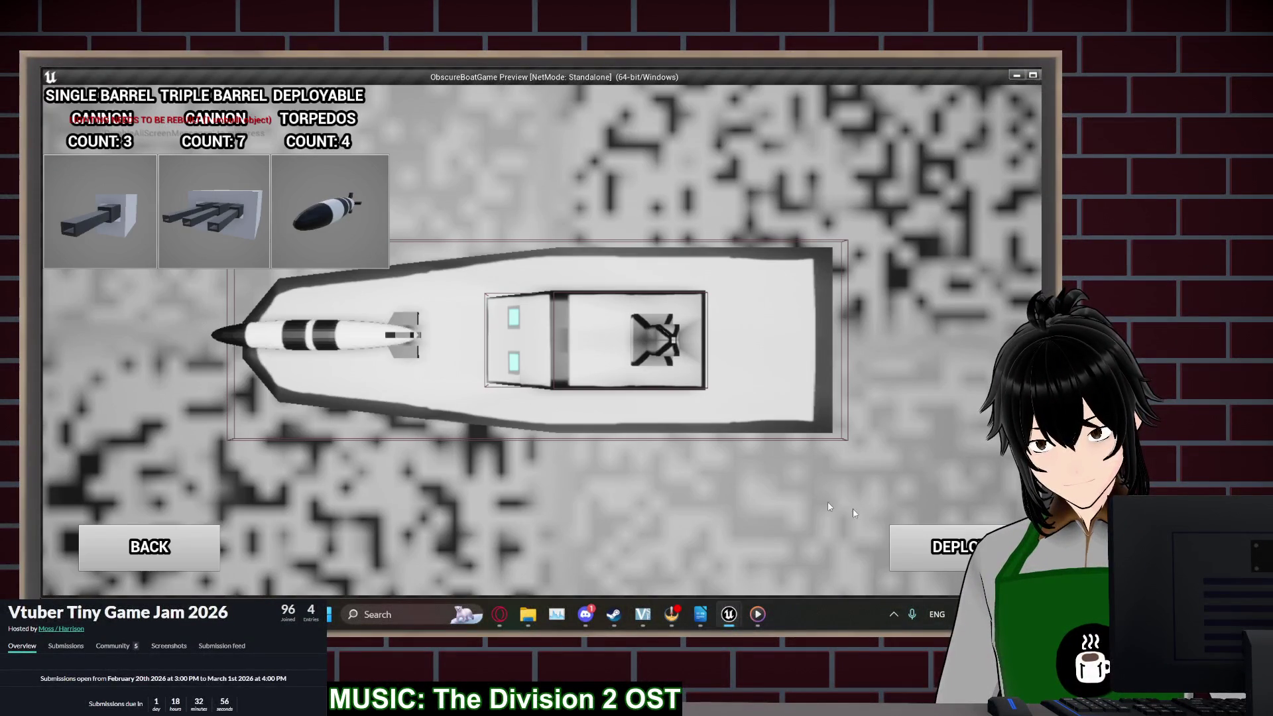
# Deploy the boat, steer toward the enemy to test the faster torpedoes, then end the playtest
pyautogui.click(941, 546)
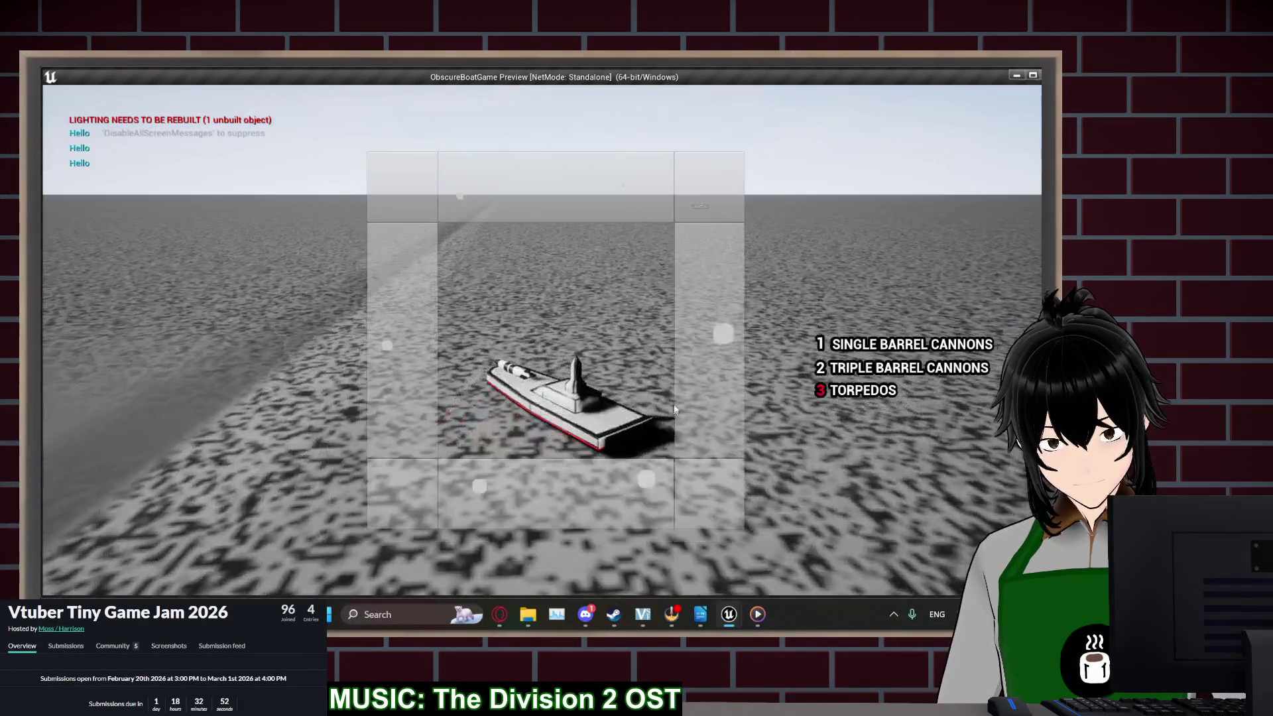
pyautogui.press('d')
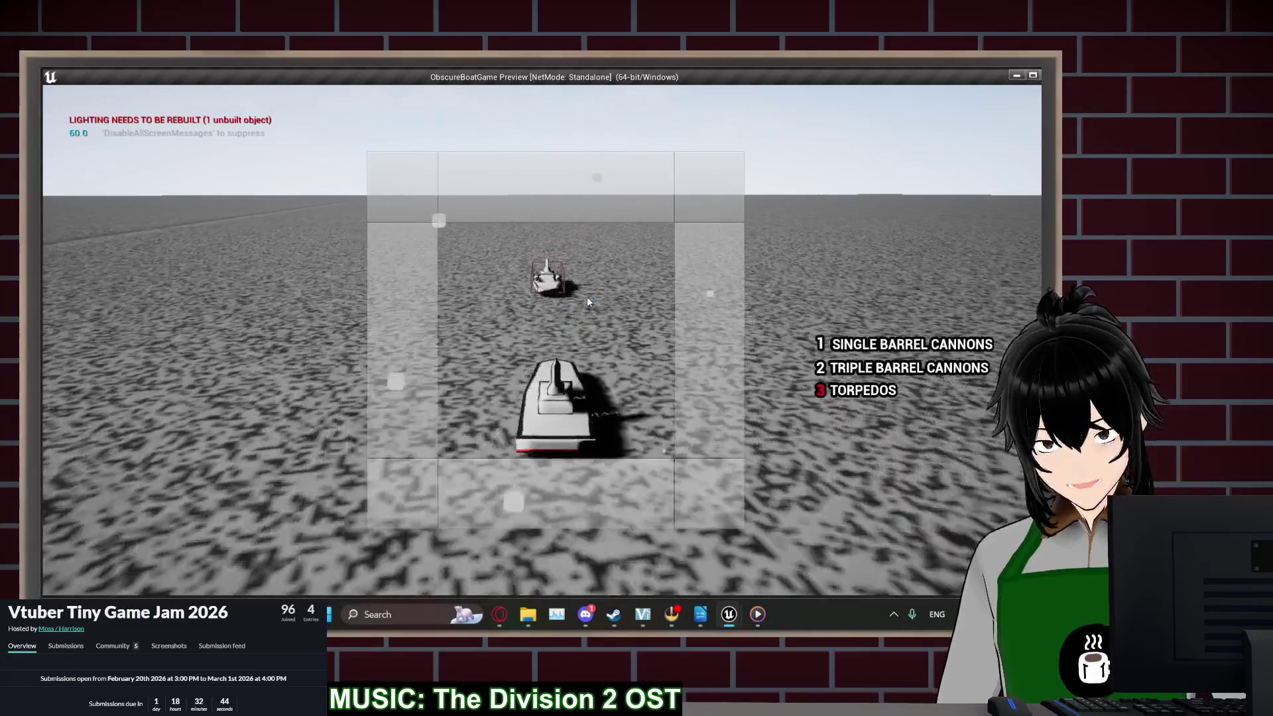
pyautogui.press('Escape')
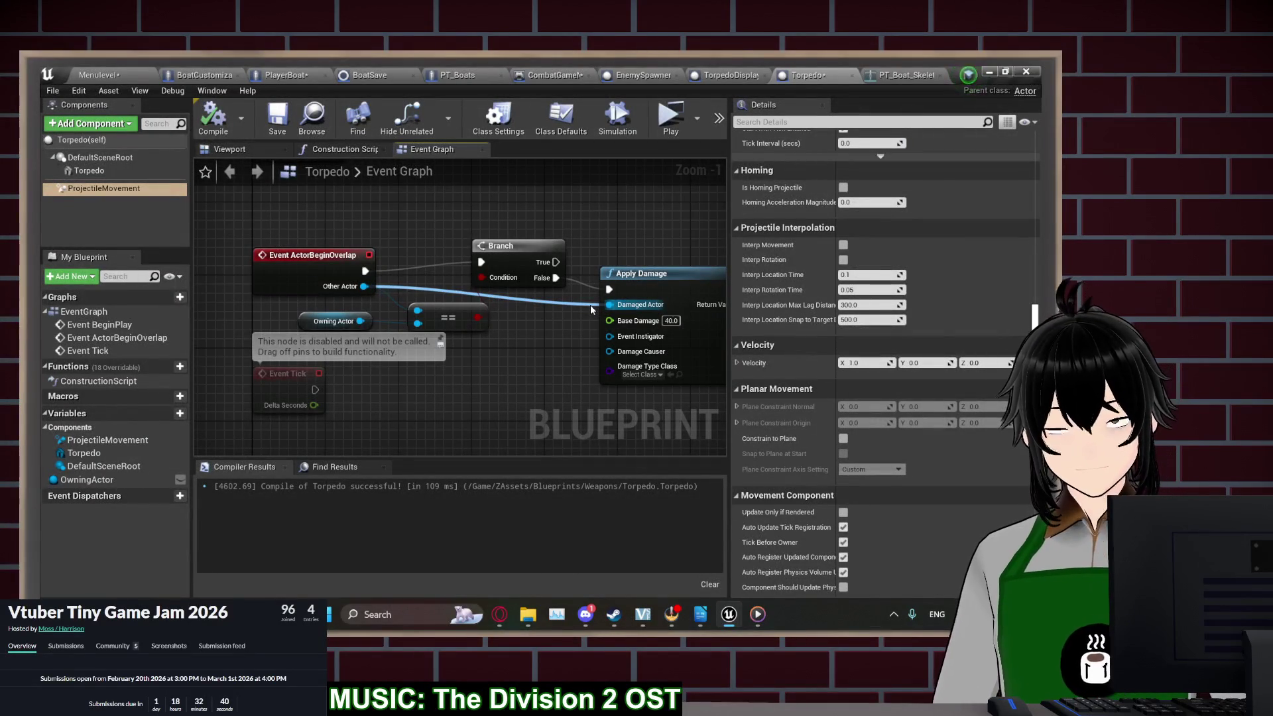
# Nudge the PT boat skeleton's TorpedoBay socket slightly forward to Y 2.703
pyautogui.click(888, 75)
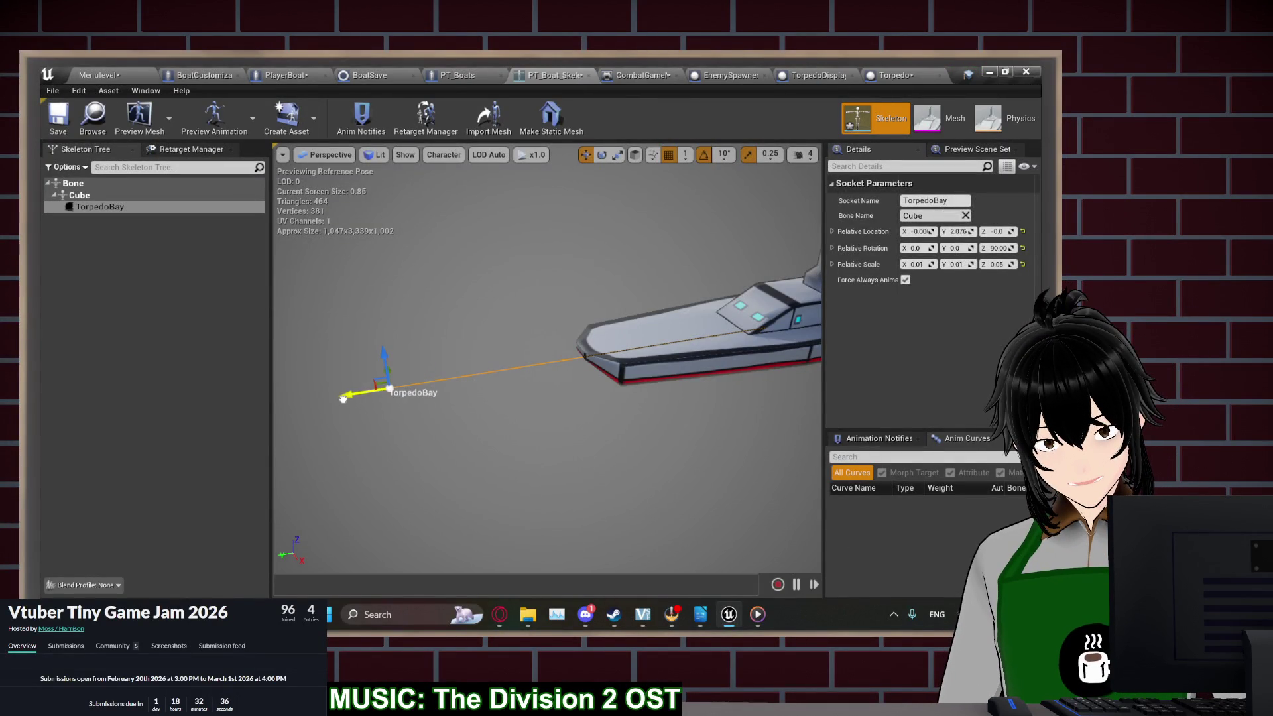
pyautogui.moveTo(297, 405); pyautogui.dragTo(292, 407)
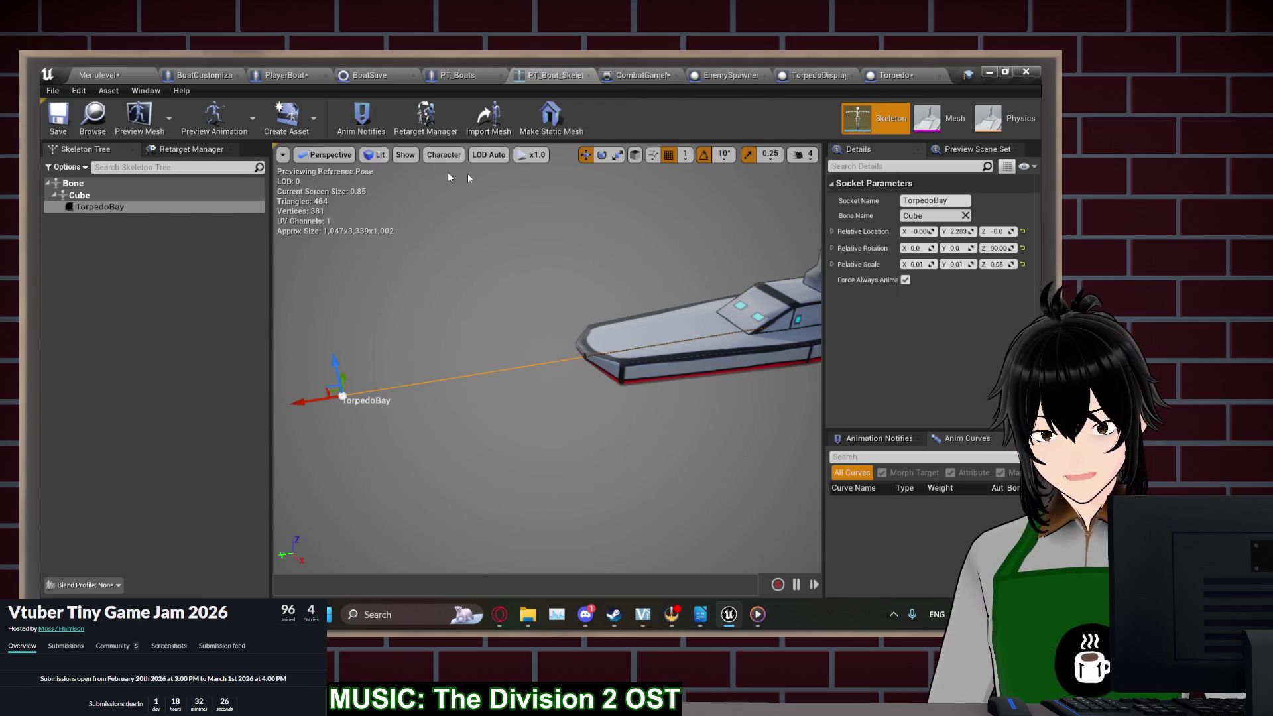
pyautogui.click(653, 75)
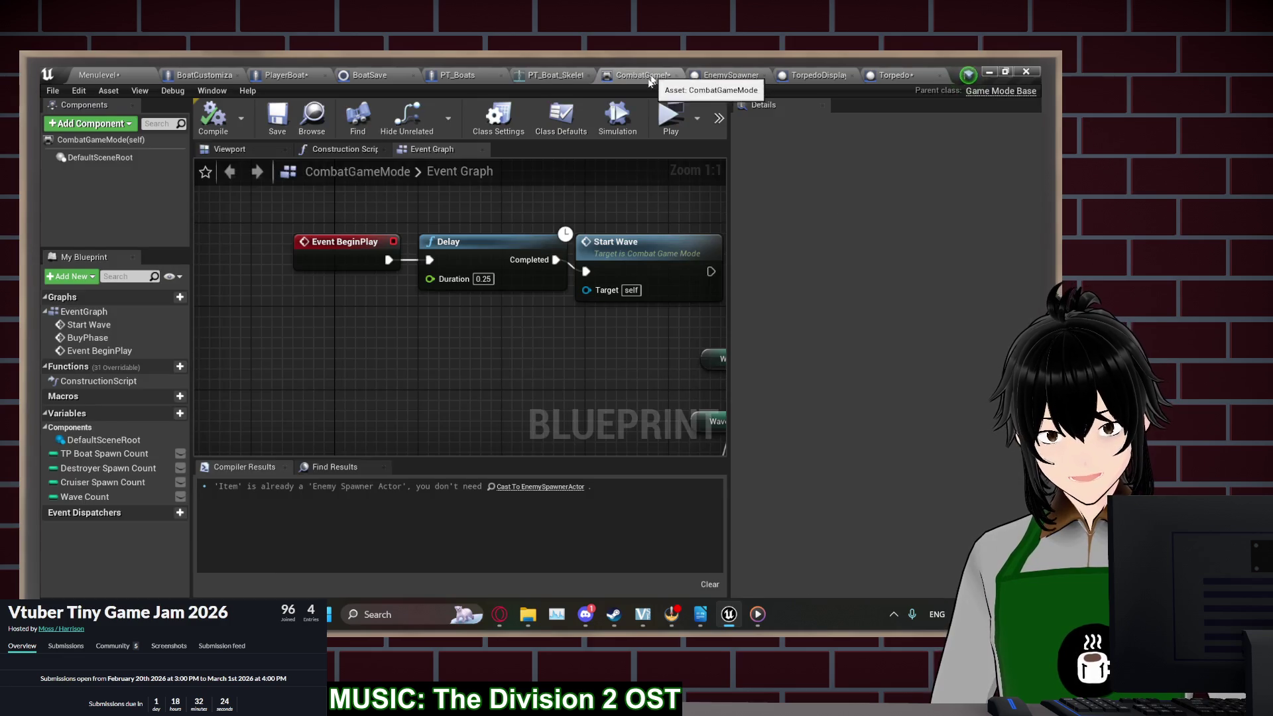
pyautogui.click(667, 120)
pyautogui.click(221, 299)
pyautogui.click(219, 290)
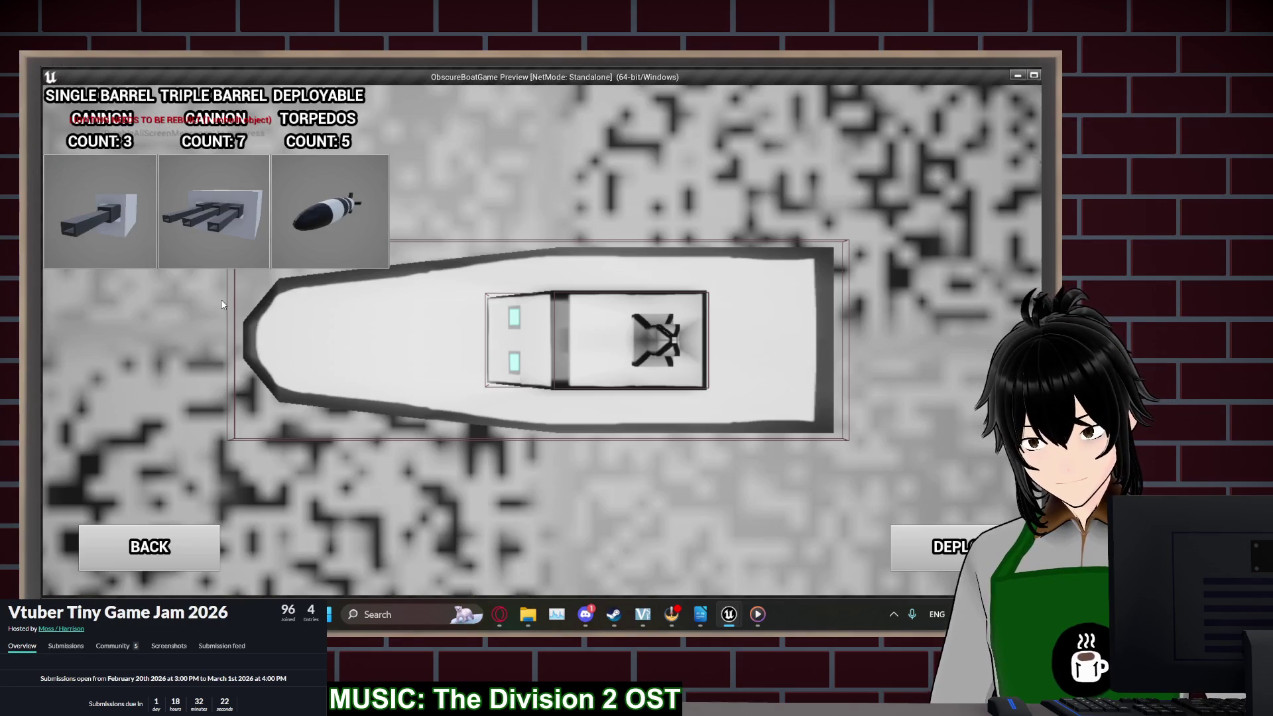
pyautogui.click(375, 330)
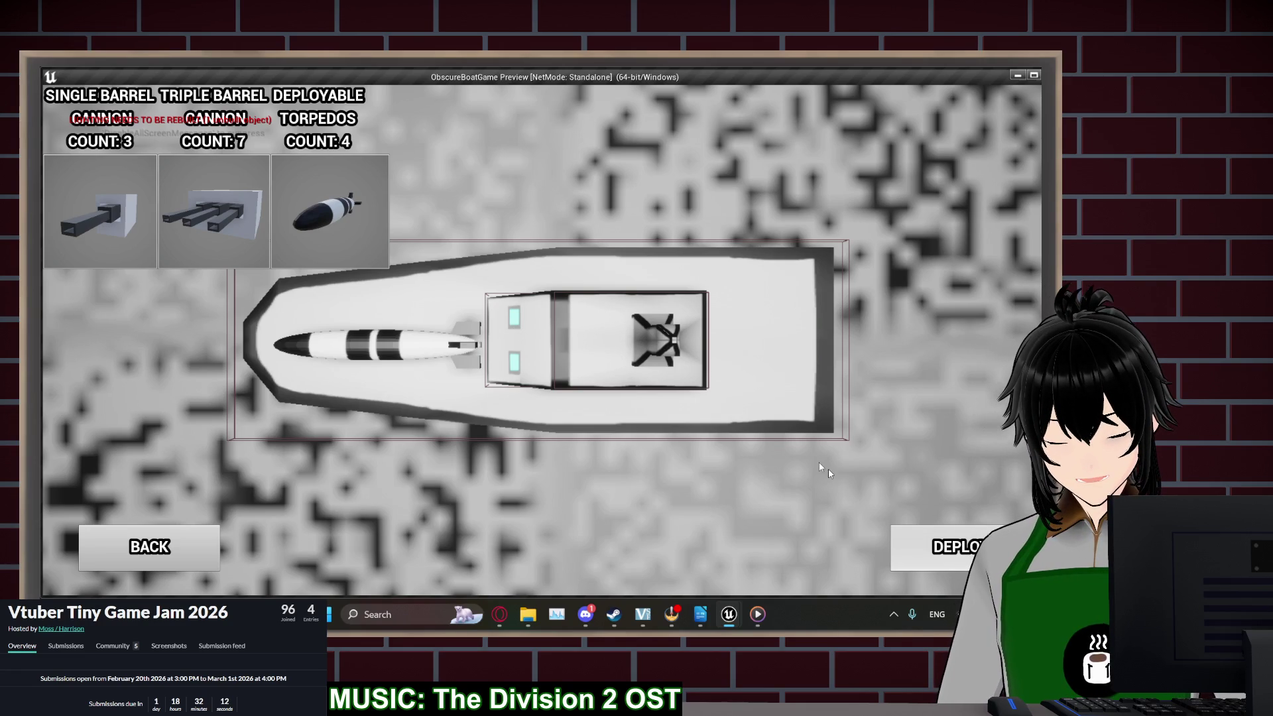
pyautogui.click(941, 548)
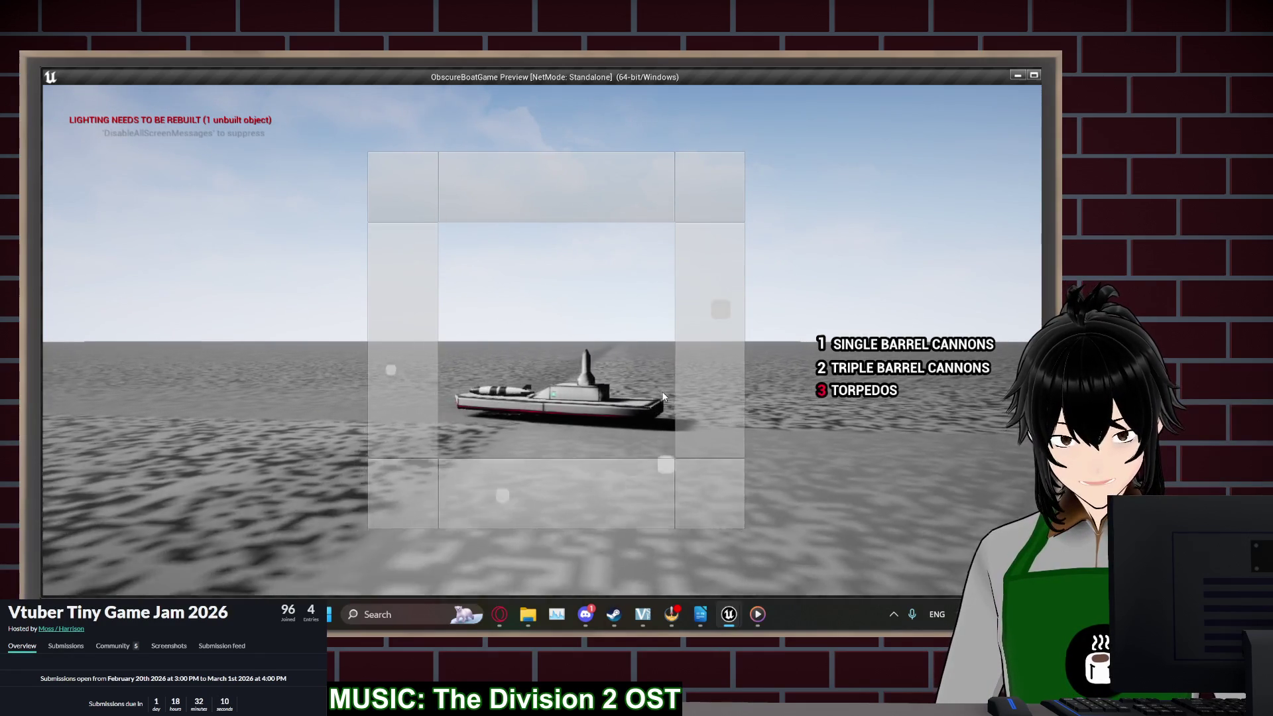
pyautogui.click(614, 413)
pyautogui.click(563, 391)
pyautogui.click(514, 372)
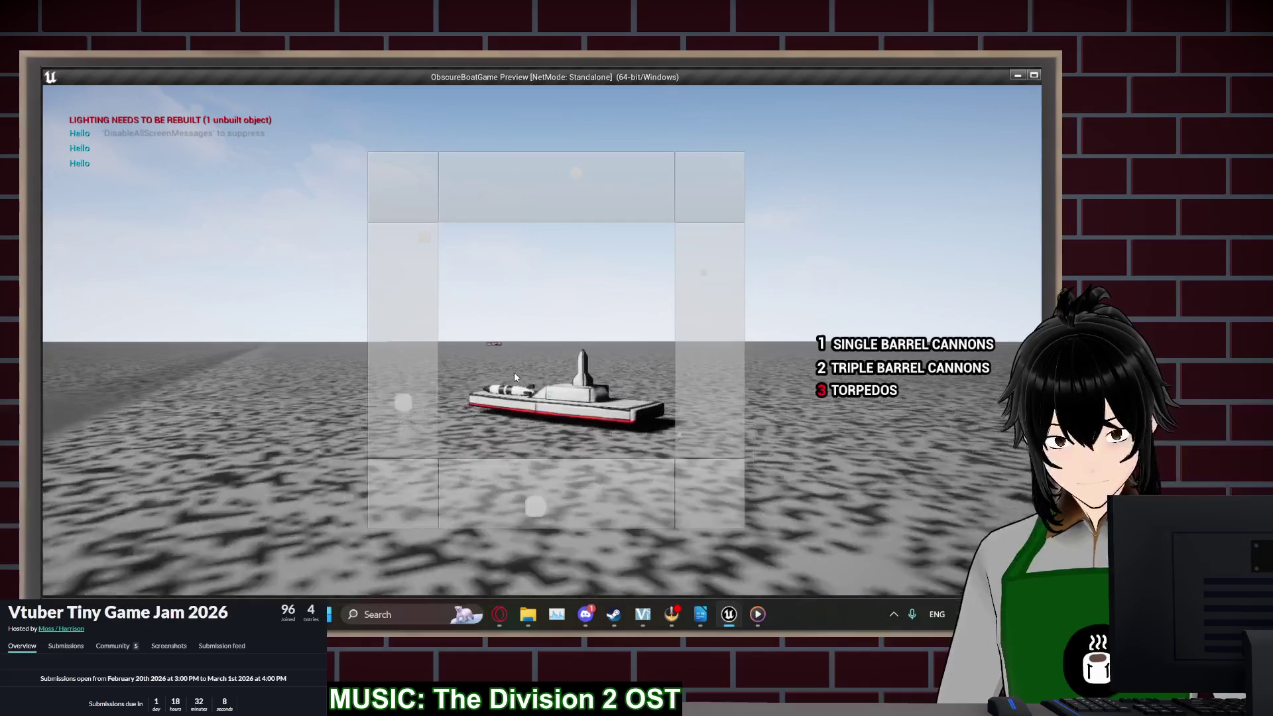
pyautogui.moveTo(514, 372); pyautogui.dragTo(516, 341)
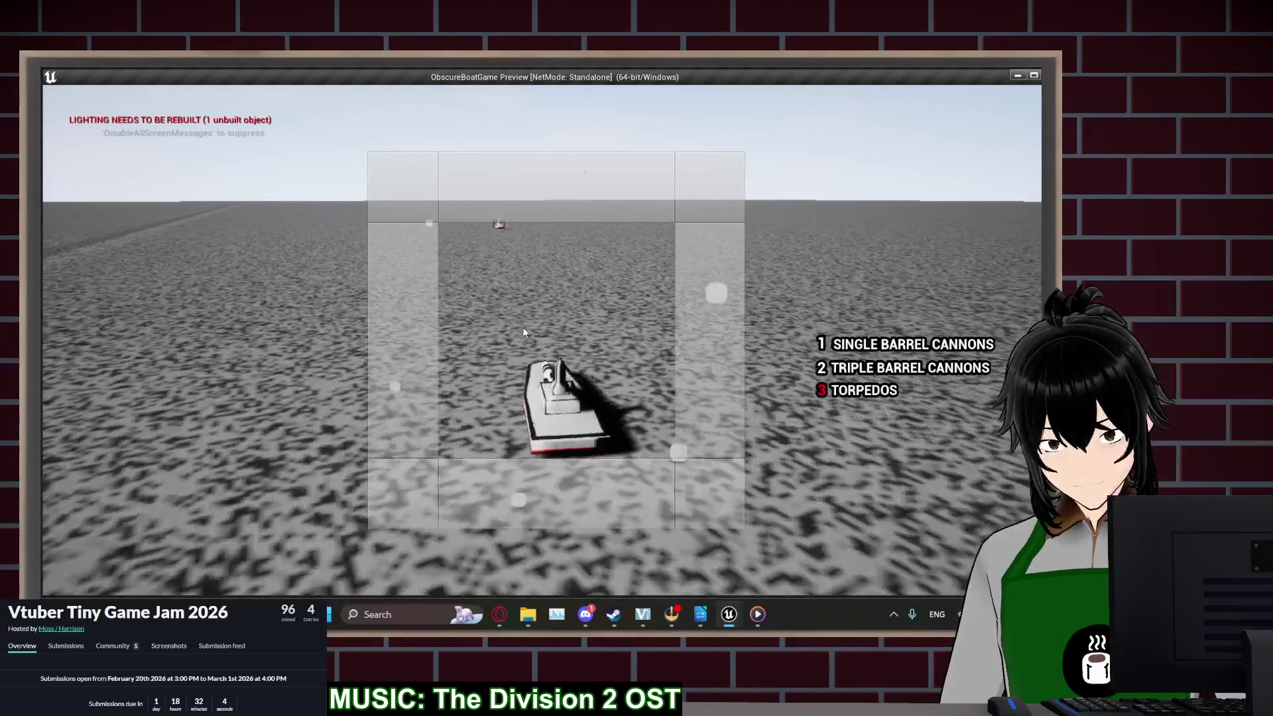
pyautogui.click(533, 308)
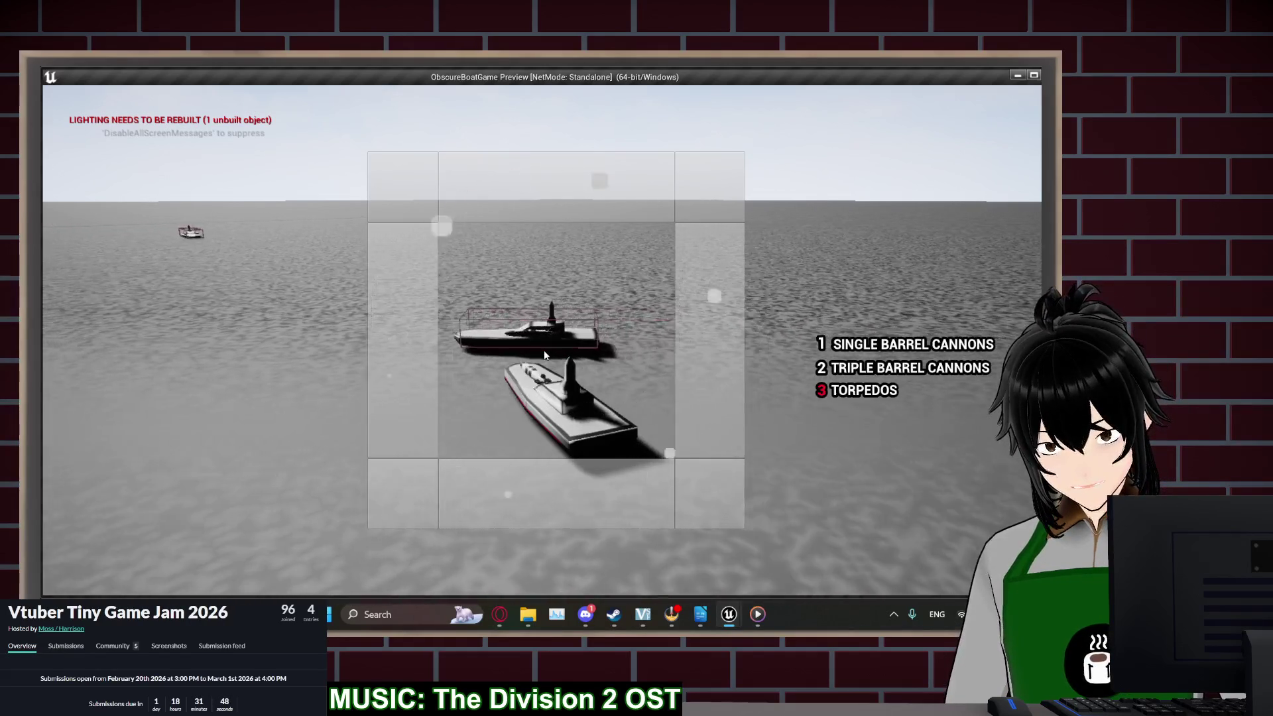
pyautogui.press('Escape')
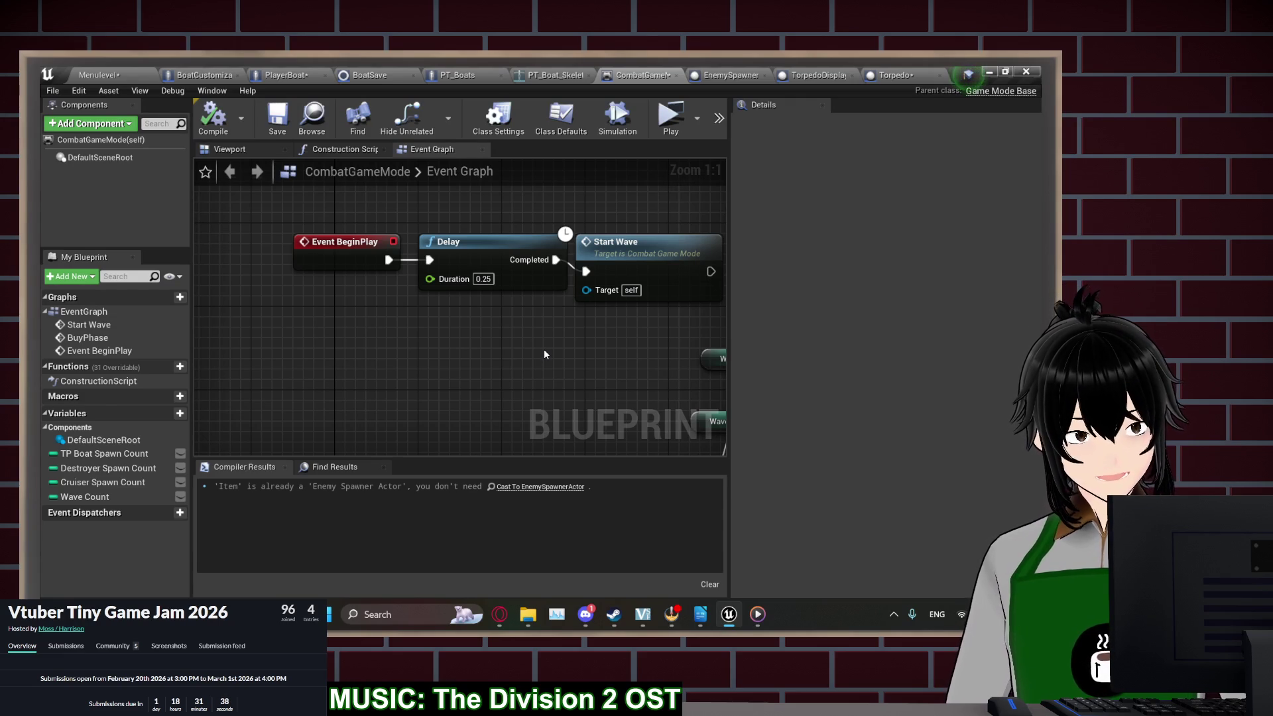
# In PlayerBoat, replace the Self node with Get Player Character feeding Owning Actor, then compile and save
pyautogui.click(303, 71)
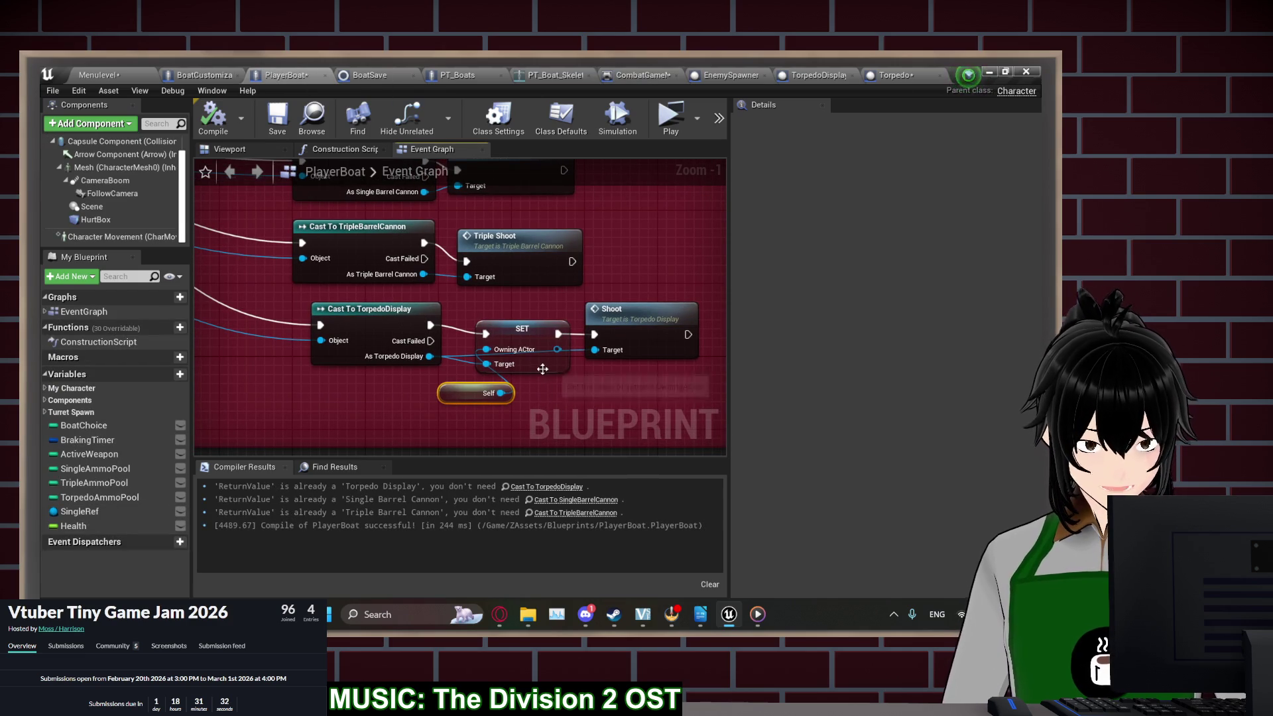
pyautogui.press('Delete')
pyautogui.rightClick(456, 392)
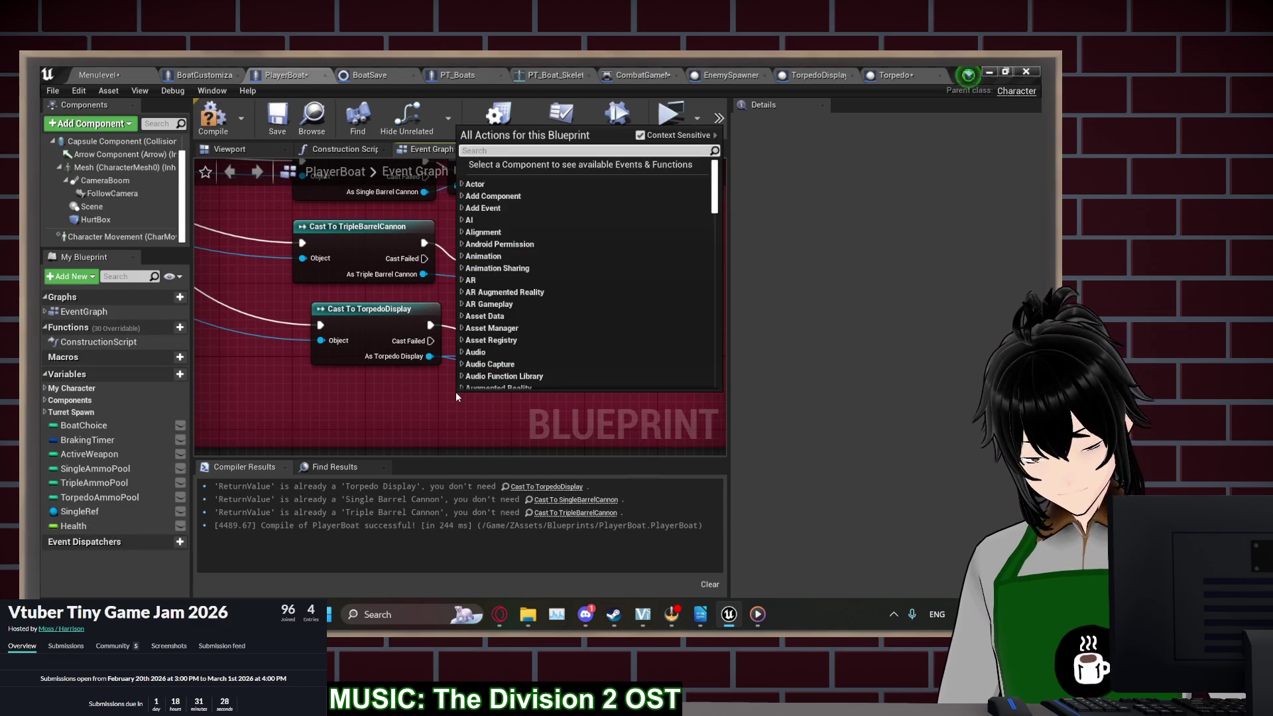
pyautogui.write('get play')
pyautogui.press('Up')
pyautogui.press('Up')
pyautogui.press('Up')
pyautogui.press('Return')
pyautogui.moveTo(584, 415); pyautogui.dragTo(509, 359)
pyautogui.click(213, 118)
pyautogui.click(277, 118)
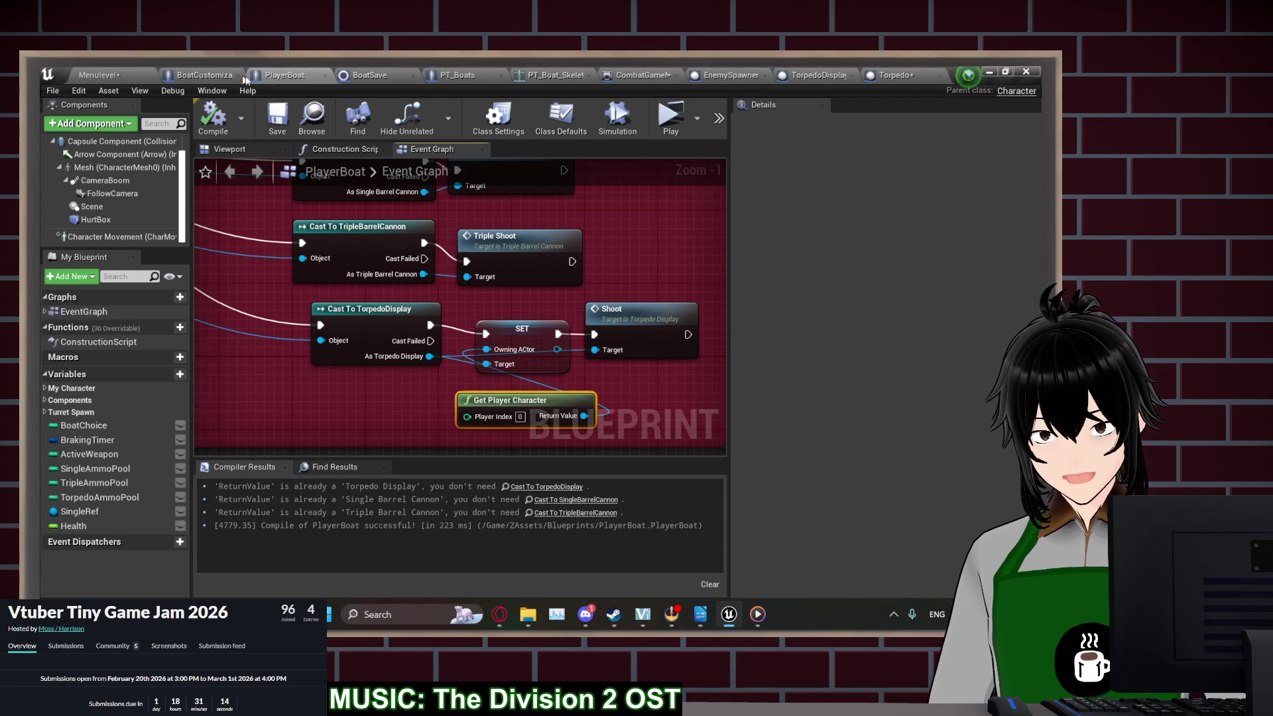
# Check the player boat's HurtBox collision settings in the Details panel
pyautogui.click(95, 219)
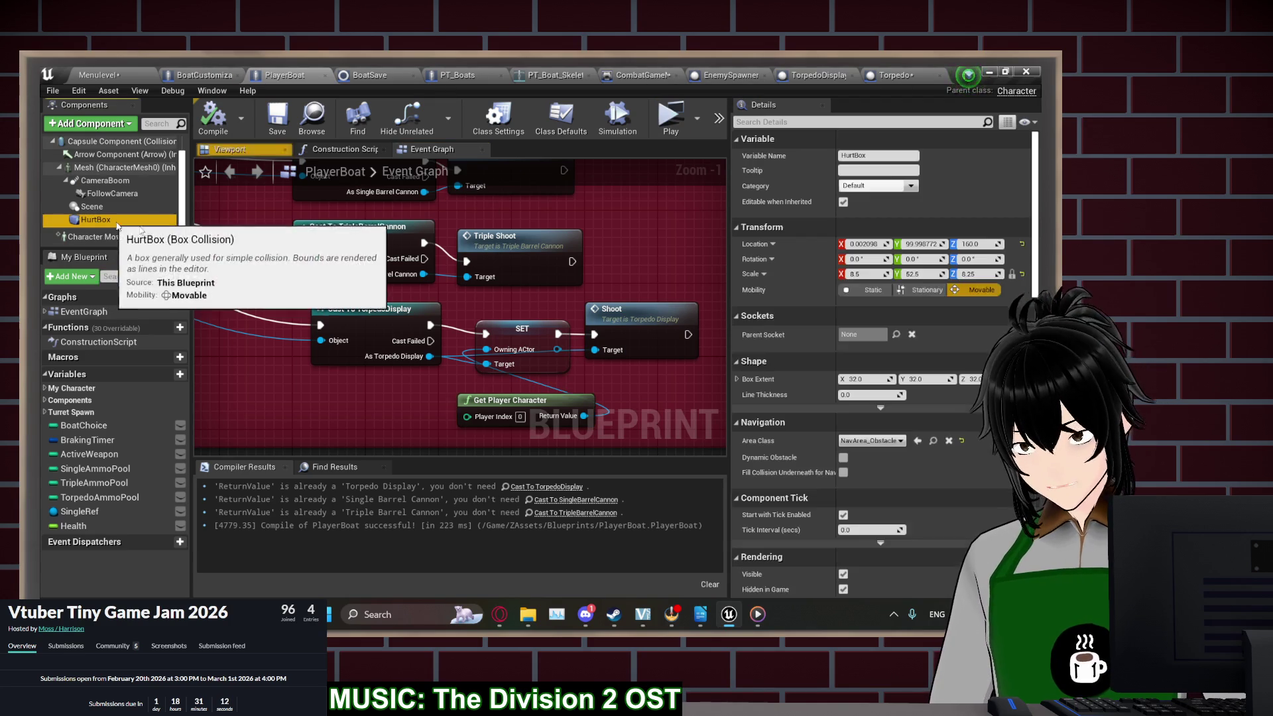
pyautogui.scroll(-5, 815, 457)
pyautogui.scroll(-4, 815, 523)
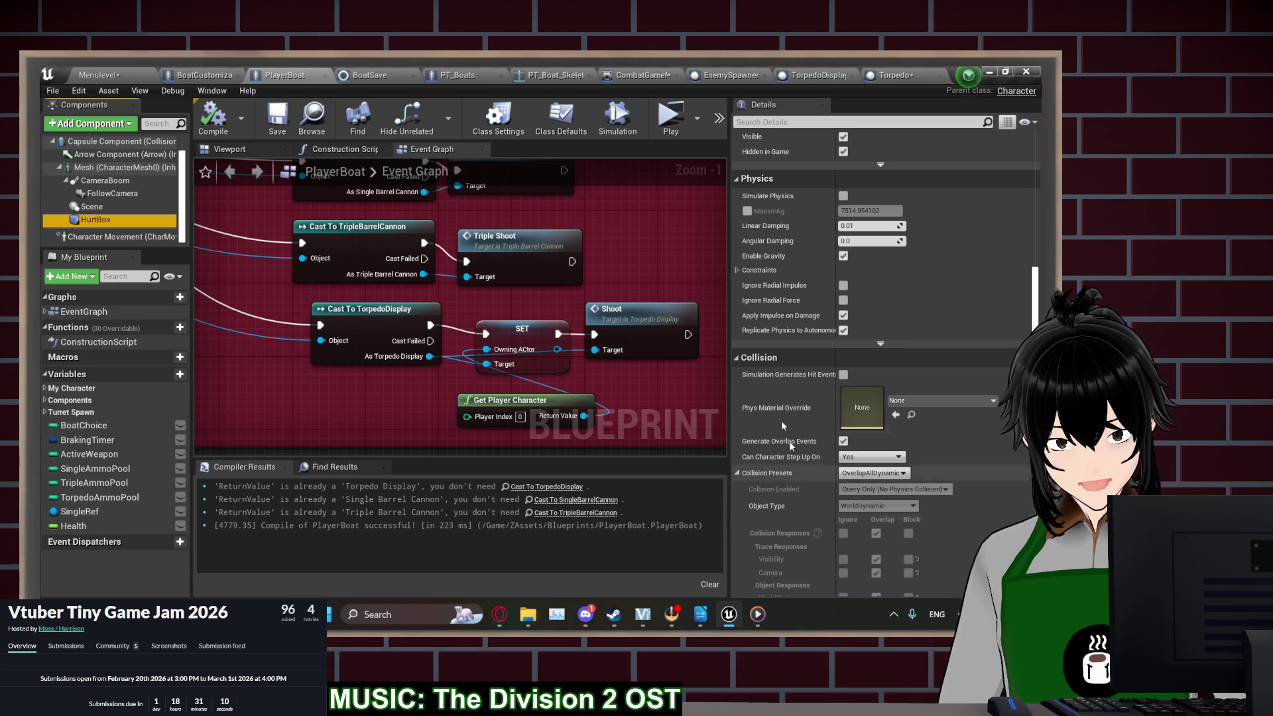
pyautogui.click(466, 71)
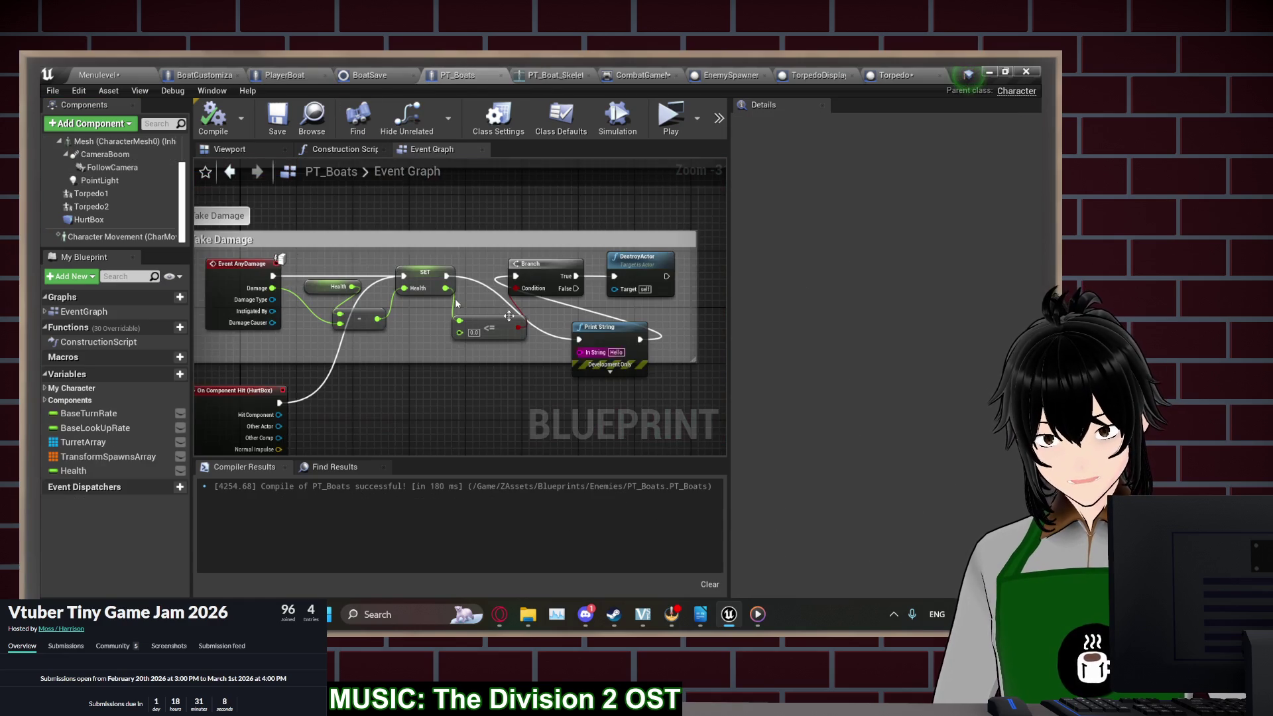
# Change the PT_Boats HurtBox collision preset from BlockAll to OverlapAllDynamic and check it in the viewport
pyautogui.click(122, 219)
pyautogui.scroll(-8, 737, 444)
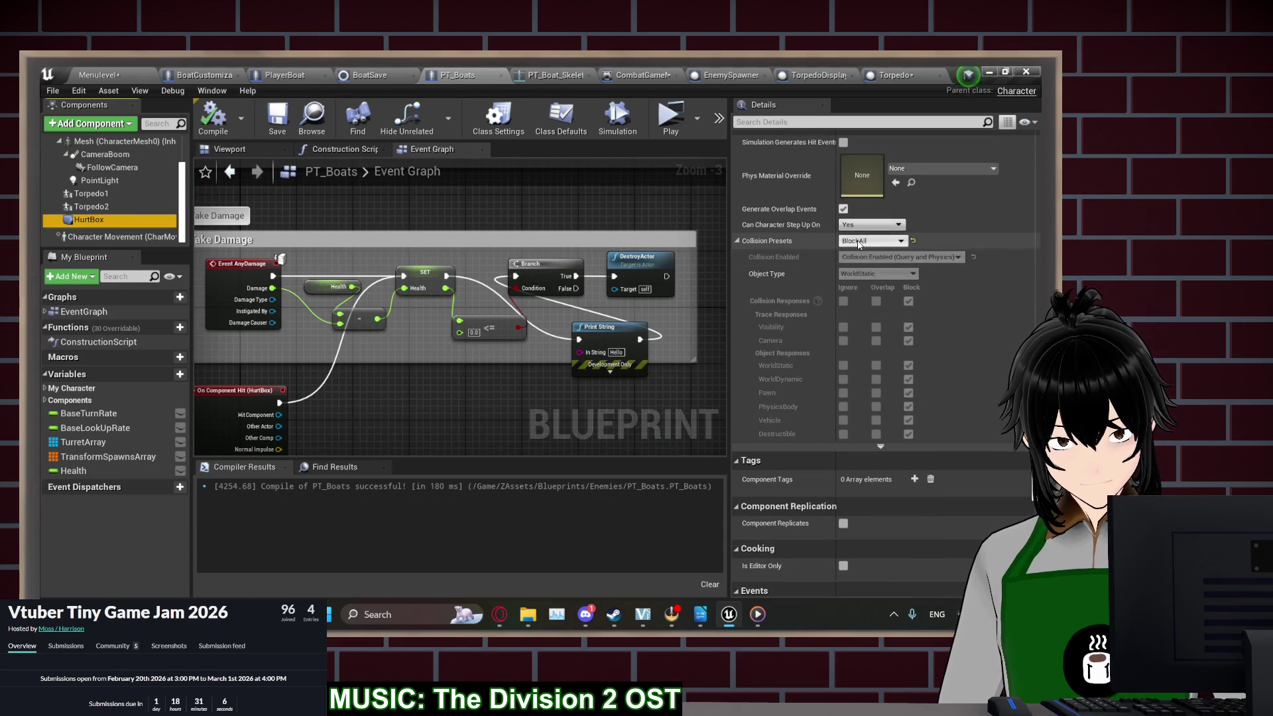
pyautogui.click(859, 242)
pyautogui.click(860, 293)
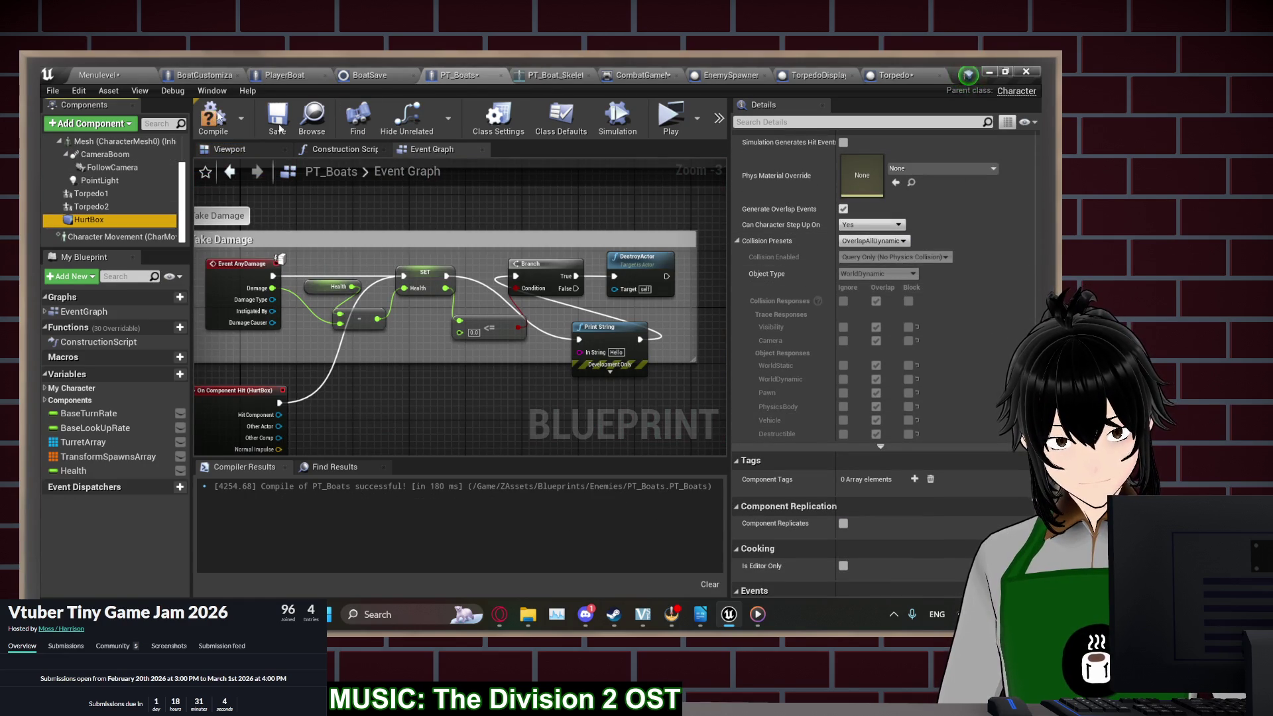
pyautogui.click(257, 152)
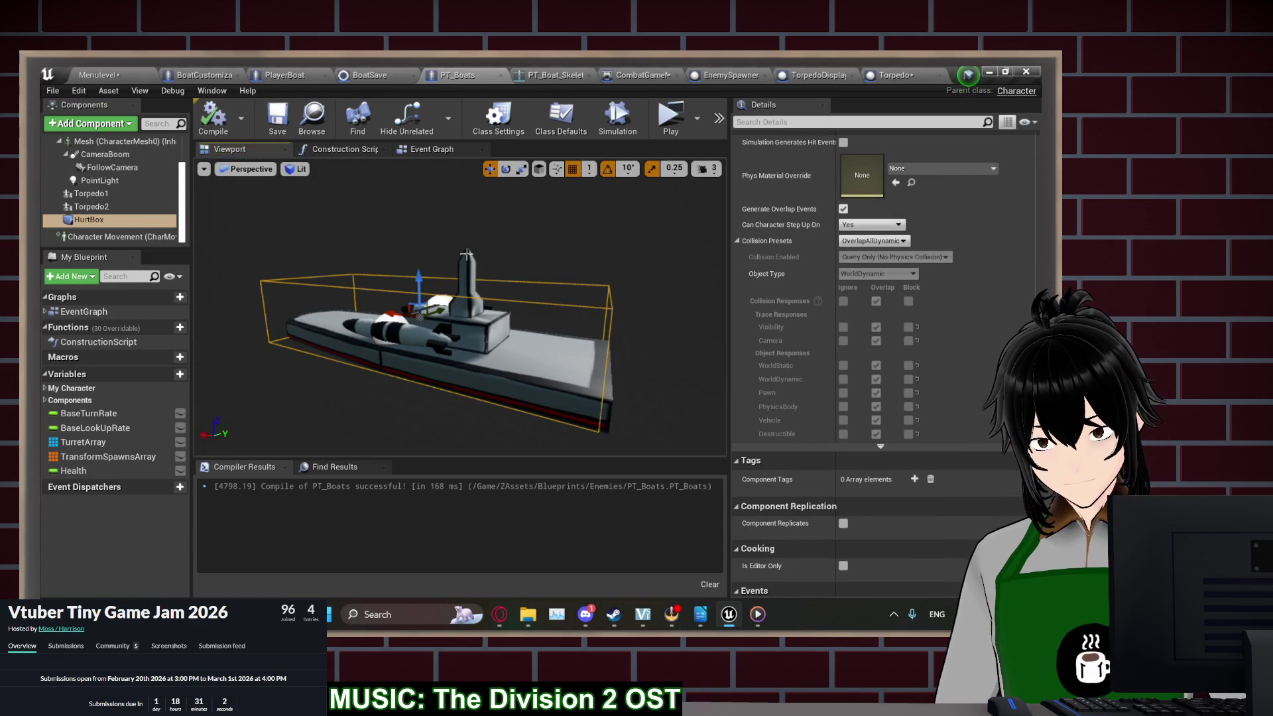
pyautogui.moveTo(398, 298)
pyautogui.mouseDown()
pyautogui.moveTo(491, 278)
pyautogui.moveTo(424, 295)
pyautogui.moveTo(685, 287)
pyautogui.mouseUp()
pyautogui.scroll(3, 761, 297)
pyautogui.scroll(10, 761, 297)
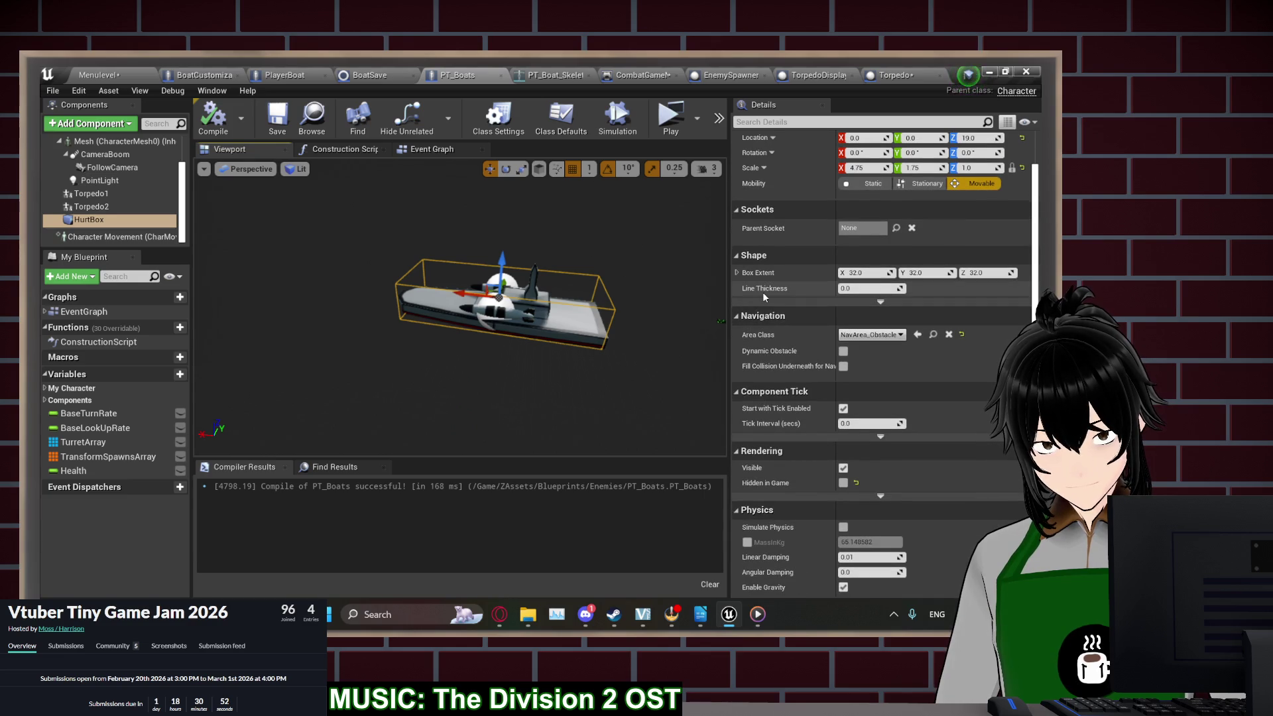
# Launch a playtest and start a new game at the loadout screen
pyautogui.click(672, 130)
pyautogui.click(199, 285)
pyautogui.click(211, 292)
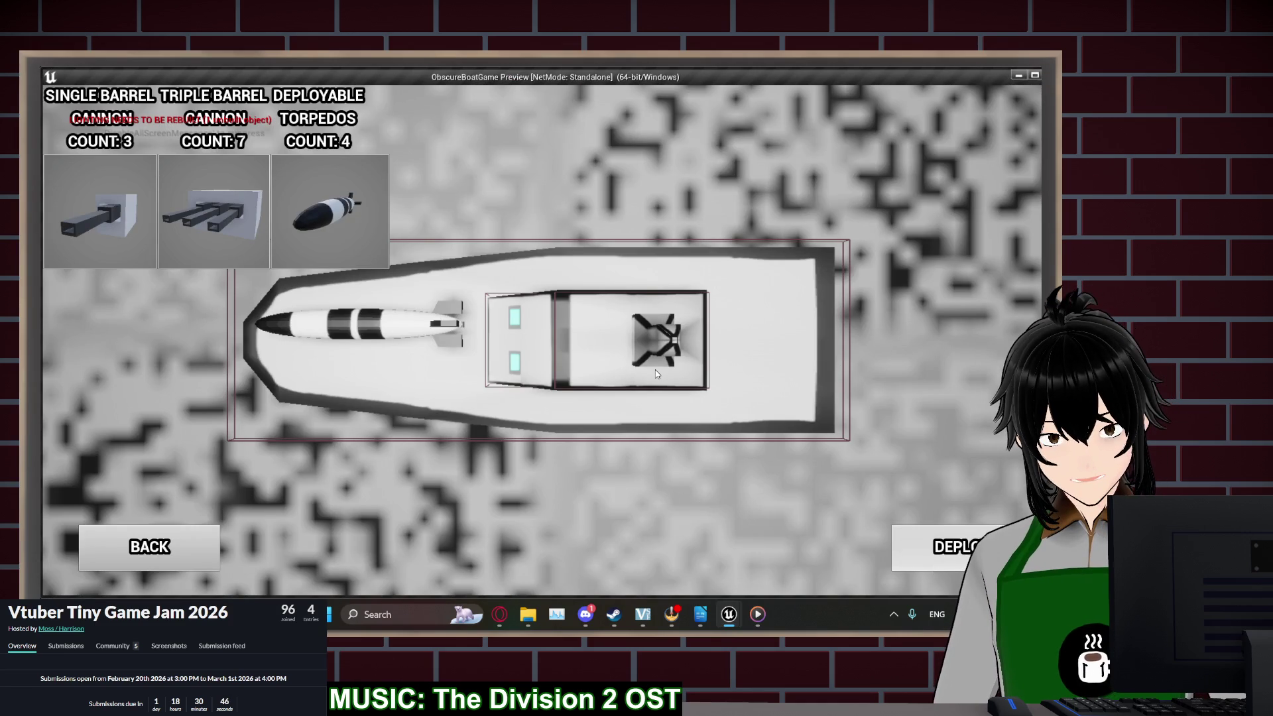
# Deploy the boat, fire at the enemy to see the Hello and Goodbye prints, then stop play
pyautogui.click(941, 547)
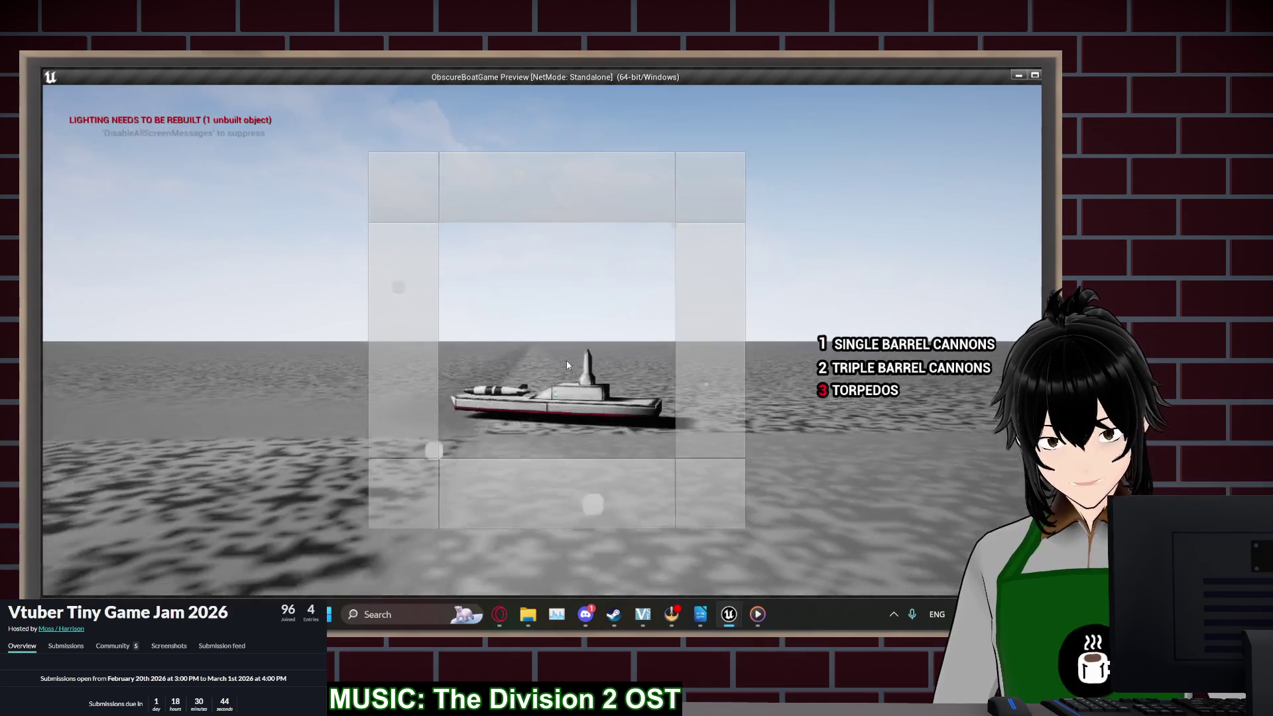
pyautogui.click(614, 363)
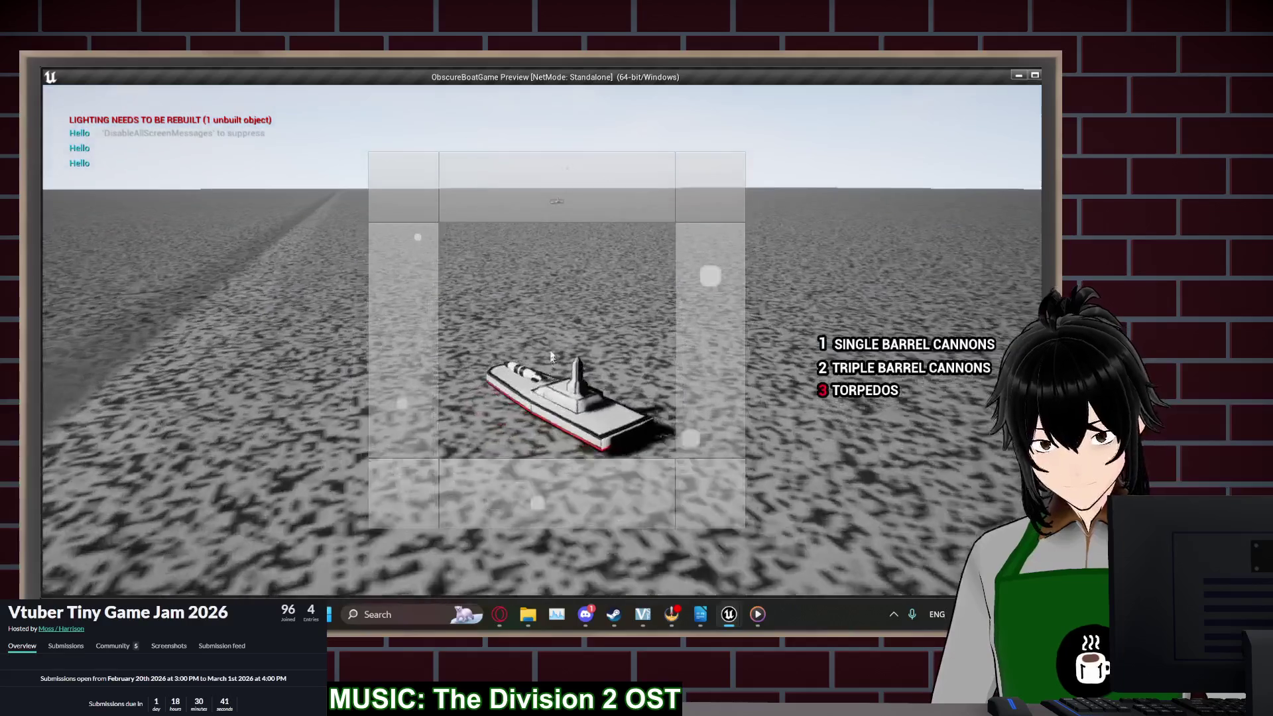
pyautogui.moveTo(550, 357)
pyautogui.mouseDown()
pyautogui.moveTo(551, 286)
pyautogui.moveTo(564, 319)
pyautogui.mouseUp()
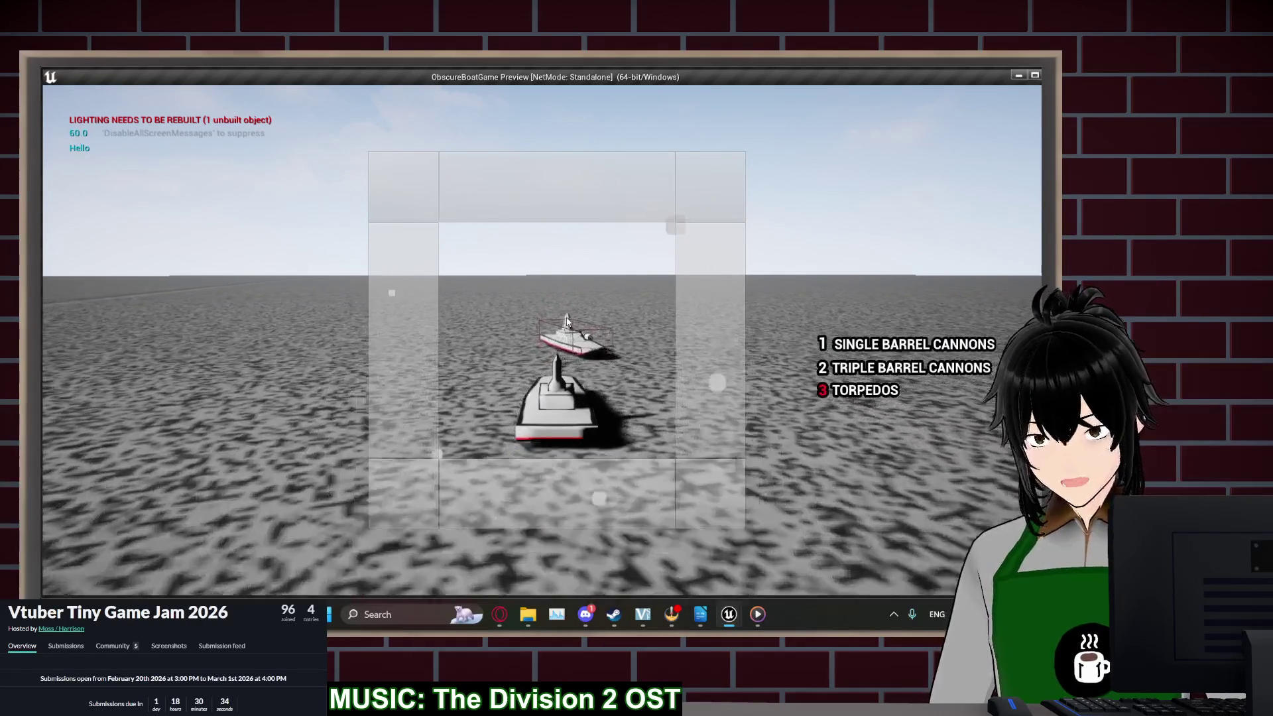
pyautogui.press('Escape')
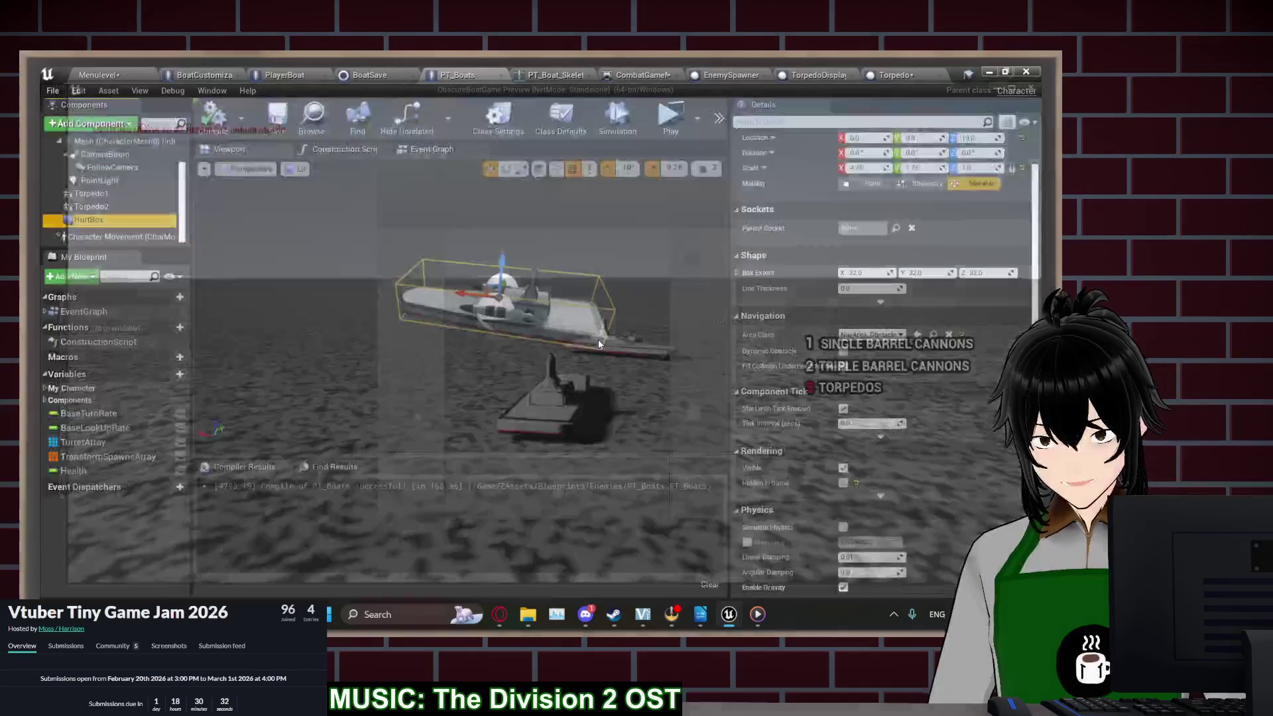
# Delete the Print String node in PT_Boats, wire SET straight to Branch, then compile and save
pyautogui.click(894, 75)
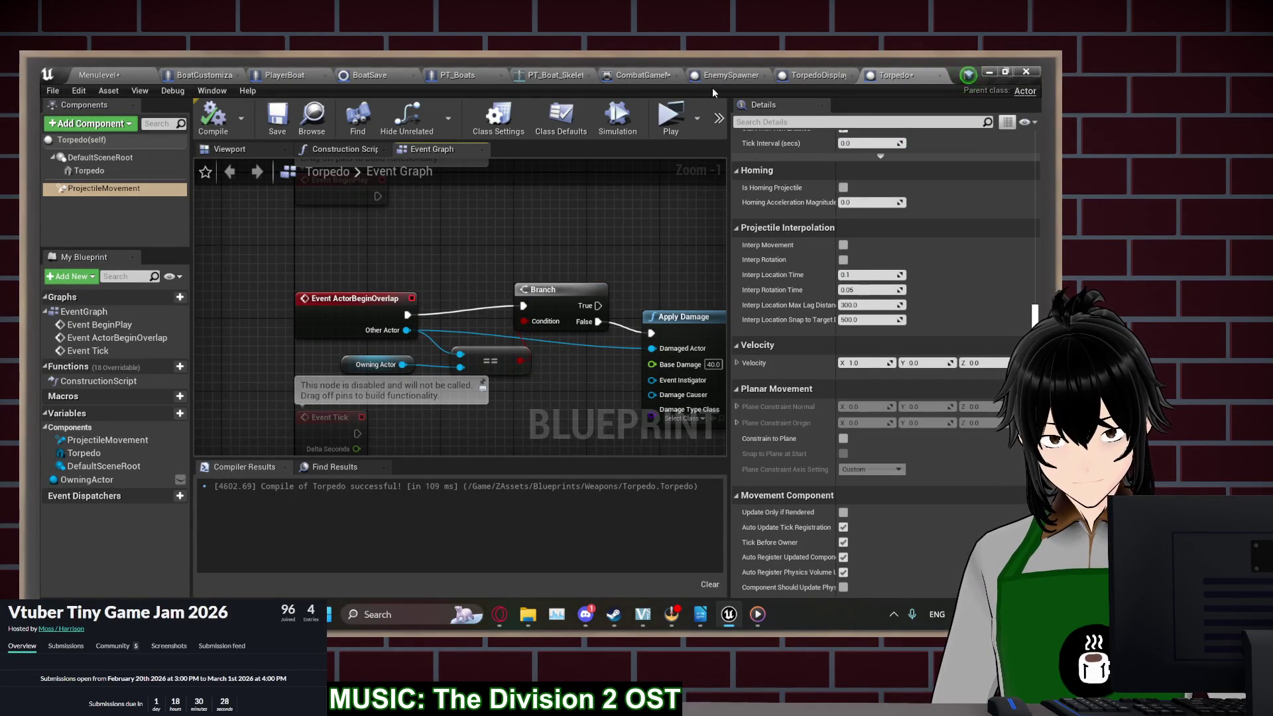
pyautogui.click(432, 73)
pyautogui.click(432, 149)
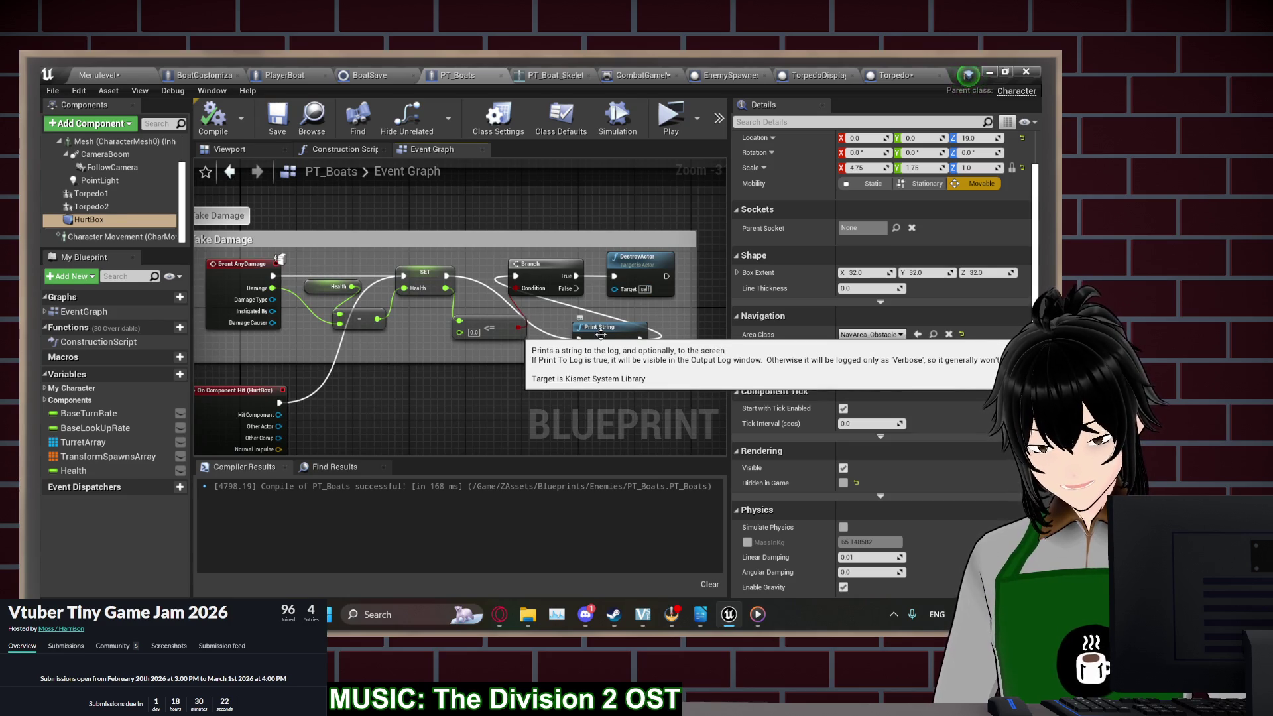
pyautogui.click(601, 334)
pyautogui.press('Delete')
pyautogui.moveTo(446, 276); pyautogui.dragTo(507, 274)
pyautogui.click(213, 116)
pyautogui.click(278, 116)
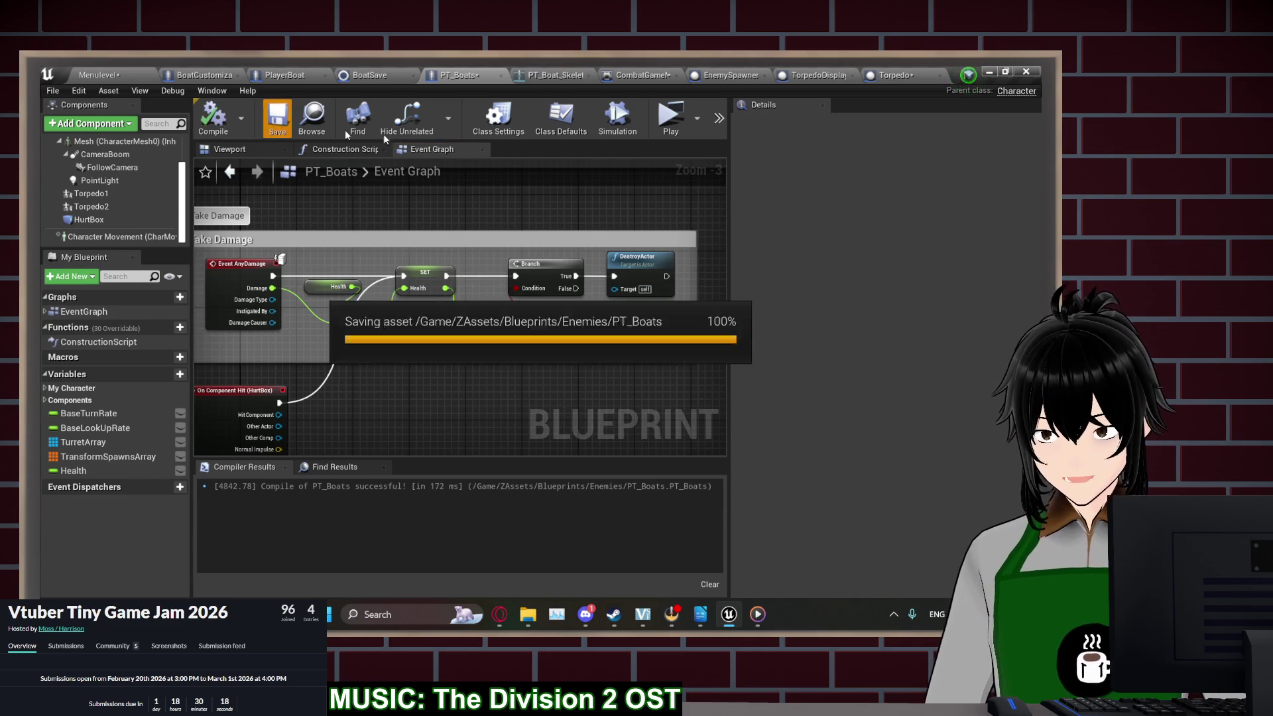
# Playtest a new game, firing cannons and triple barrels at the enemy boat, then quit
pyautogui.click(671, 116)
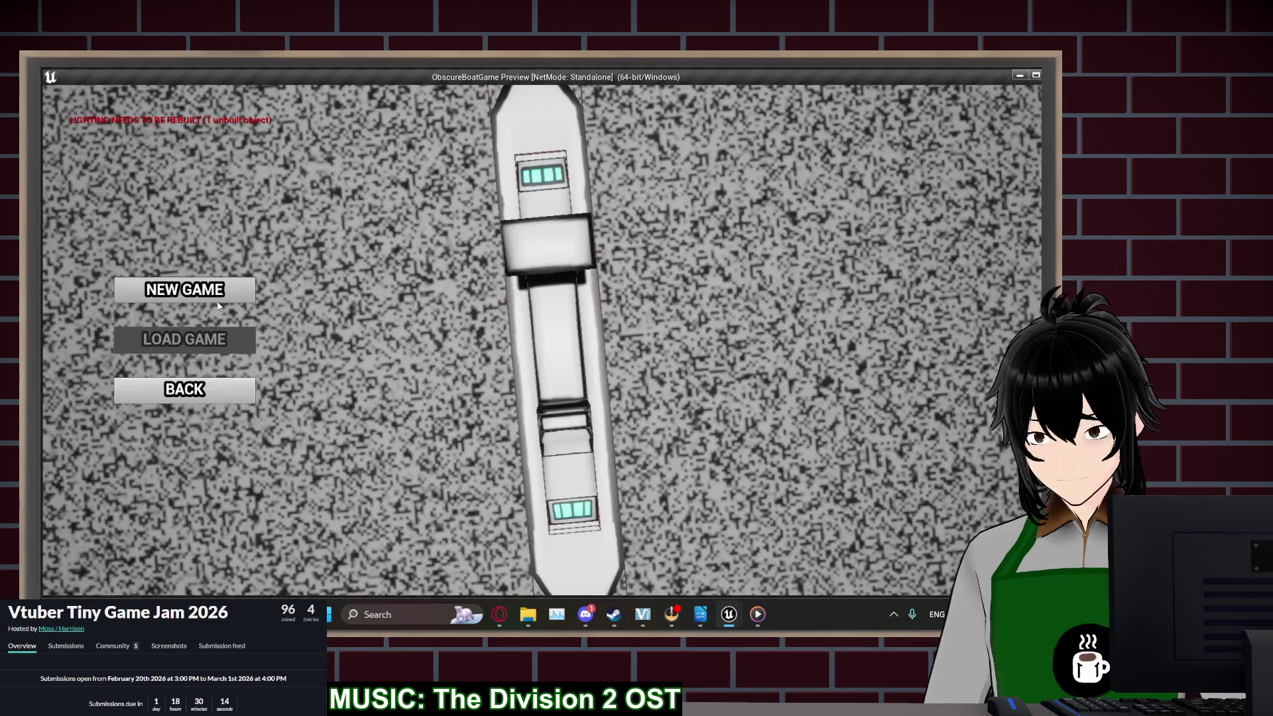
pyautogui.click(211, 291)
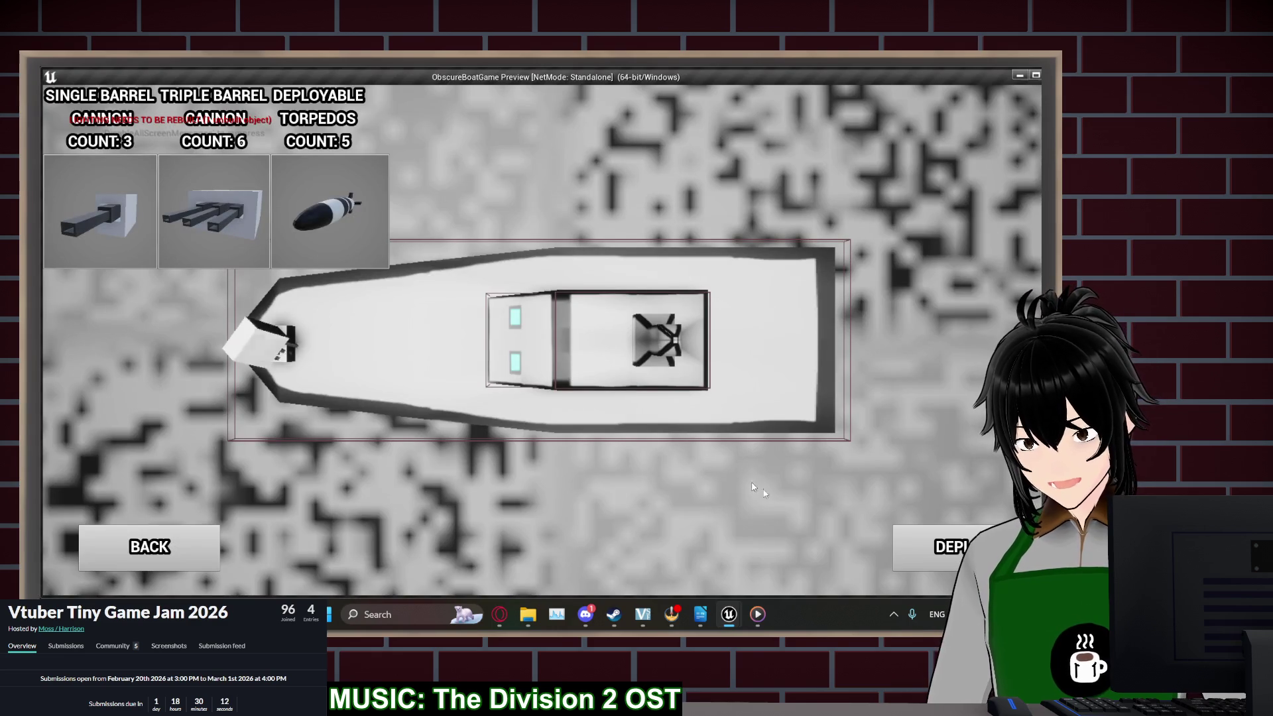
pyautogui.click(936, 530)
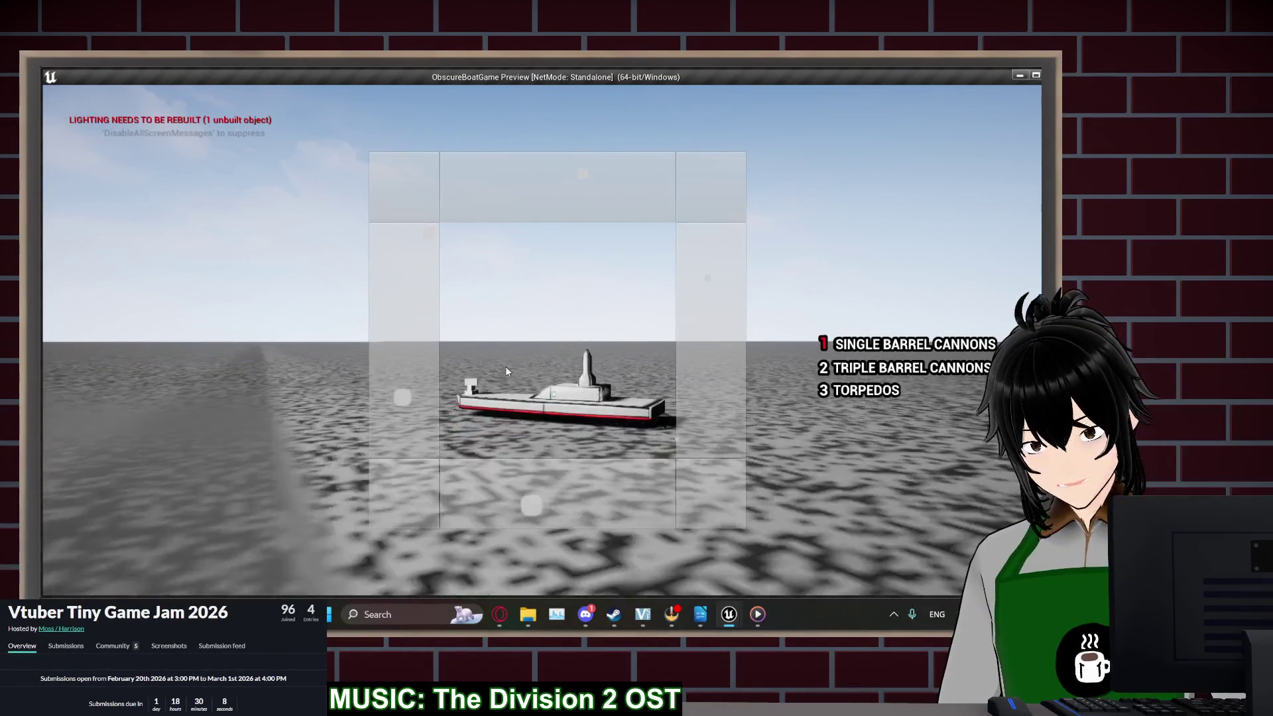
pyautogui.click(506, 366)
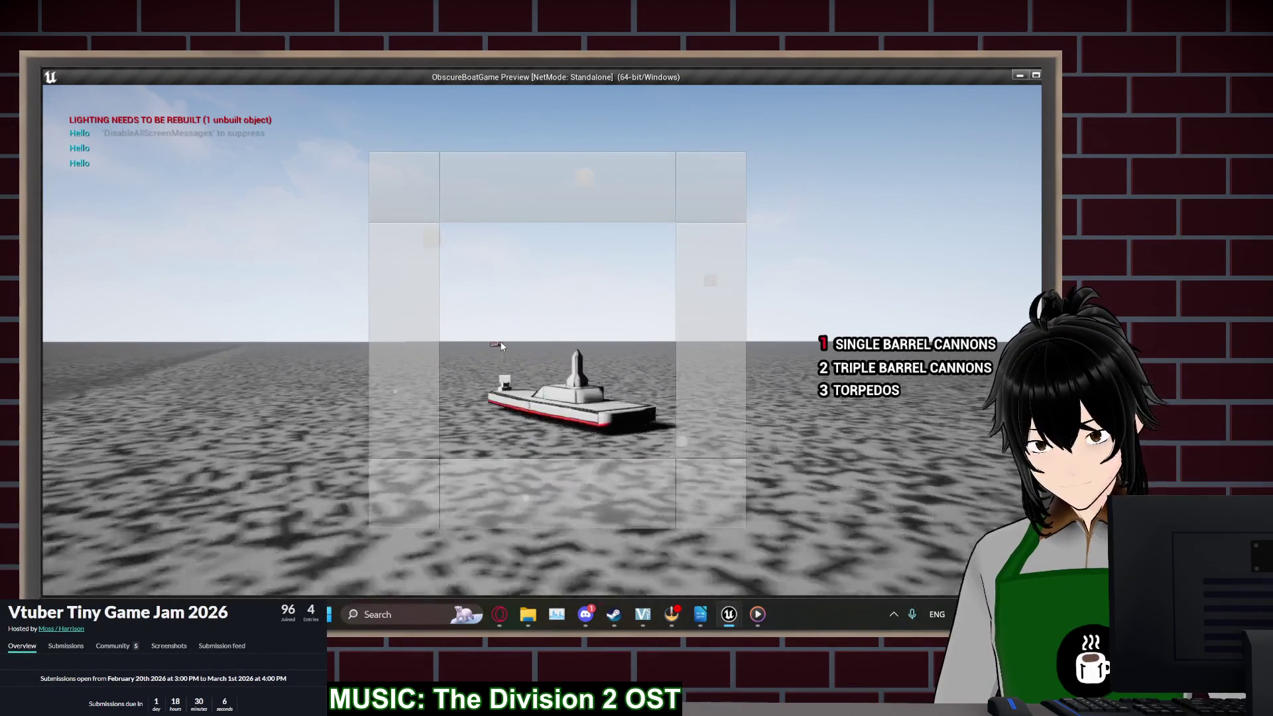
pyautogui.click(505, 341)
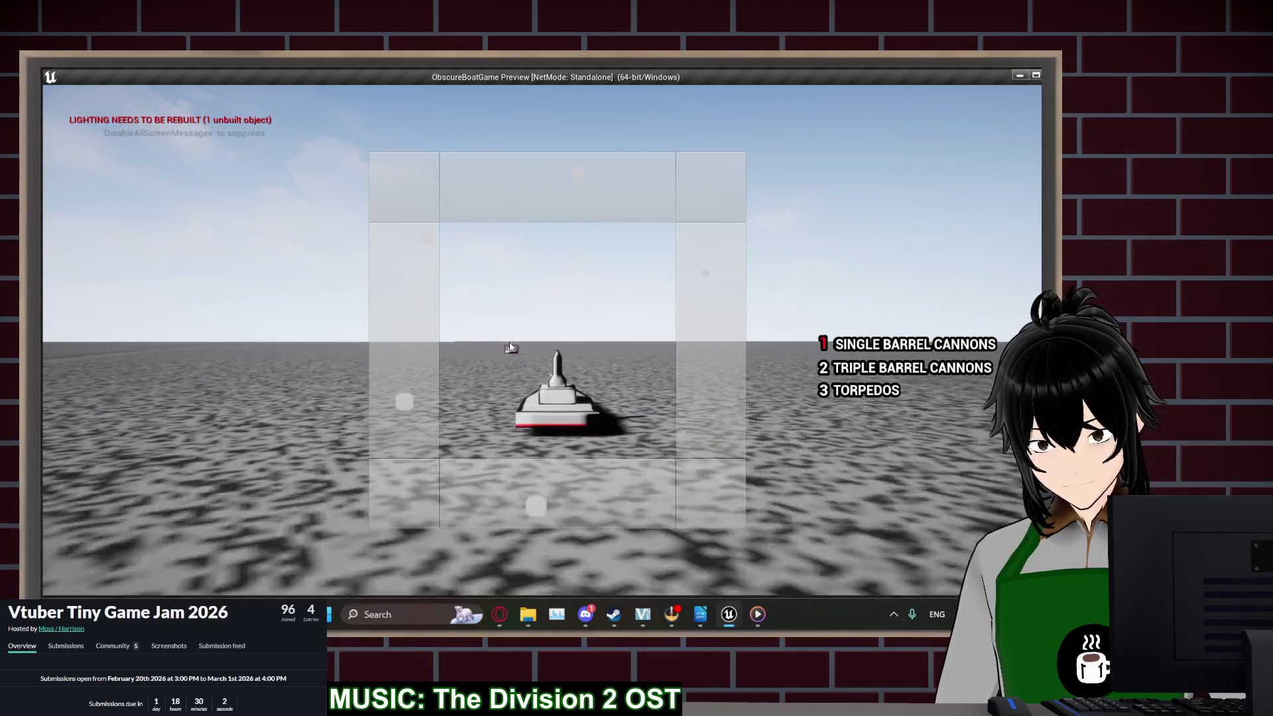
pyautogui.press('2')
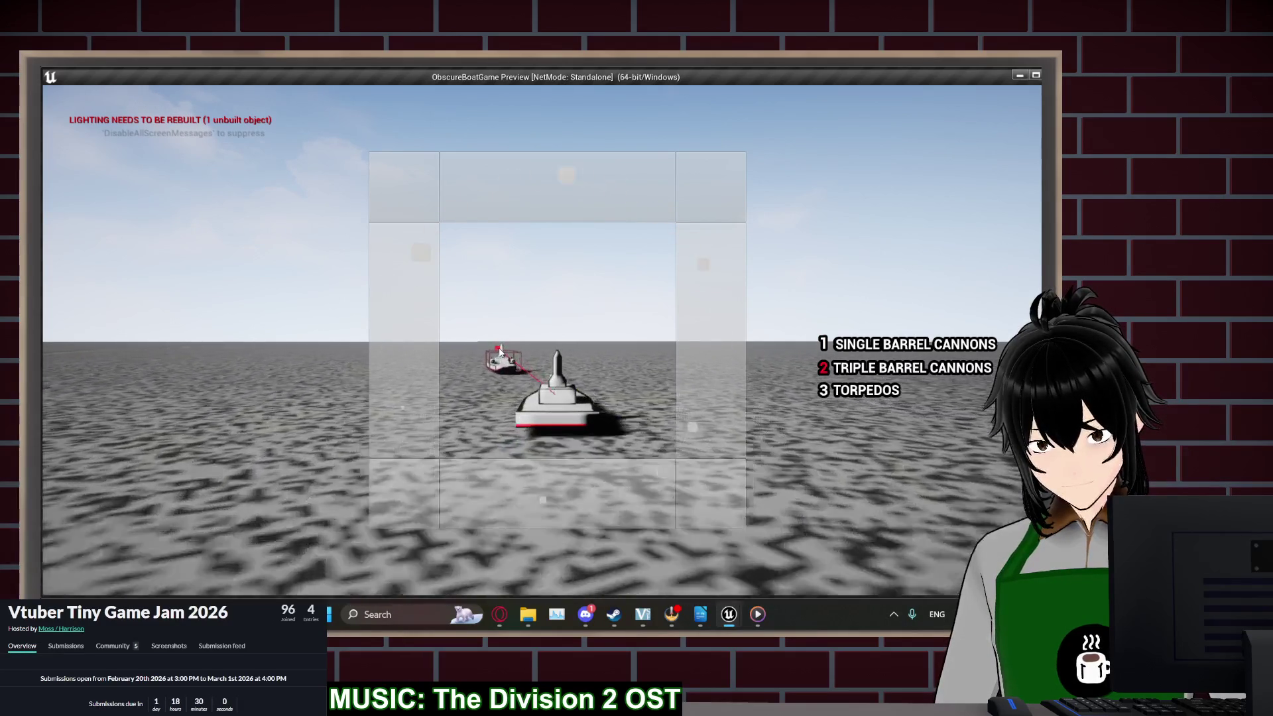
pyautogui.click(499, 350)
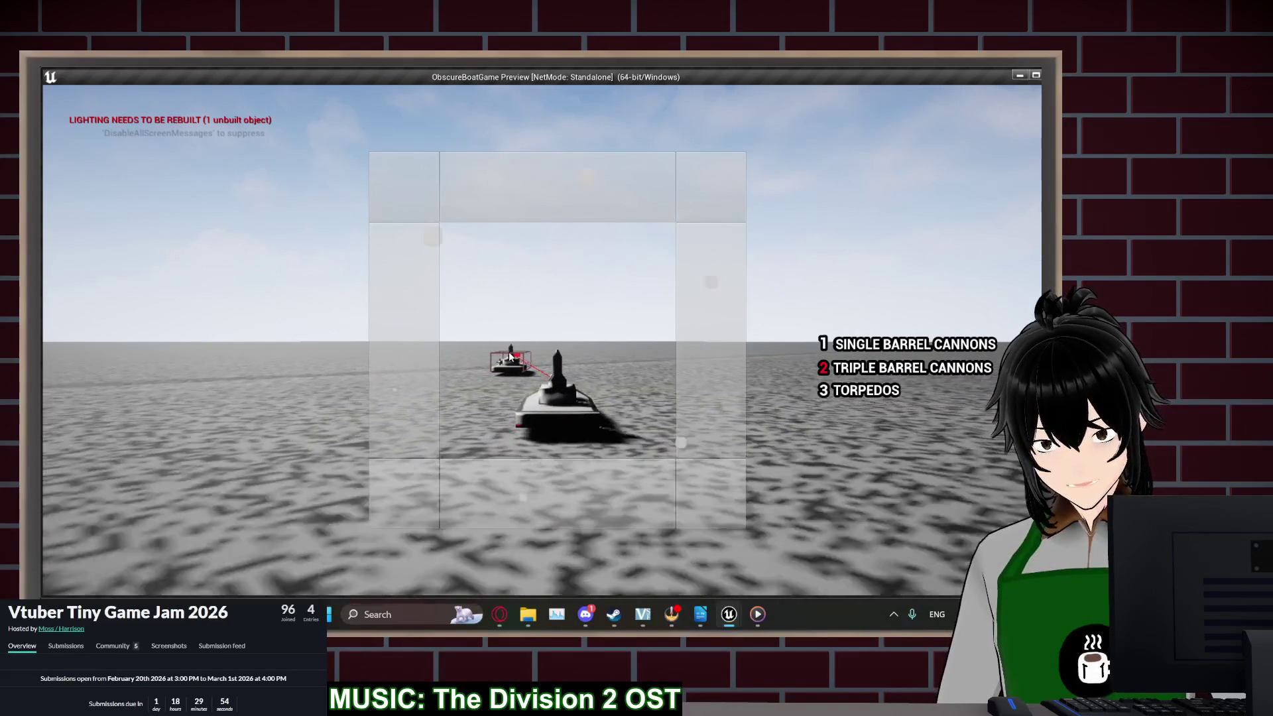
pyautogui.click(509, 357)
pyautogui.press('Escape')
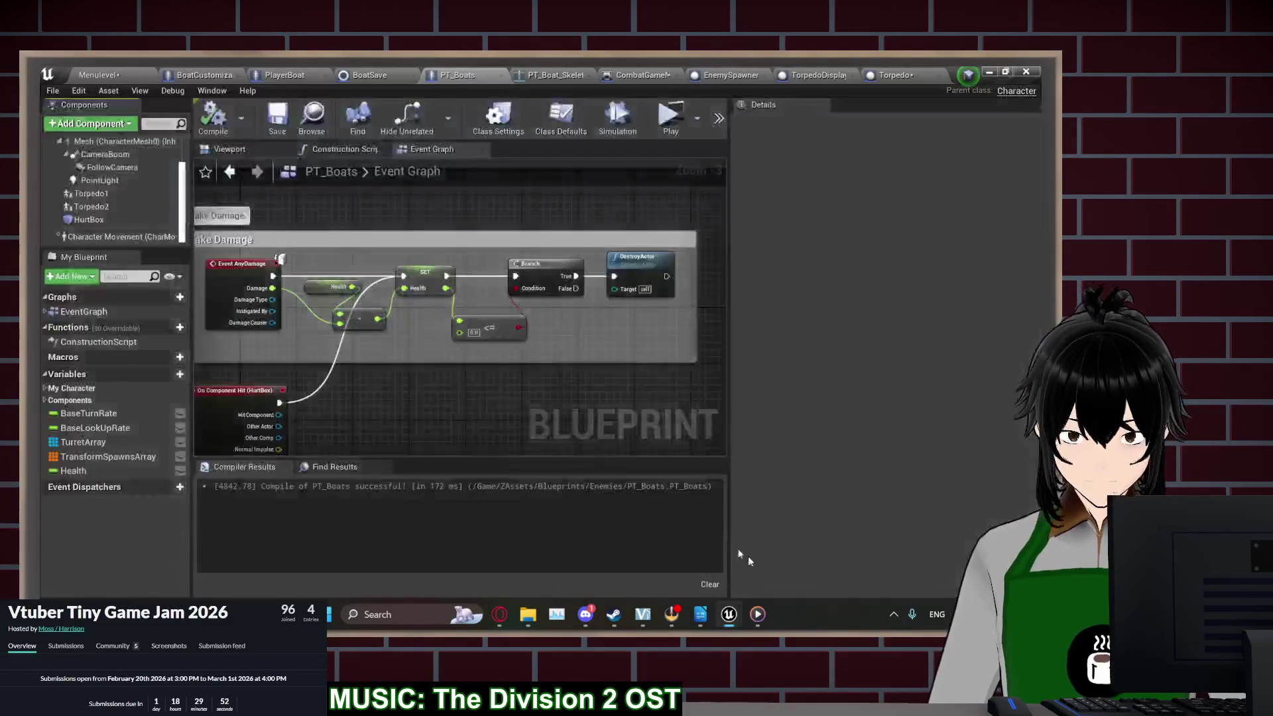
# Switch to the Game Design Doc in LibreOffice Writer
pyautogui.hotkey('alt', 'Tab')
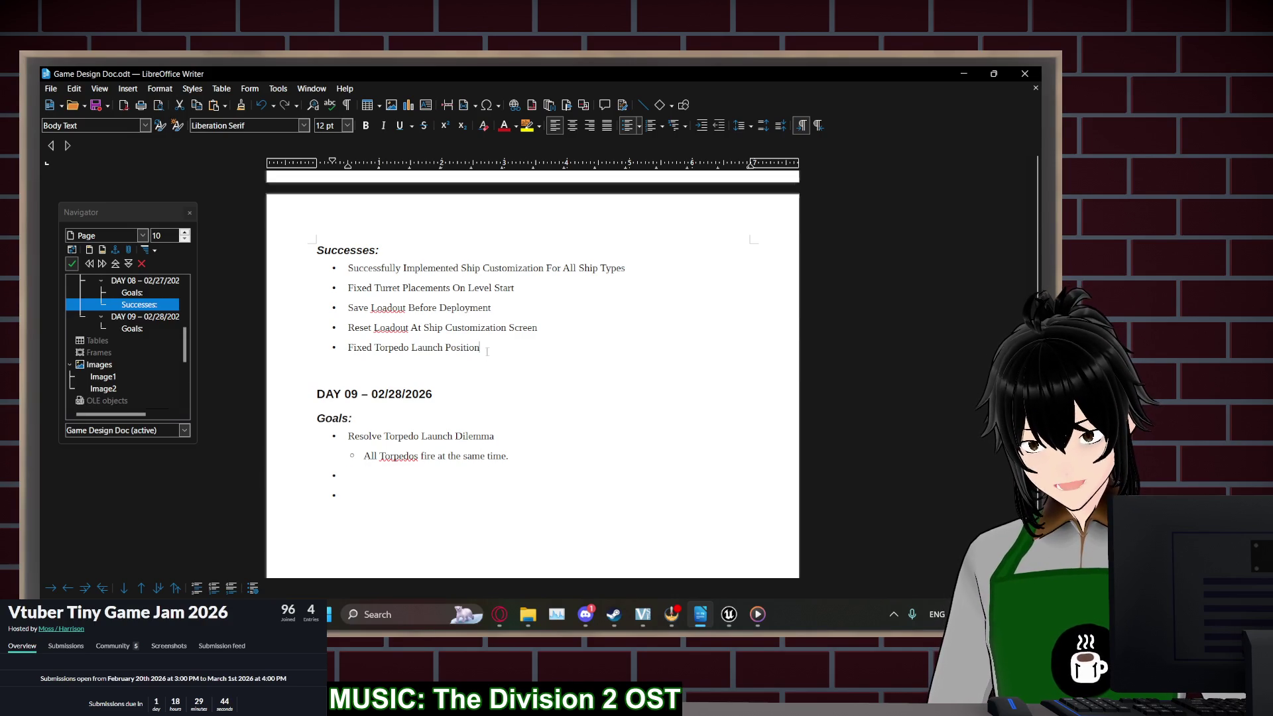
# Add 'Added PT_Boat Enemy AI' and 'Added Damage And Health For Torpedo Combat' successes; begin a 'Fix Cannon Projectiles' goal
pyautogui.press('Return')
pyautogui.write('Added PT_Boat Enemy AI')
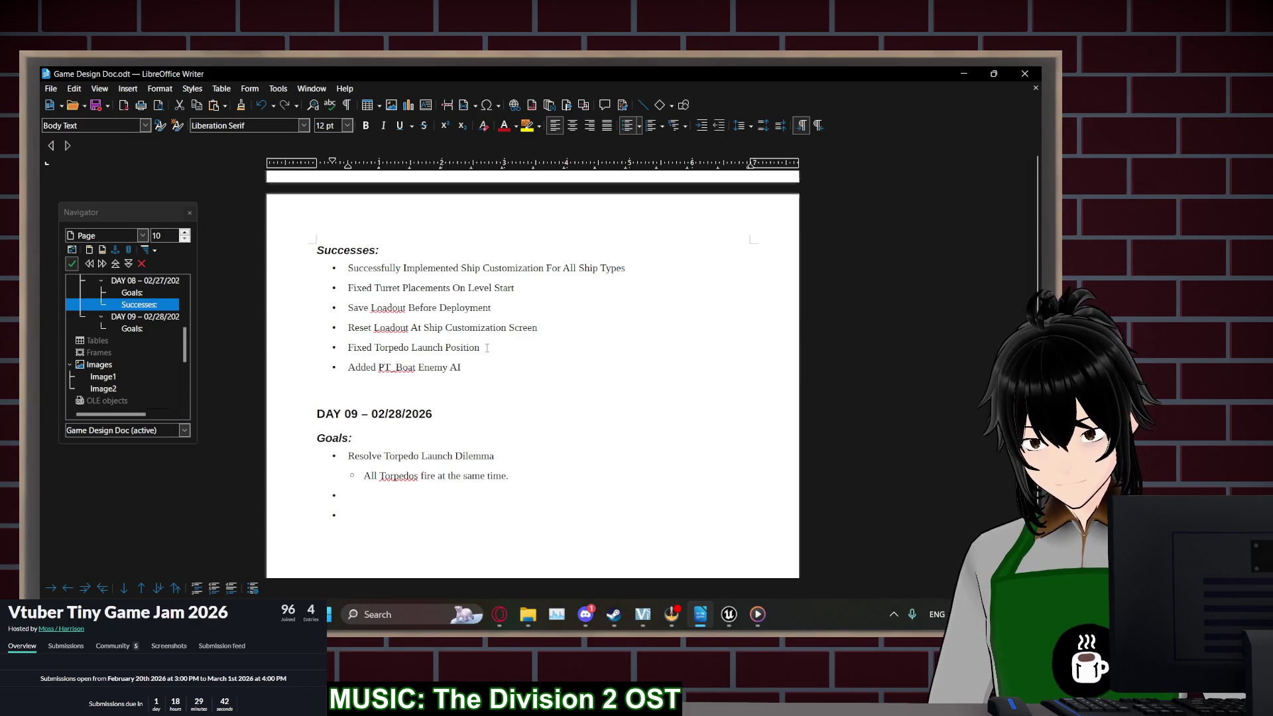
pyautogui.click(486, 347)
pyautogui.press('Return')
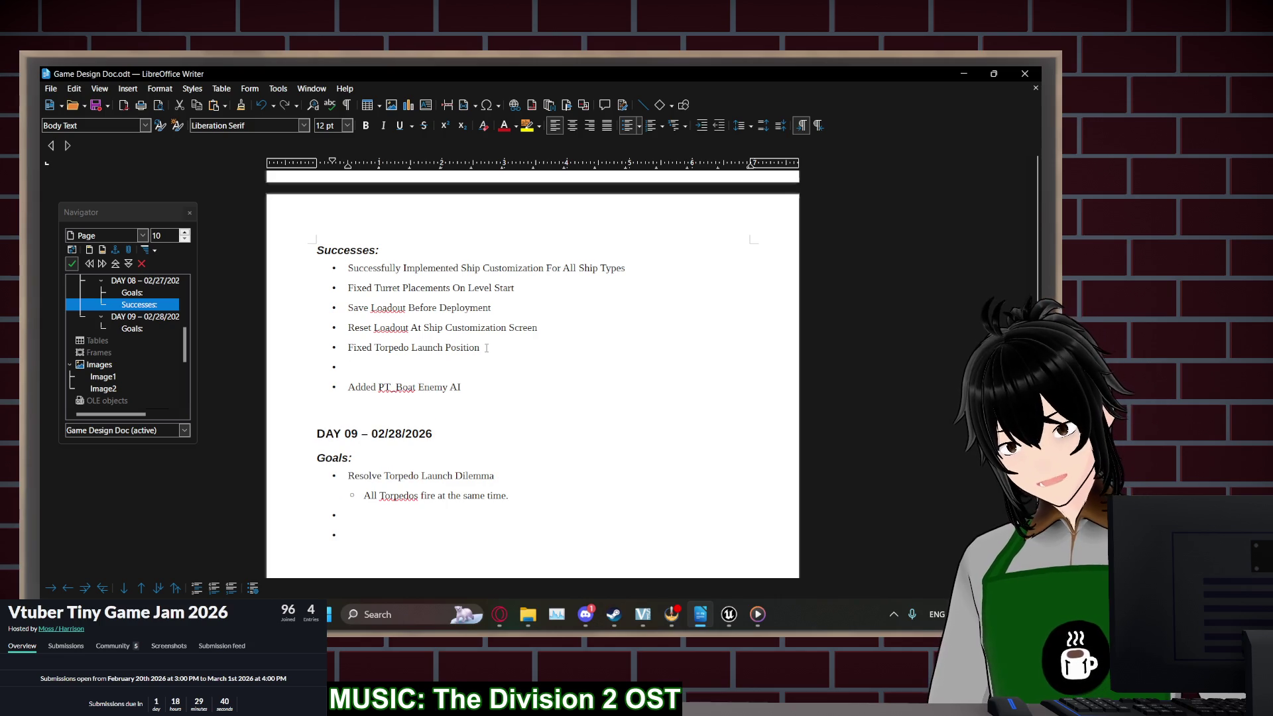
pyautogui.write('Added Damage')
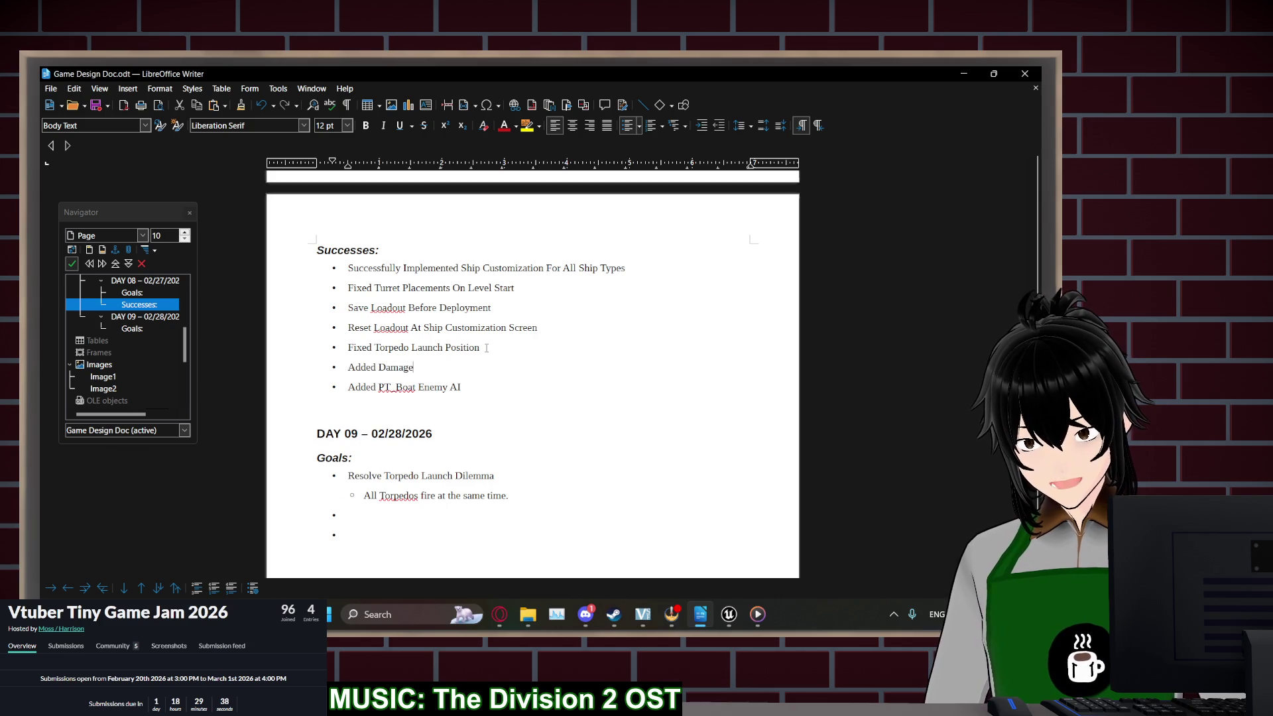
pyautogui.write(' And Health For ')
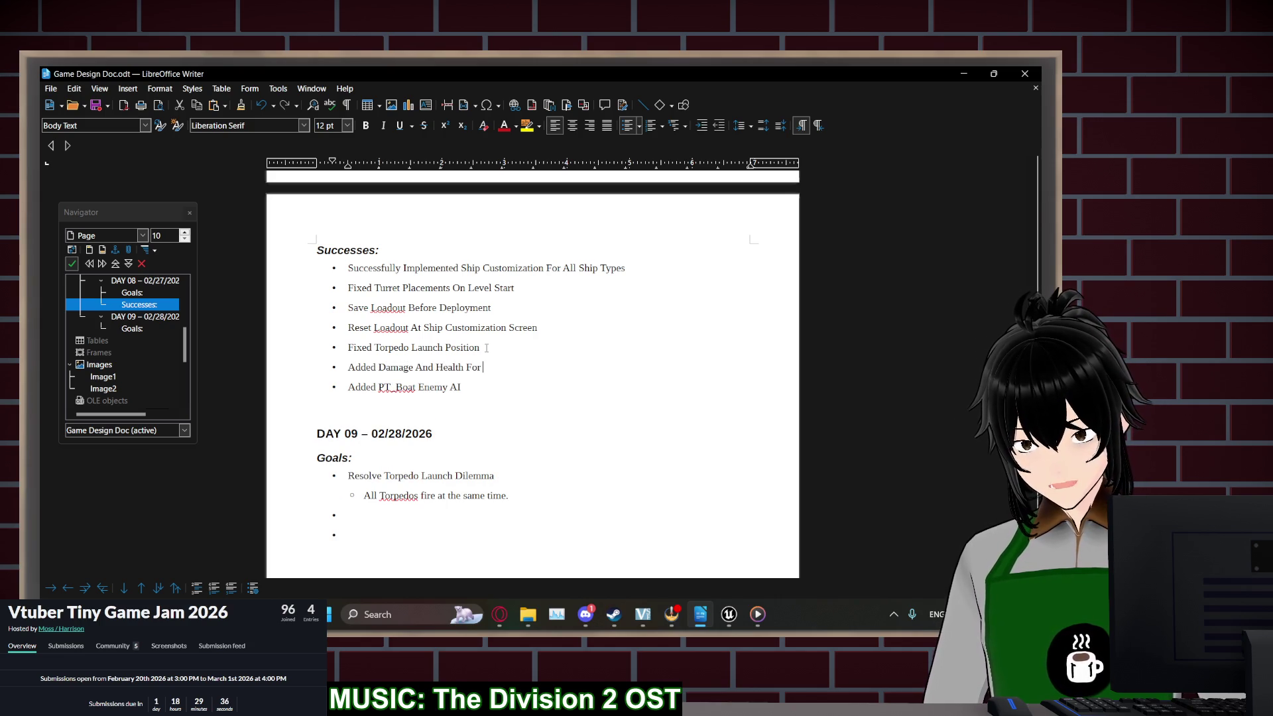
pyautogui.write('Torpedo Combat')
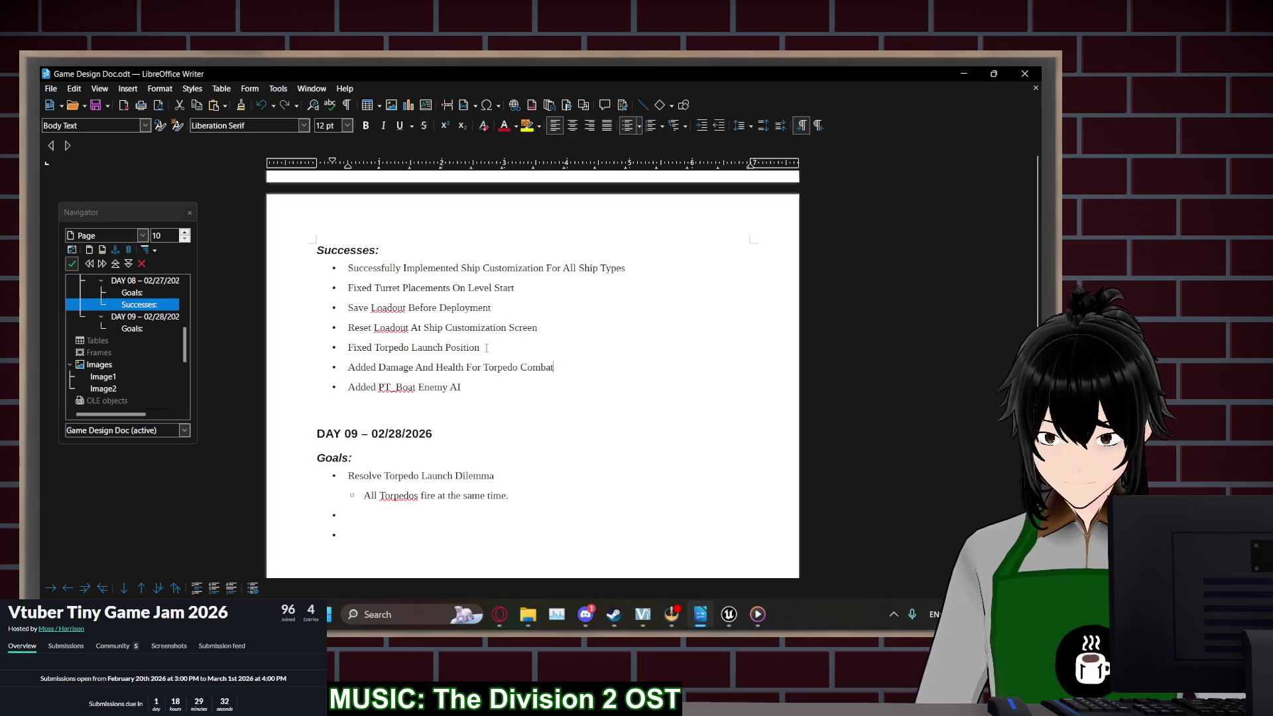
pyautogui.click(435, 511)
pyautogui.write('Fix ')
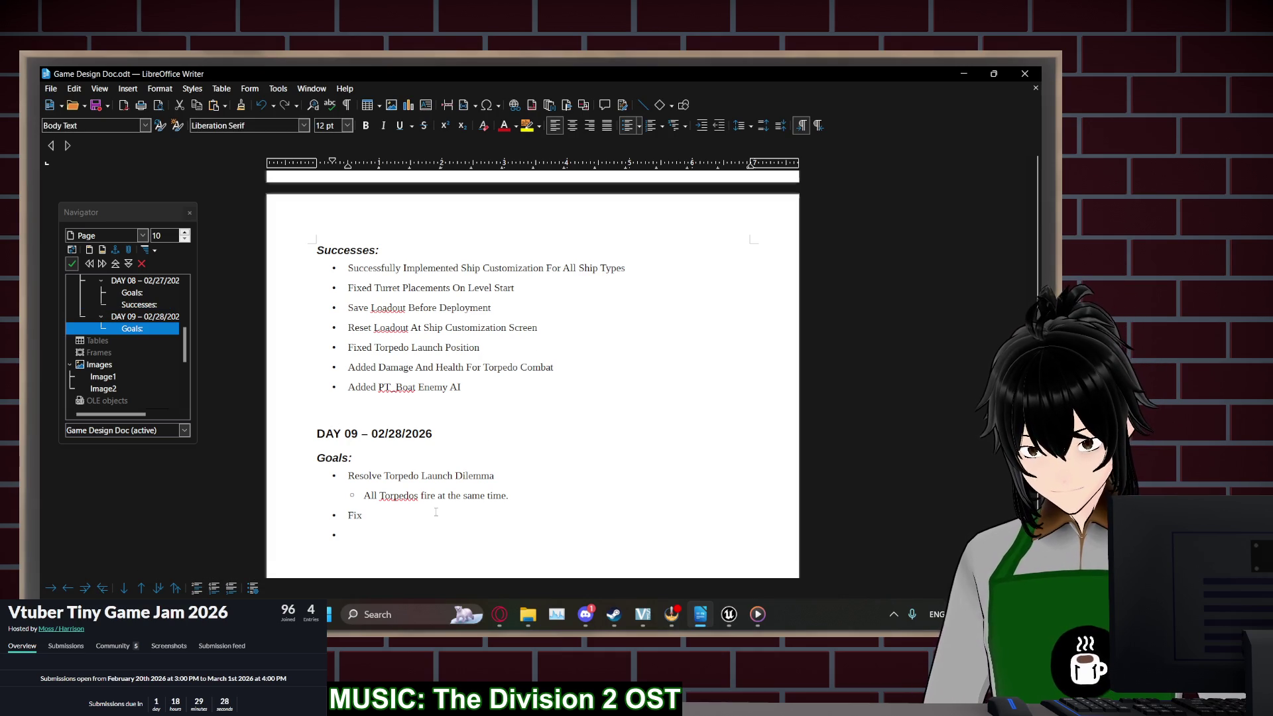
pyautogui.write('Cannon P')
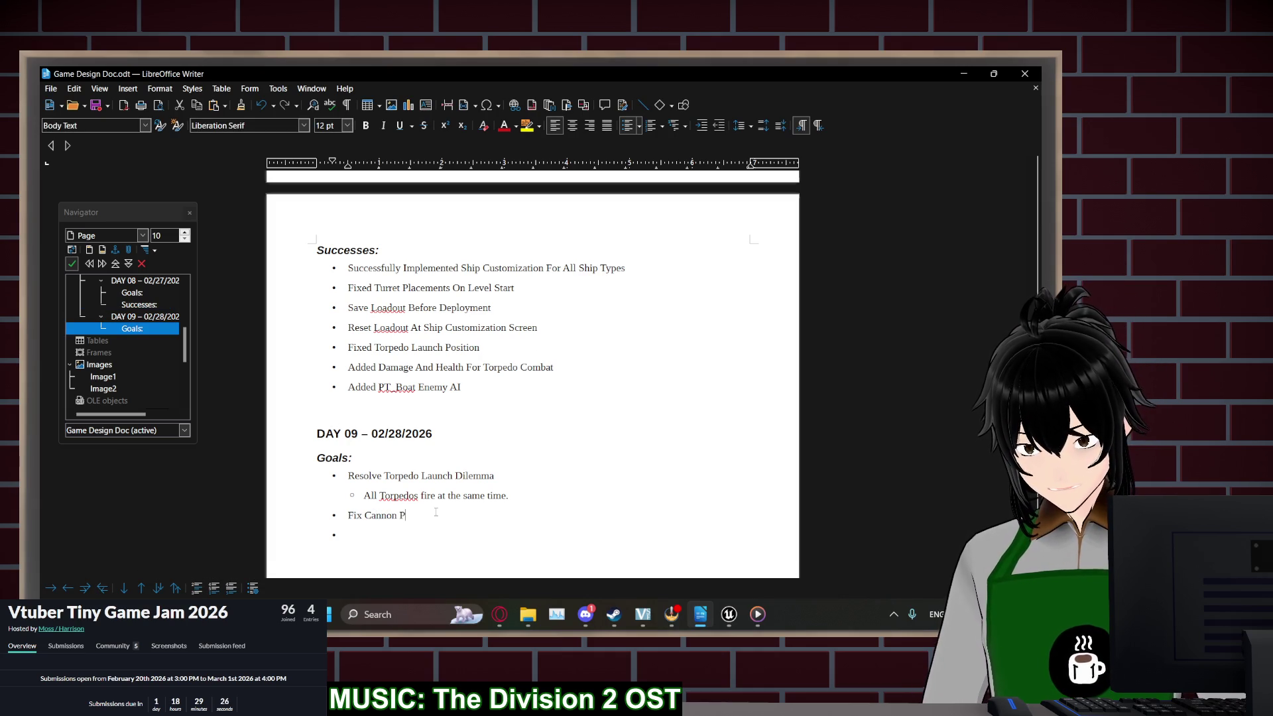
pyautogui.write('rojectiles (no Col')
# Finish the goal as 'Fix Cannon Projectiles (No Collision with the enemy)'
pyautogui.press('BackSpace')
pyautogui.press('BackSpace')
pyautogui.press('BackSpace')
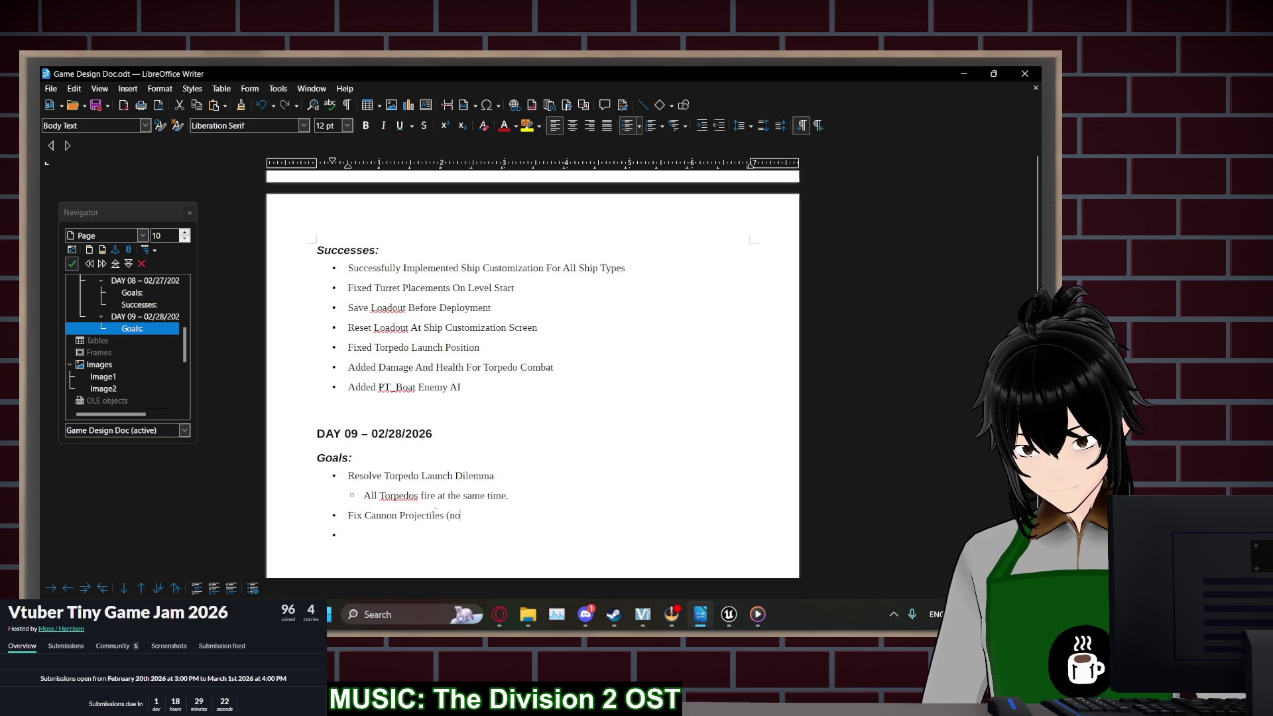
pyautogui.write('No Collision with the enme')
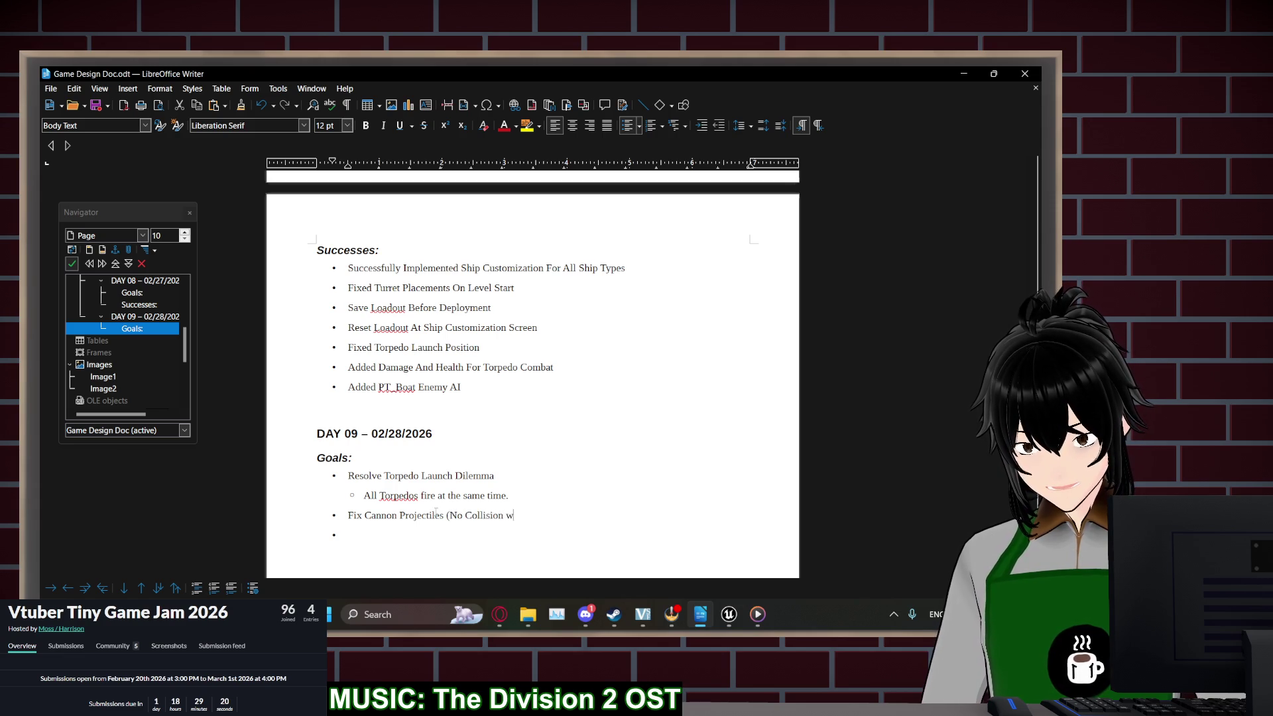
pyautogui.press('BackSpace')
pyautogui.press('BackSpace')
pyautogui.write('emy)')
pyautogui.press('Down')
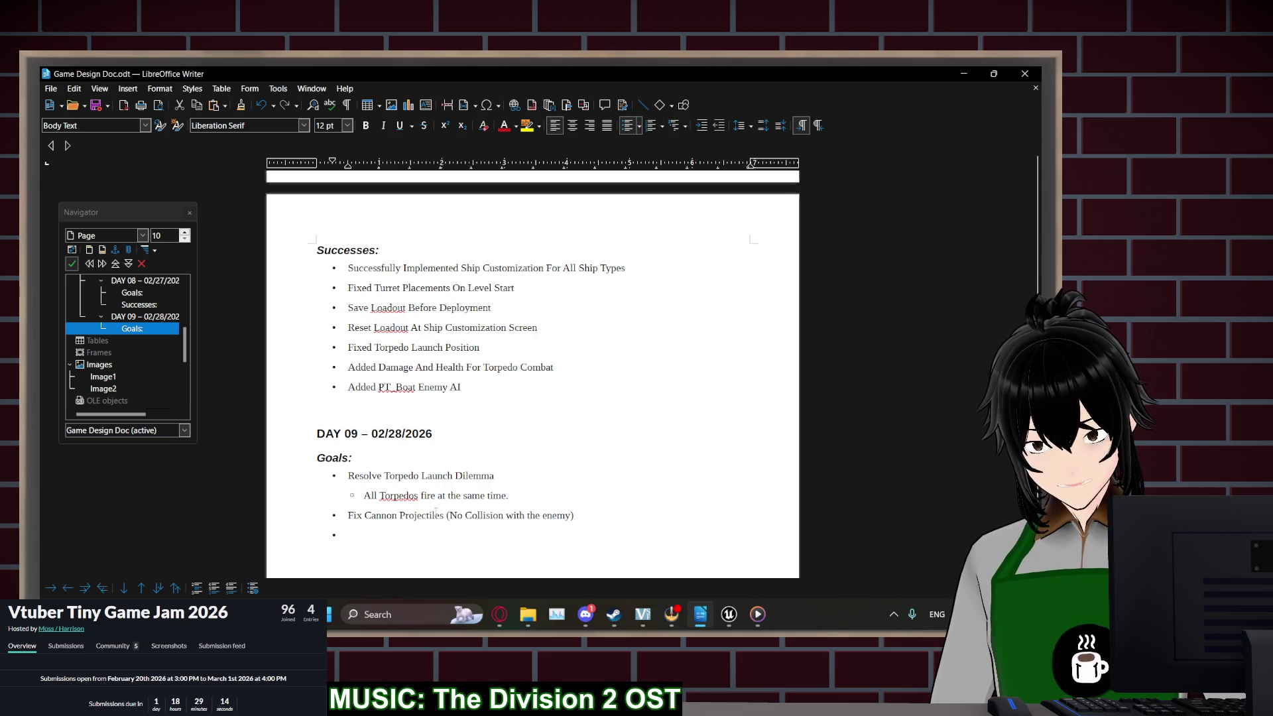
# Add goals for other enemy types, boat-based hurt box, boat-choice UI and boat/weapon progression
pyautogui.write('Impleme')
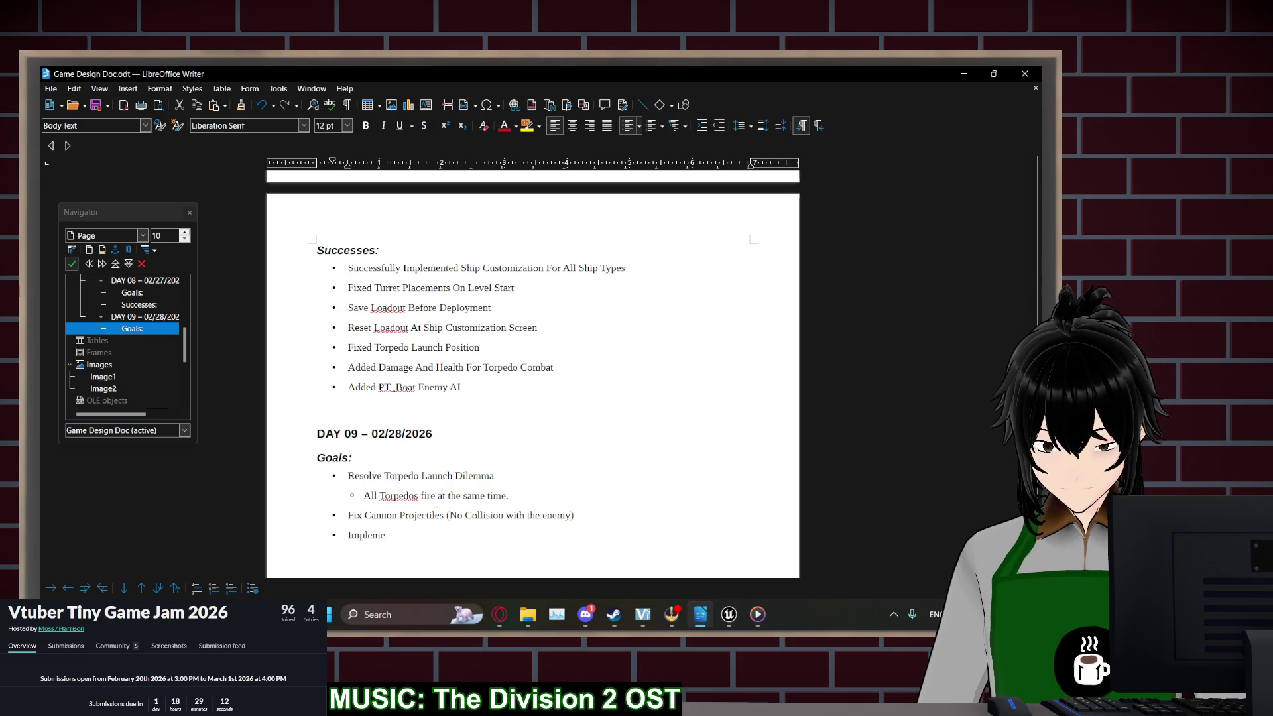
pyautogui.write('nt Other Enemy T')
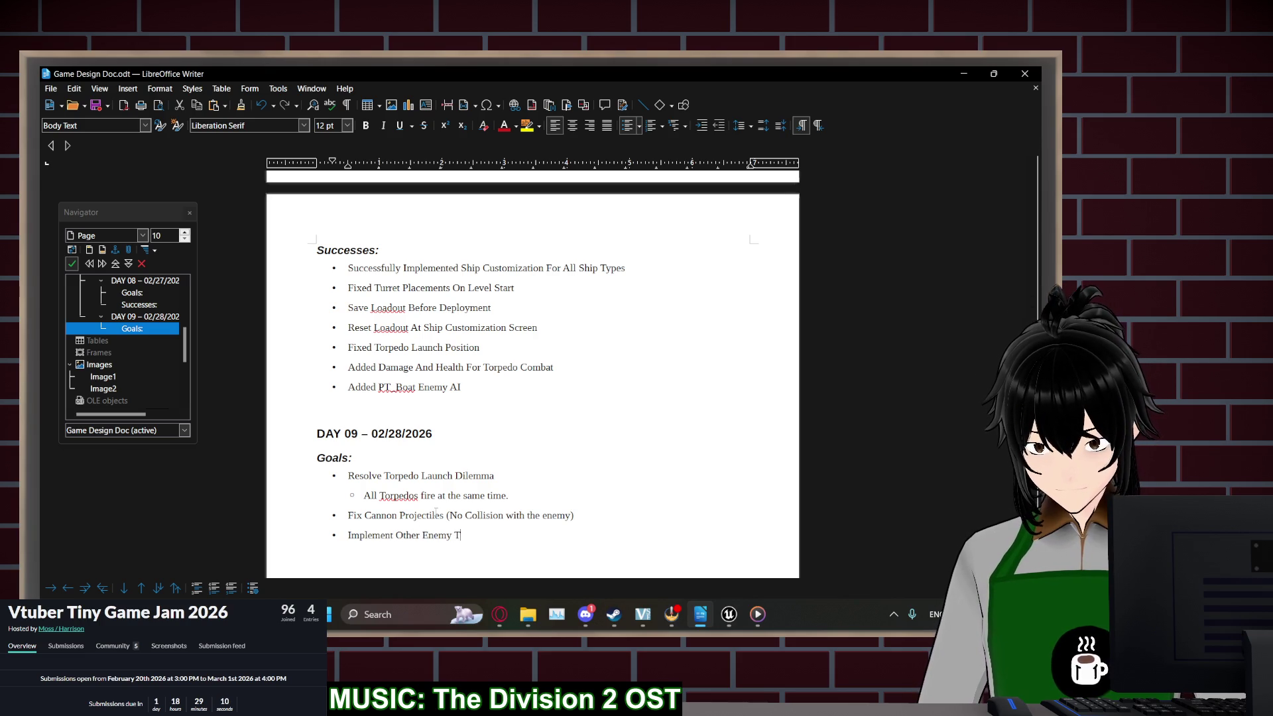
pyautogui.write('ypes Dy')
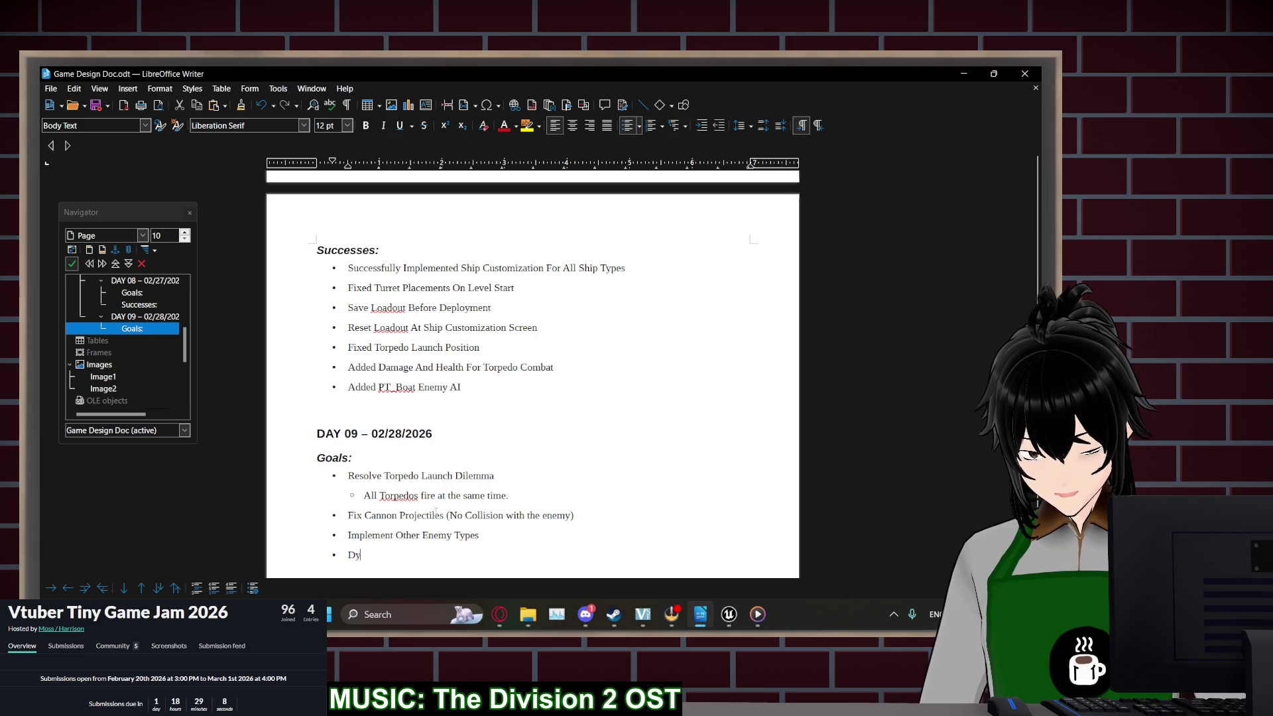
pyautogui.write('namically adjust ')
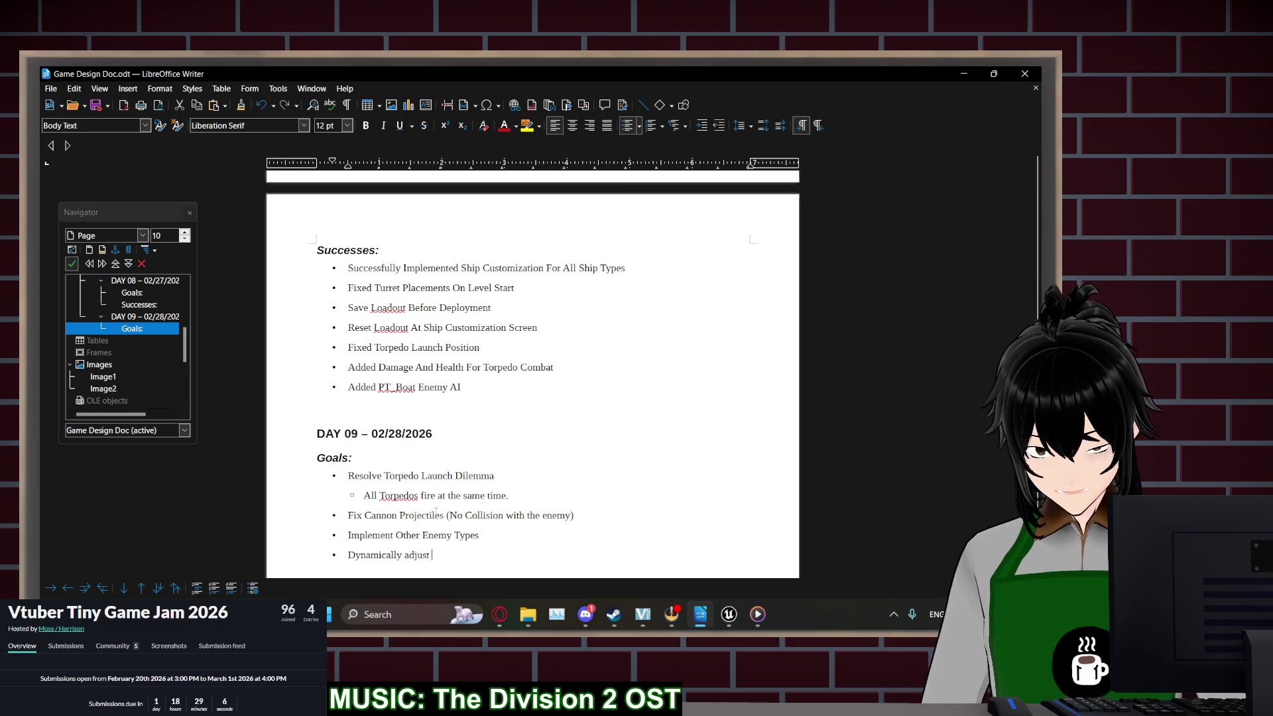
pyautogui.write('player hurt bo')
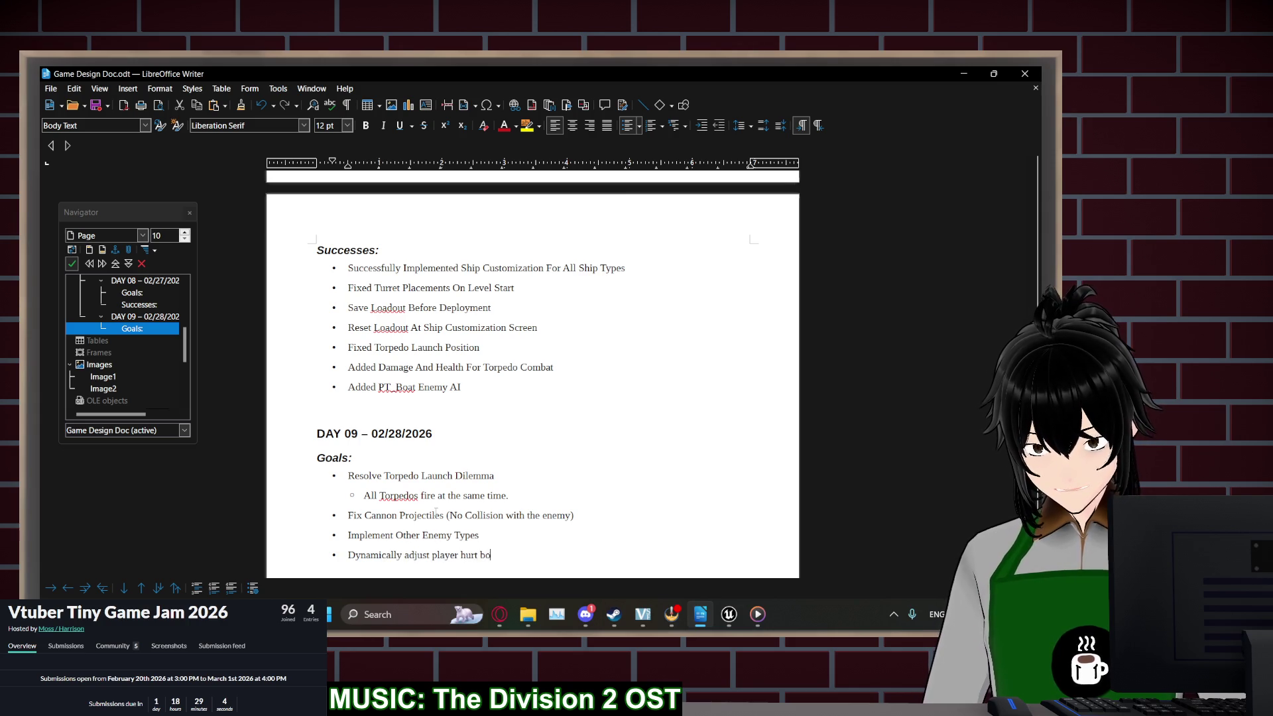
pyautogui.write('x with boat choice.')
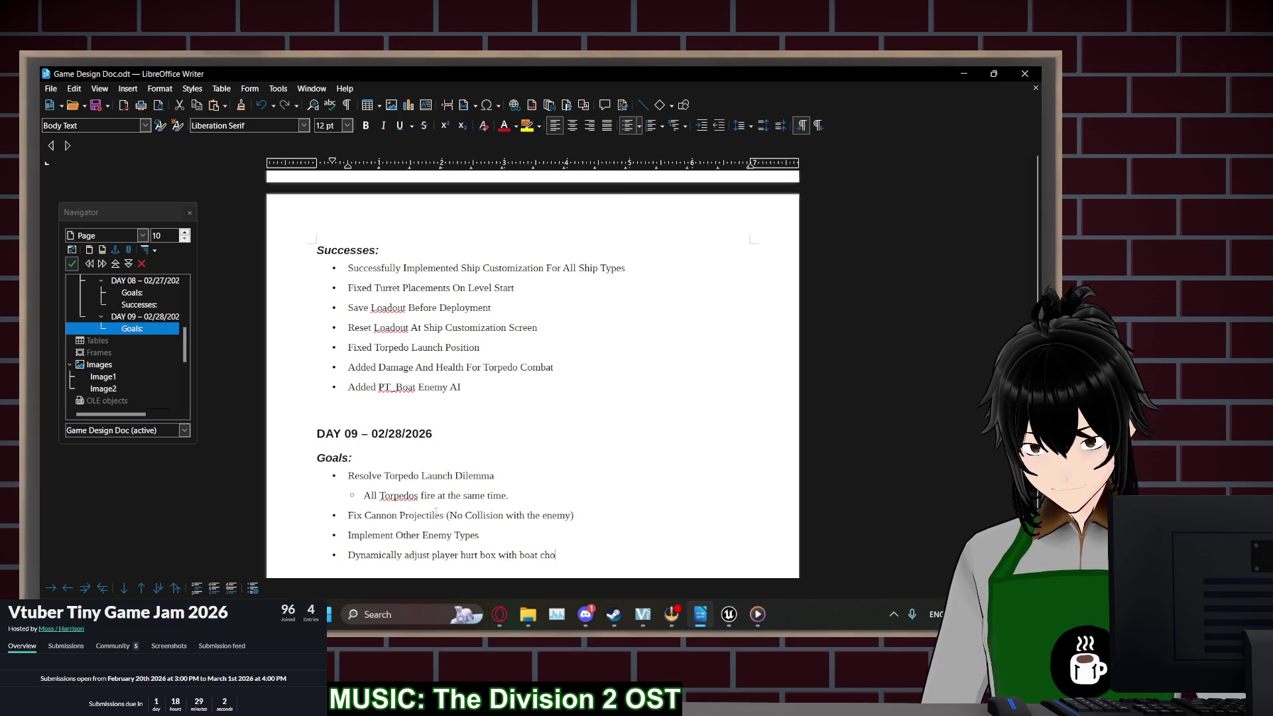
pyautogui.press('Return')
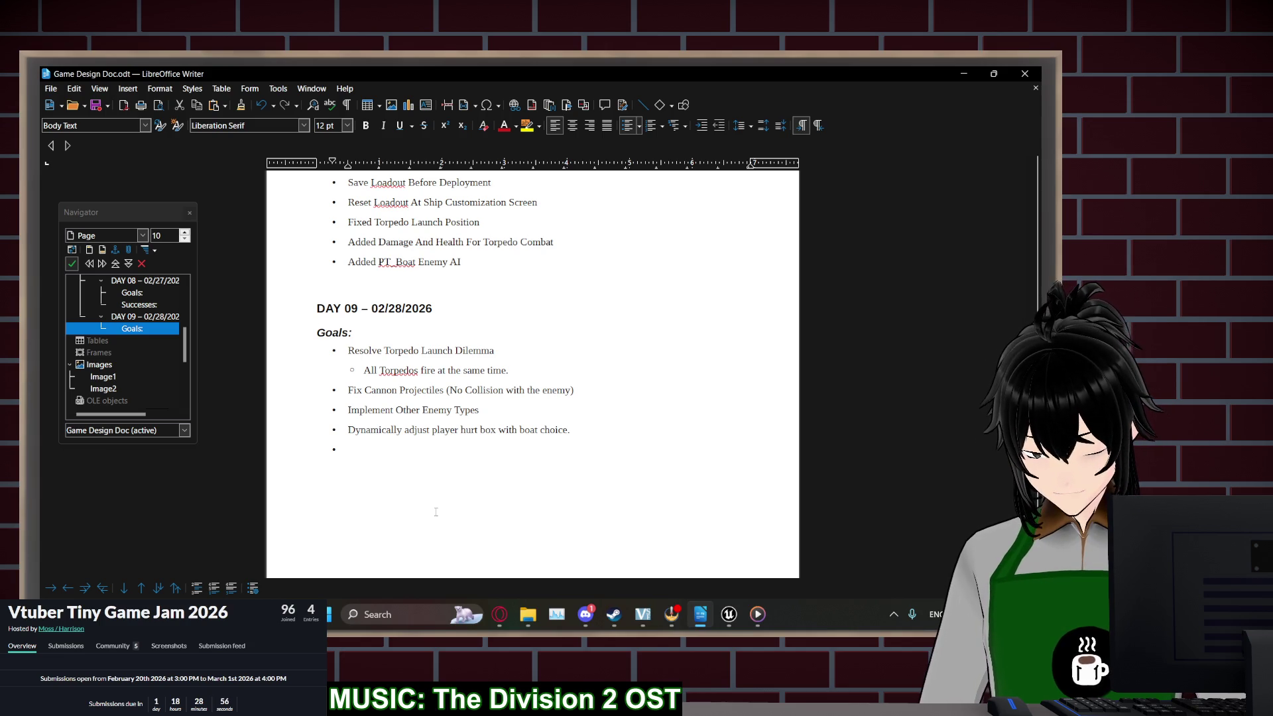
pyautogui.write('UI for choo')
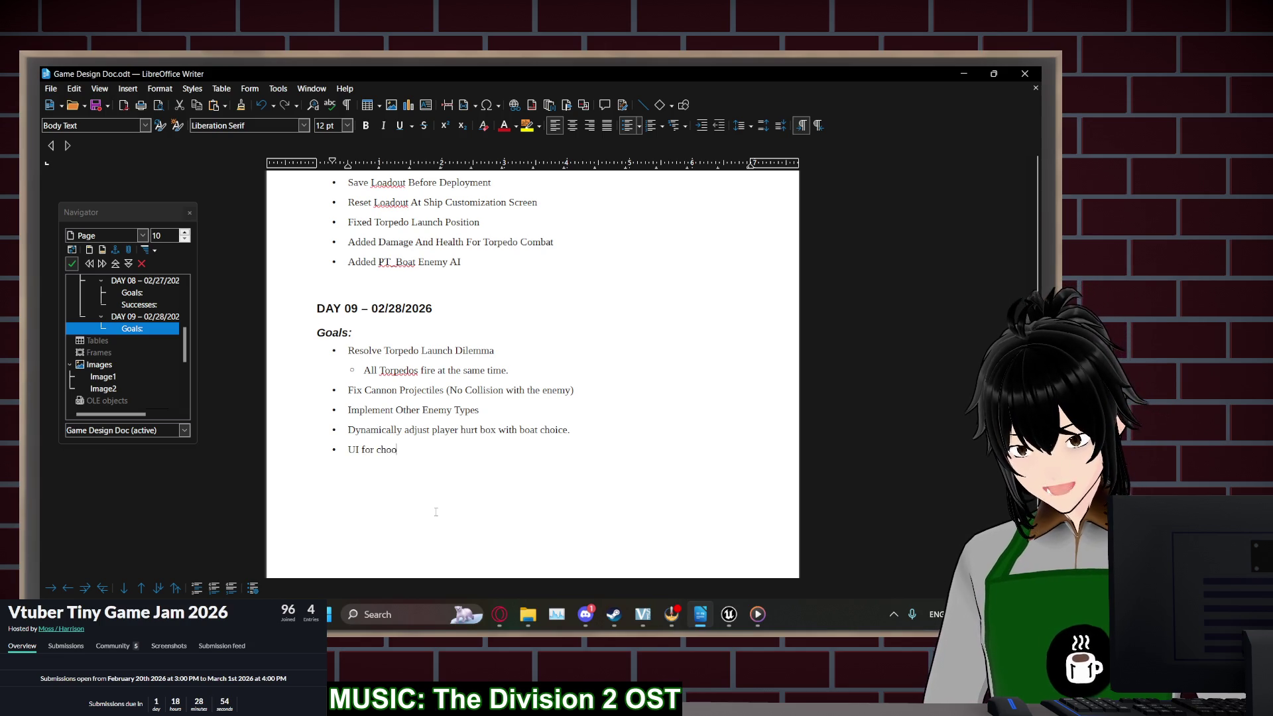
pyautogui.write('sing boat. ')
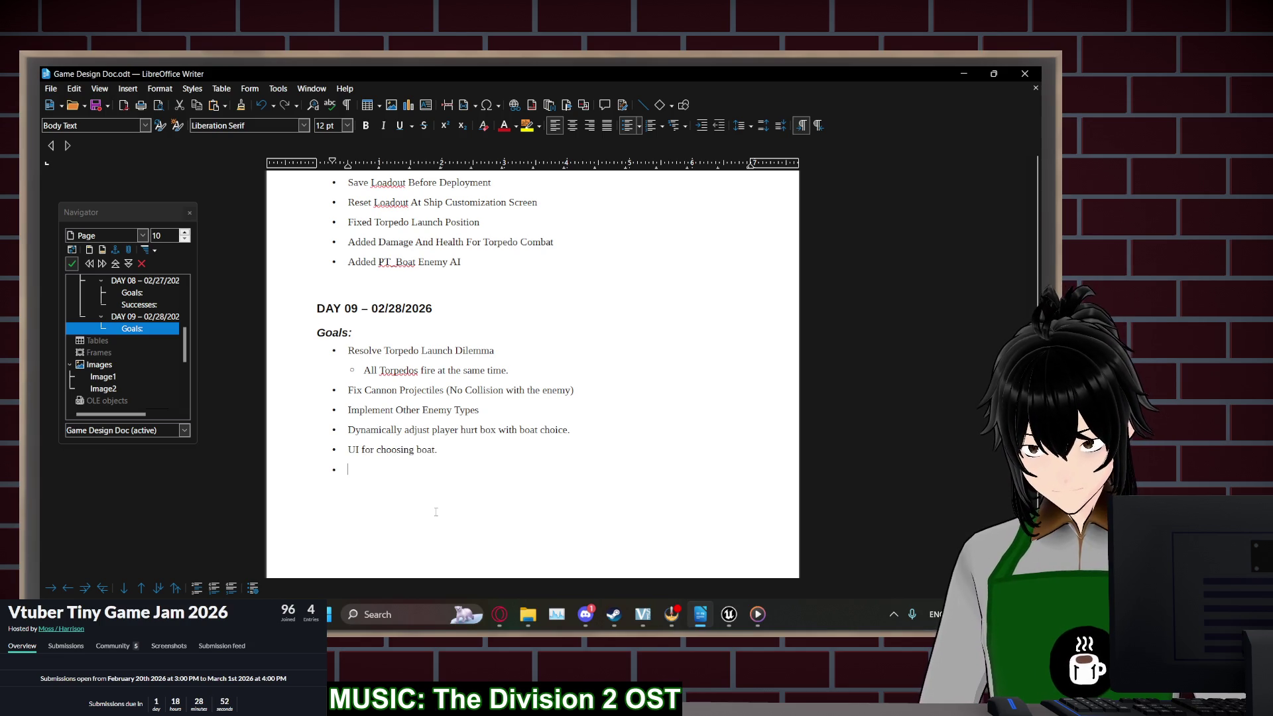
pyautogui.write('Progres')
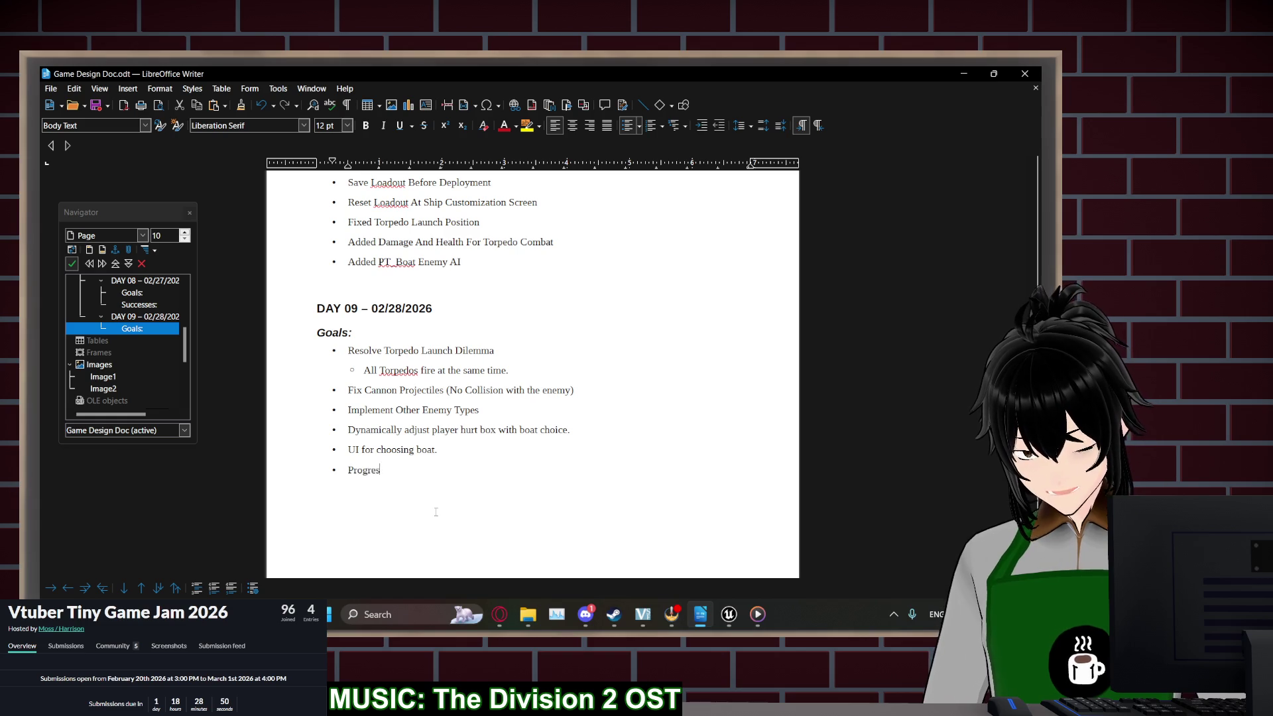
pyautogui.write('sion system for earn')
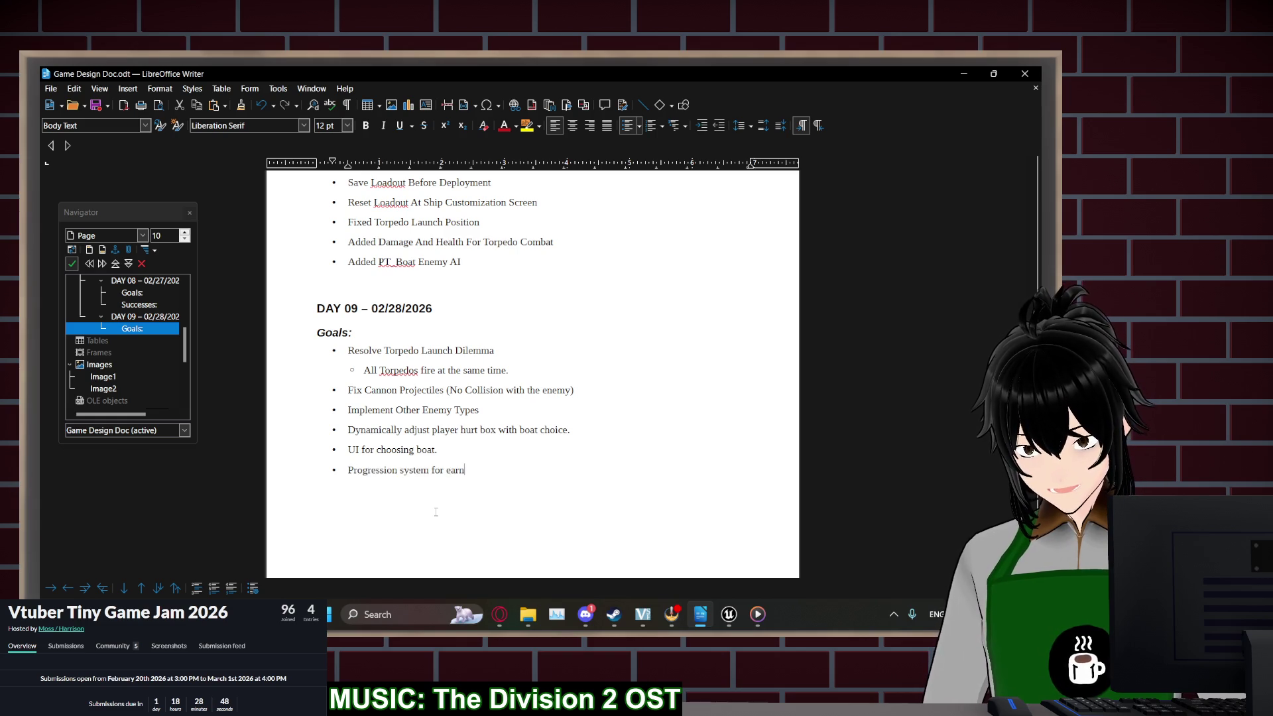
pyautogui.write('ing boat / weapons')
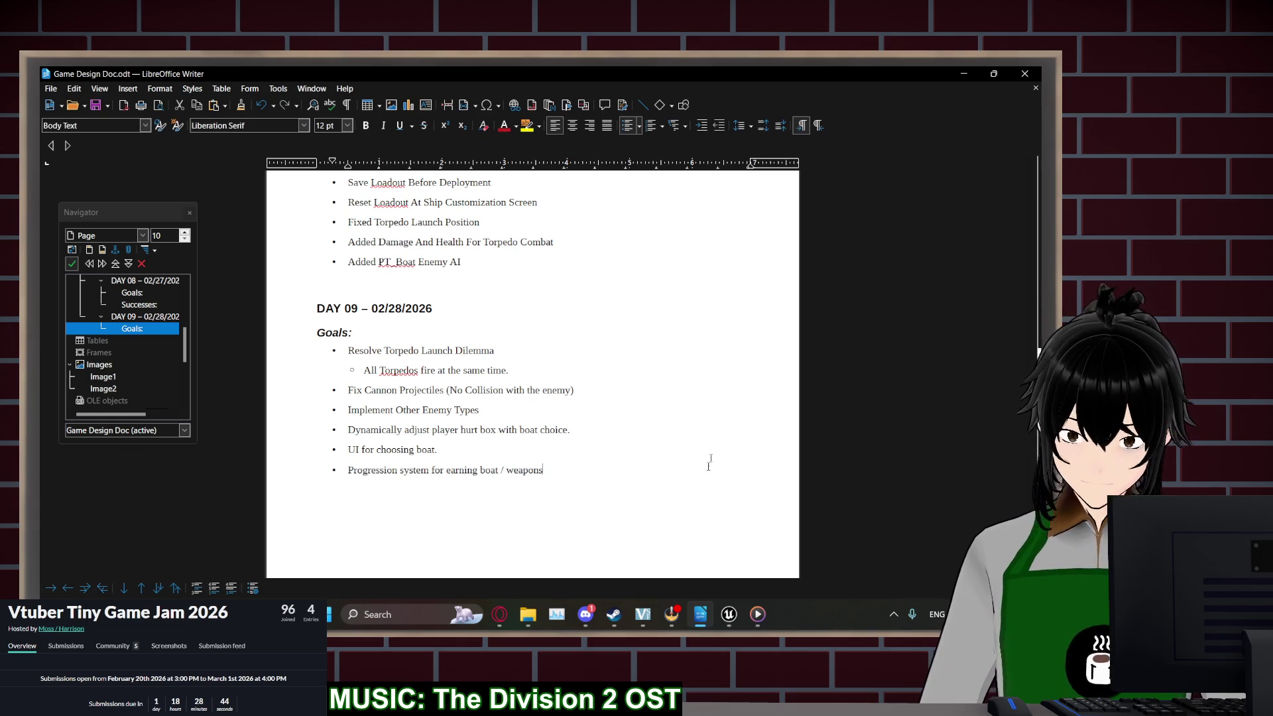
pyautogui.scroll(5, 579, 389)
pyautogui.scroll(9, 579, 389)
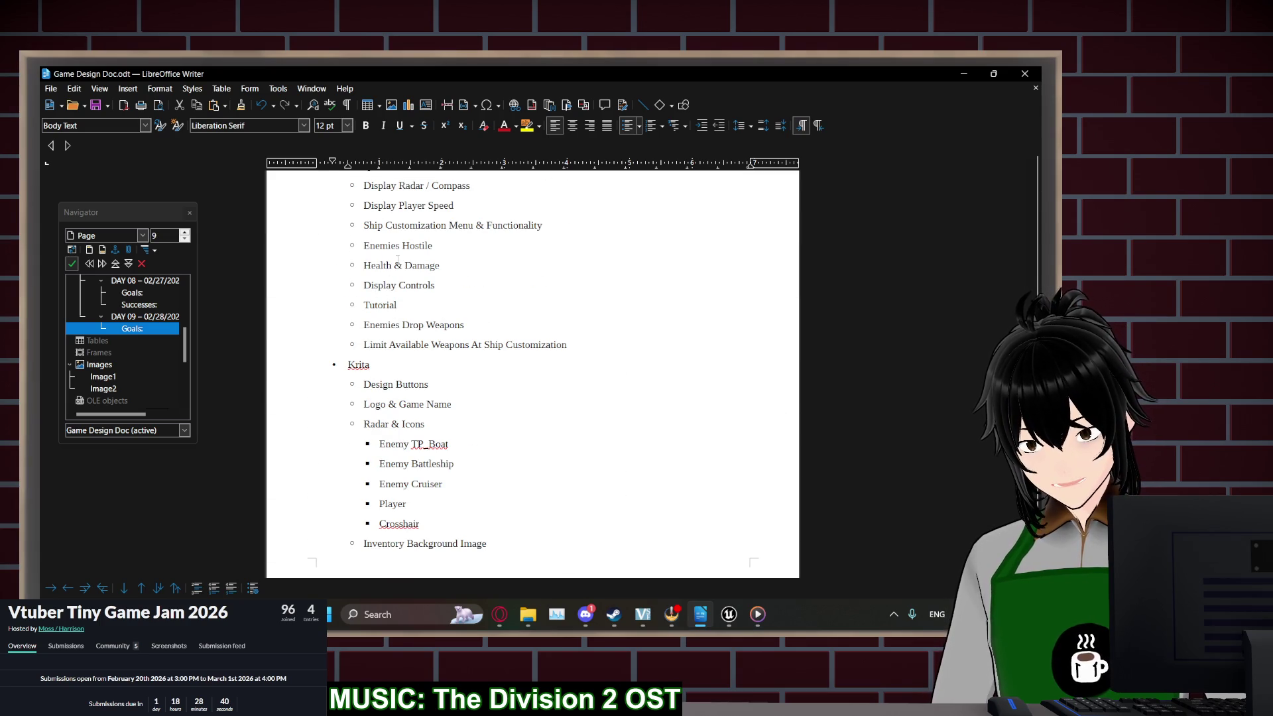
# Carry the unfinished Day 08 goals into Day 09 Goals, promoting Display Controls and Tutorial to top level
pyautogui.moveTo(436, 285); pyautogui.dragTo(363, 285)
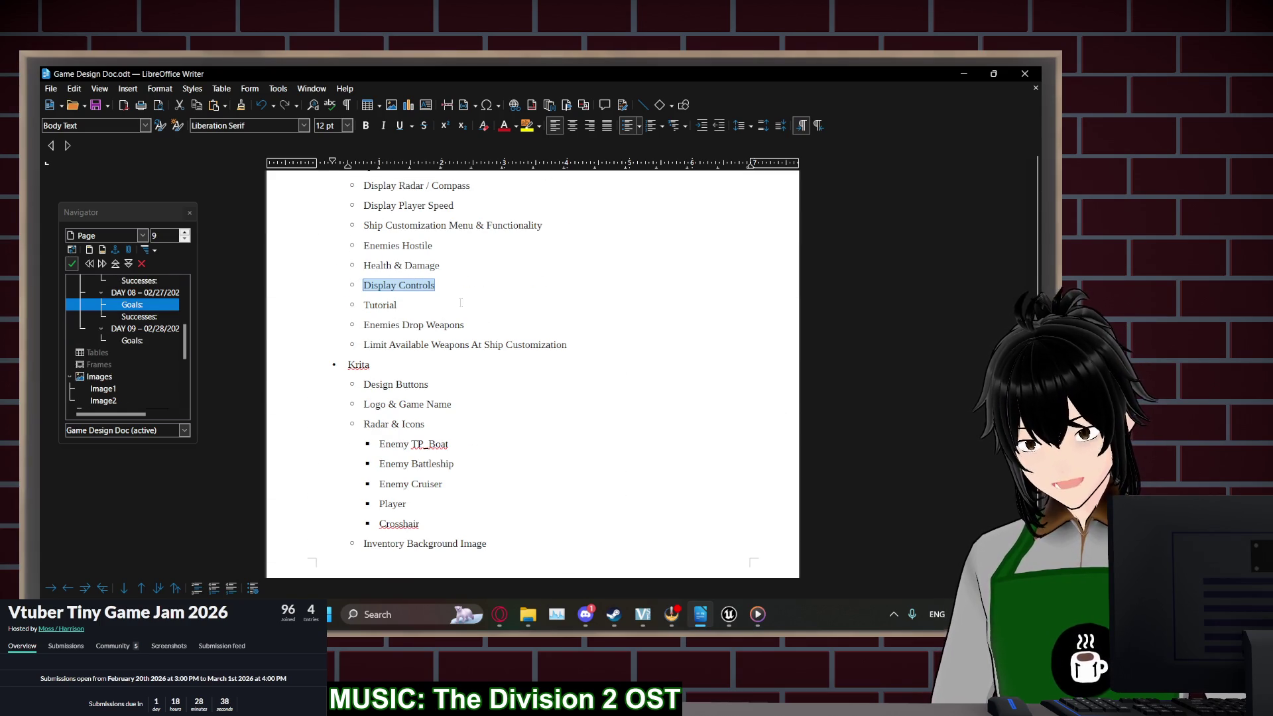
pyautogui.scroll(-15, 470, 311)
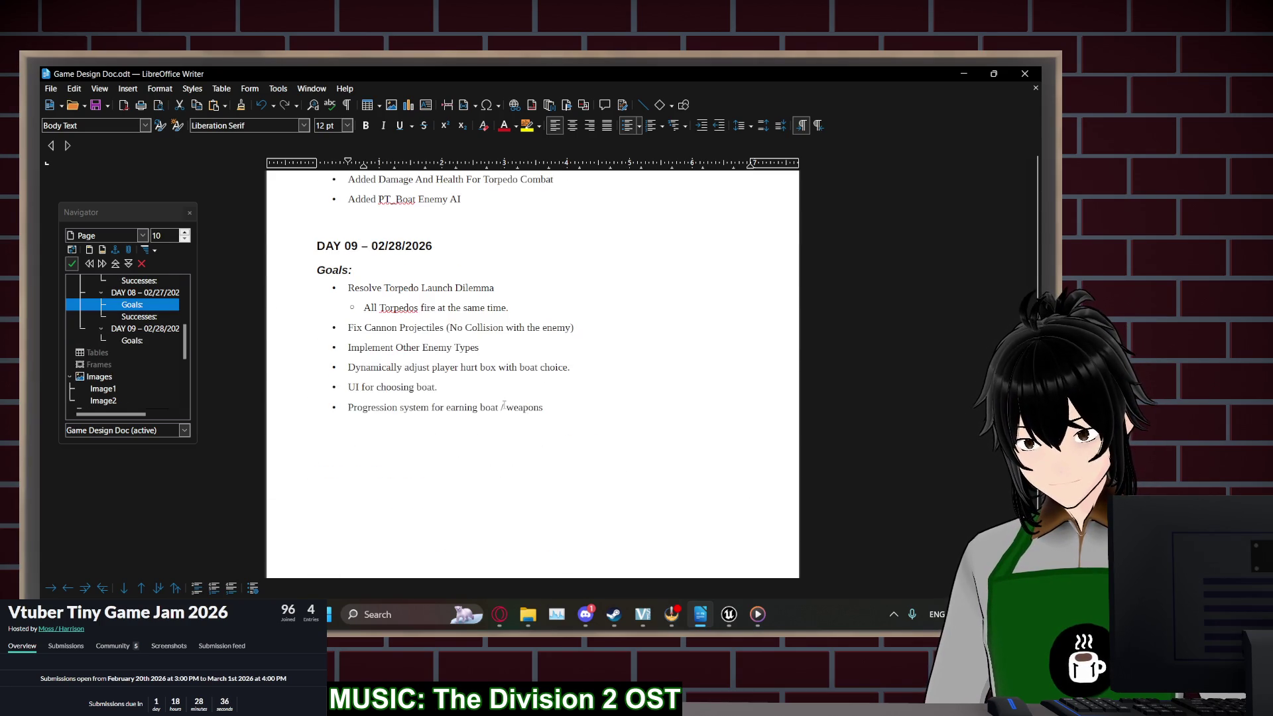
pyautogui.click(564, 412)
pyautogui.scroll(15, 564, 412)
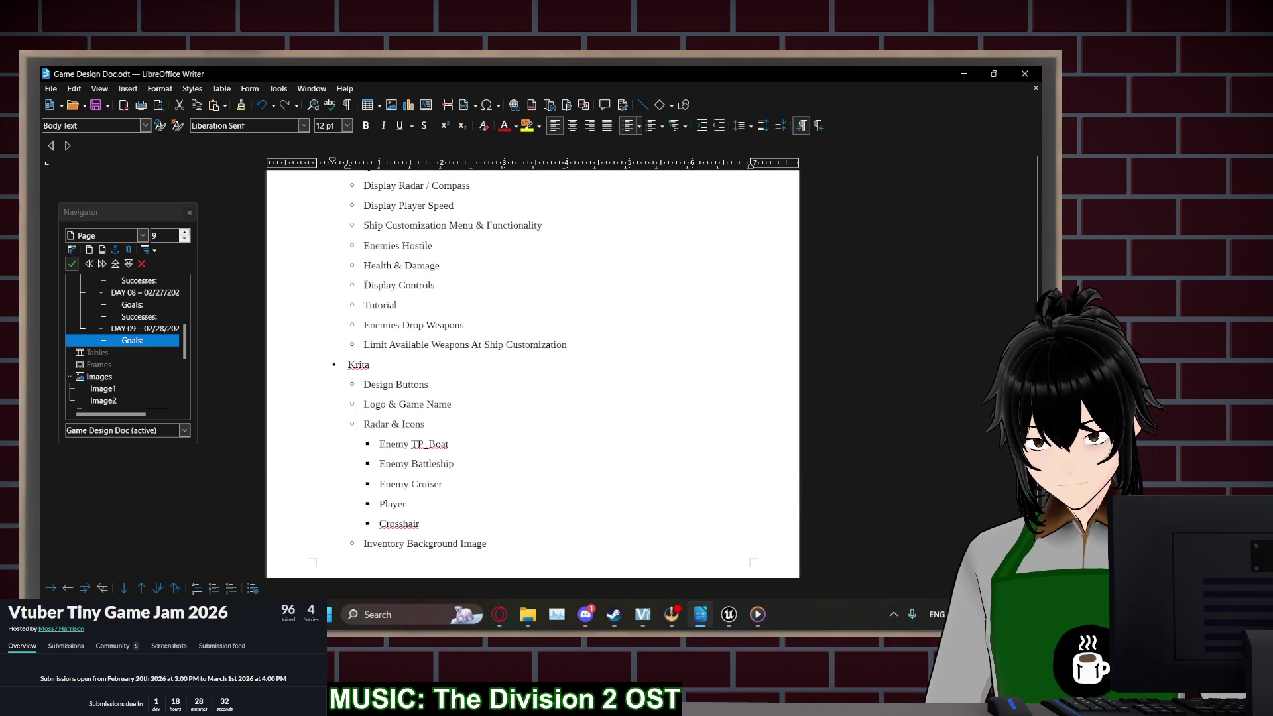
pyautogui.moveTo(365, 285)
pyautogui.mouseDown()
pyautogui.moveTo(397, 306)
pyautogui.moveTo(569, 344)
pyautogui.moveTo(490, 323)
pyautogui.mouseUp()
pyautogui.hotkey('ctrl', 'c')
pyautogui.scroll(-15, 530, 335)
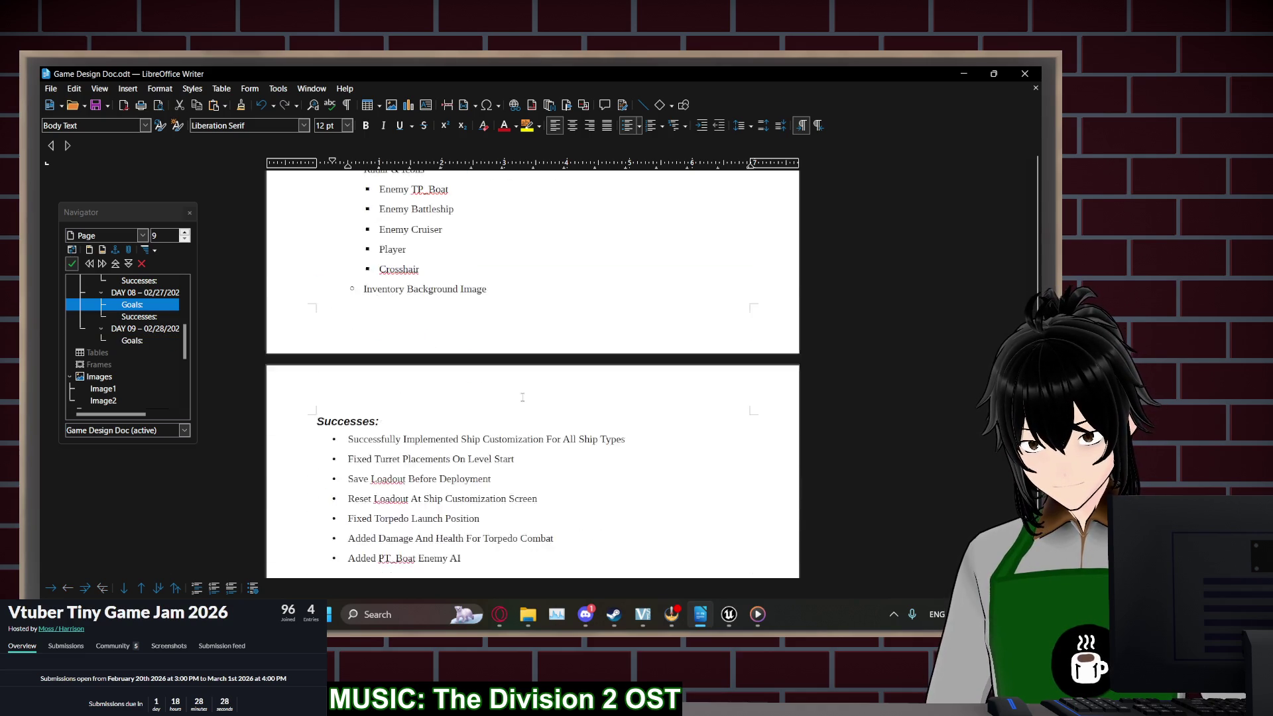
pyautogui.press('Return')
pyautogui.hotkey('ctrl', 'v')
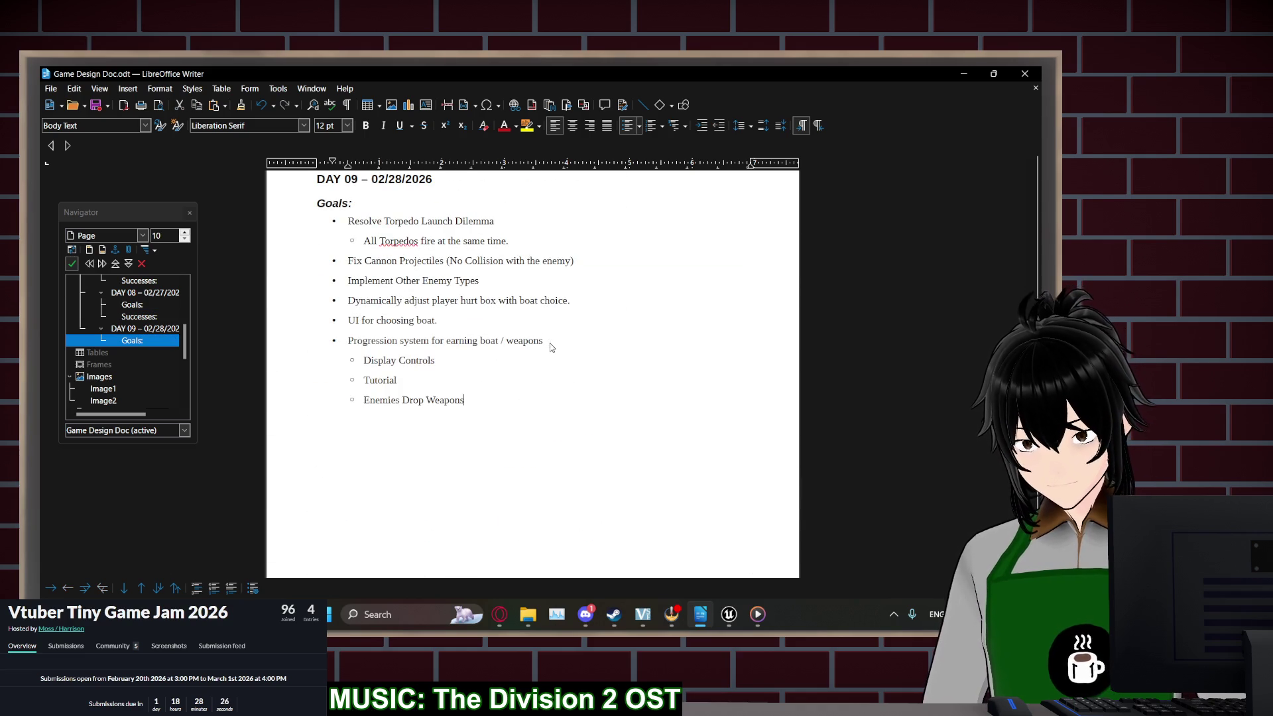
pyautogui.scroll(3, 550, 344)
pyautogui.click(363, 457)
pyautogui.hotkey('shift', 'Tab')
pyautogui.click(364, 476)
pyautogui.hotkey('shift', 'Tab')
# Add 'Limit Available Weapons At Ship Customization' as an indented sub-item under the first success
pyautogui.scroll(12, 456, 438)
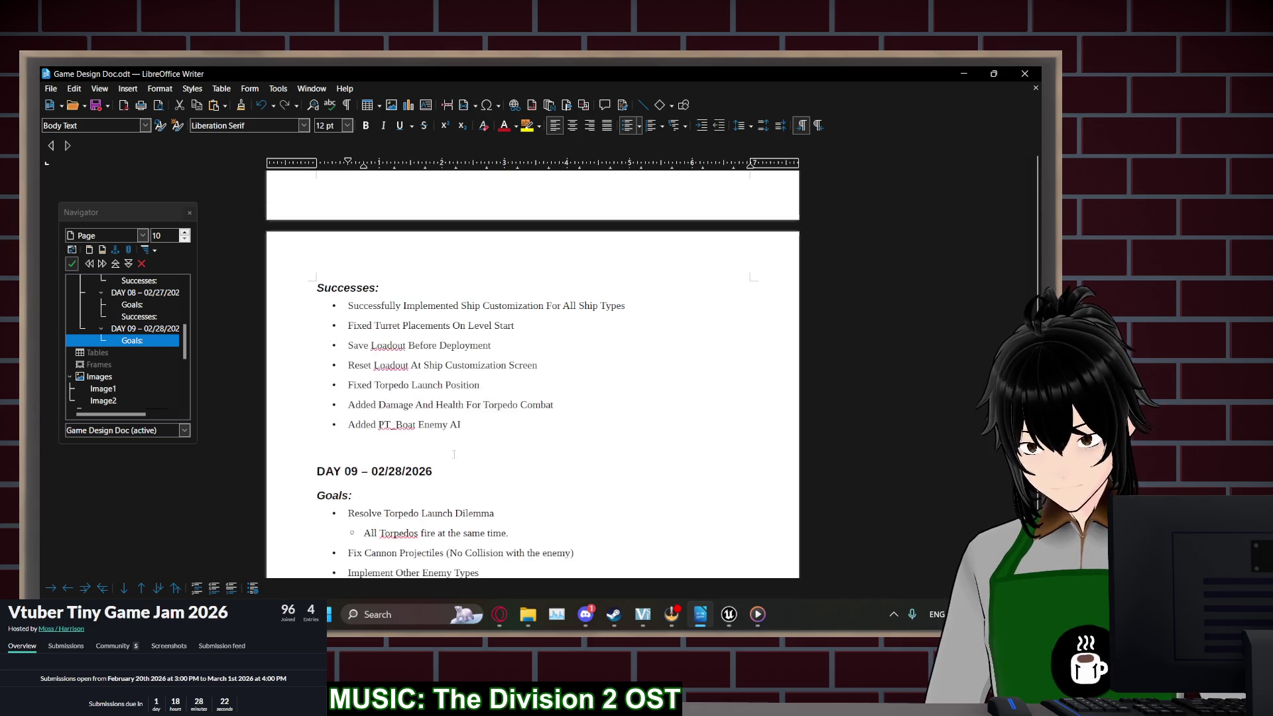
pyautogui.scroll(5, 463, 364)
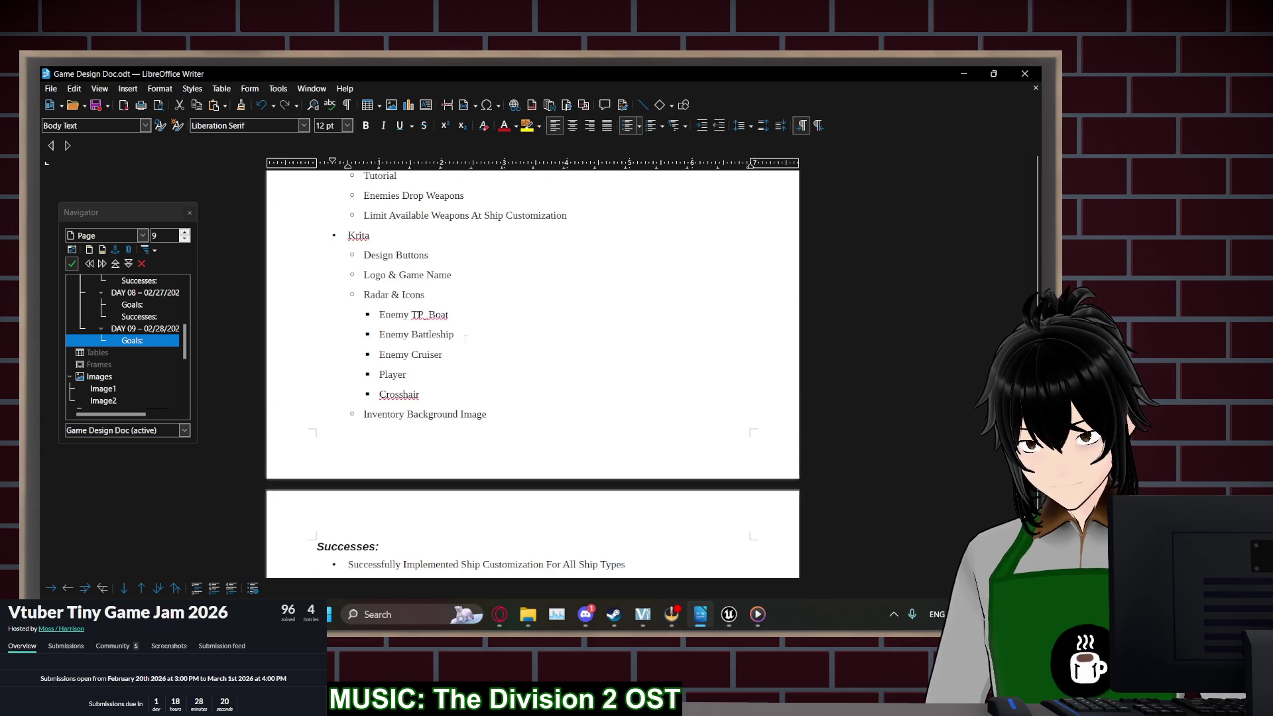
pyautogui.moveTo(568, 316); pyautogui.dragTo(354, 315)
pyautogui.hotkey('ctrl', 'c')
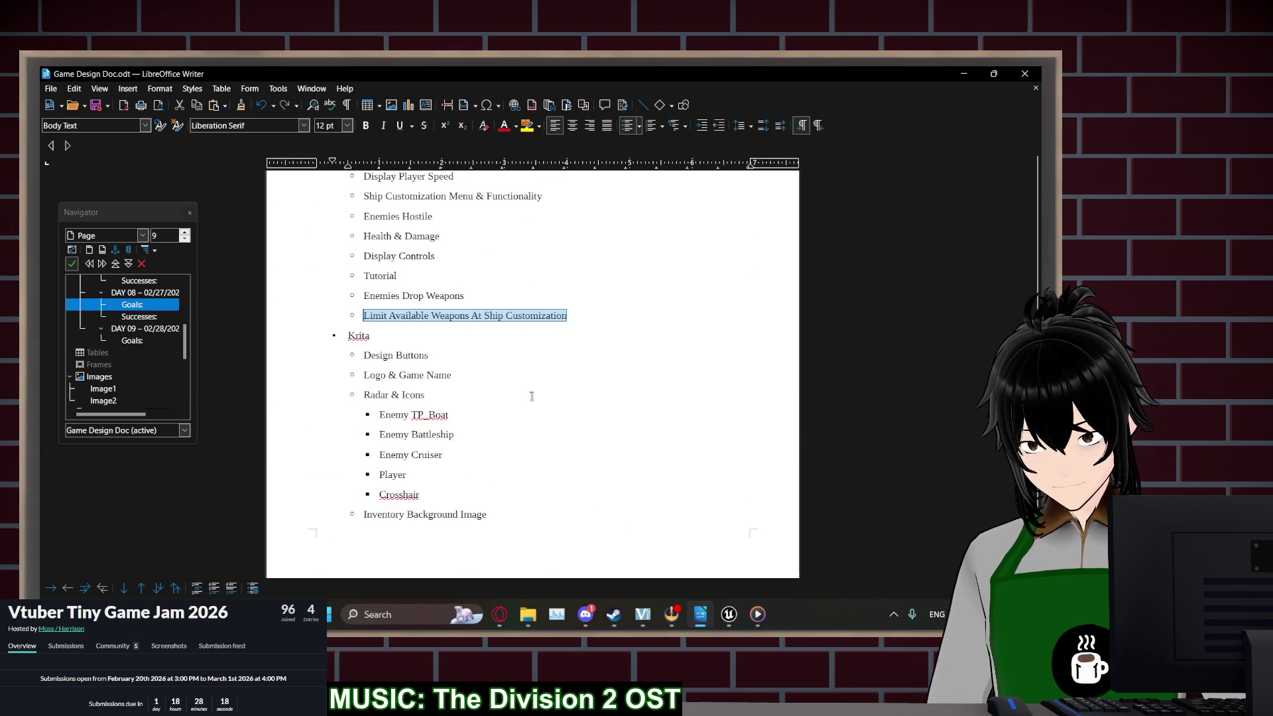
pyautogui.scroll(-10, 526, 378)
pyautogui.click(629, 340)
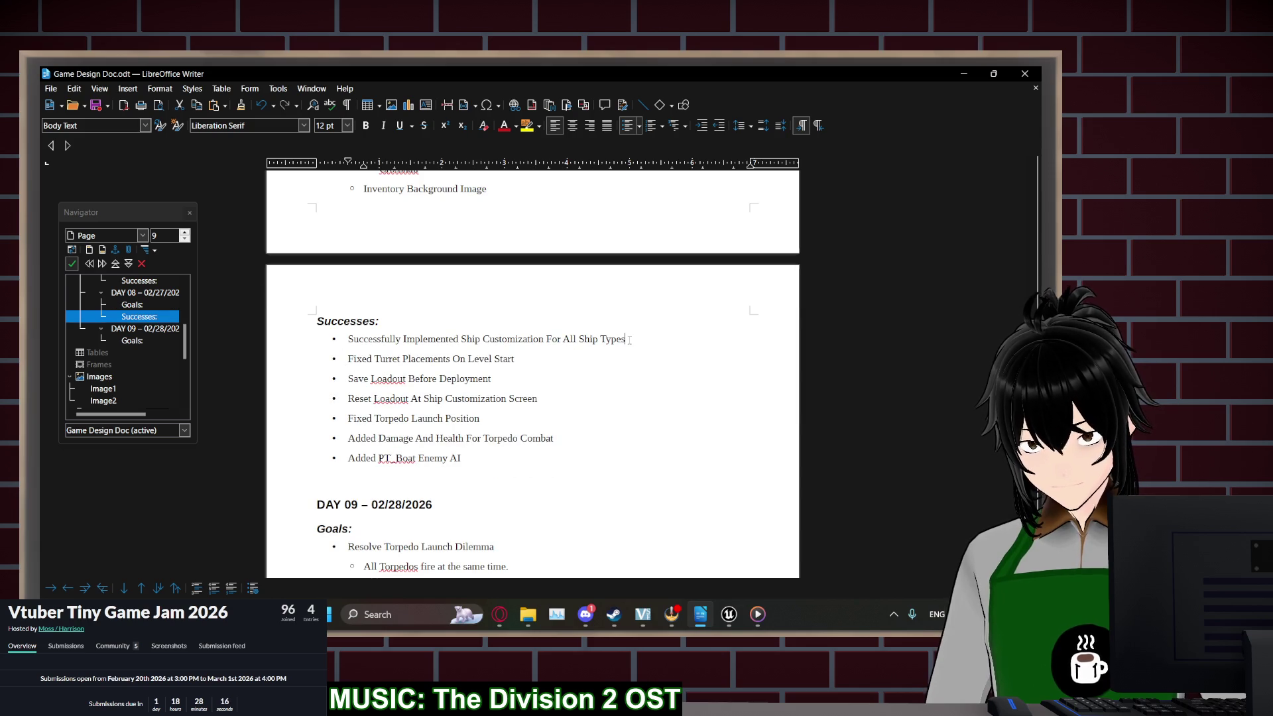
pyautogui.press('Return')
pyautogui.press('Tab')
pyautogui.hotkey('ctrl', 'v')
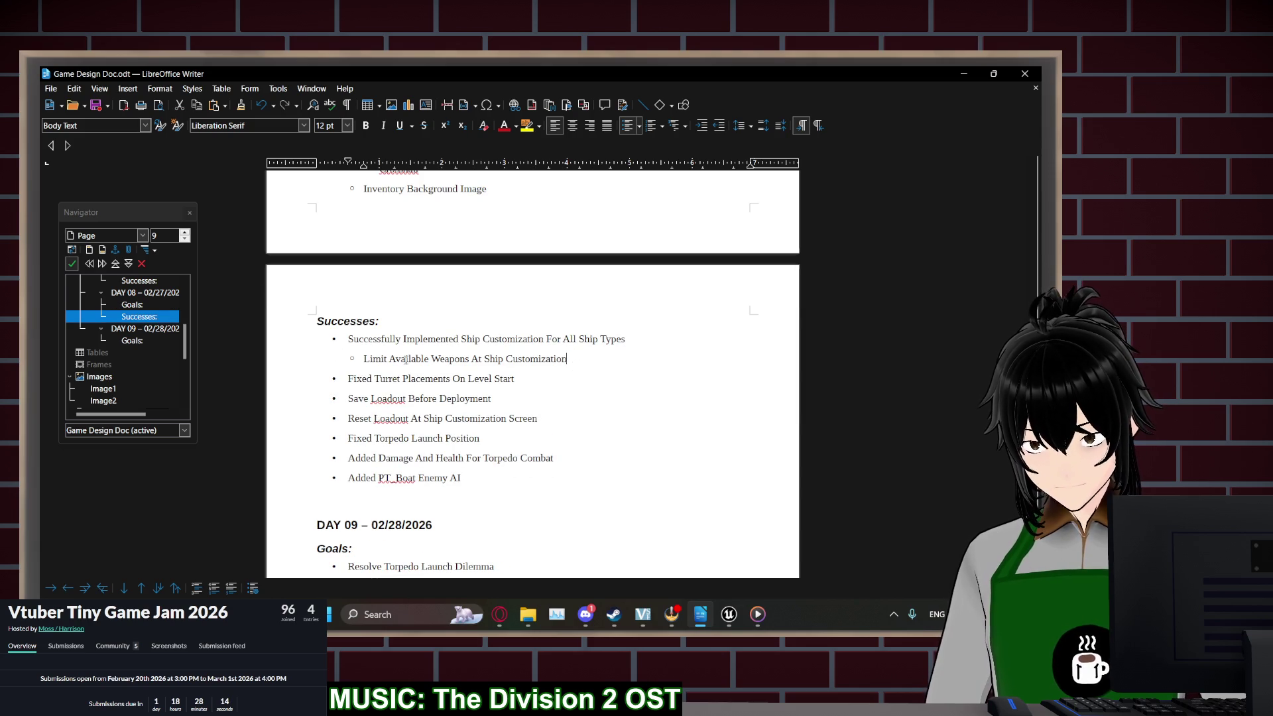
# Select text in the first Day 09 goal and place the caret in the torpedo note and cannon goal
pyautogui.scroll(10, 364, 358)
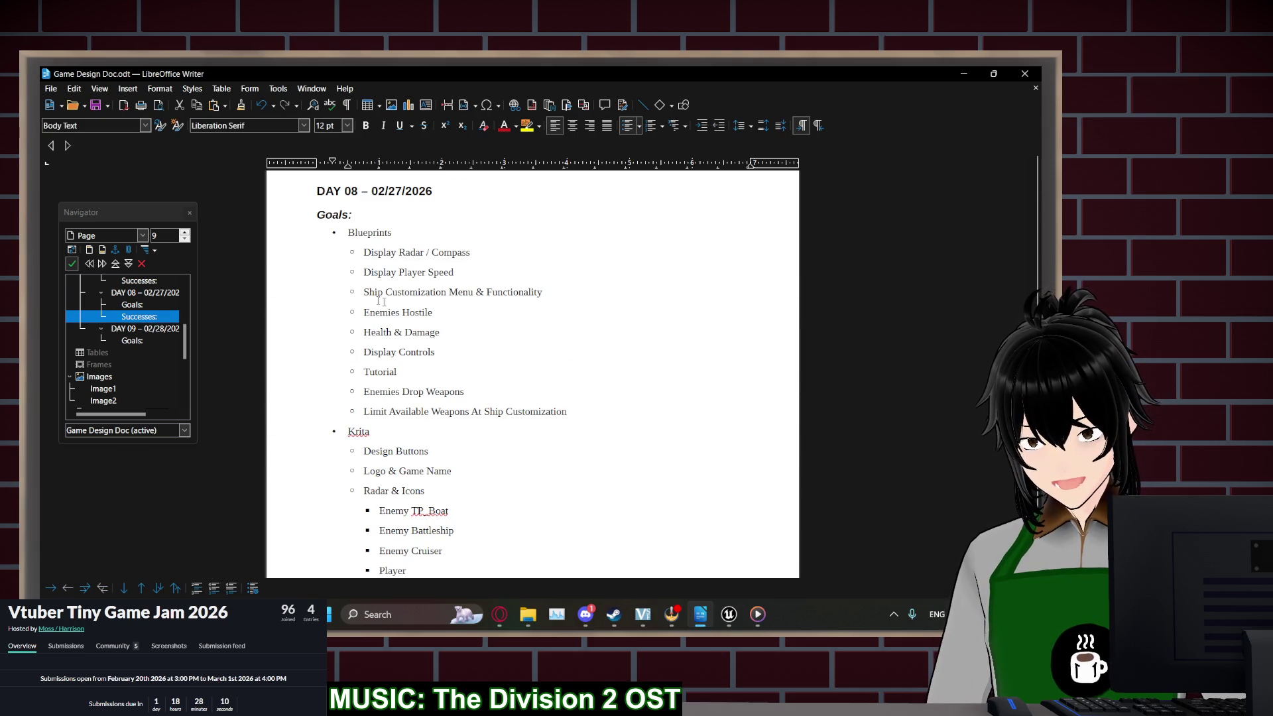
pyautogui.click(512, 423)
pyautogui.scroll(-20, 512, 423)
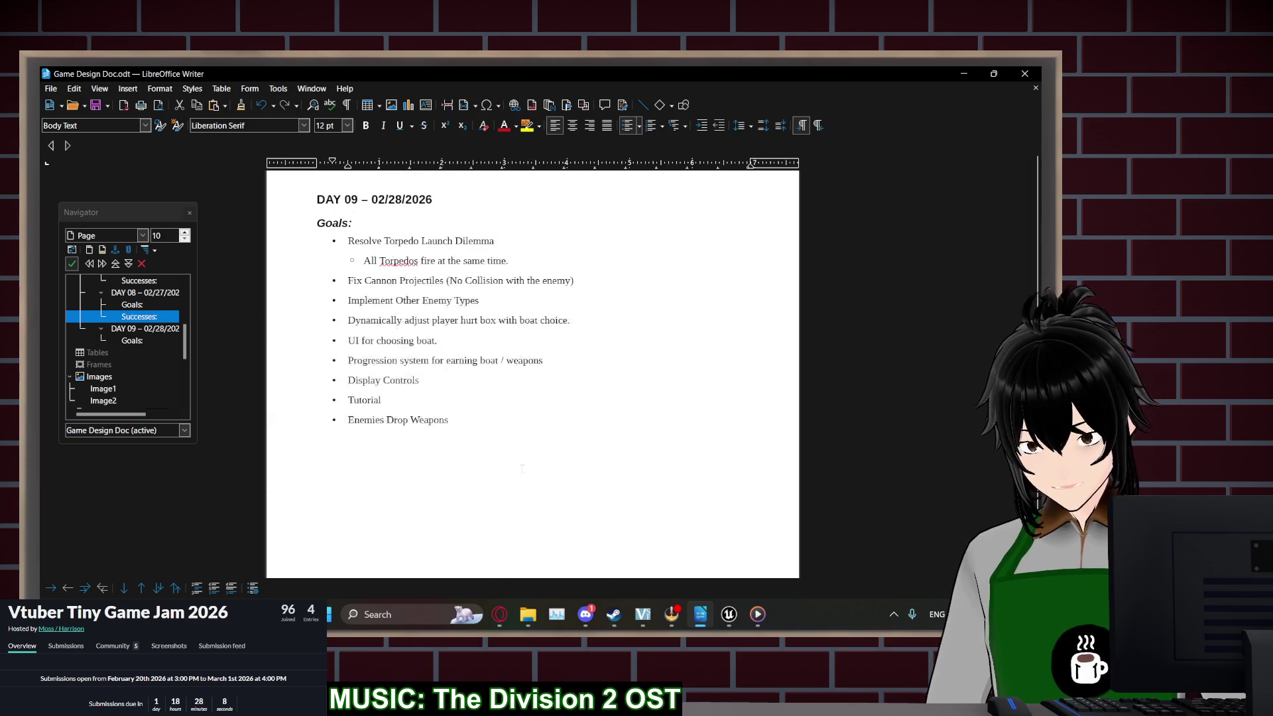
pyautogui.moveTo(363, 337)
pyautogui.mouseDown()
pyautogui.moveTo(569, 339)
pyautogui.moveTo(446, 356)
pyautogui.moveTo(453, 339)
pyautogui.moveTo(345, 339)
pyautogui.mouseUp()
pyautogui.click(444, 354)
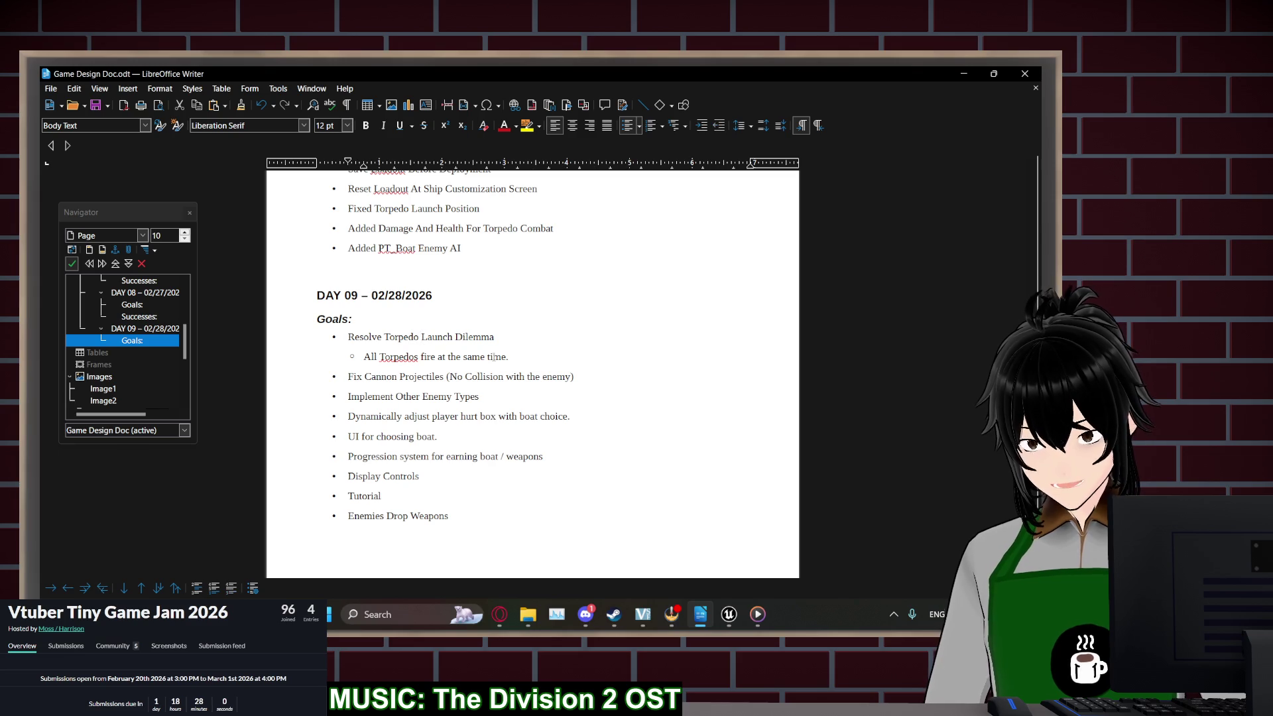
pyautogui.click(396, 376)
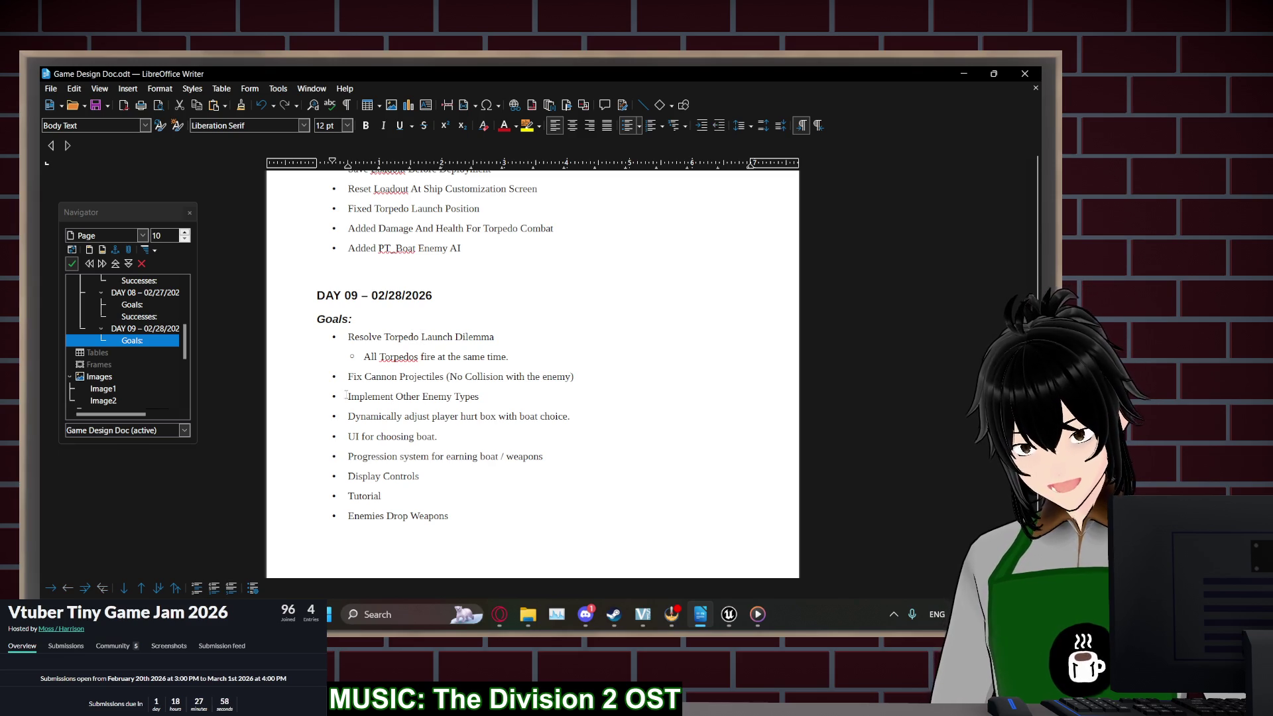